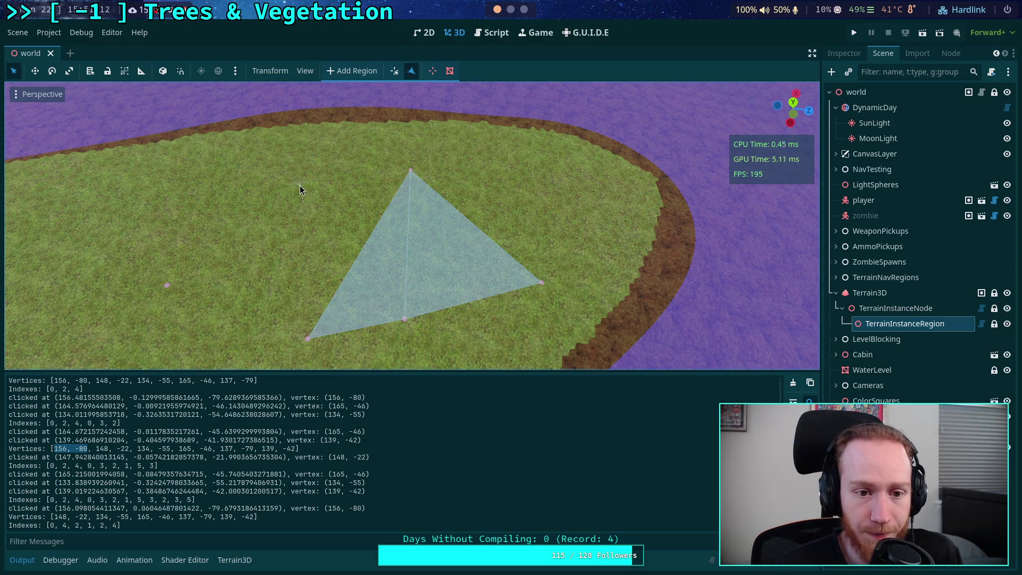
Build a triangle from three terrain vertices, then delete the top vertex and its faces
click(171, 282)
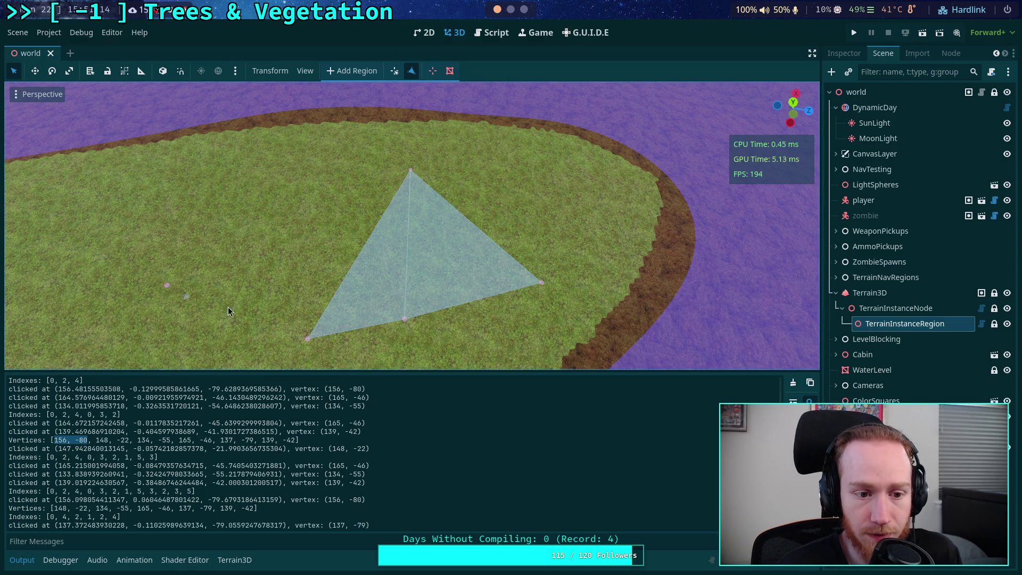
click(308, 339)
click(410, 171)
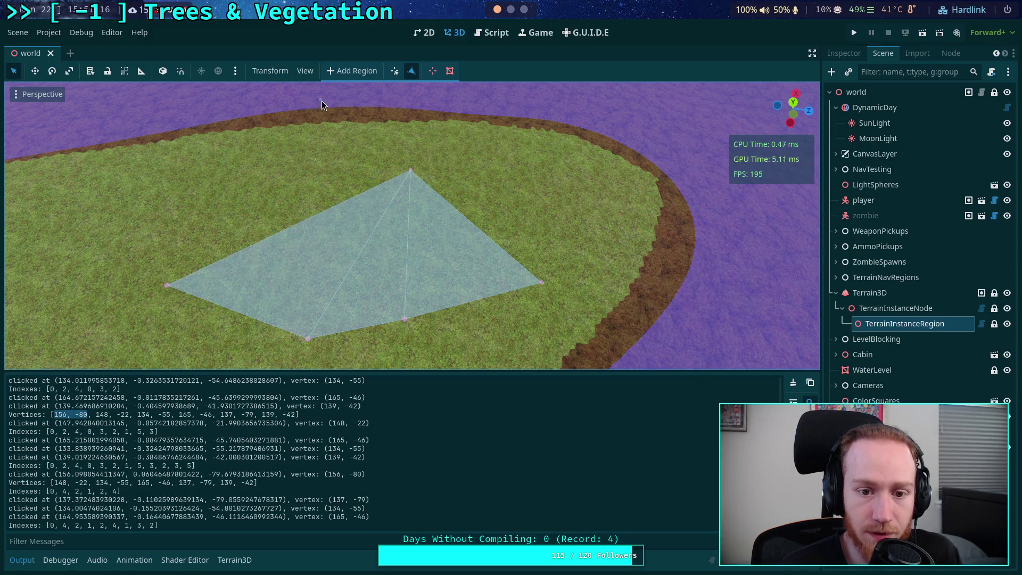
click(433, 71)
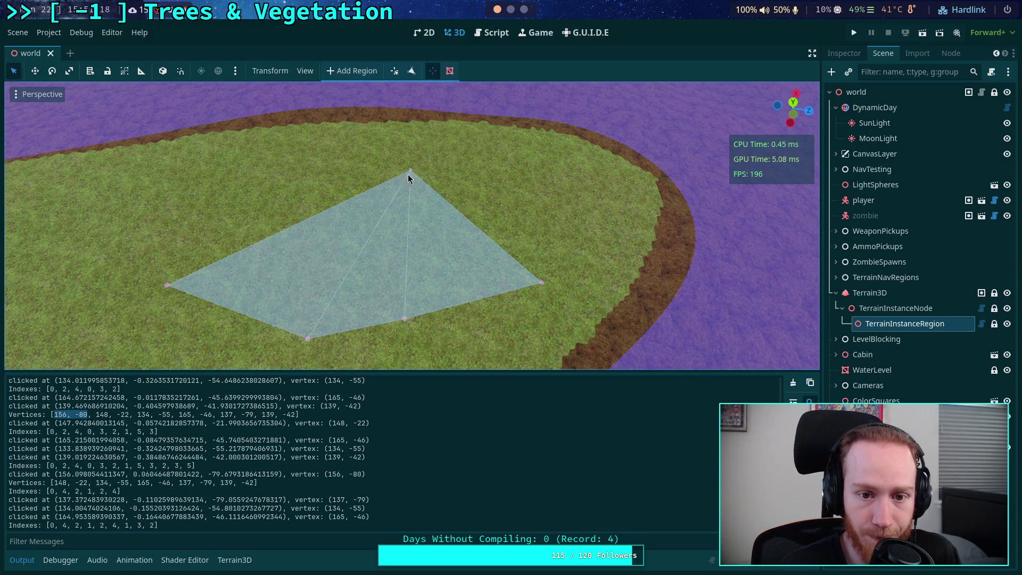
click(411, 171)
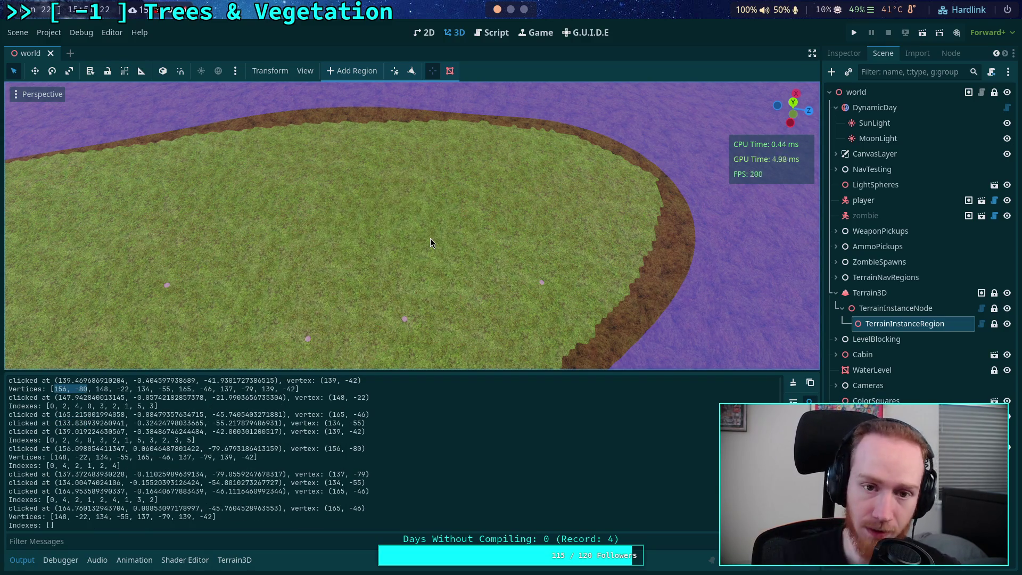
Reposition vertices 1, 3 and 0, moving vertex 0 up toward the island centre
click(394, 70)
mouse_move(293, 260)
mouse_down()
mouse_move(283, 229)
mouse_move(296, 192)
mouse_up()
drag(412, 325, 360, 328)
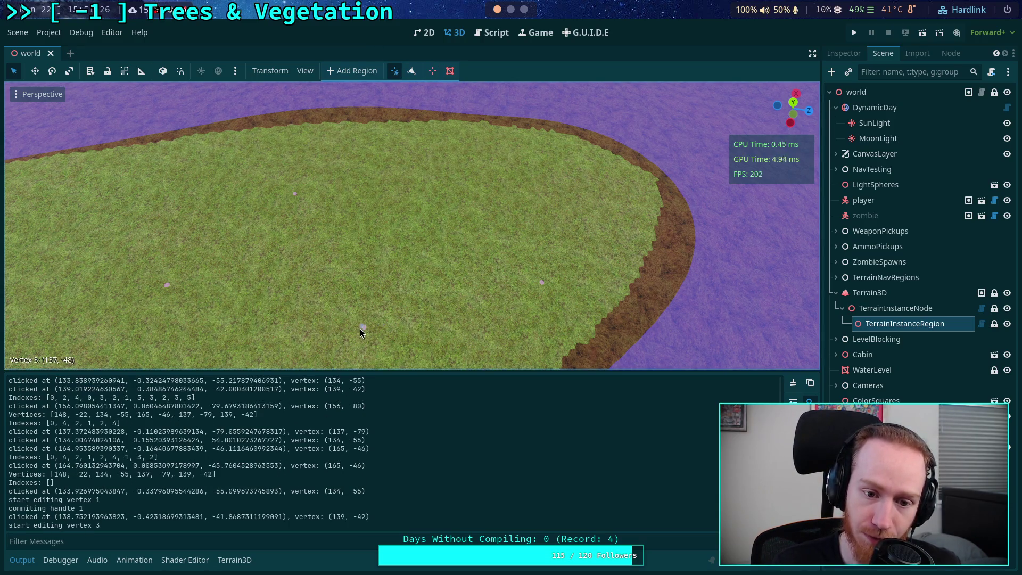
click(538, 280)
drag(540, 283, 486, 215)
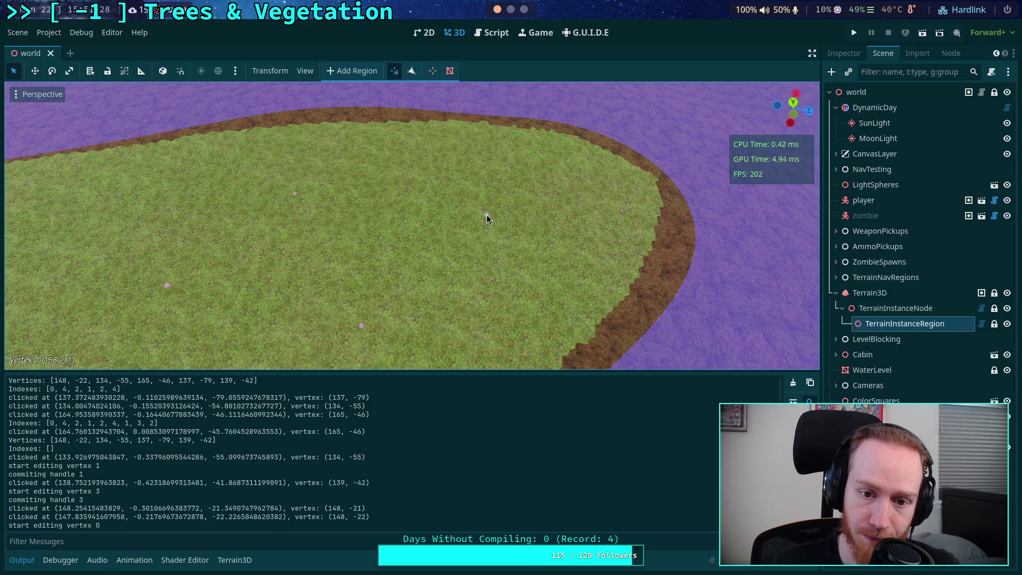
Build two triangles from the four corner vertices to form a quad patch
click(412, 70)
click(166, 284)
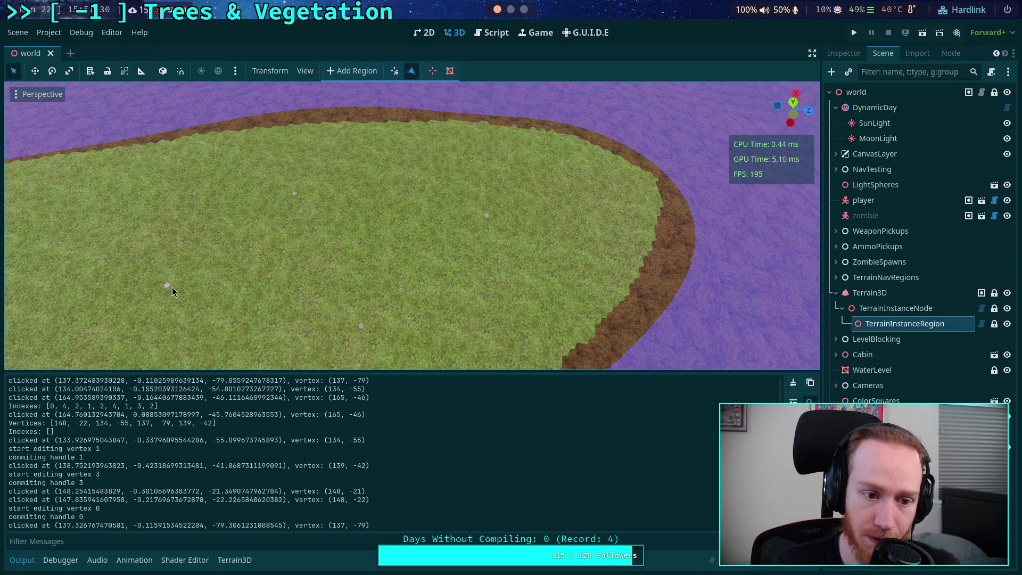
click(361, 326)
double_click(295, 193)
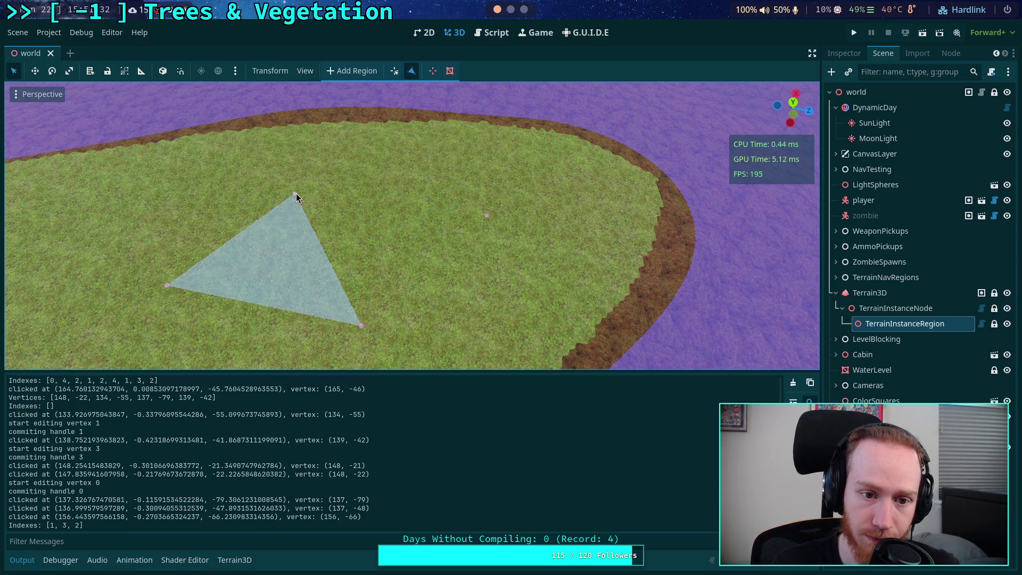
click(486, 215)
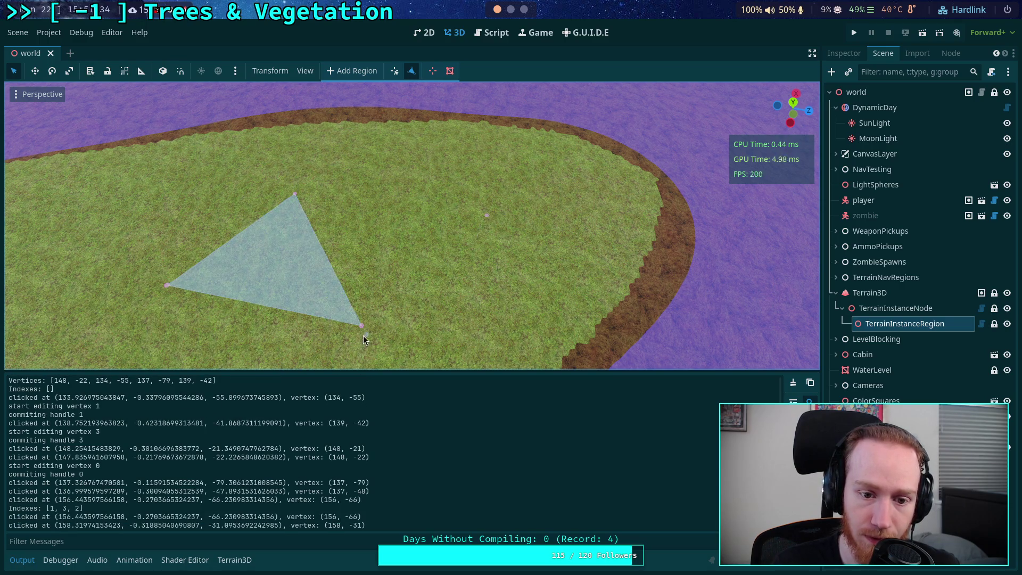
click(363, 326)
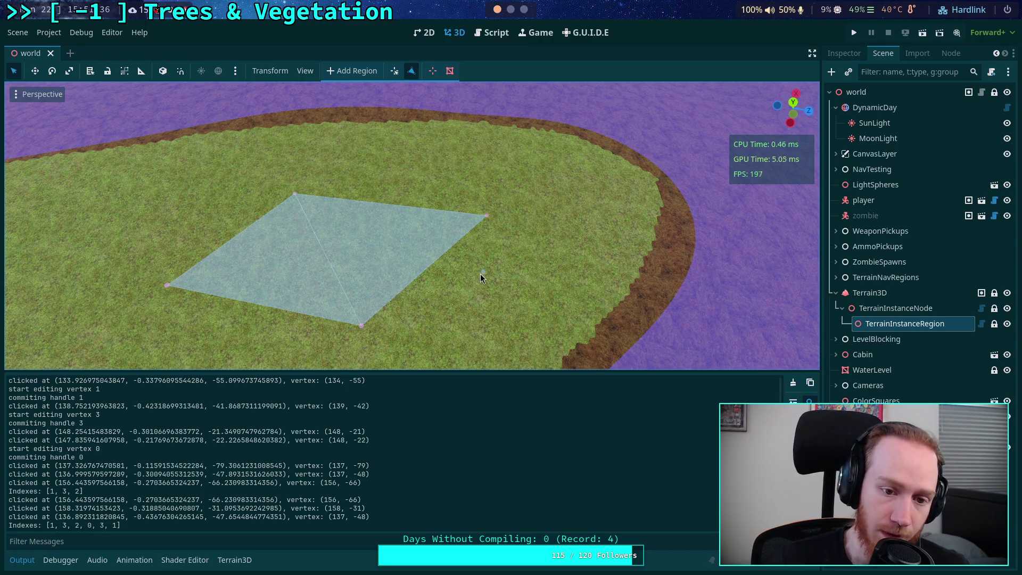
Show TerrainInstanceRegion.gd with the Output panel hidden and remove_vertex folded, then save with Ctrl+S
click(491, 32)
click(22, 560)
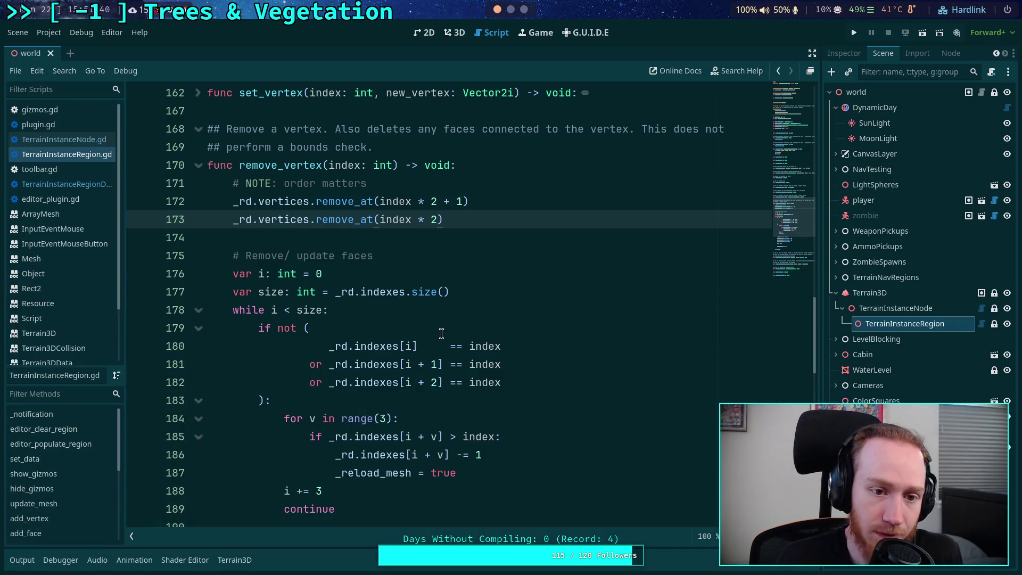
scroll(190, 213, up, 1)
click(198, 219)
click(289, 237)
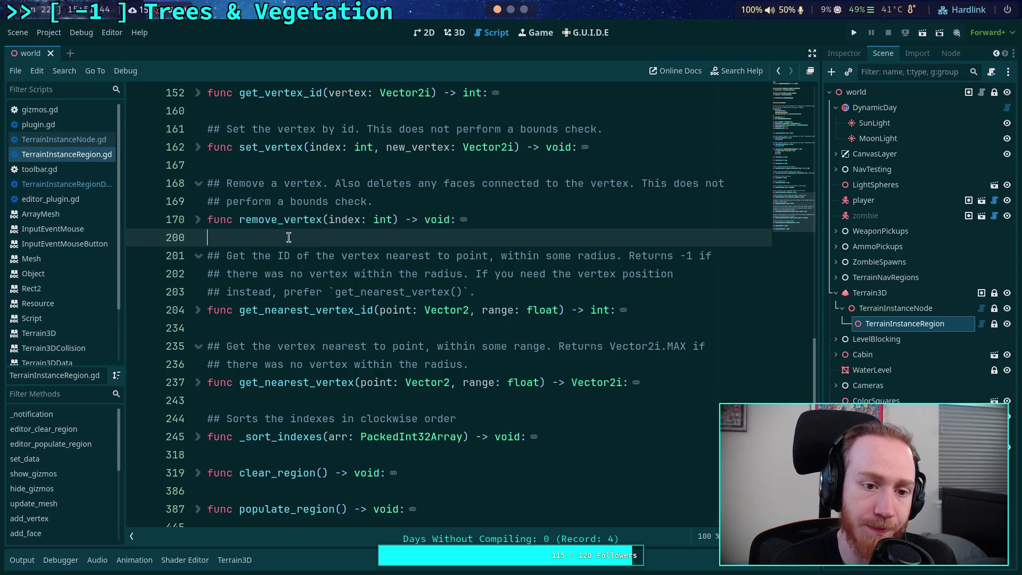
key(ctrl+s)
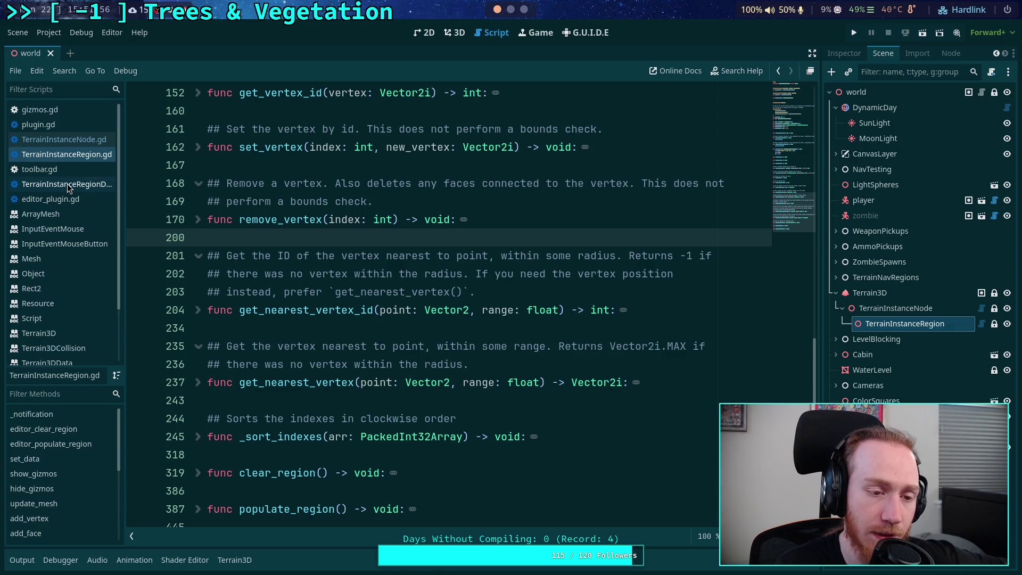
Open plugin.gd and start a new line after the REMOVE_VERTEX branch
click(38, 124)
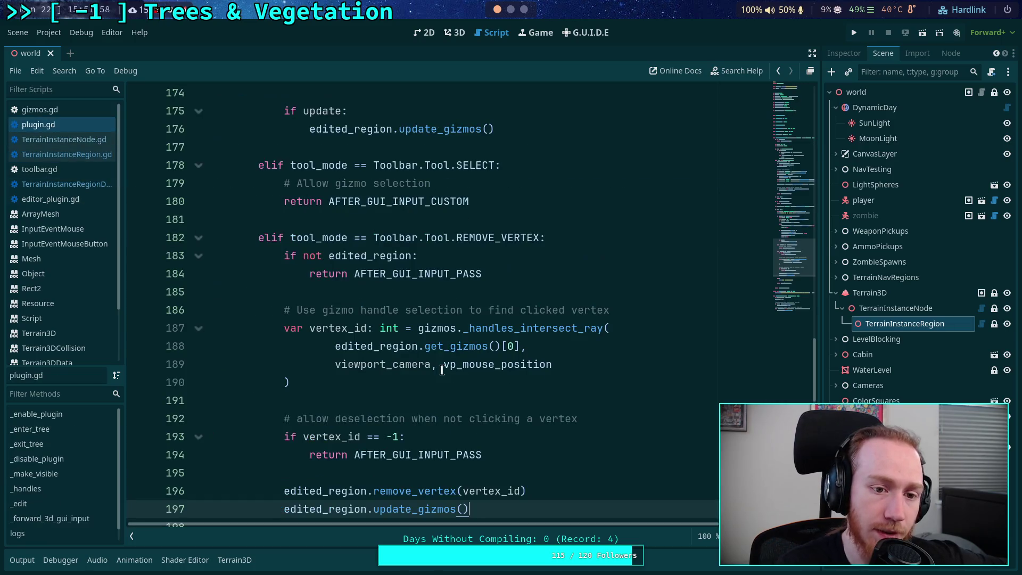
scroll(397, 408, down, 2)
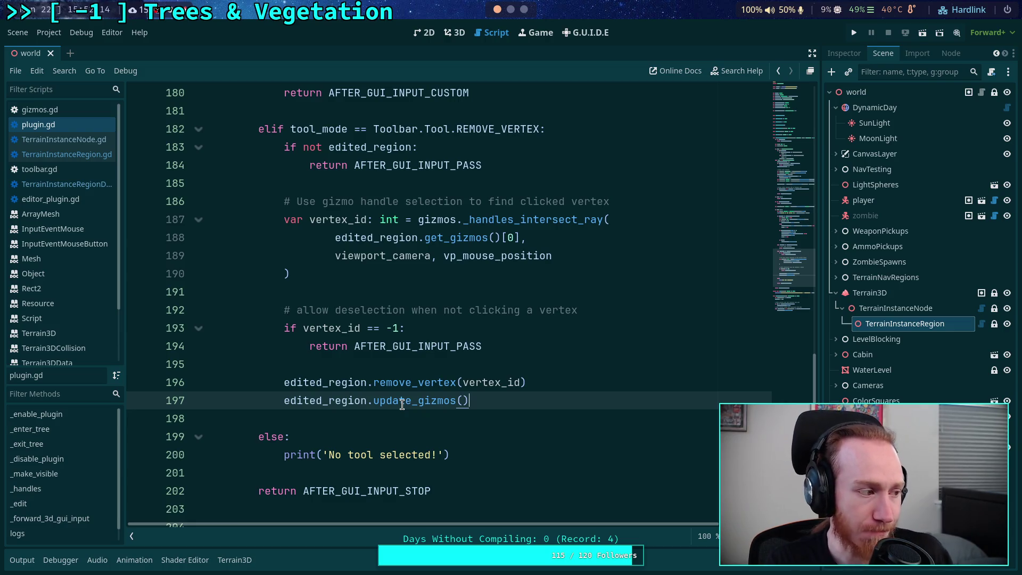
click(386, 366)
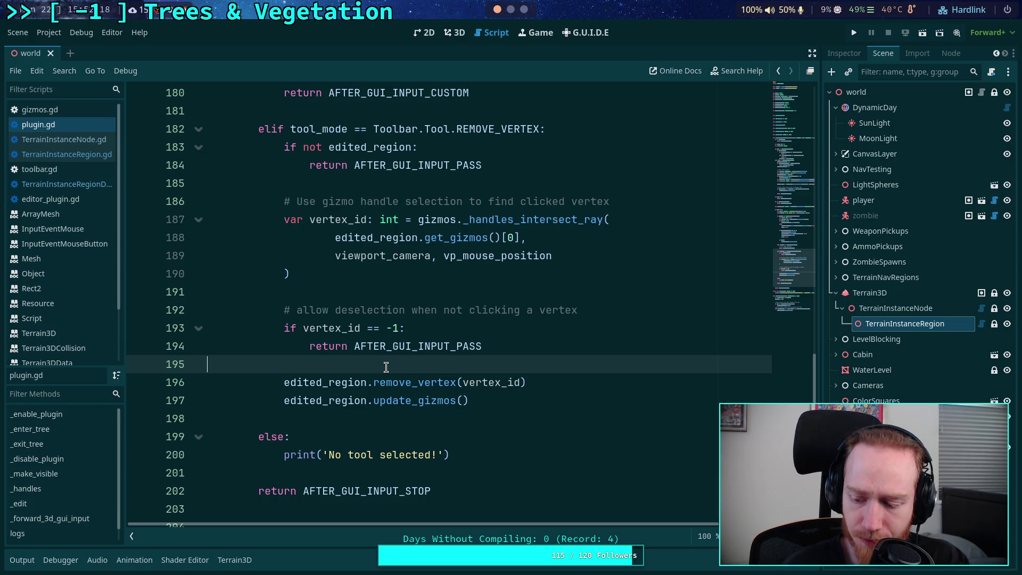
click(539, 400)
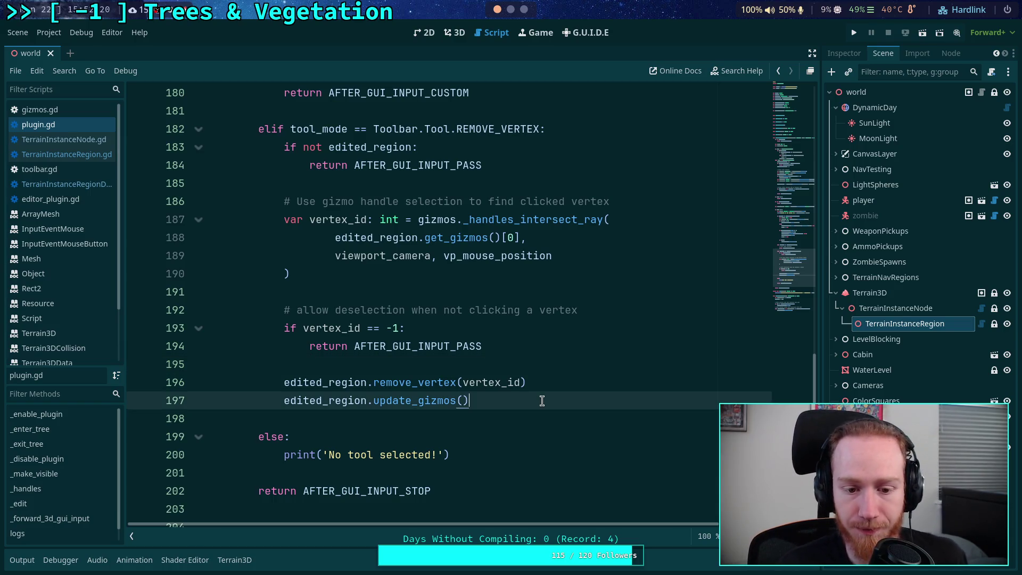
key(Return)
key(Return)
Add the branch header 'elif tool_mode == Toolbar.Tool.REMOVE_TRIANGLE:'
text(elif tool_mode )
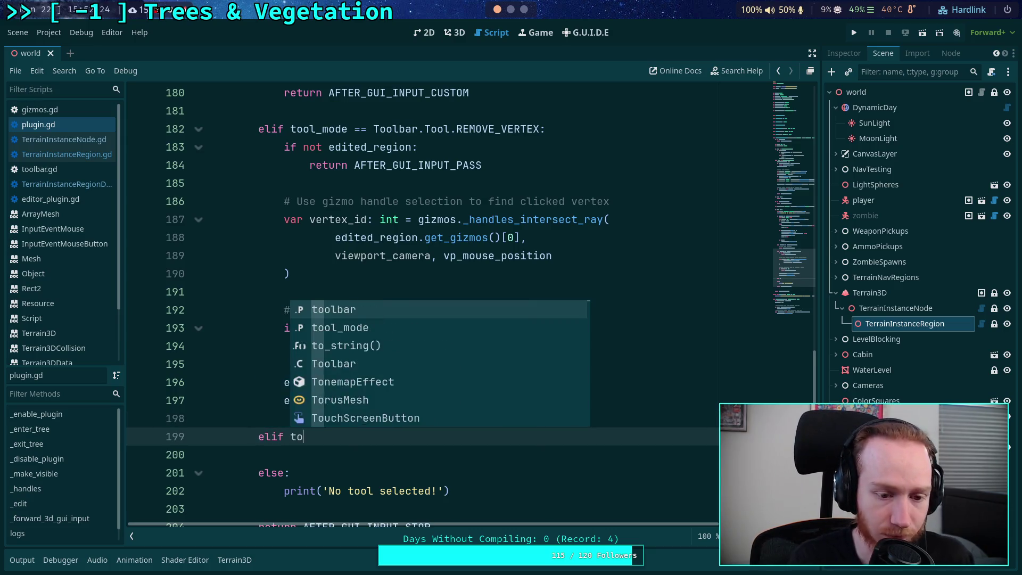
text(== T)
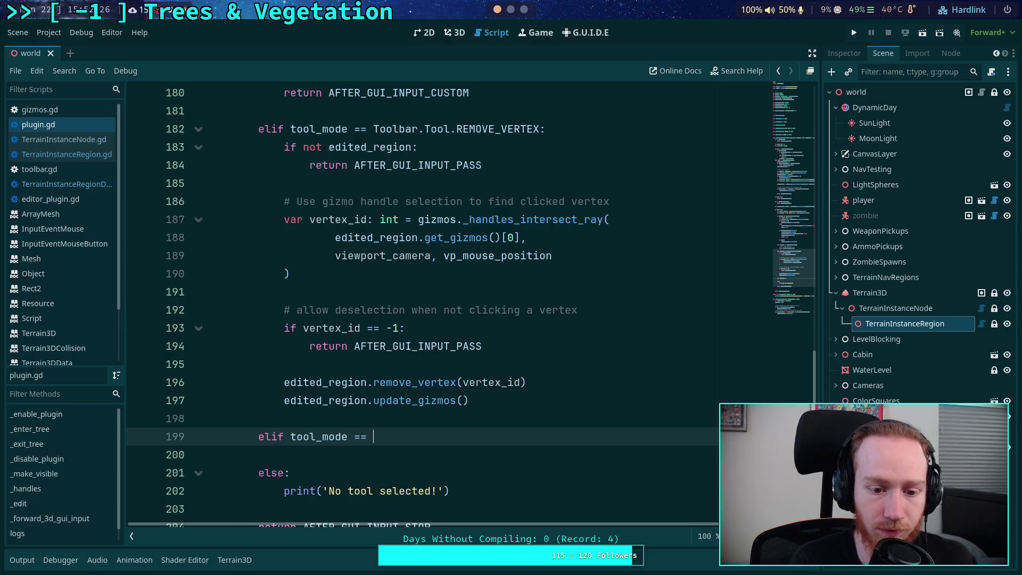
key(Return)
text(.T)
key(Return)
text(RO)
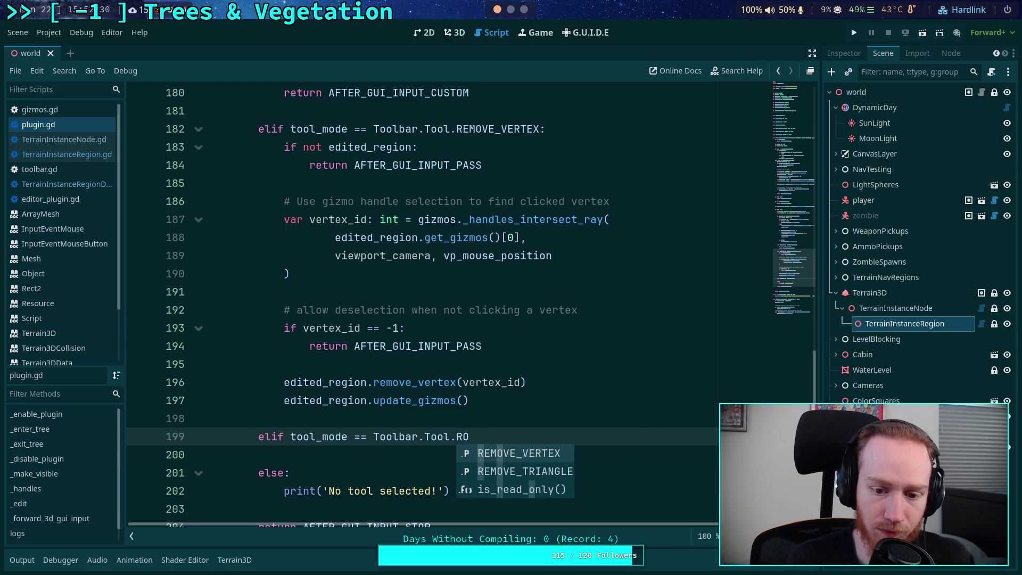
key(Down)
key(Return)
text(:)
key(Return)
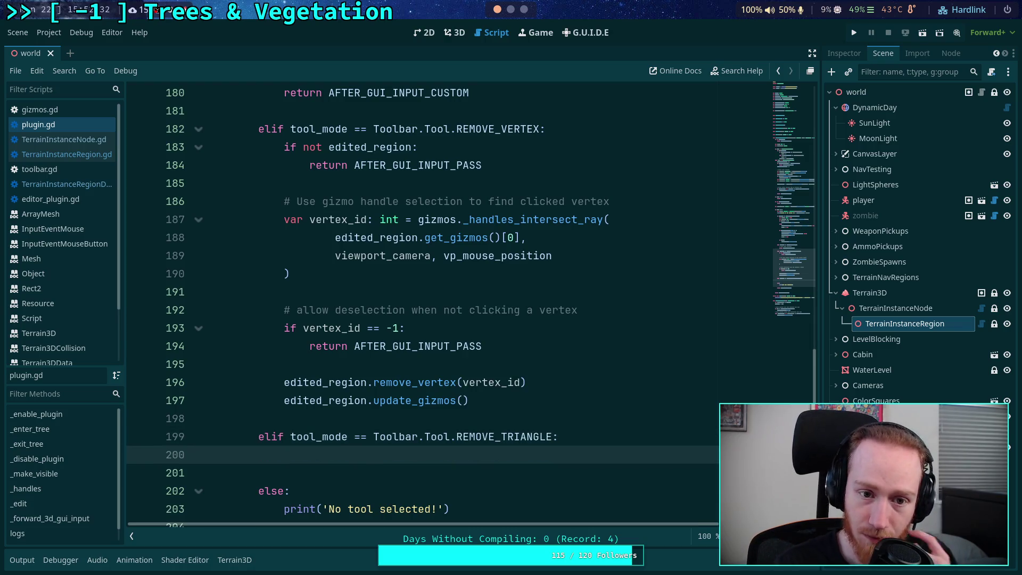
Copy the 'if not edited_region' guard lines 183–184 into the REMOVE_TRIANGLE branch
drag(283, 147, 511, 164)
key(ctrl+c)
click(375, 454)
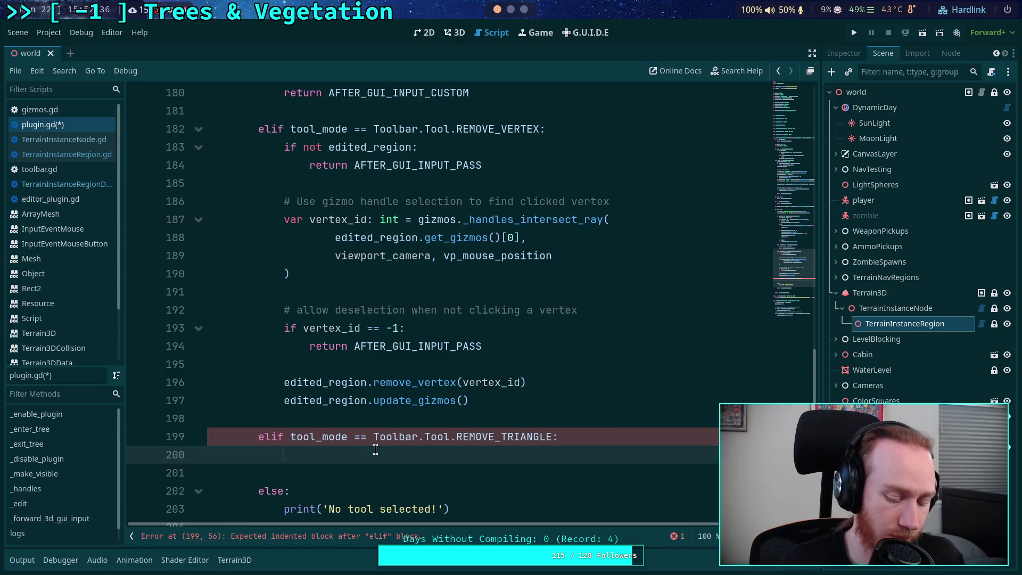
key(ctrl+v)
key(Return)
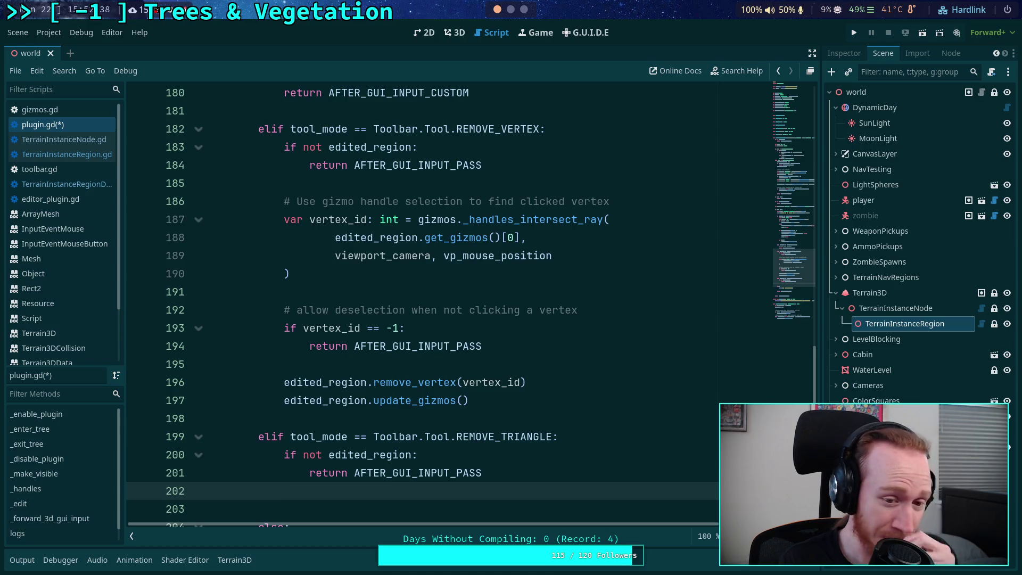
key(Return)
scroll(480, 355, down, 4)
scroll(480, 355, up, 3)
scroll(484, 352, up, 1)
scroll(488, 348, down, 2)
scroll(492, 349, up, 1)
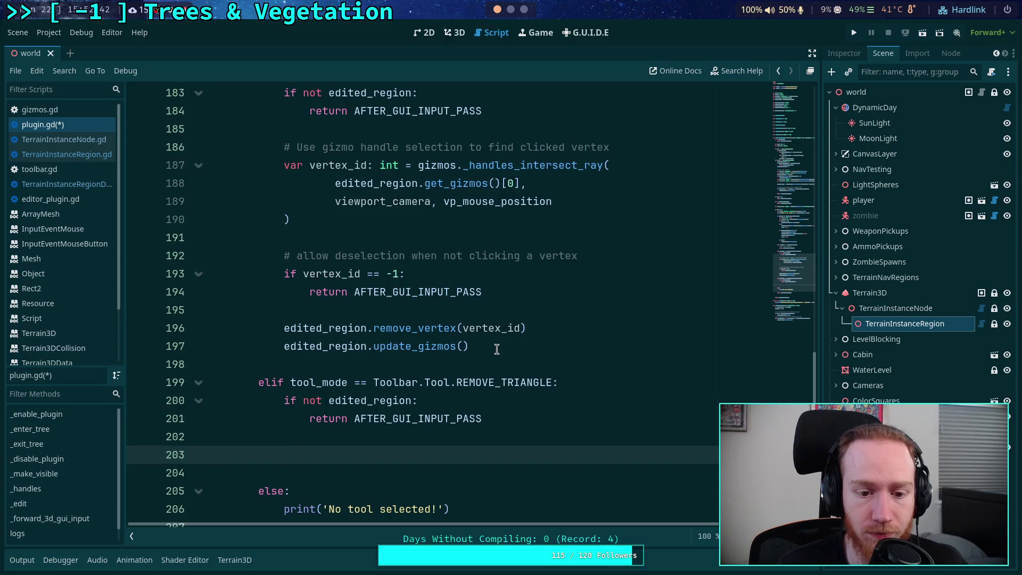
scroll(496, 349, up, 1)
scroll(497, 349, down, 1)
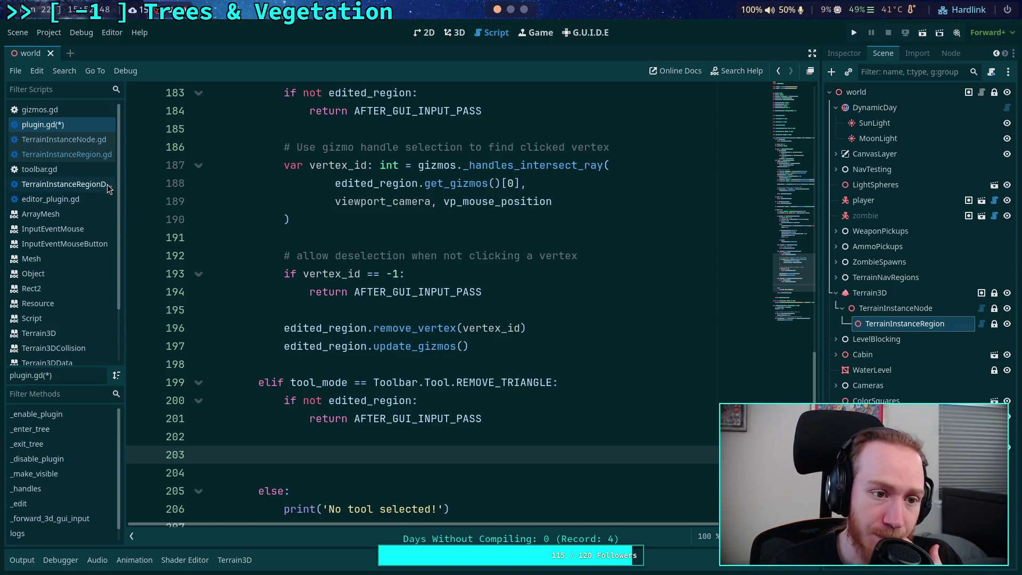
In TerrainInstanceRegion.gd, insert a blank line just below the add_face declaration near line 136
click(98, 158)
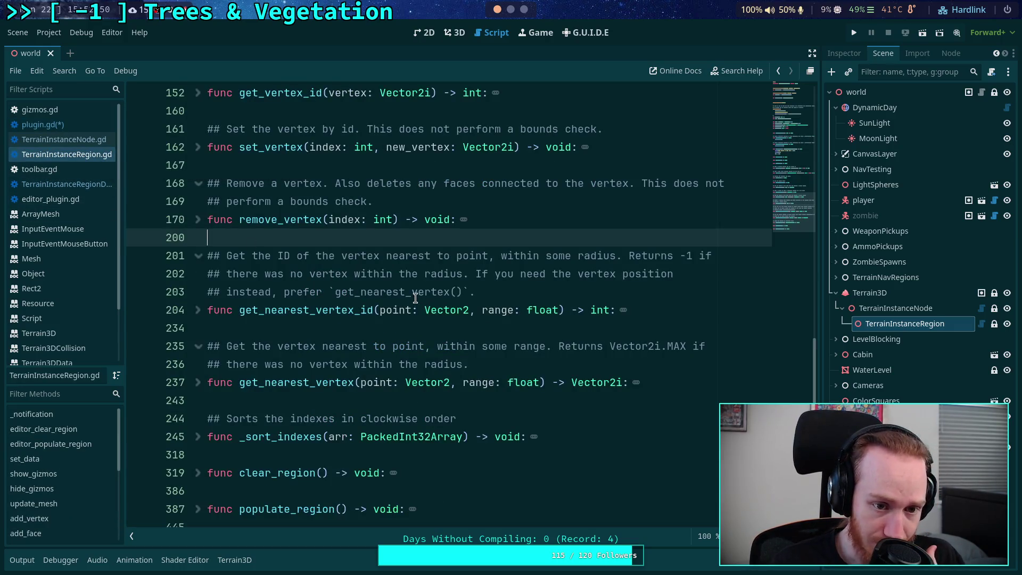
scroll(416, 297, down, 3)
scroll(415, 297, up, 4)
scroll(415, 297, up, 3)
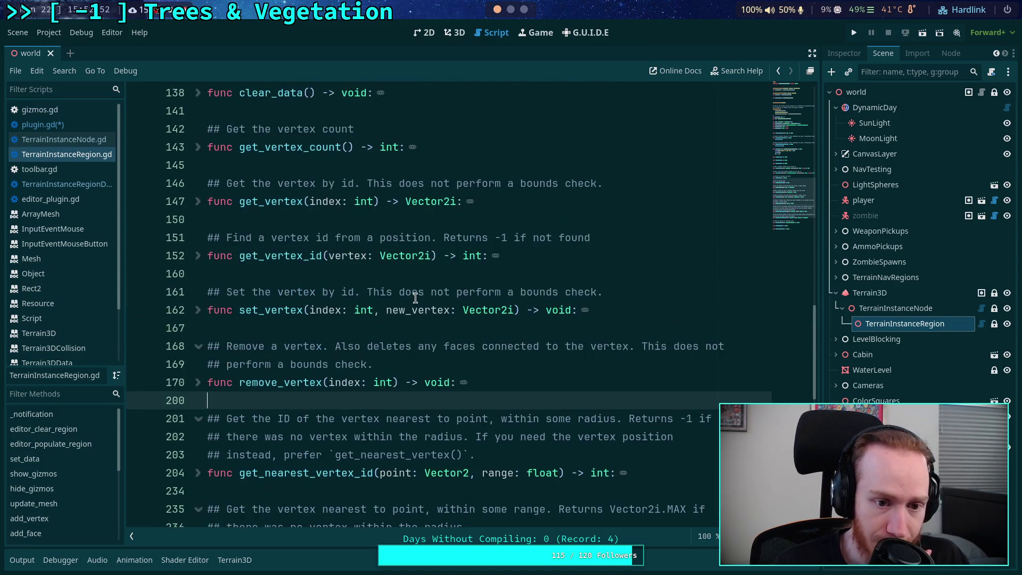
scroll(415, 298, up, 2)
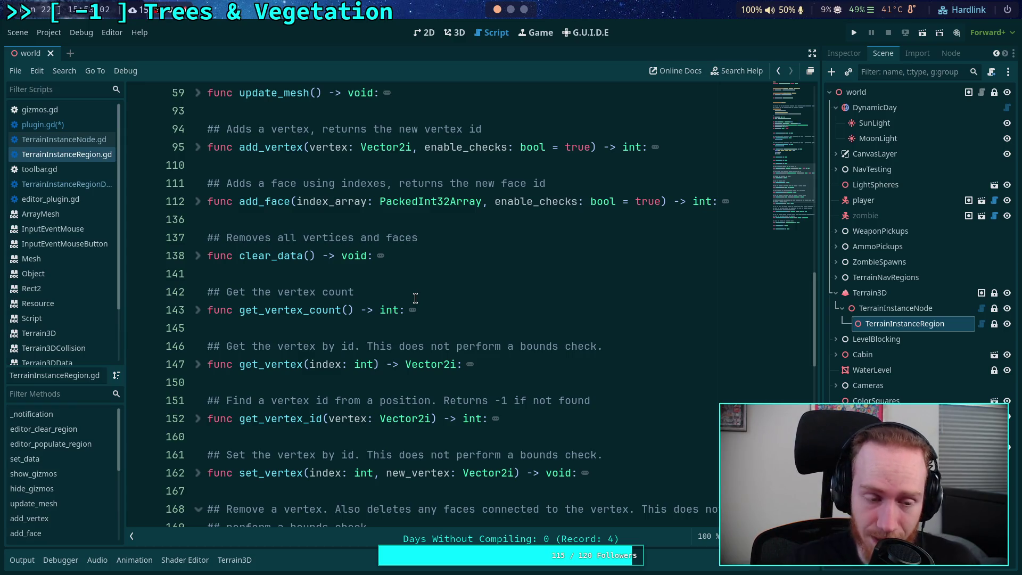
scroll(415, 297, up, 5)
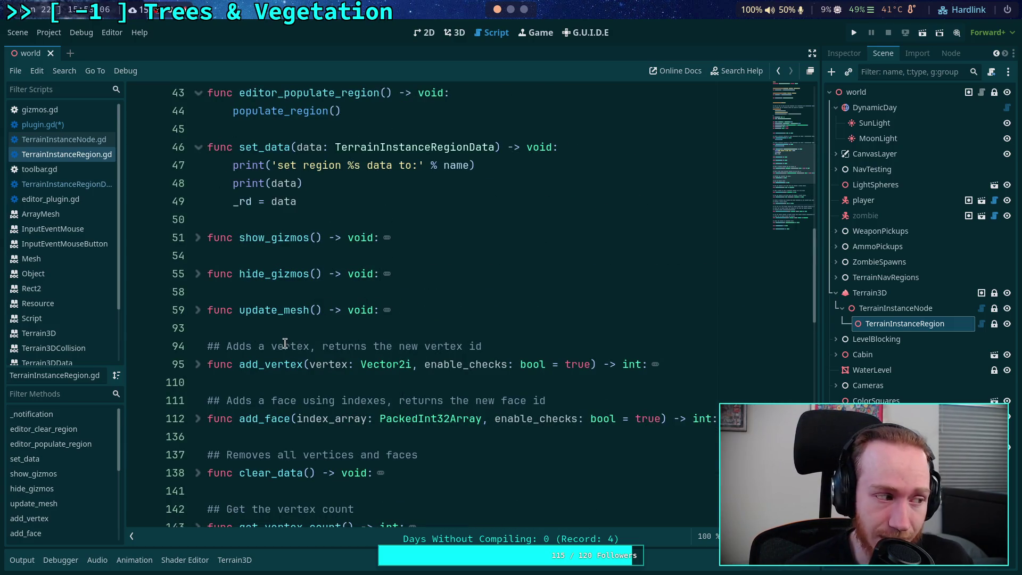
scroll(289, 372, down, 2)
scroll(309, 367, down, 2)
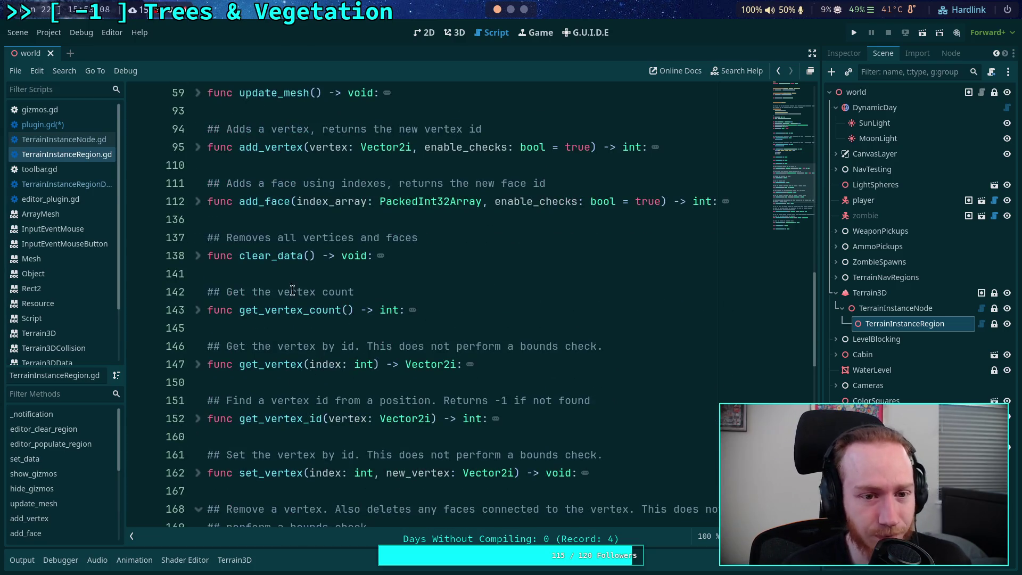
click(353, 223)
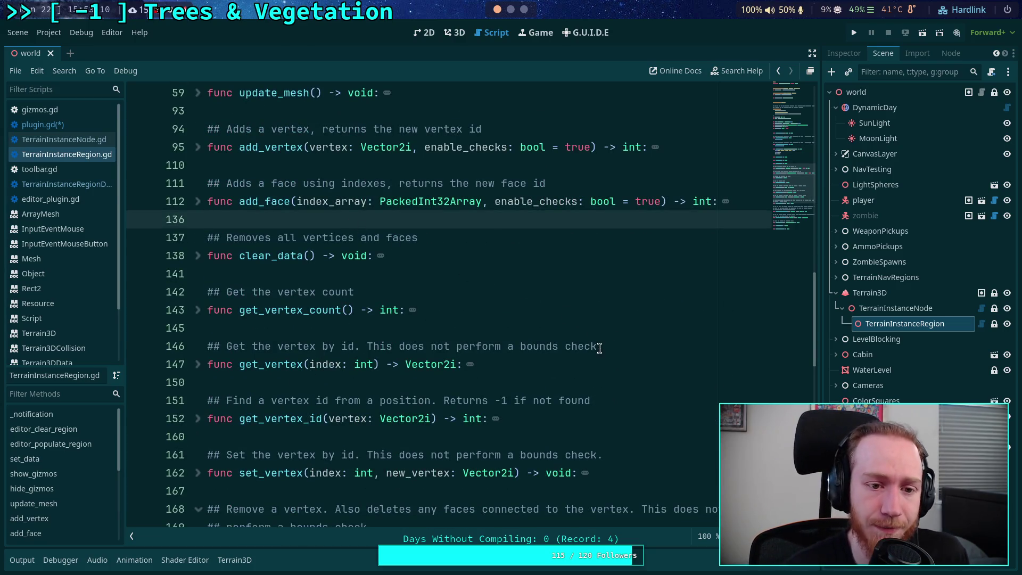
key(Return)
key(Return)
Begin the 'func pick_face(' declaration on the blank line below add_face
text(func)
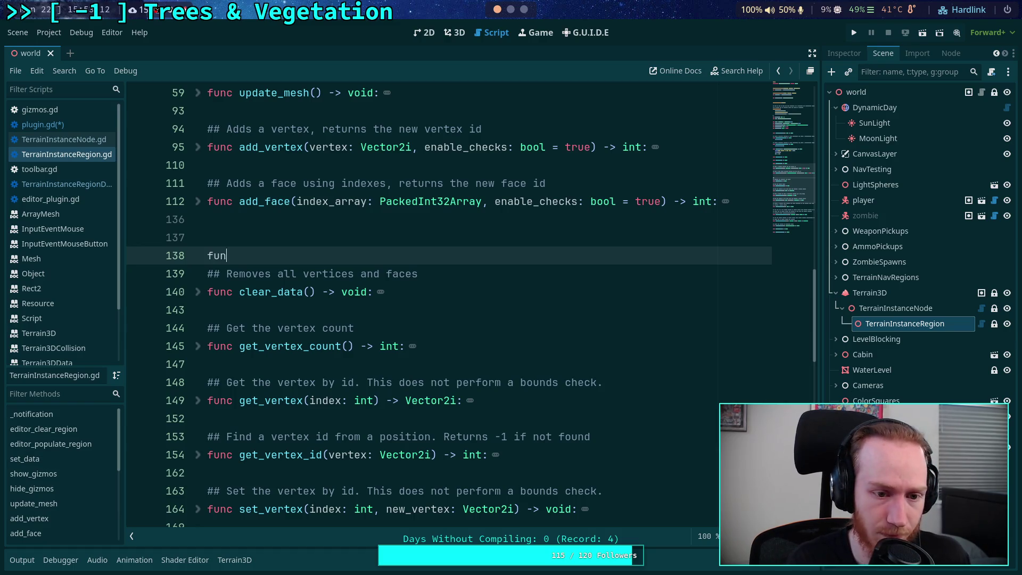
key(BackSpace)
key(BackSpace)
key(BackSpace)
key(Up)
text(func pick_face()
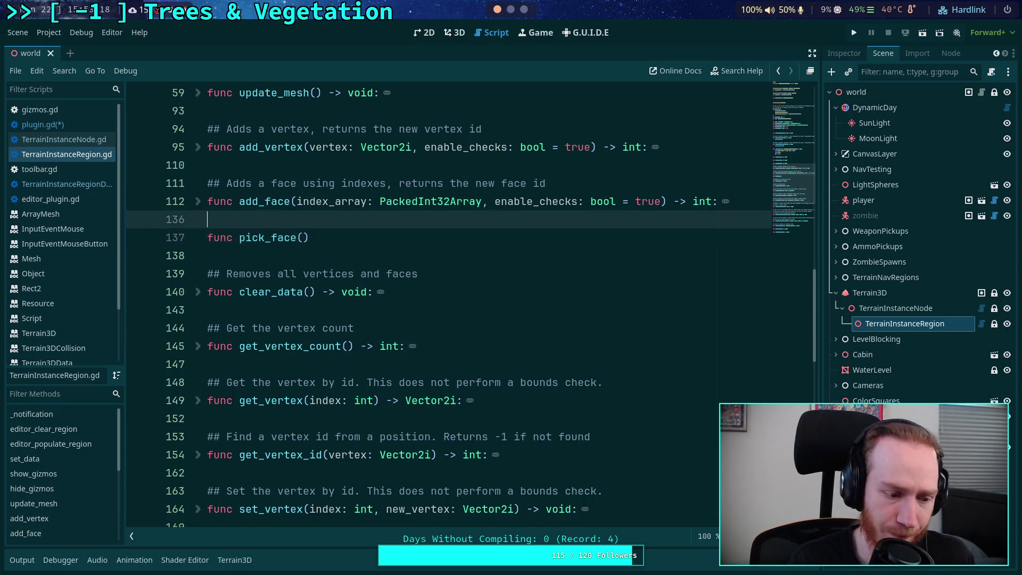
Add ## doc comments: raycast returns a face index to pick a face, and '-1 if no face was hit.'
key(ctrl+shift+Return)
text(## Using a raycast, p)
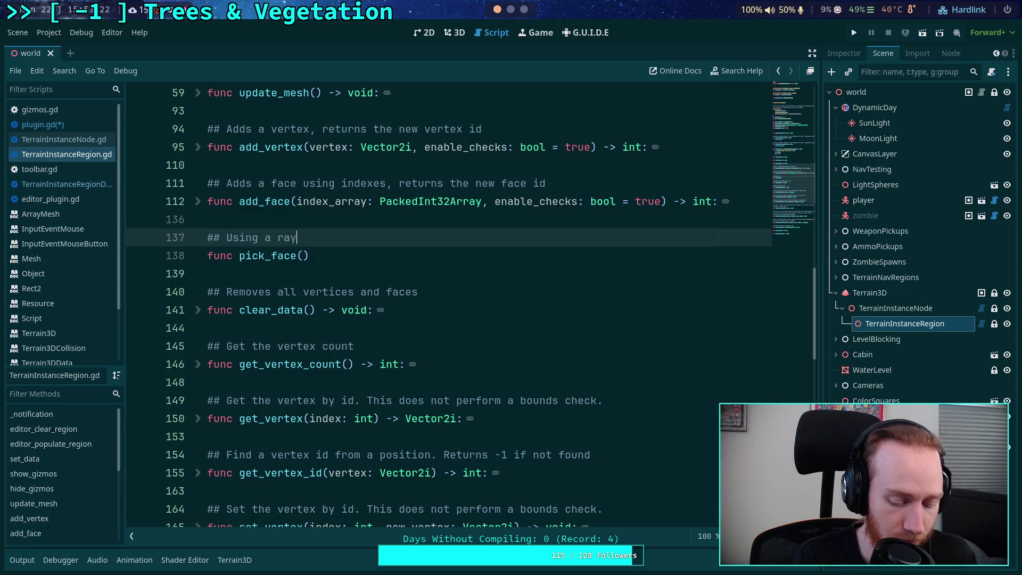
text(icks)
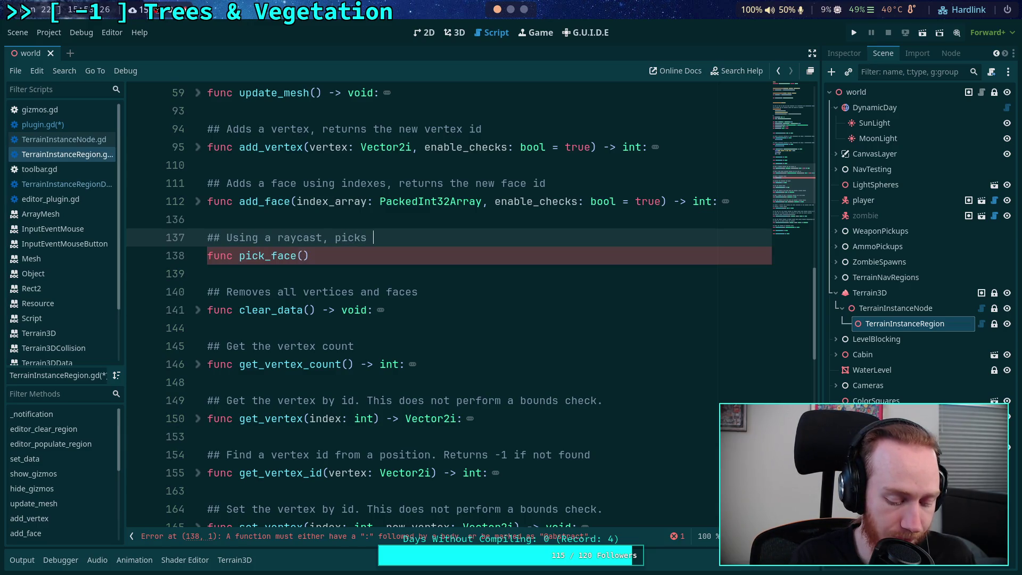
key(BackSpace)
key(BackSpace)
key(BackSpace)
text(retur)
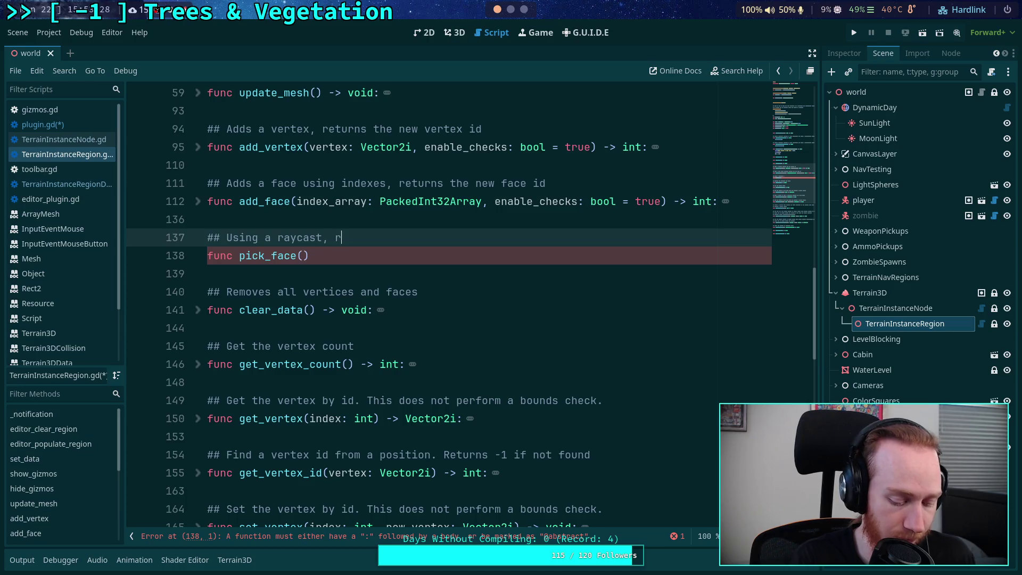
text(ns the )
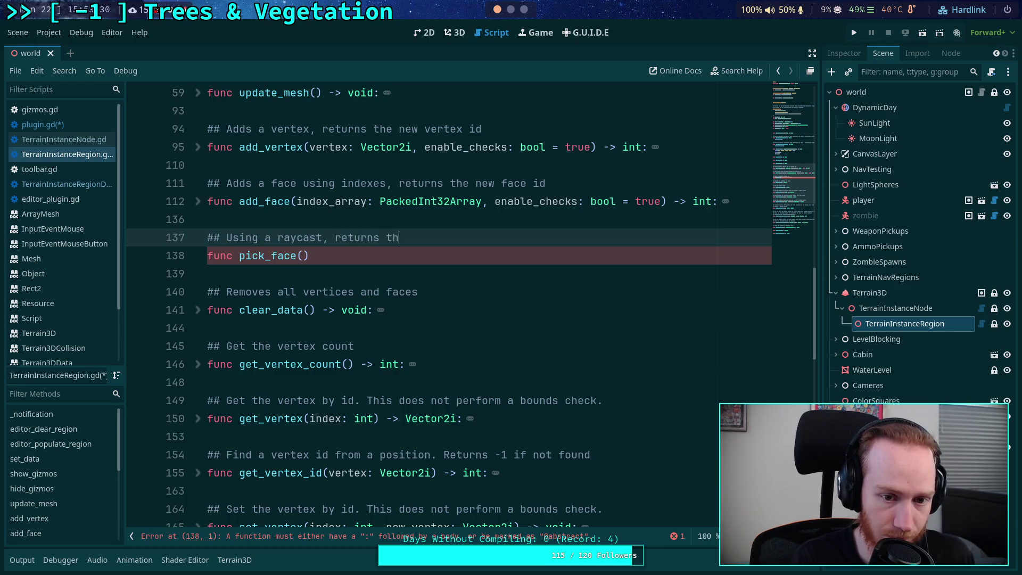
text(face index of )
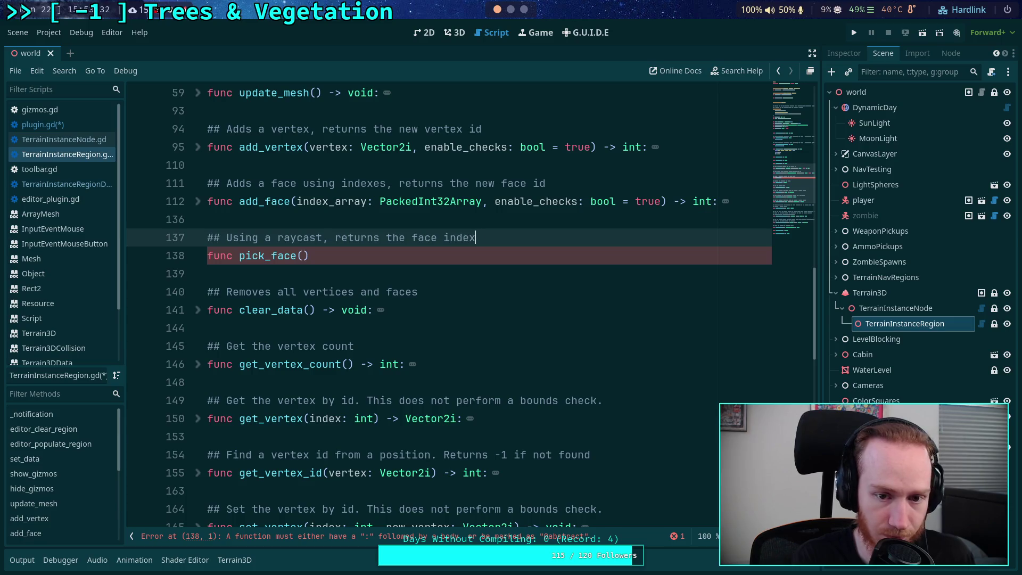
text(the selec)
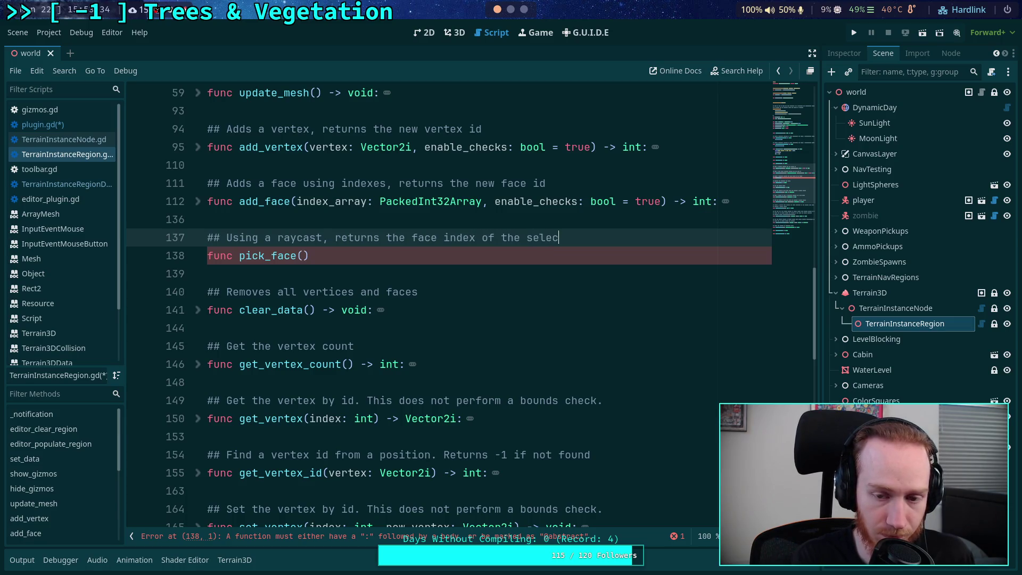
key(BackSpace)
key(BackSpace)
key(BackSpace)
key(BackSpace)
key(BackSpace)
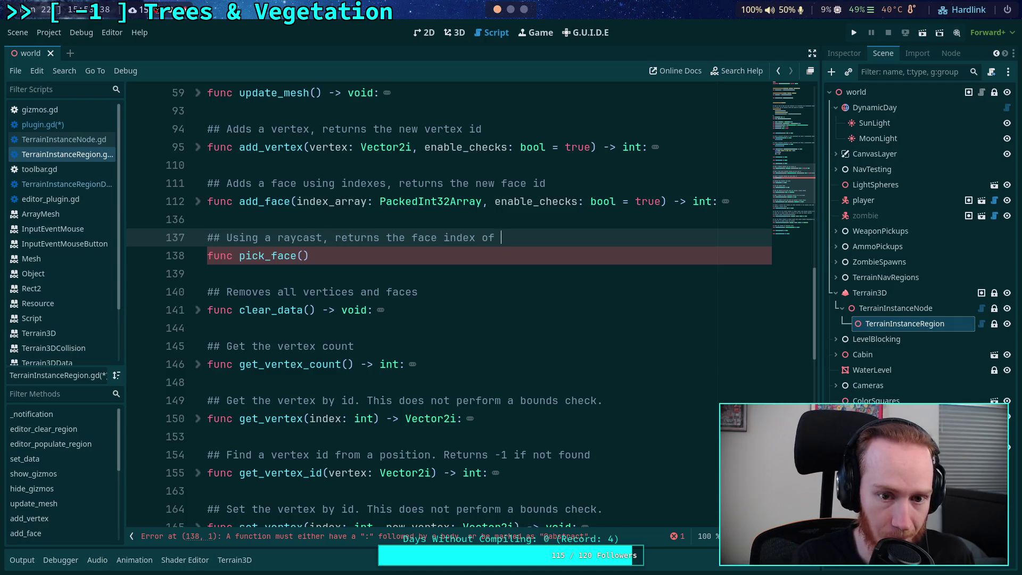
key(BackSpace)
key(BackSpace)
key(BackSpace)
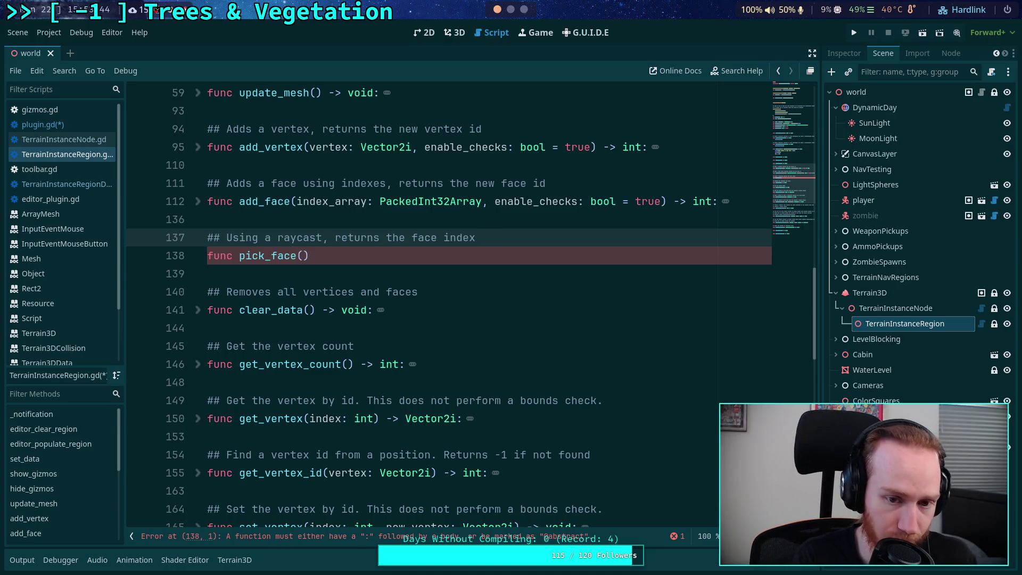
key(BackSpace)
key(BackSpace)
key(BackSpace)
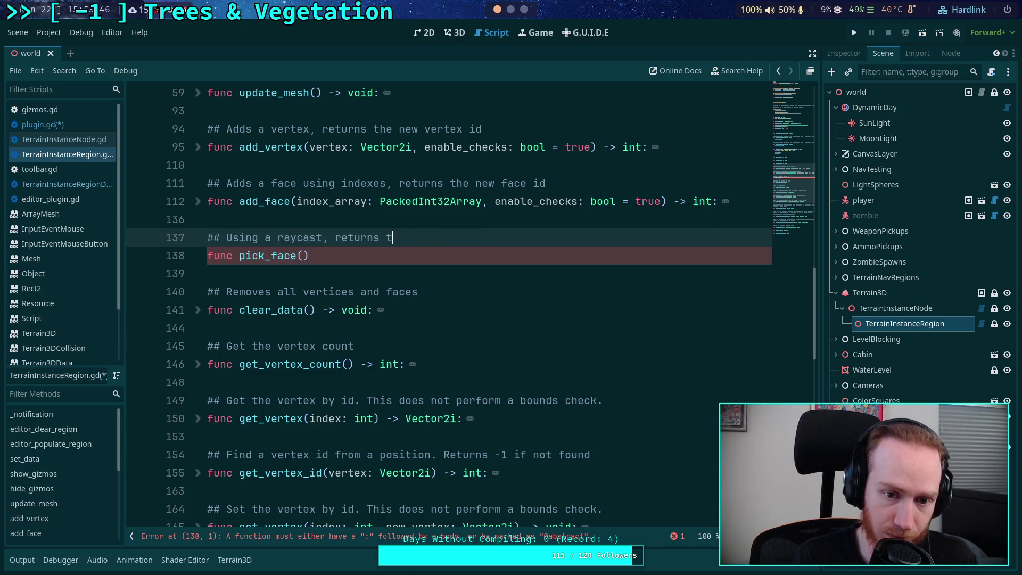
text(a face index,)
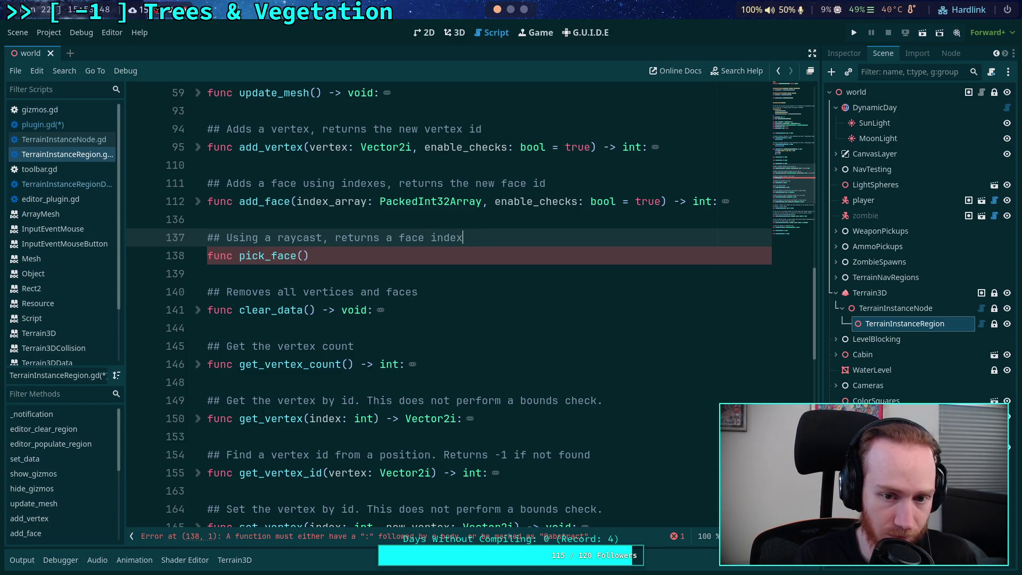
text( used to ")
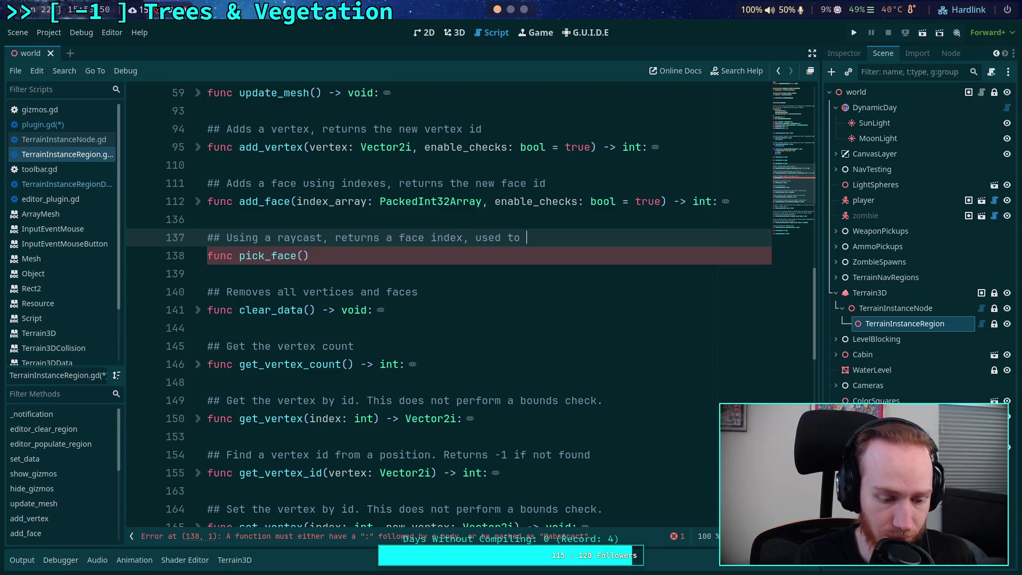
text(pick" a ga)
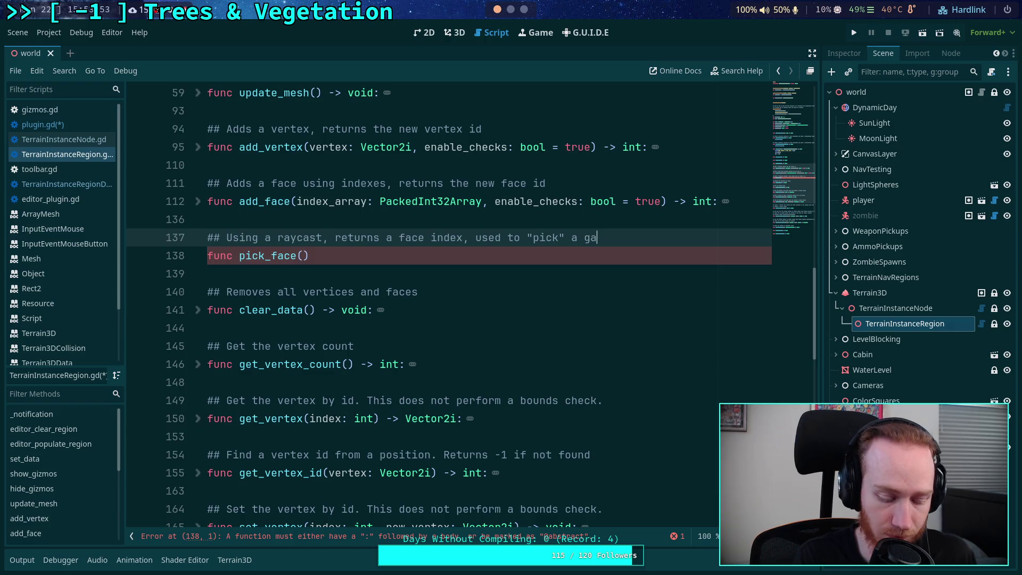
key(BackSpace)
text(face )
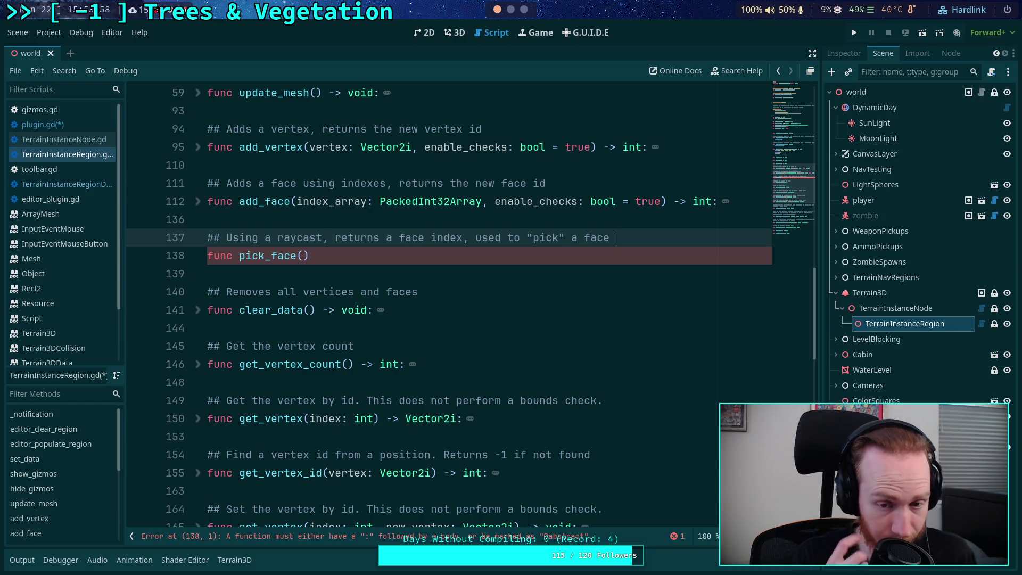
text(from )
text(edito)
key(BackSpace)
key(BackSpace)
key(BackSpace)
text(the editor)
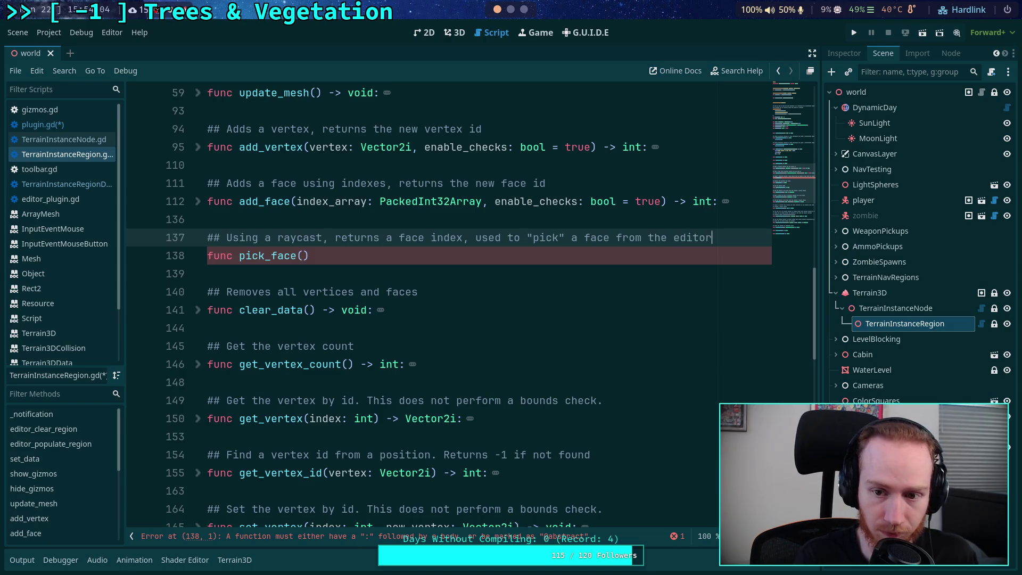
key(Return)
text(## Retor)
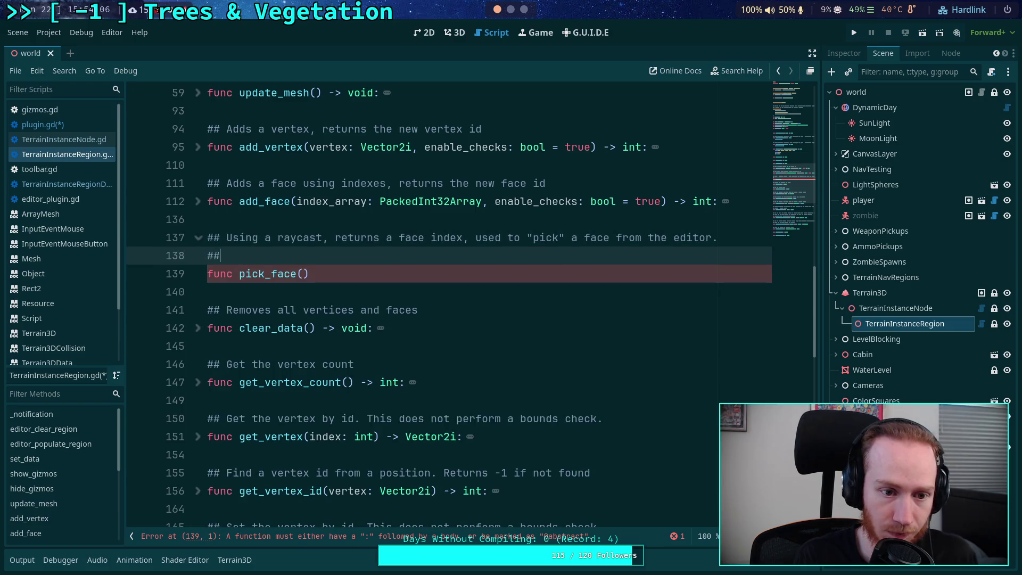
text(n)
key(BackSpace)
key(BackSpace)
key(BackSpace)
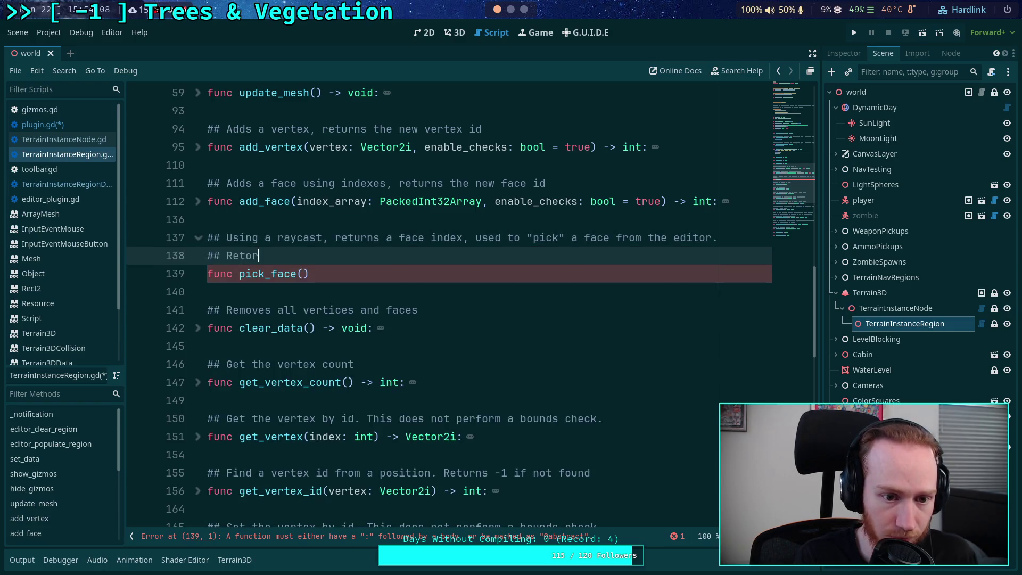
text(urns -1 if no )
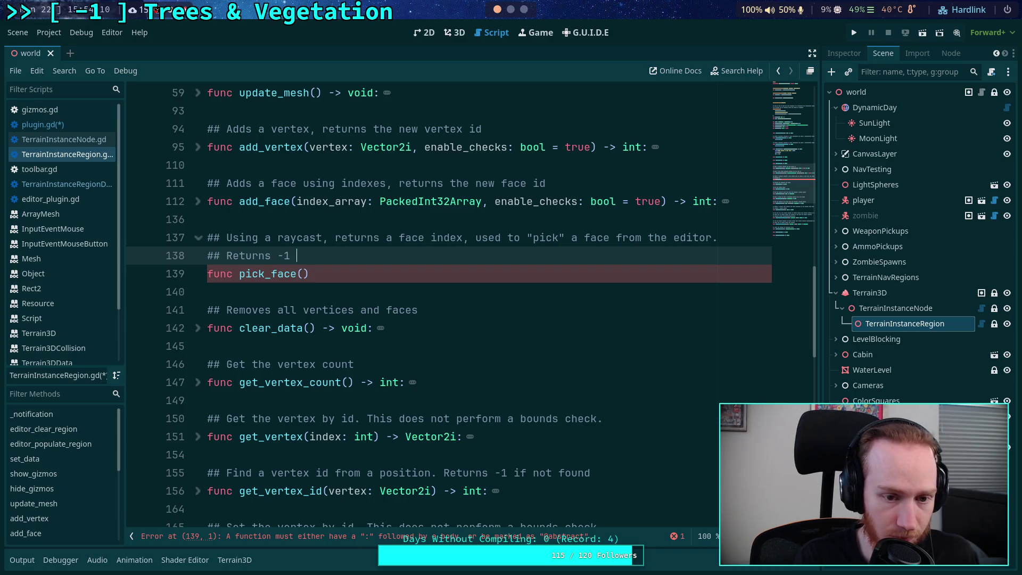
text(face )
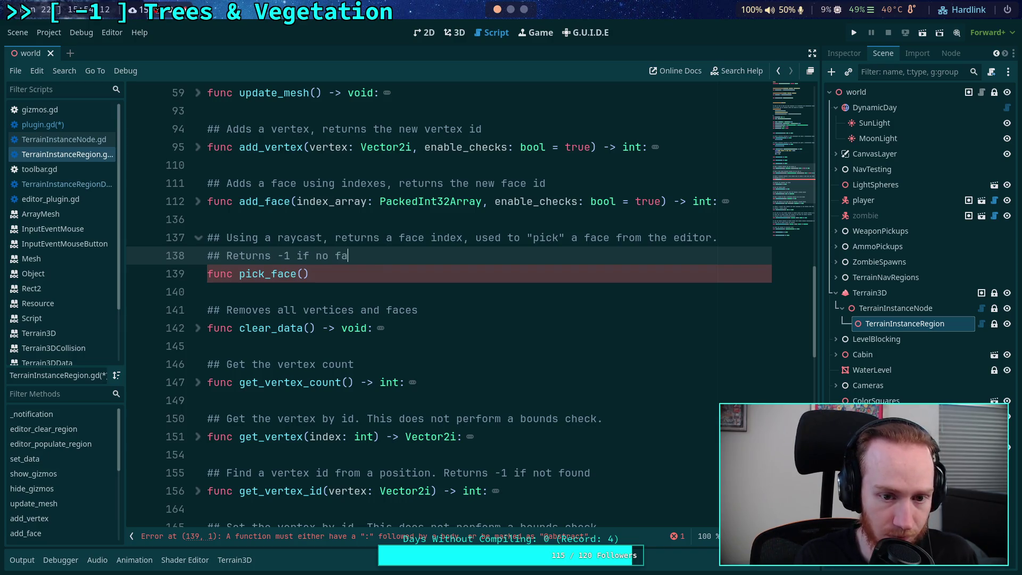
text(was hit.)
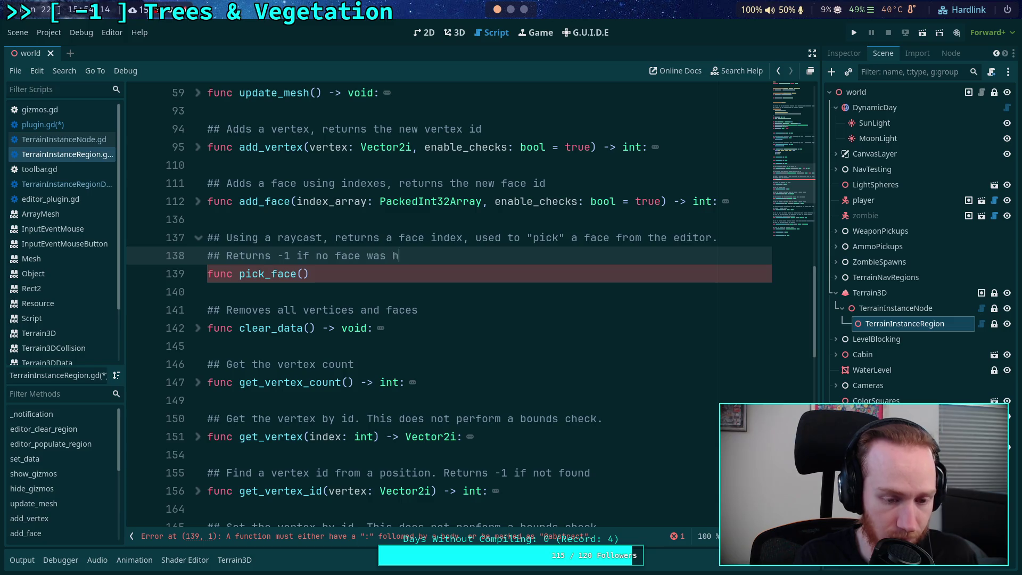
Complete the signature as pick_face(begin: Vector3, direction: Vector3) -> int
key(Down)
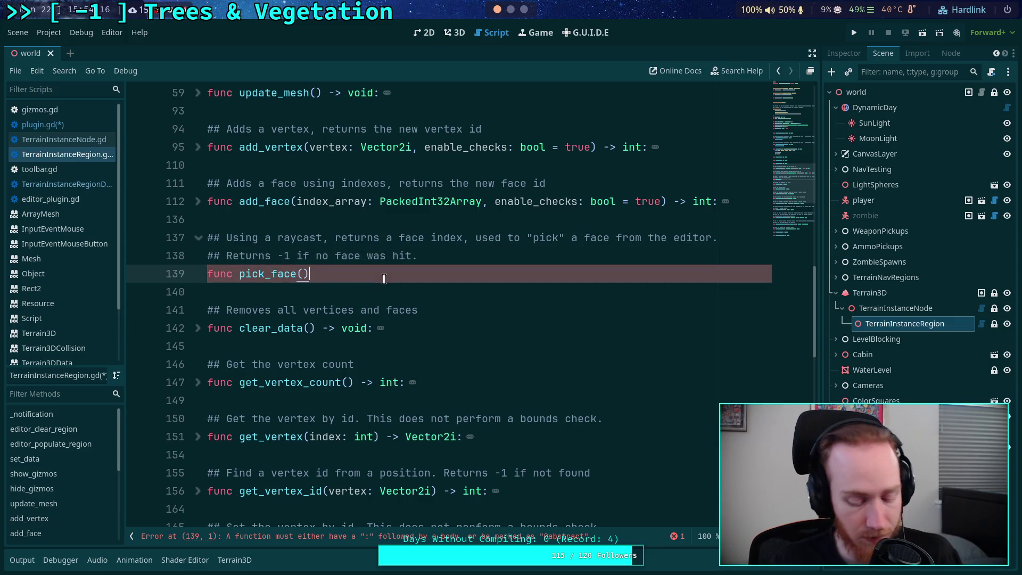
text(-> i)
text(nt)
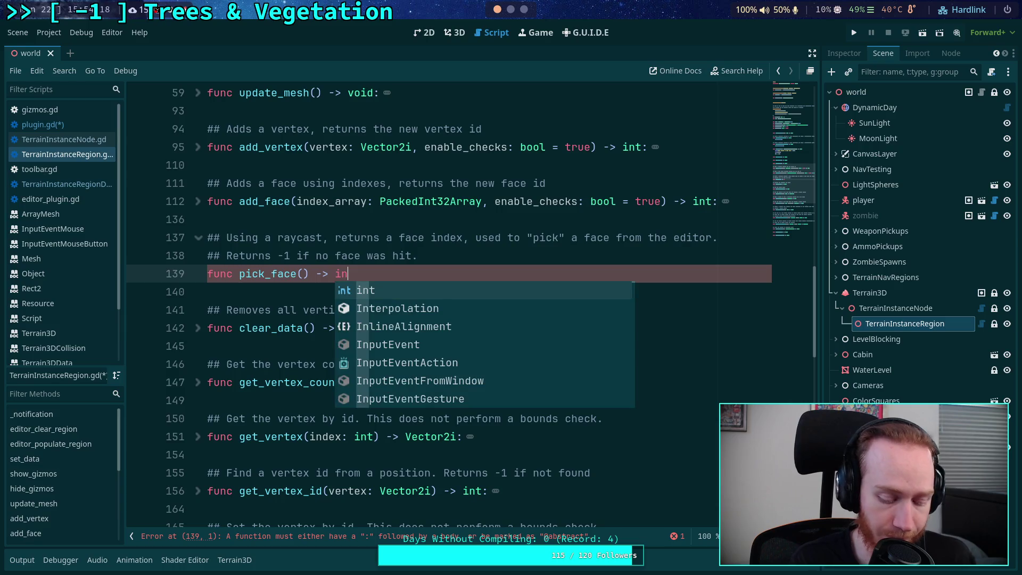
key(Return)
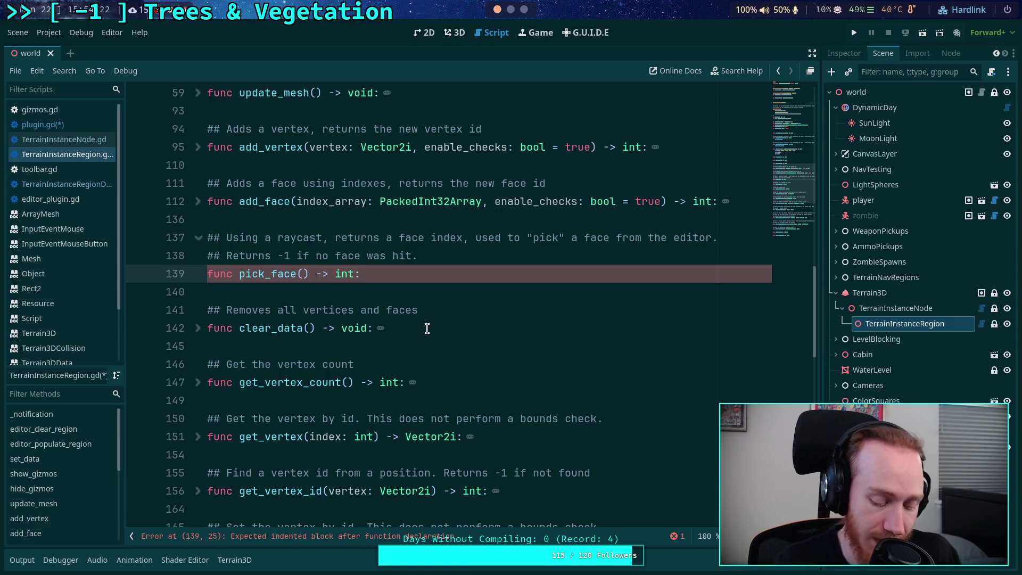
text(begin: Vector3, )
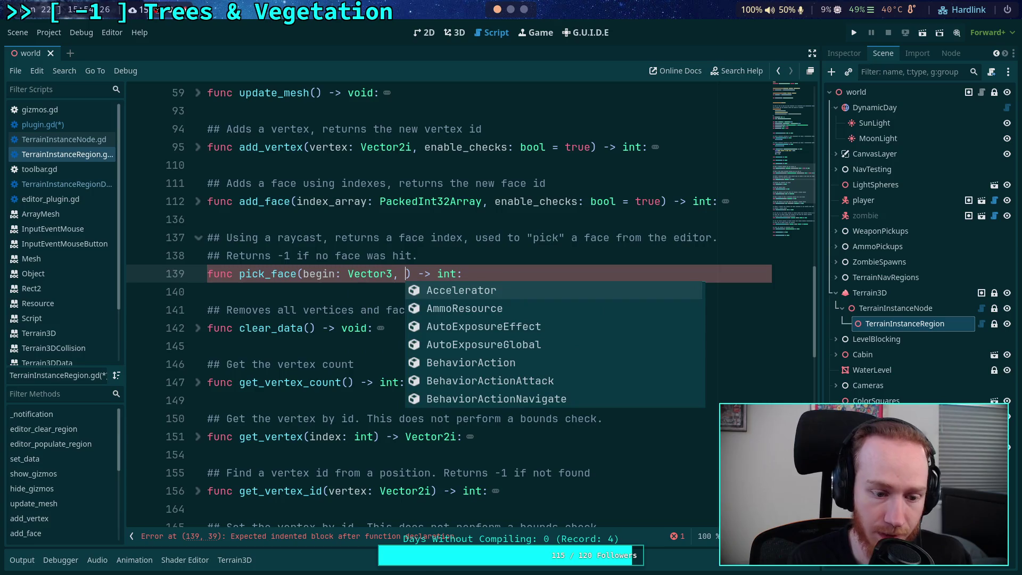
text(dir: Vect)
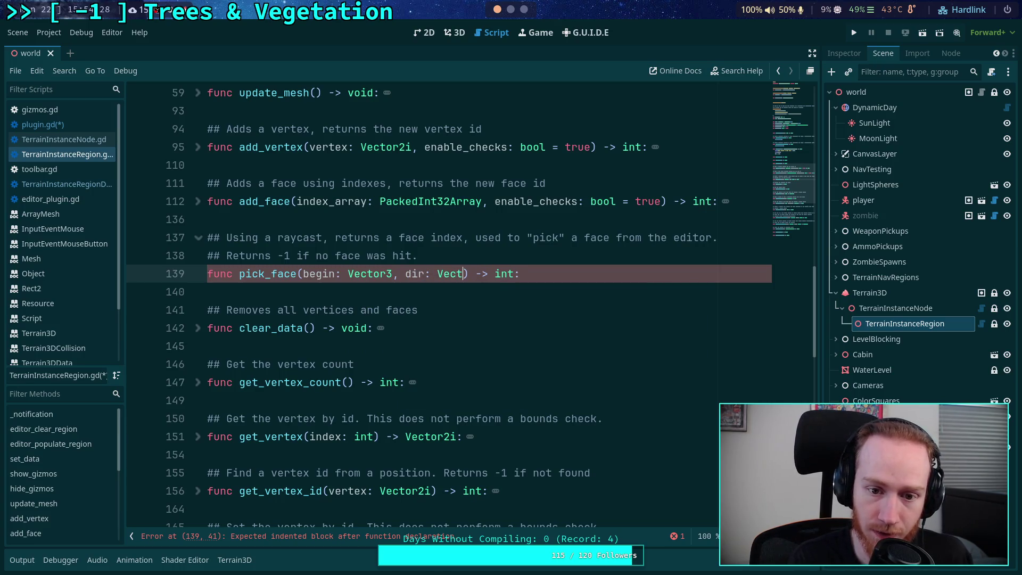
key(BackSpace)
key(BackSpace)
key(BackSpace)
text(ection: Vector3)
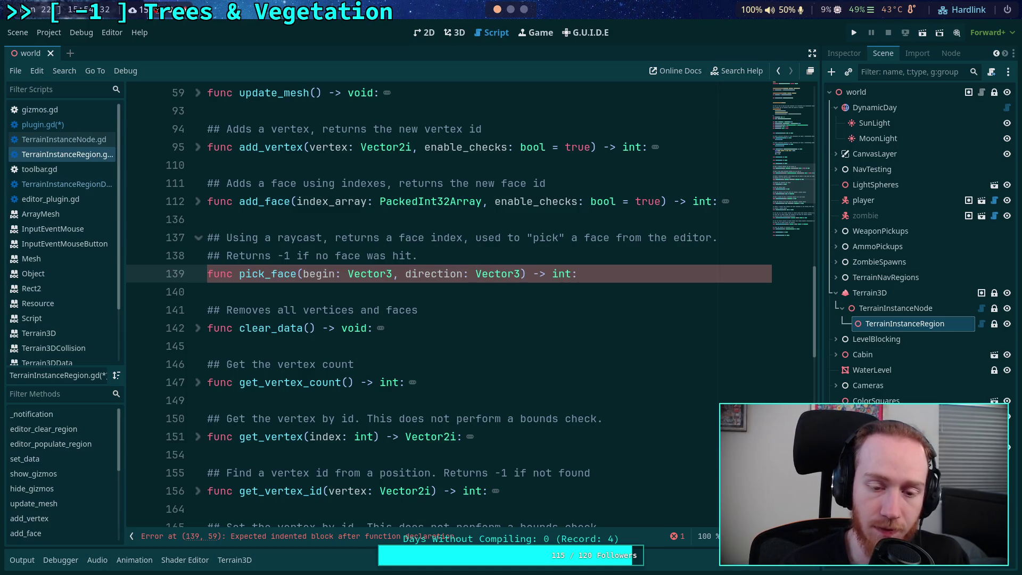
click(610, 275)
Open the function body and write the comment 'Hit test on triangle mesh'
key(Return)
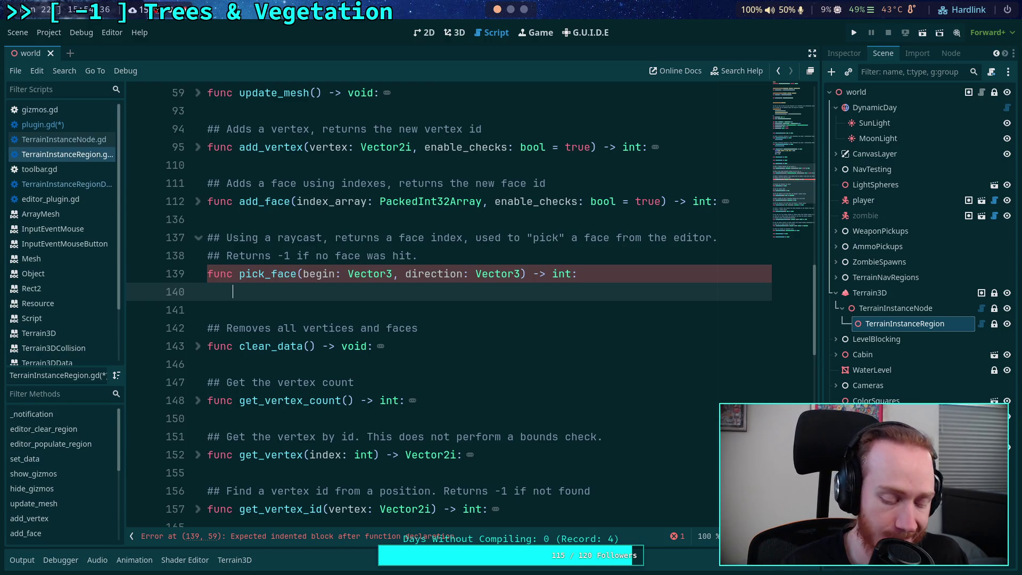
key(Return)
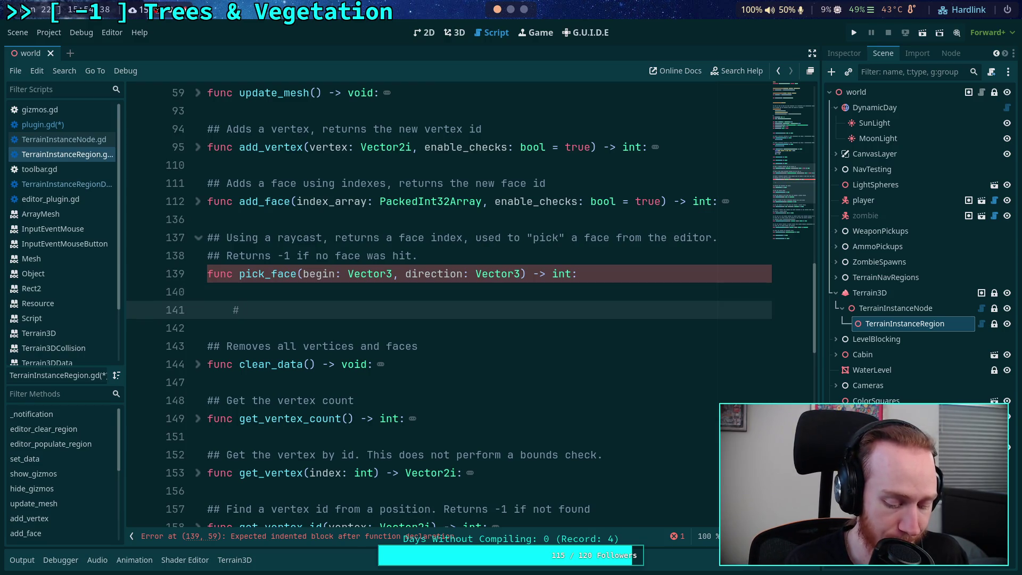
text(Hit test on tr)
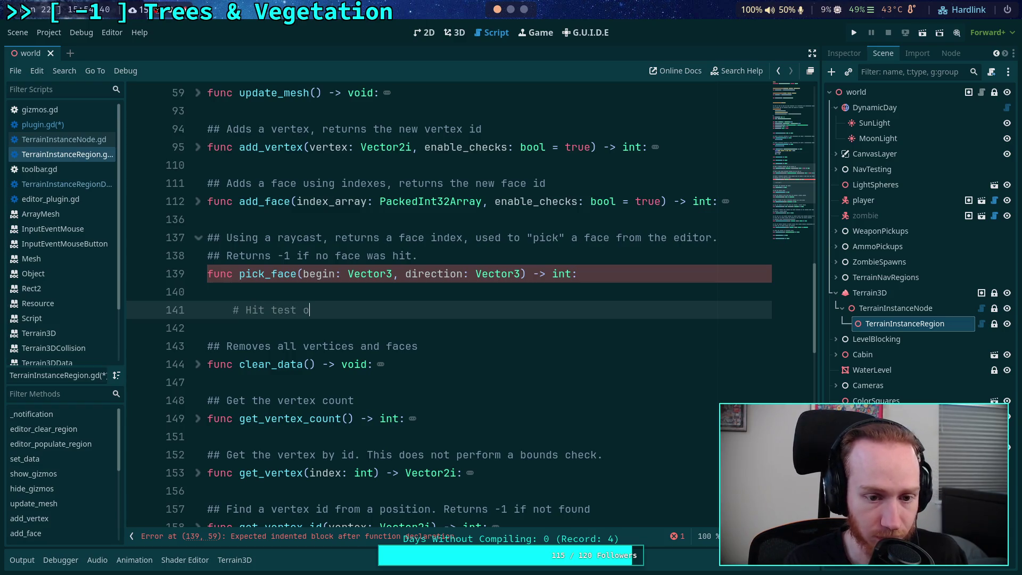
text(ang)
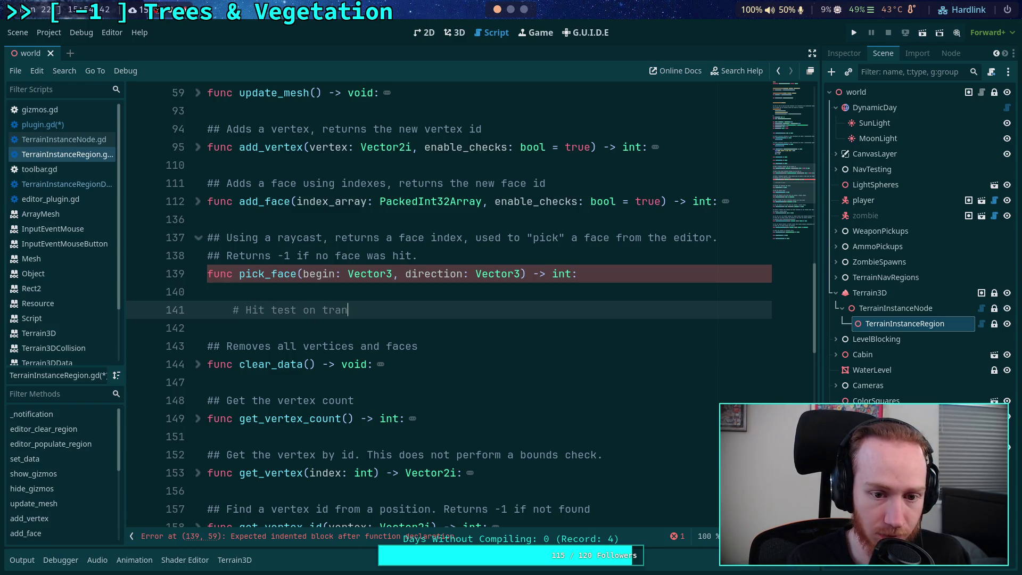
key(BackSpace)
key(BackSpace)
text(iangle mesh)
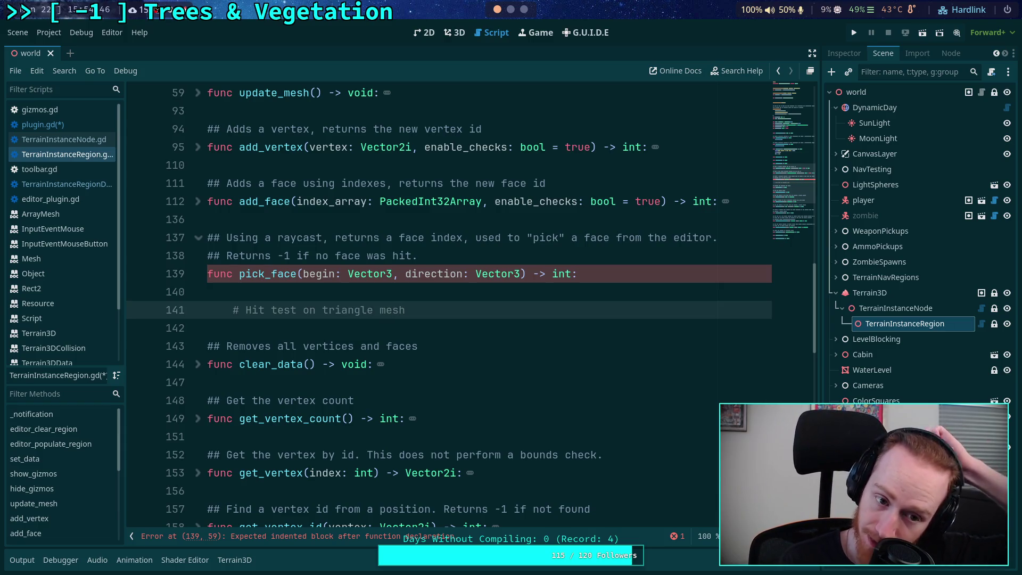
Add an update_mesh() call above the hit test comment
key(Up)
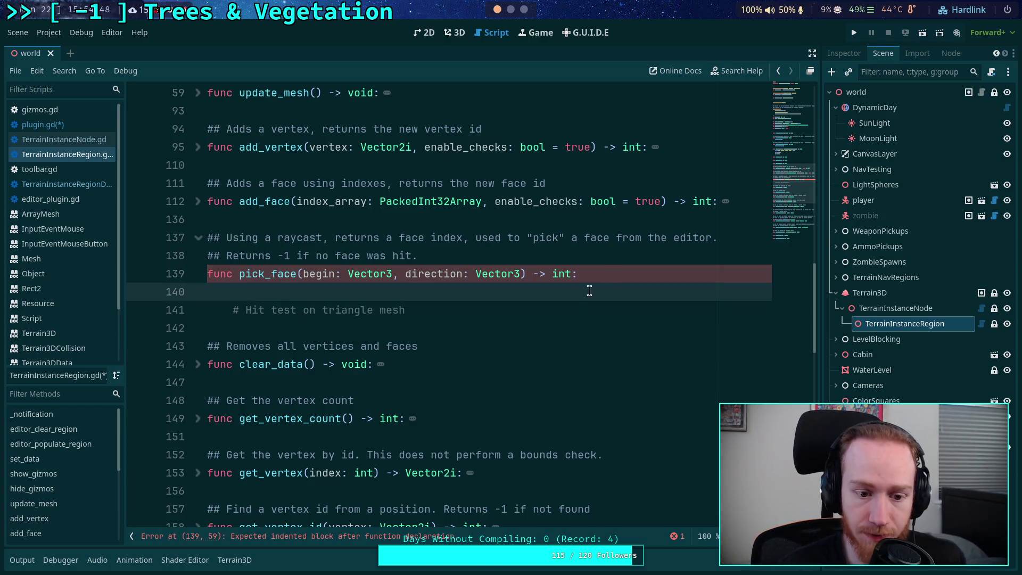
scroll(397, 318, up, 2)
text(update_mesh)
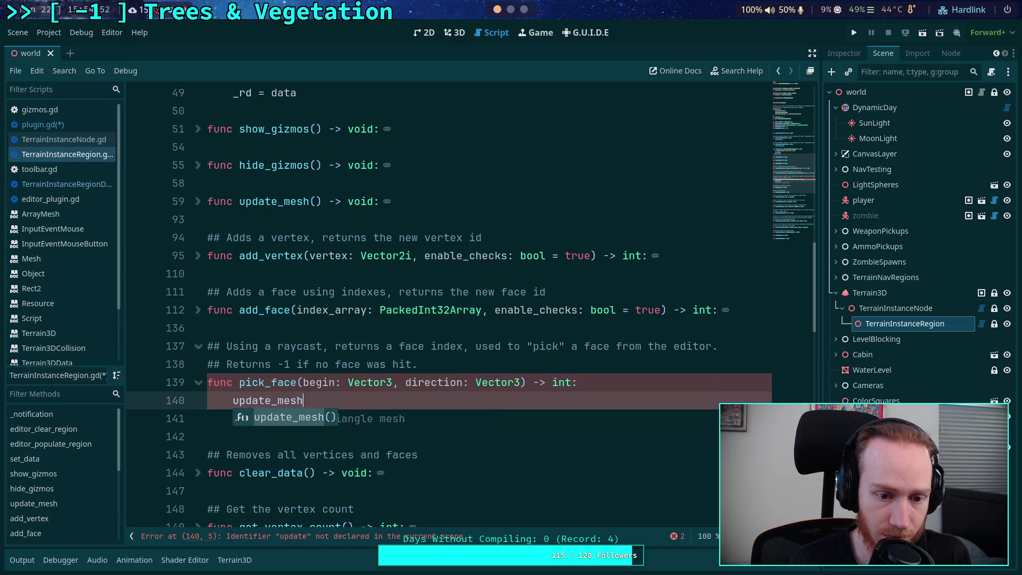
key(Return)
key(Return)
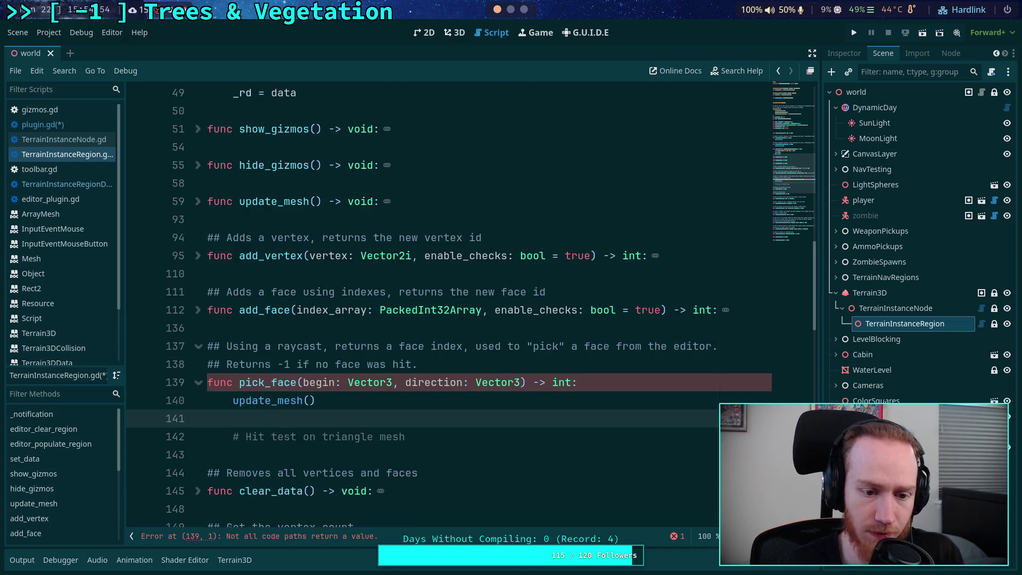
key(Return)
Add the guard 'if triangle_mesh_faces.size() == 0: return -1' below update_mesh()
text(tria)
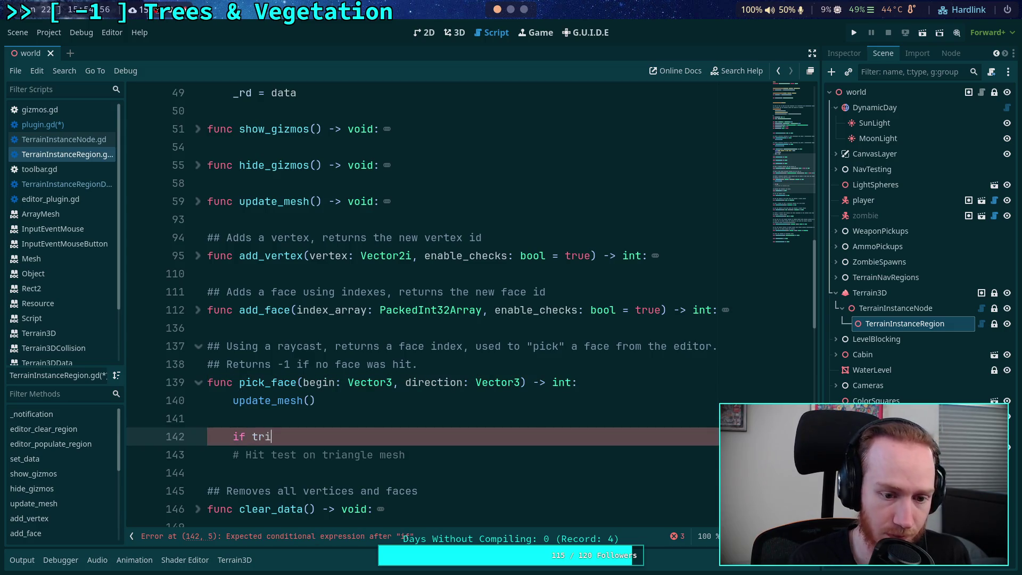
key(Down)
key(Return)
text(.size)
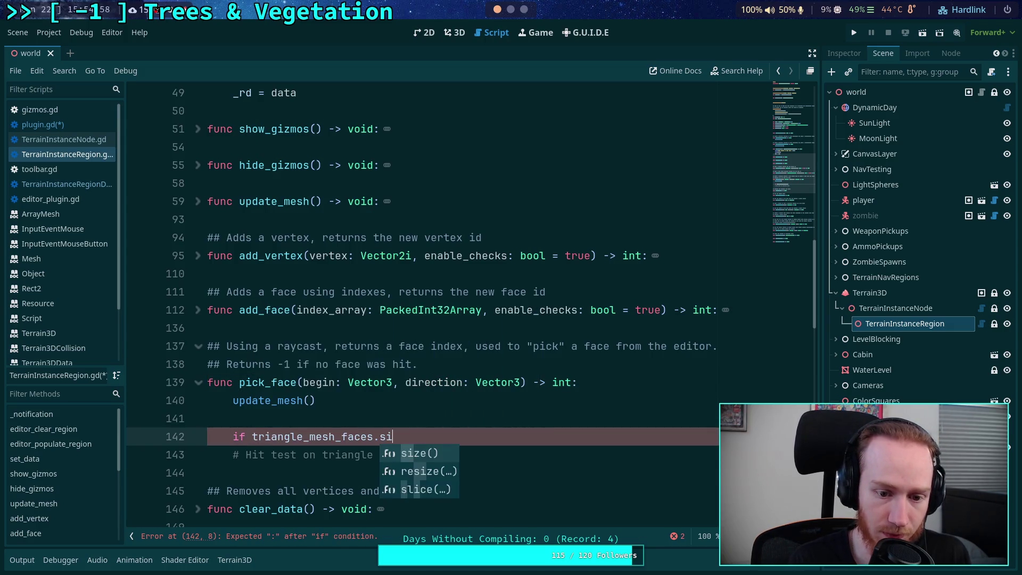
key(Return)
key(Return)
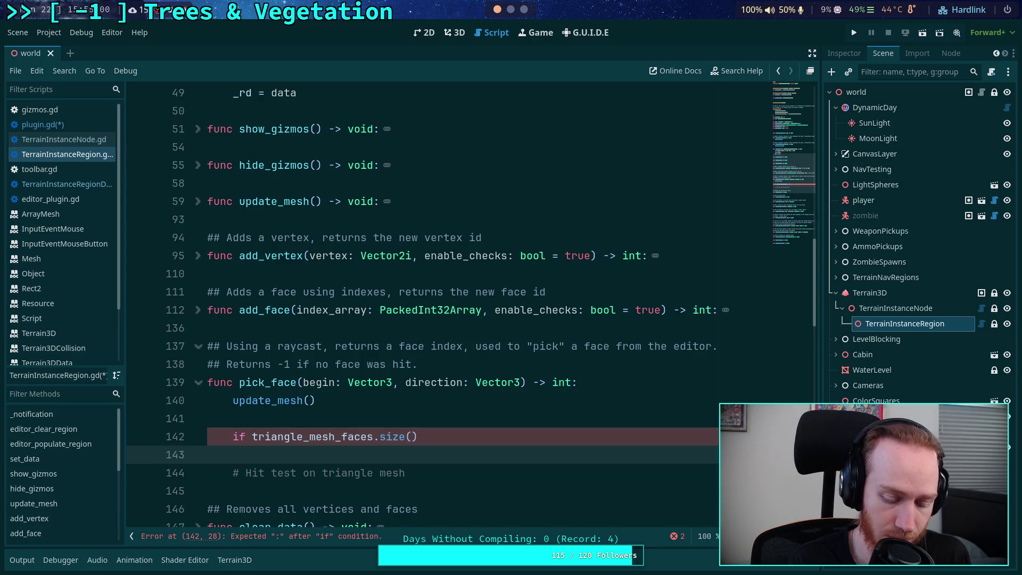
key(BackSpace)
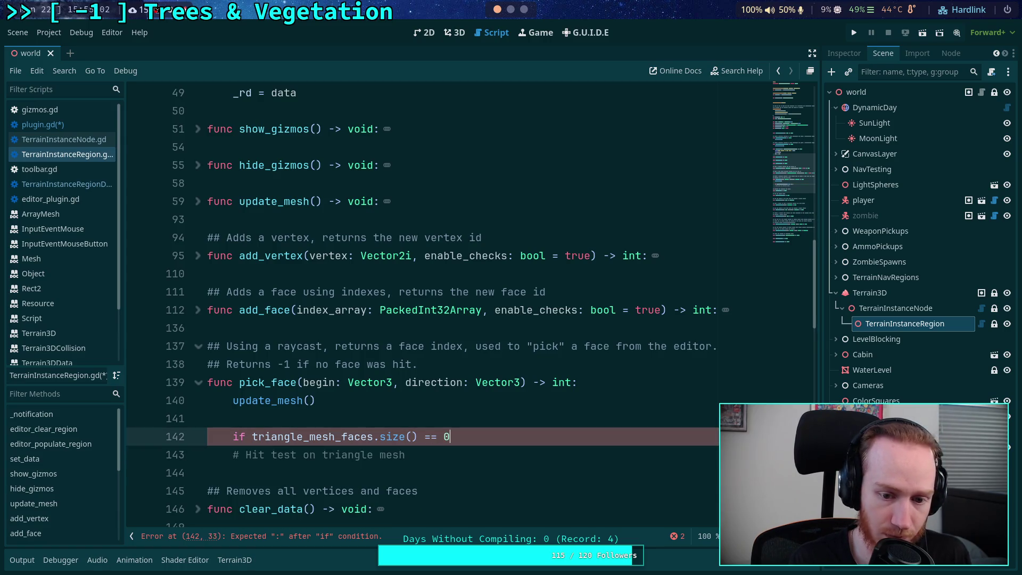
text(:)
key(Return)
text(return -1)
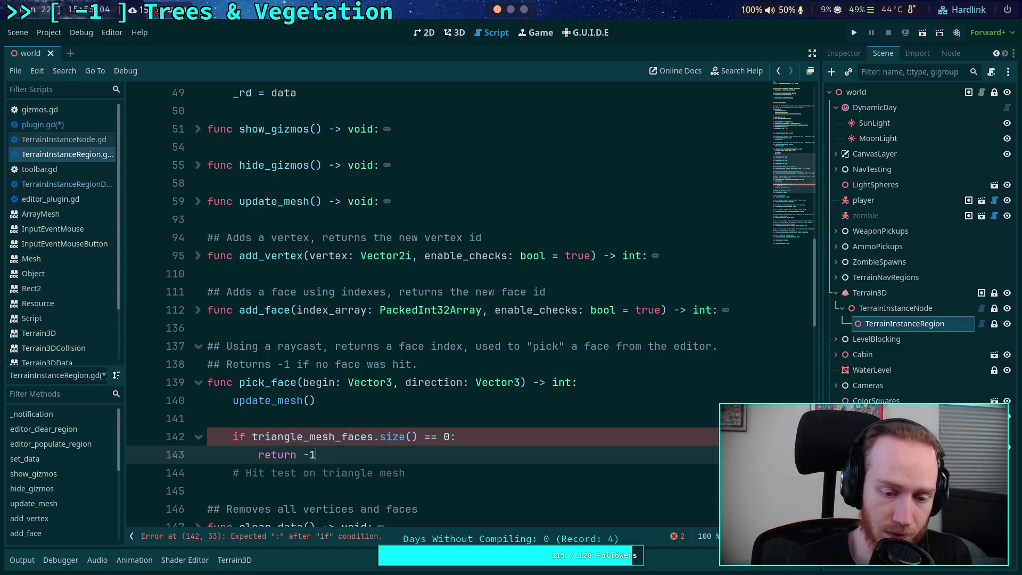
scroll(364, 397, down, 2)
key(Return)
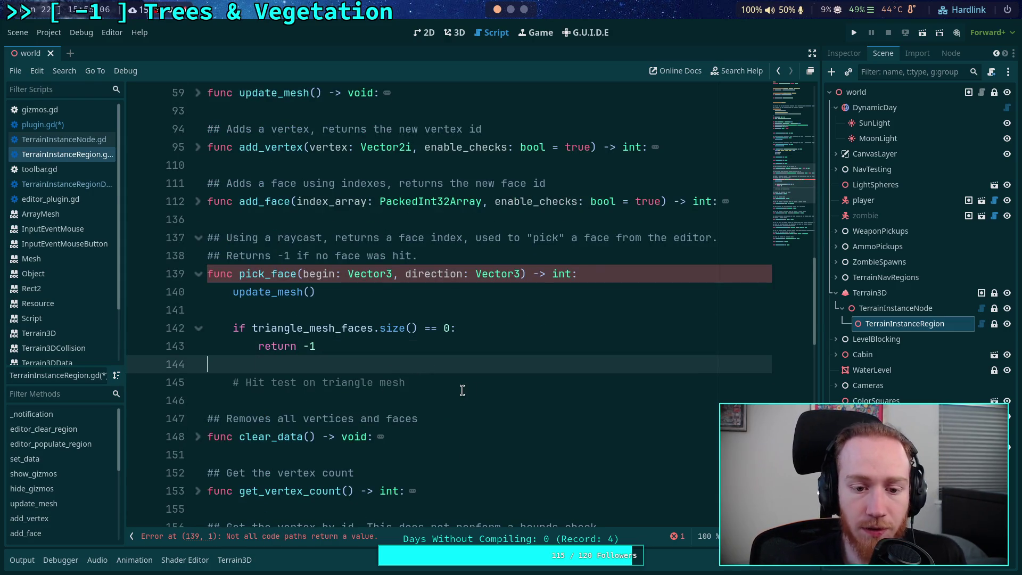
Add 'var hit: Dictionary = triangle_mesh.intersect_ray(begin, direction)' under the hit test comment
click(462, 390)
key(Return)
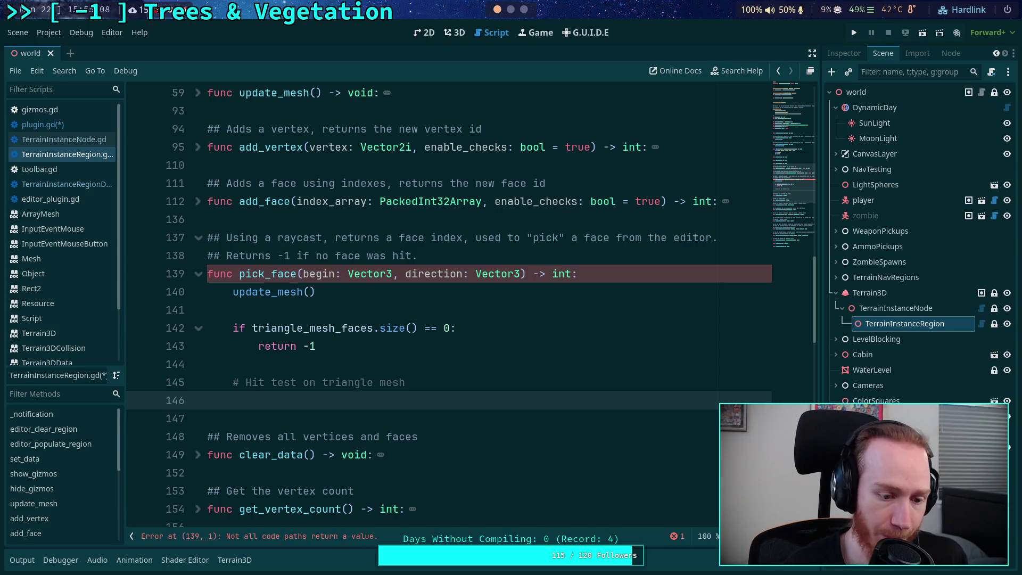
text(not triangle_mesh.)
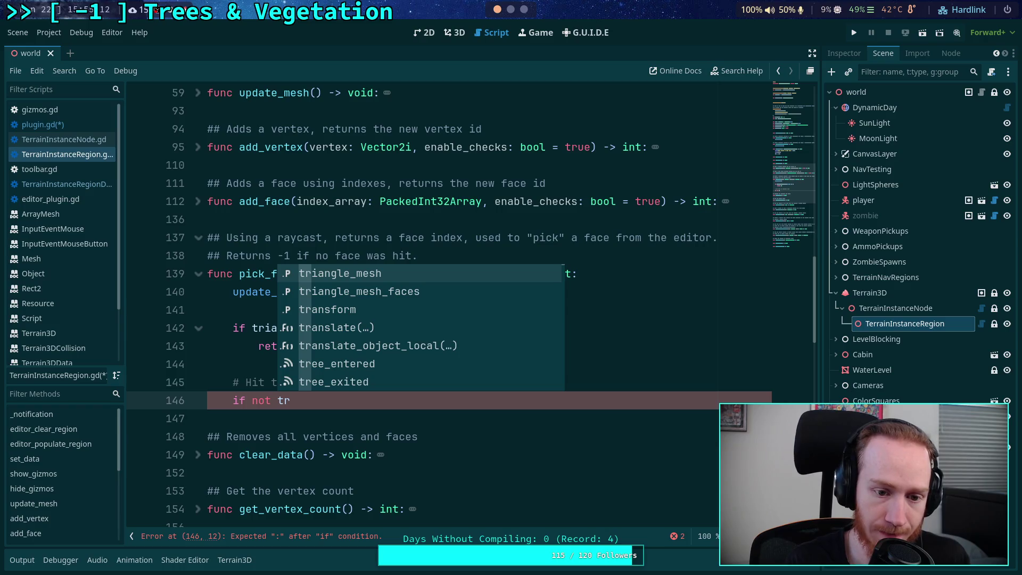
key(Return)
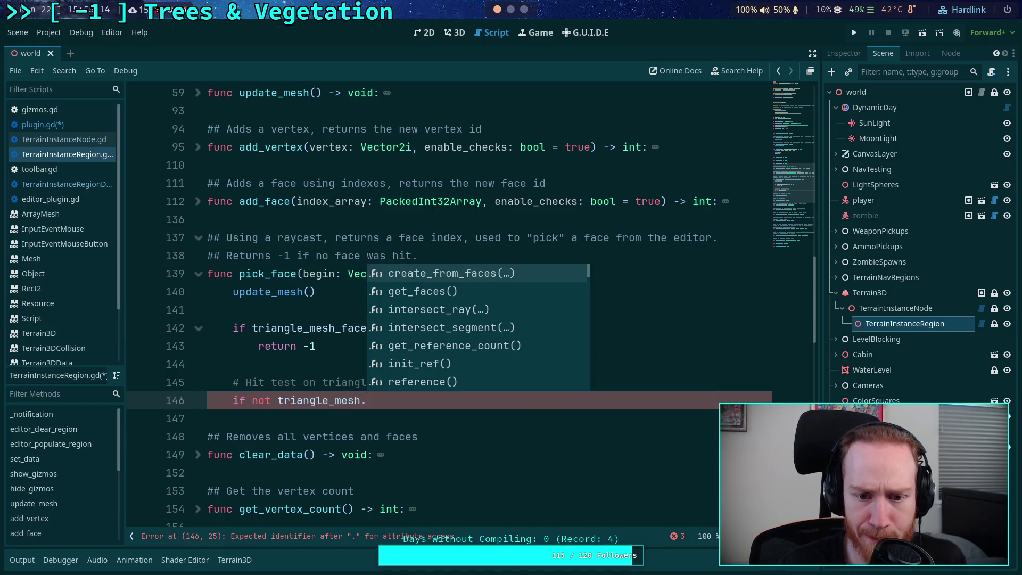
key(Down)
key(Down)
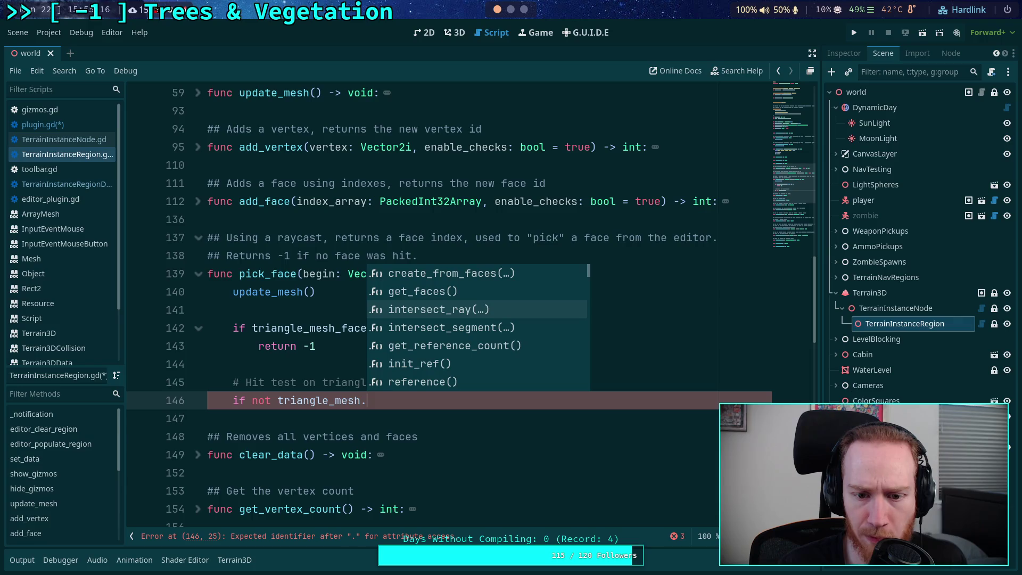
key(Return)
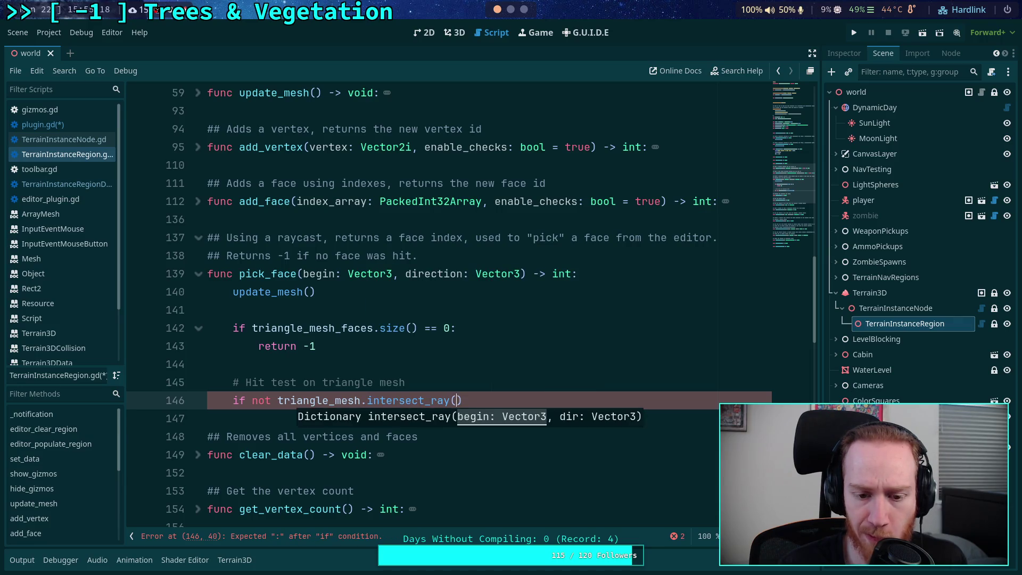
drag(271, 401, 233, 401)
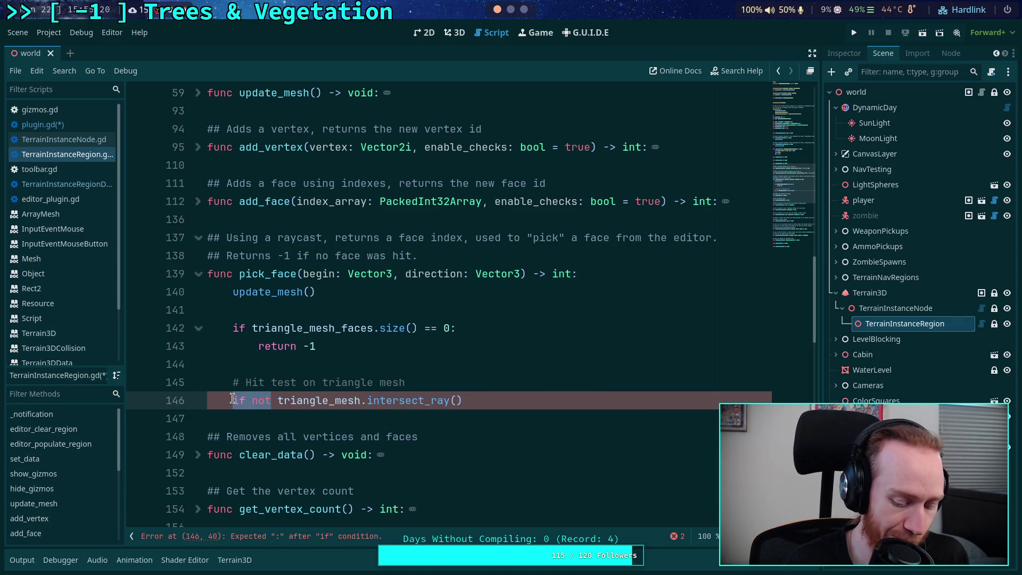
text(var hit: Diction)
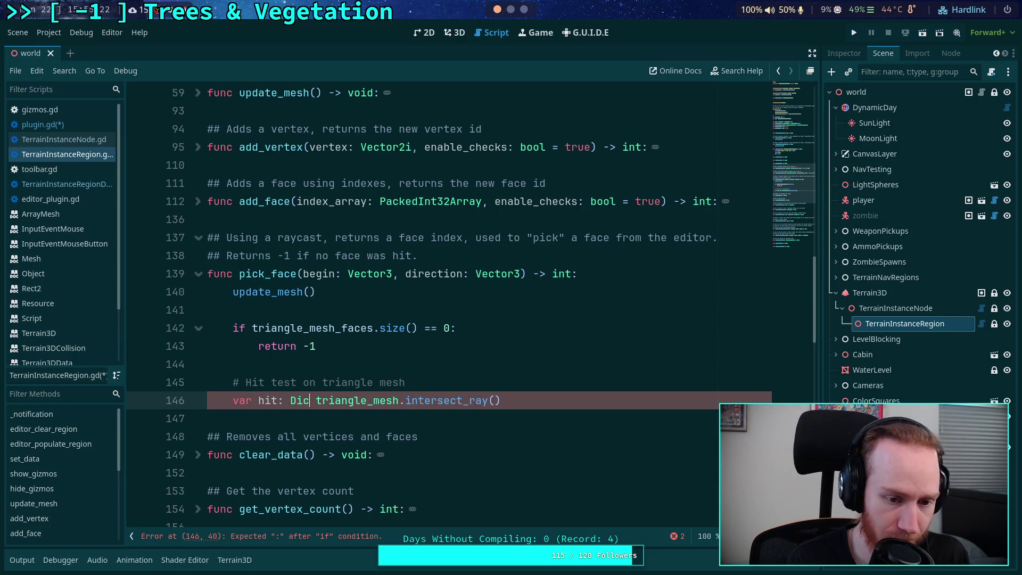
text(ary =)
click(553, 400)
text(begin, d)
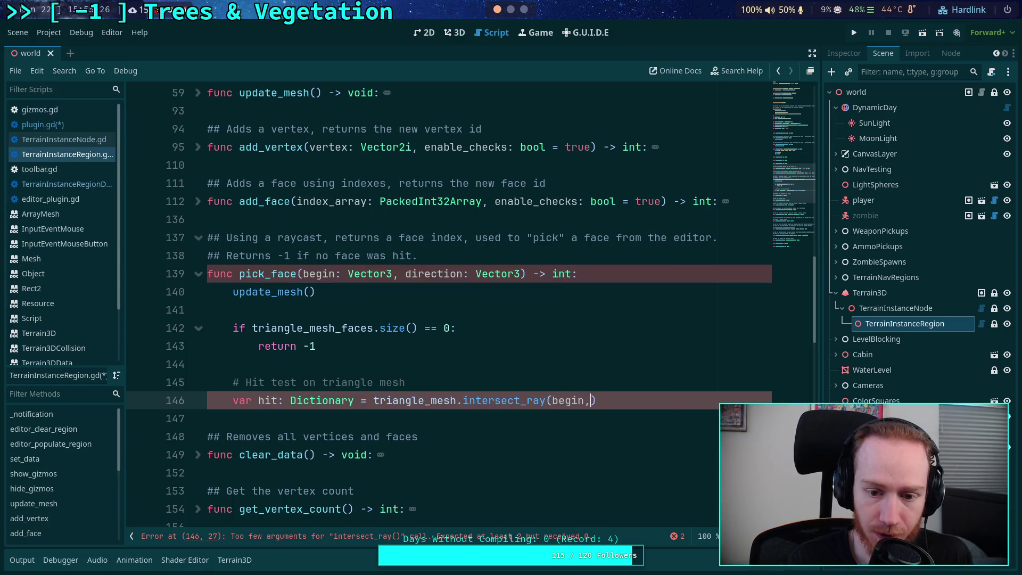
key(Return)
Start an 'if not hit:' check with a return in its body
key(End)
key(Return)
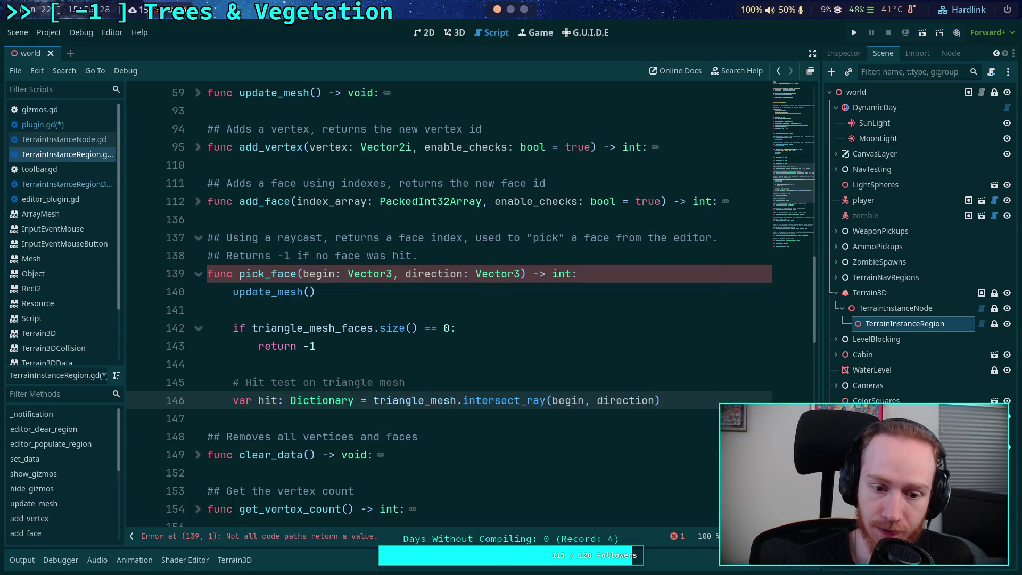
text(if not hit:)
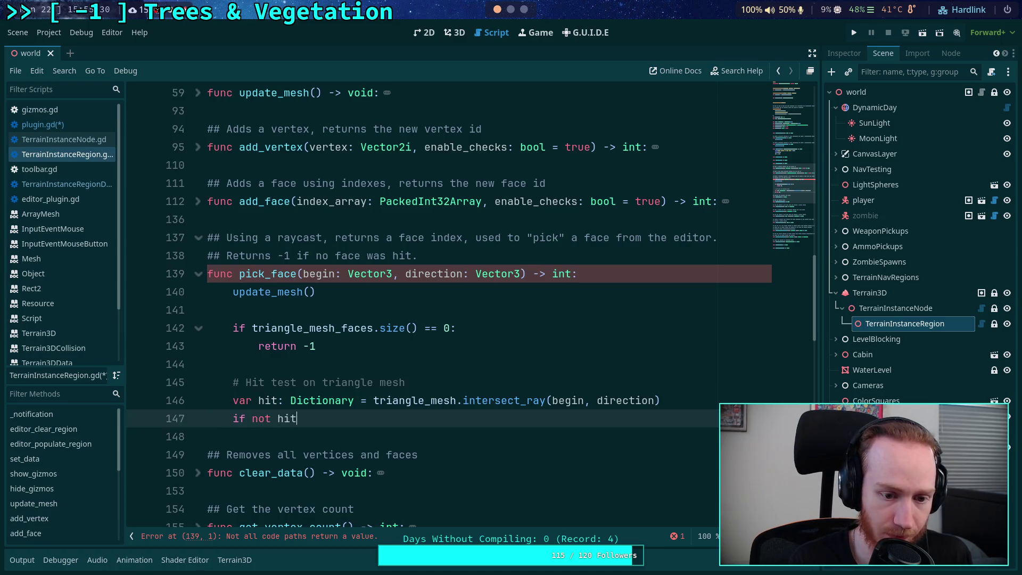
key(Return)
text(return -1)
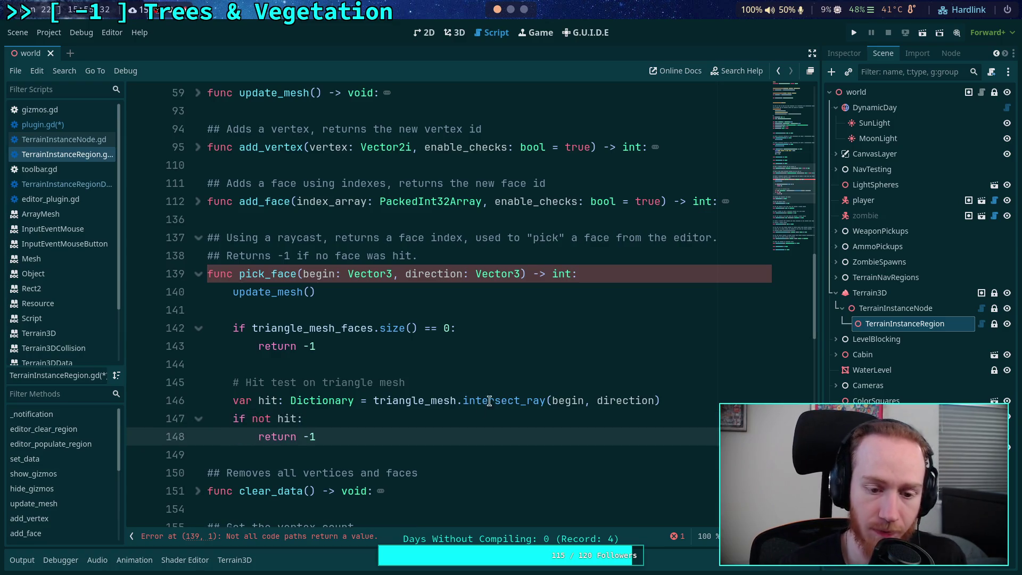
Add 'var face_id: int = triangle_mesh_faces[hit.face_index' below the miss check
mouse_move(521, 402)
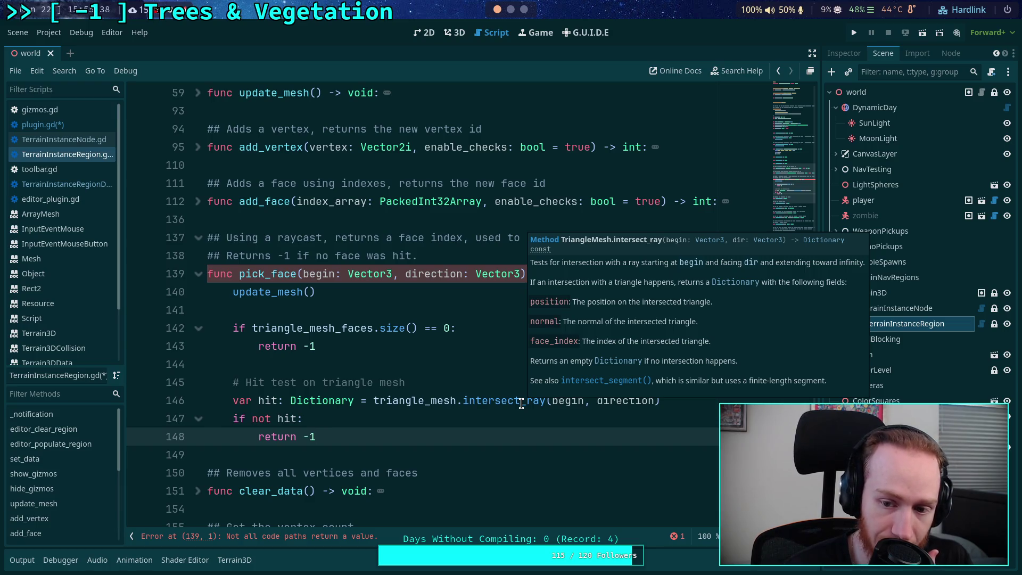
key(Return)
key(Return)
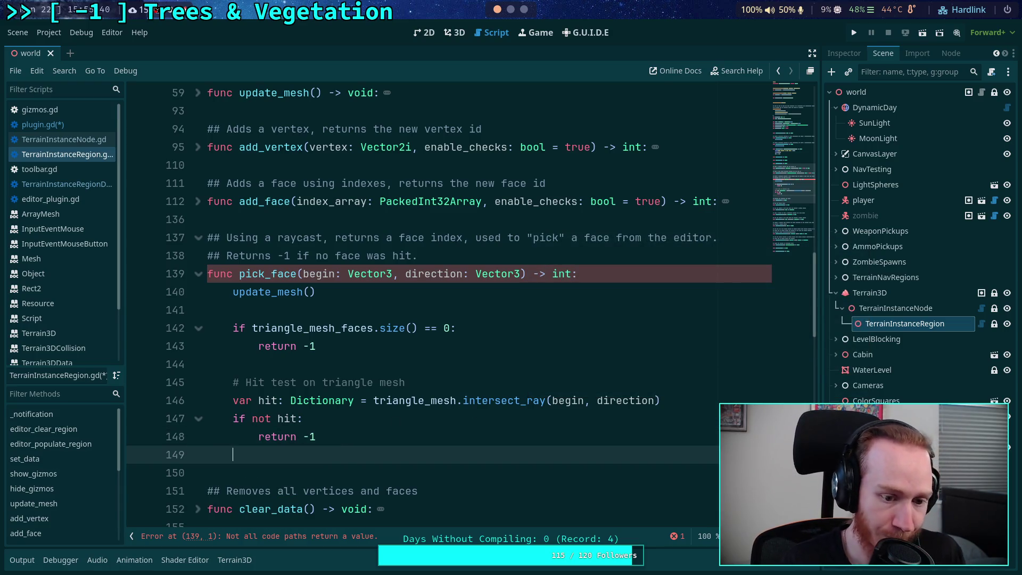
text(var face_id: )
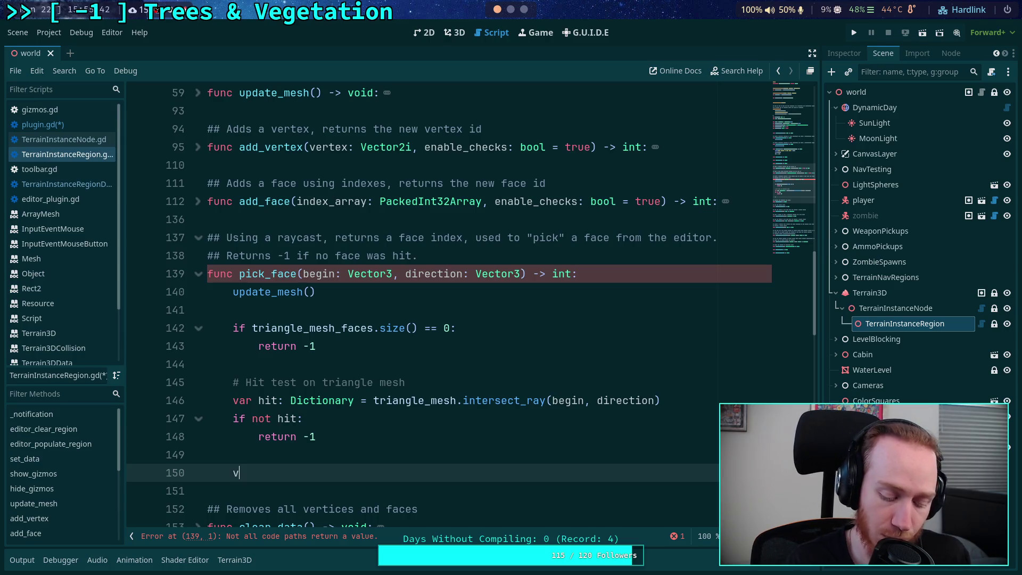
text(int = triangle_mesh.)
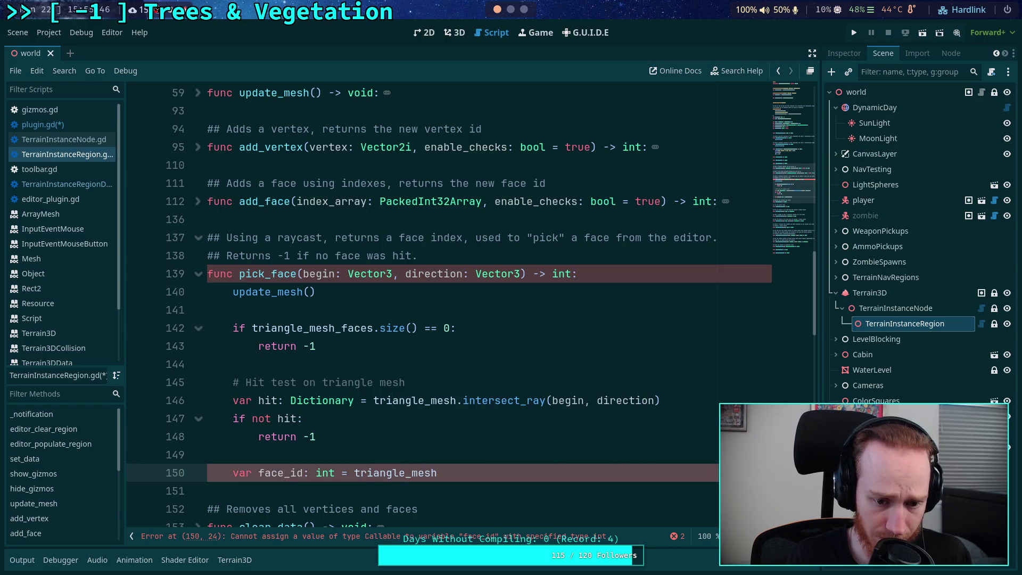
key(Down)
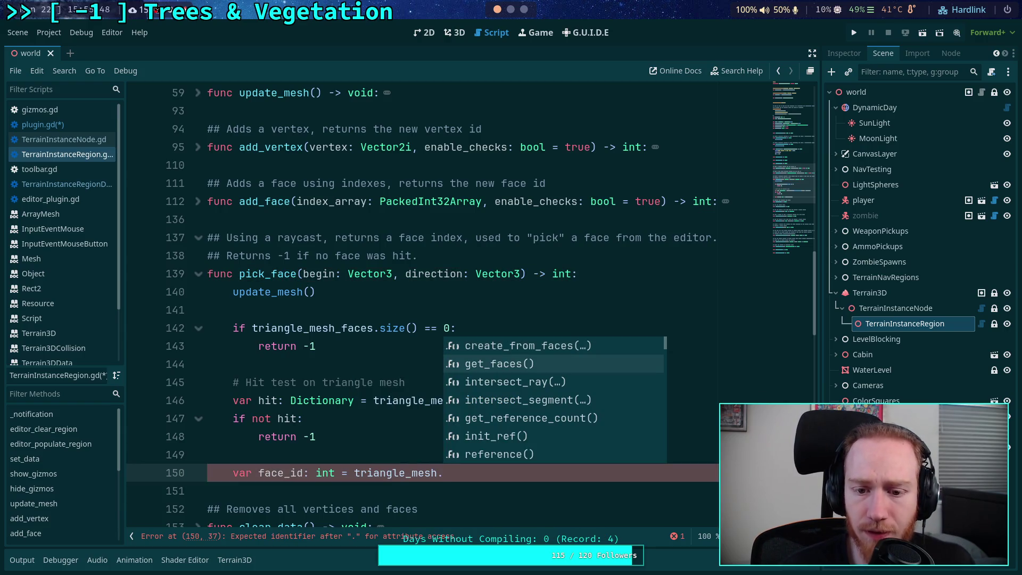
key(Down)
key(Down)
key(Down)
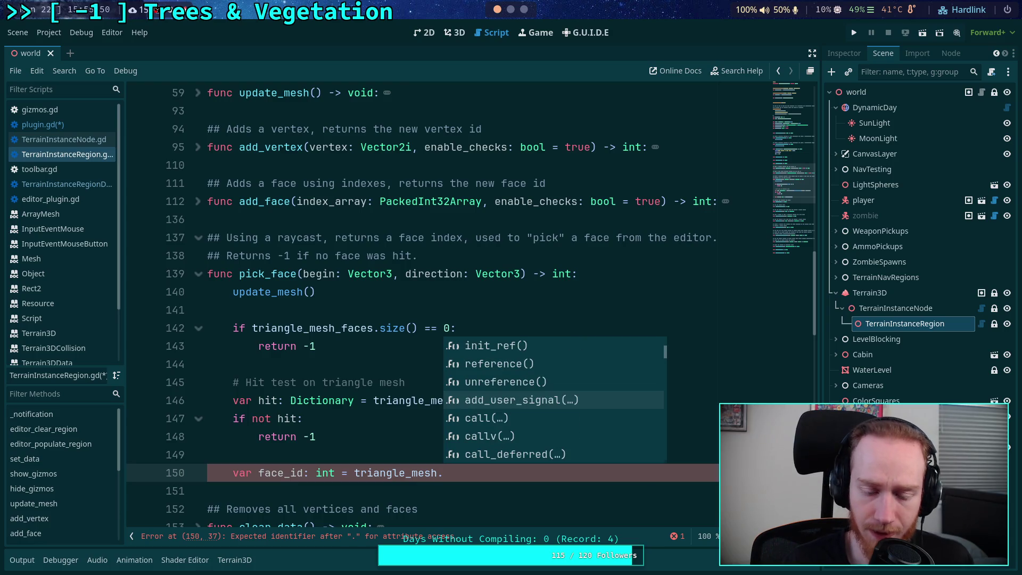
key(BackSpace)
text(_)
key(Return)
text([)
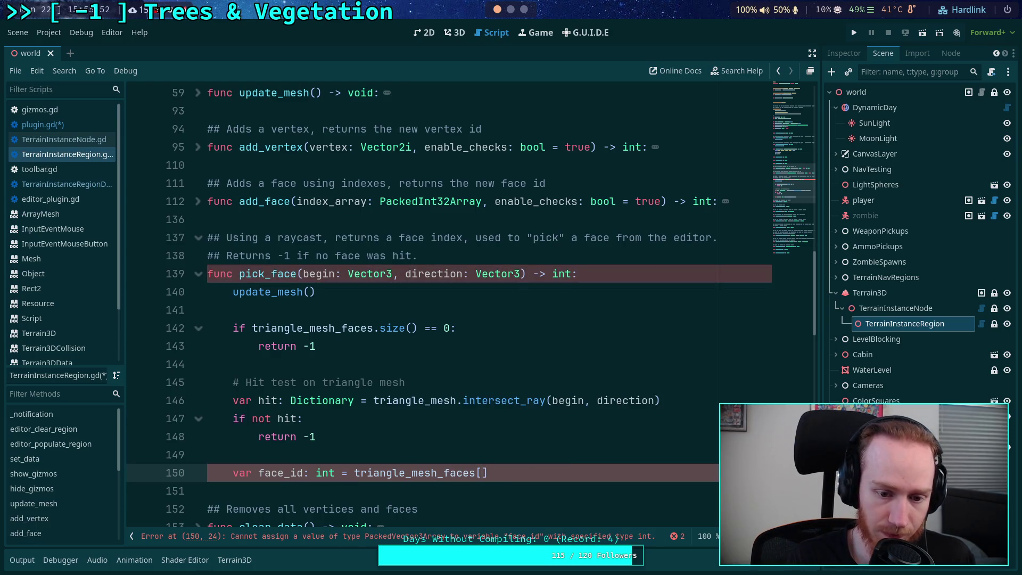
text(hit.)
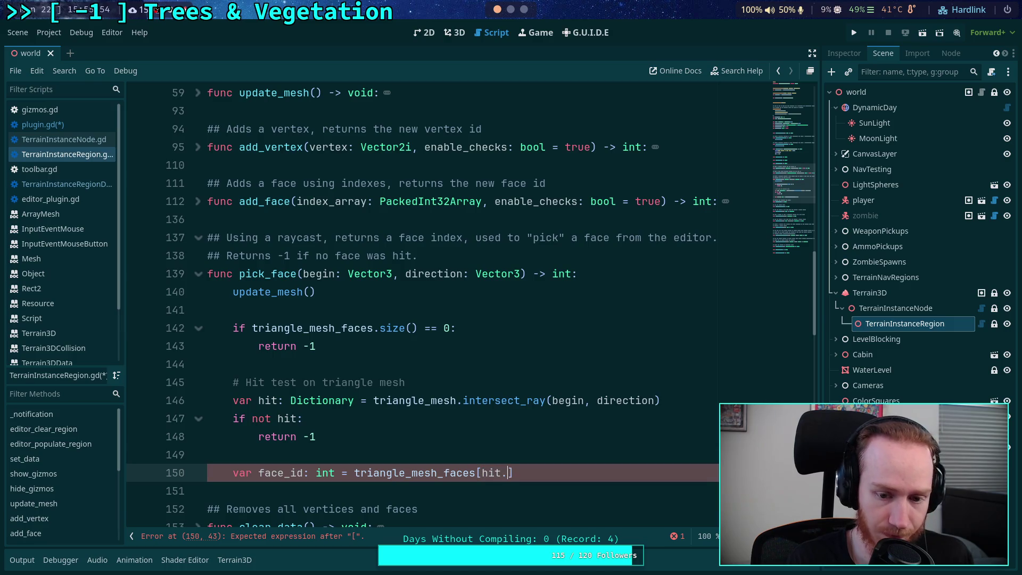
text(face)
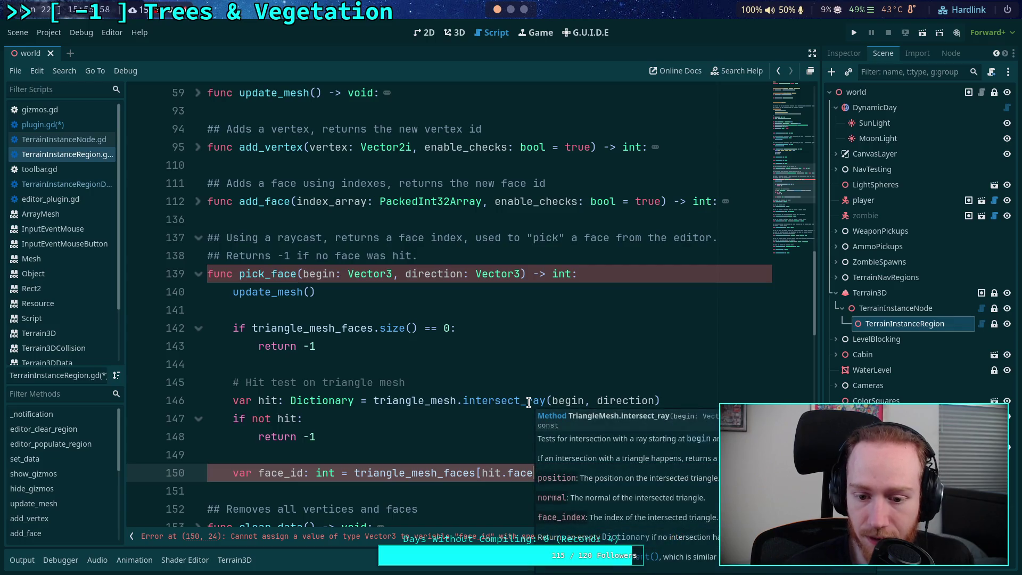
text(_in)
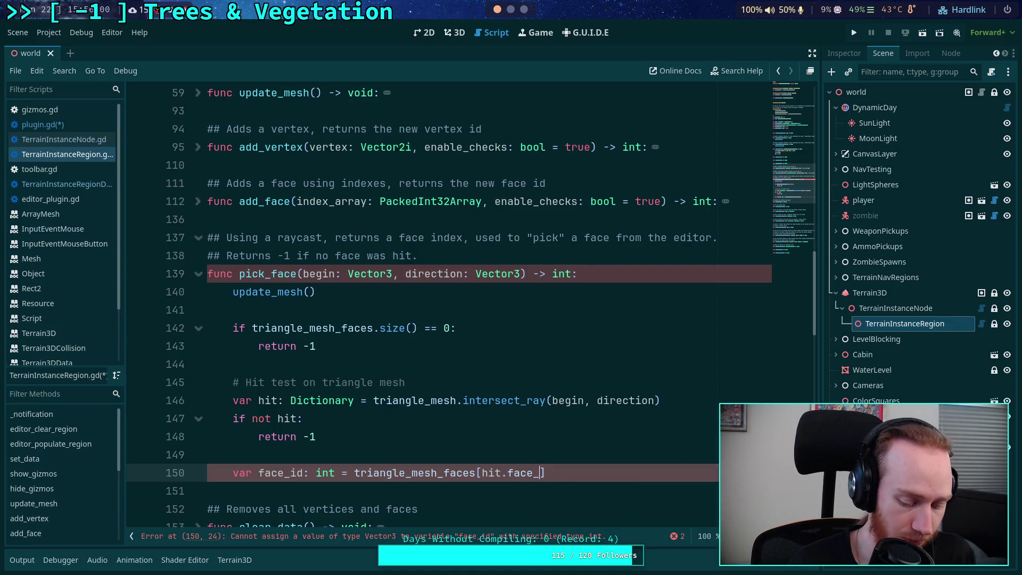
text(dex)
Dismiss the triangle_mesh_faces info and open the TriangleMesh intersect_ray documentation
scroll(427, 336, down, 3)
click(638, 309)
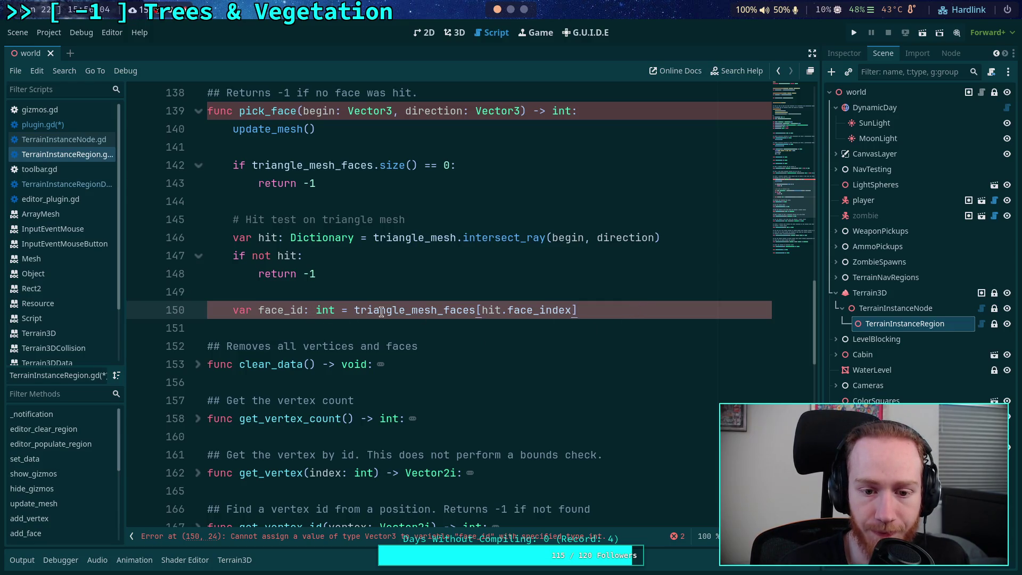
mouse_move(427, 308)
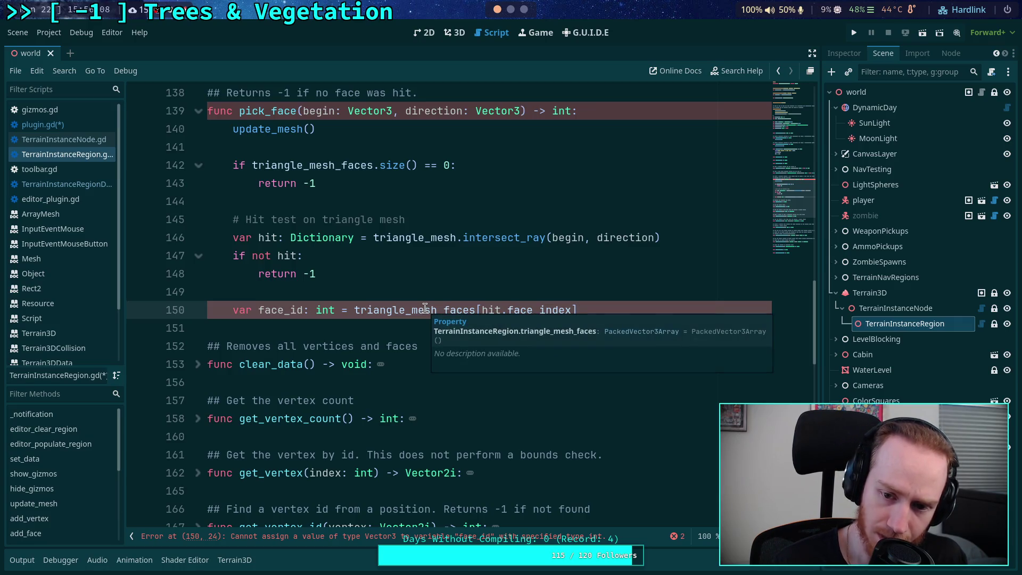
click(425, 308)
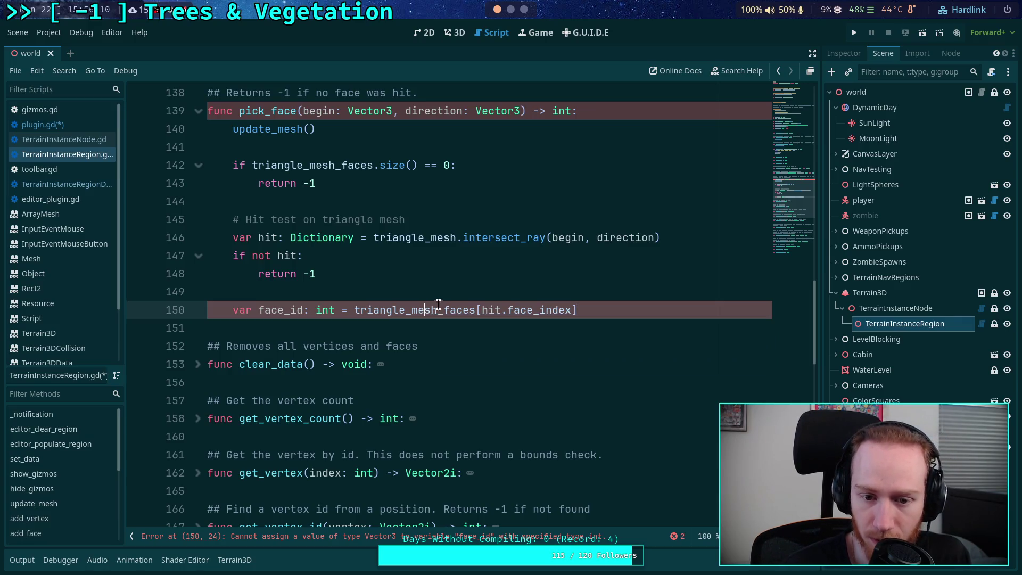
scroll(298, 288, up, 2)
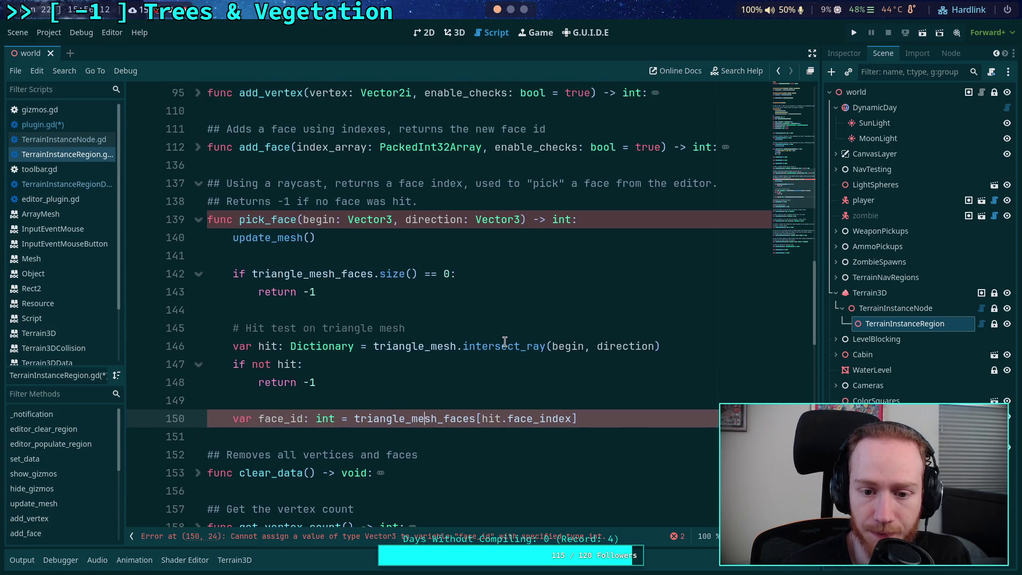
right_click(505, 346)
click(520, 497)
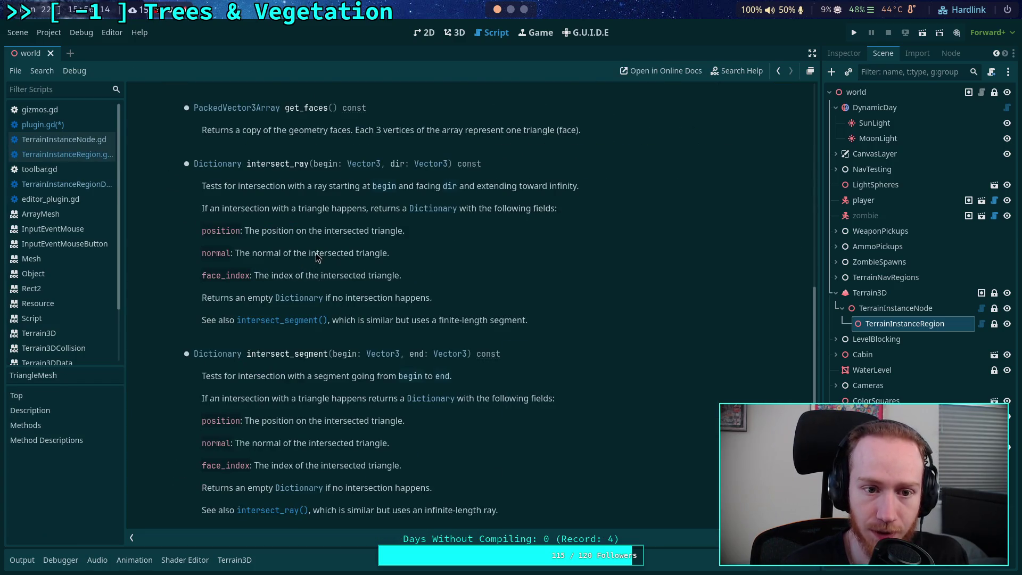
scroll(315, 253, up, 4)
scroll(266, 268, down, 1)
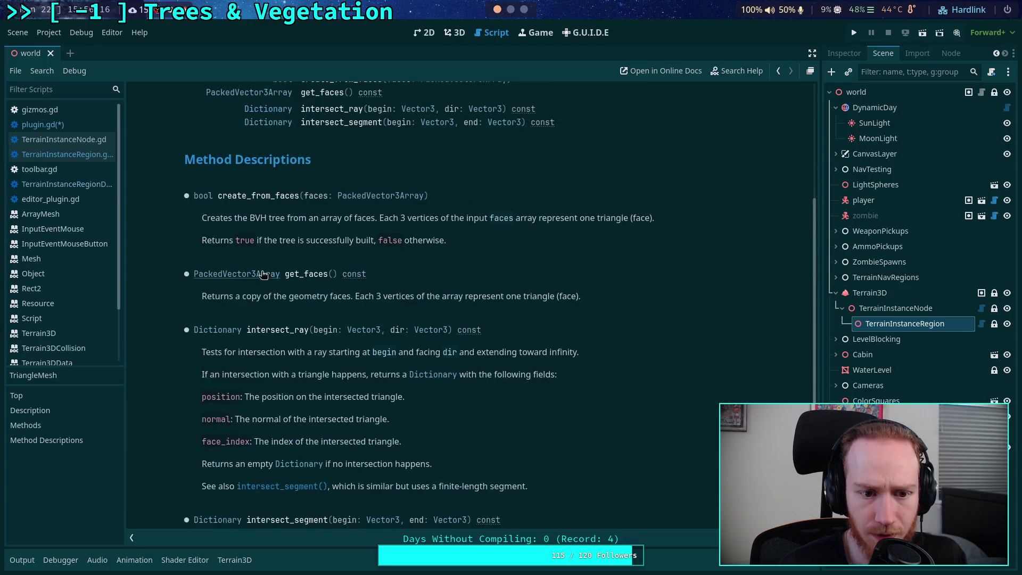
drag(210, 297, 560, 296)
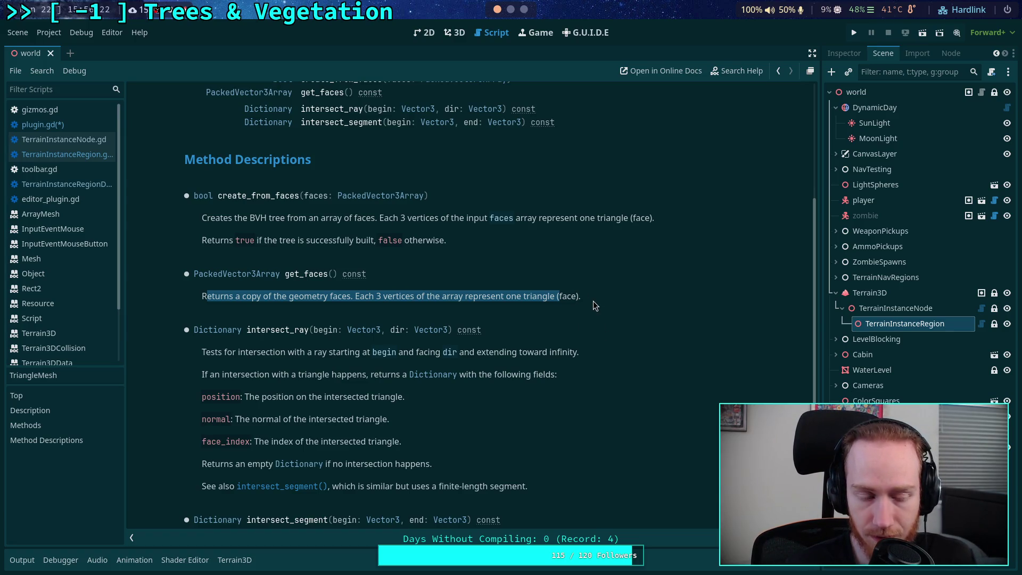
click(423, 295)
click(71, 124)
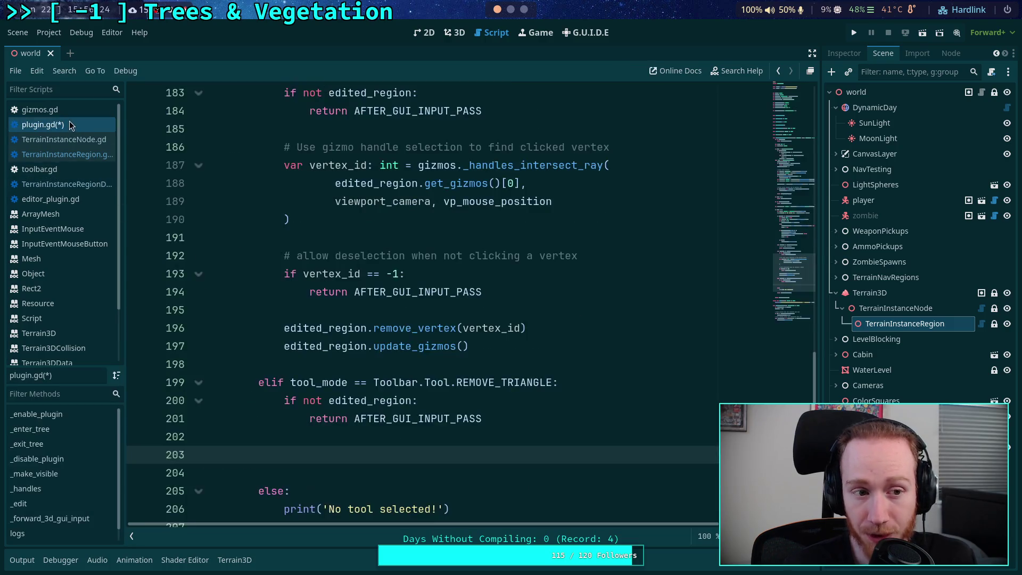
click(88, 185)
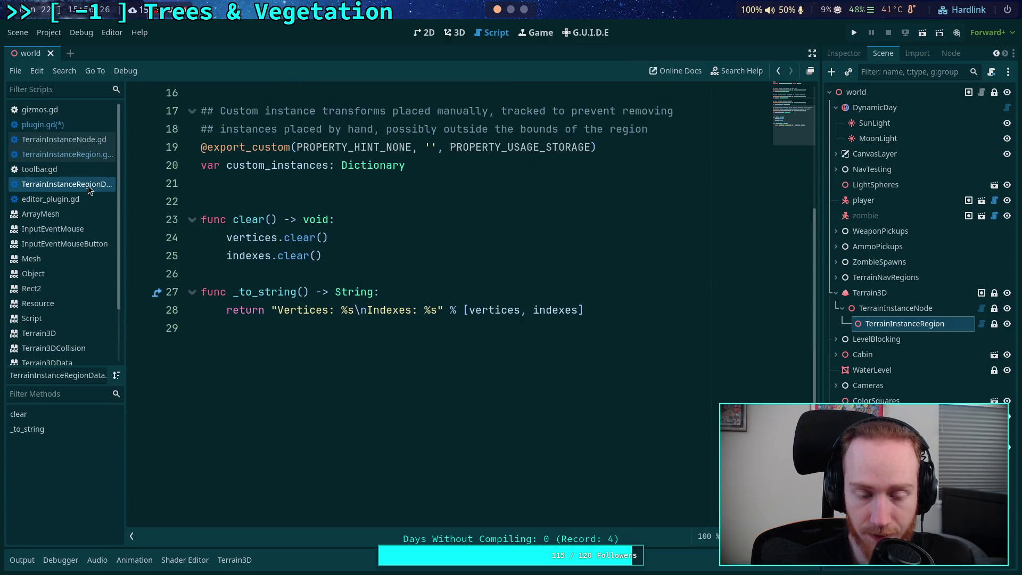
click(91, 155)
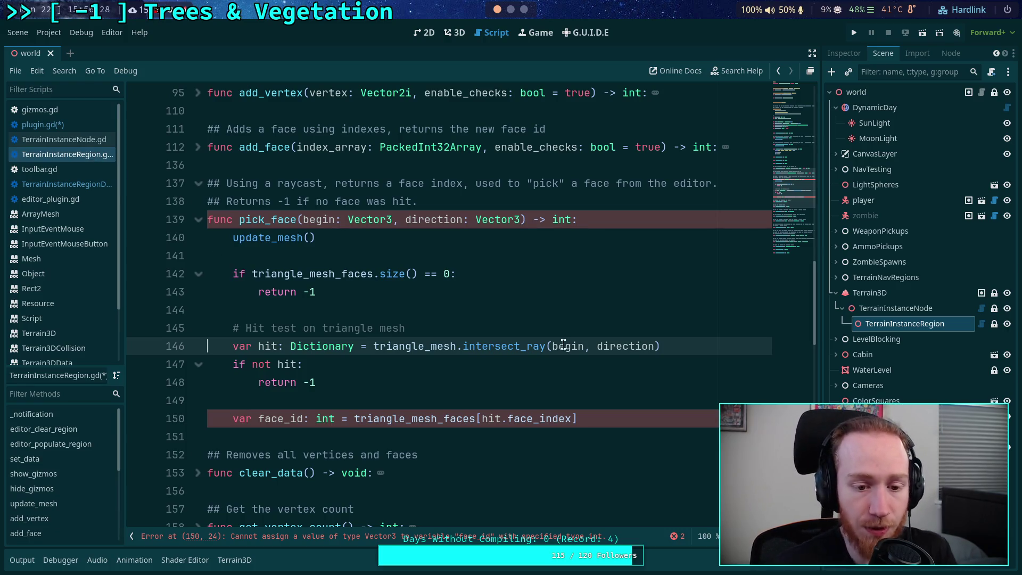
Replace face_id: int with a: Vector3 and add face: int = hit.face_index * 3 above it
mouse_move(564, 339)
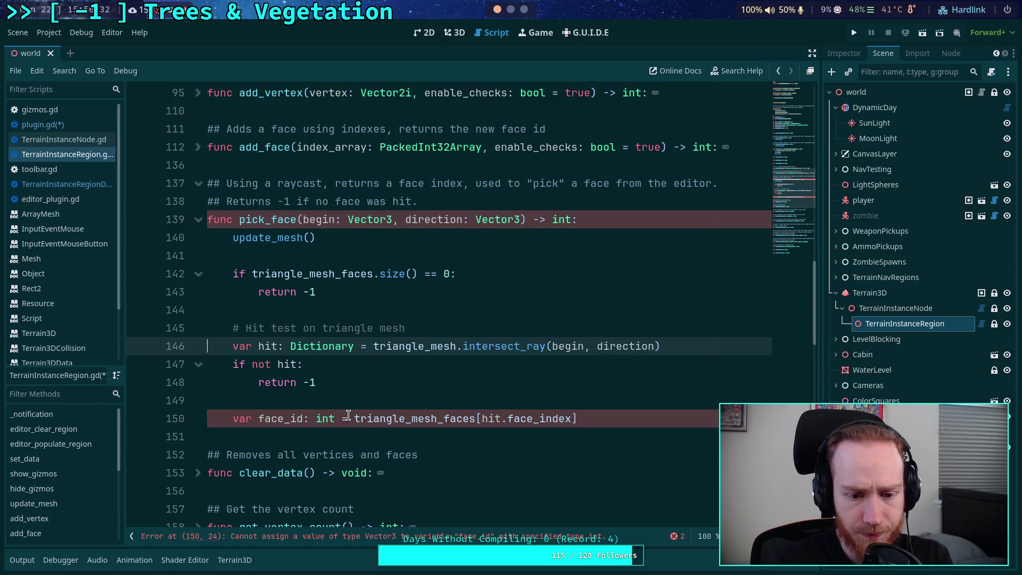
click(302, 419)
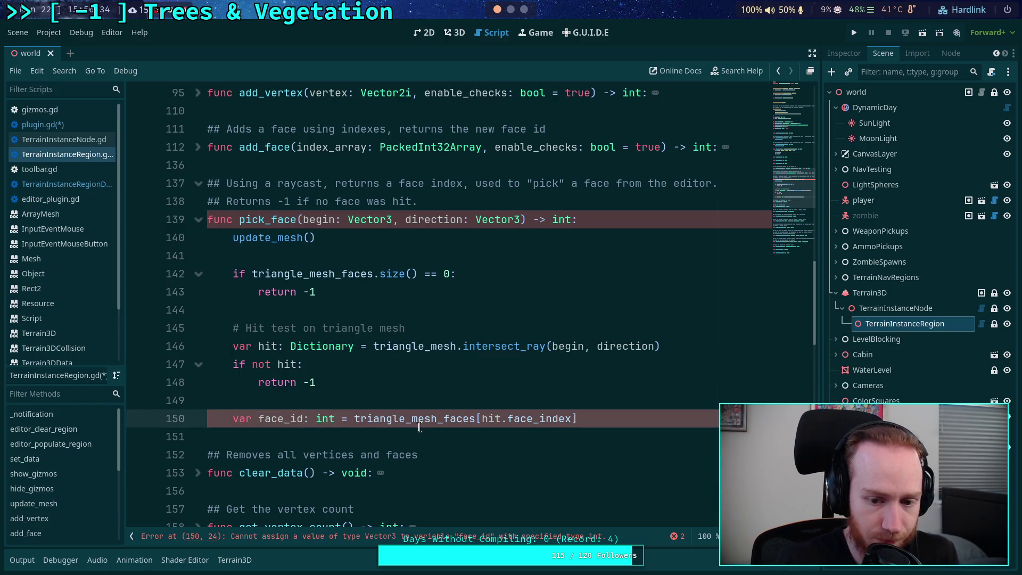
scroll(419, 426, down, 2)
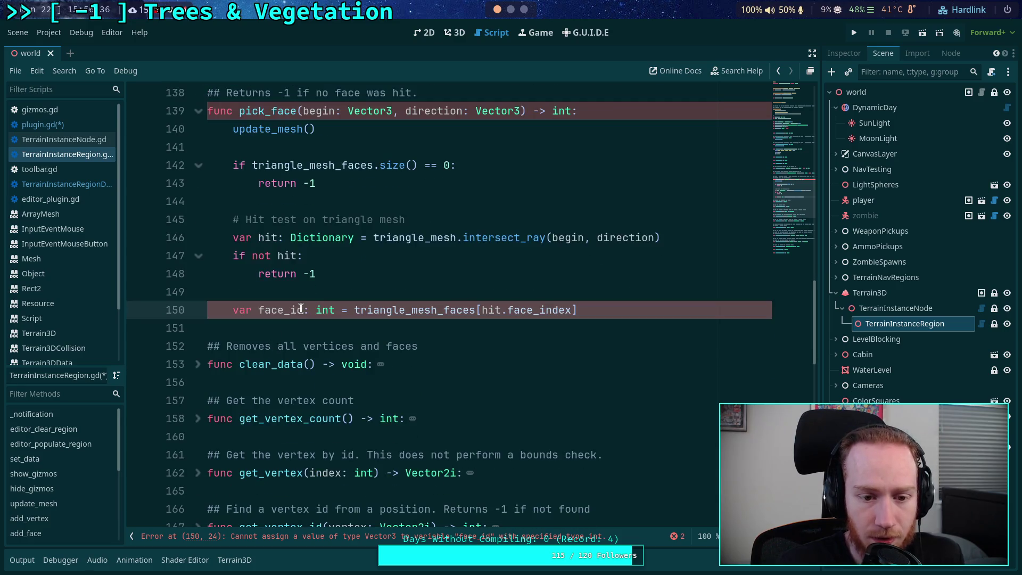
drag(258, 310, 333, 310)
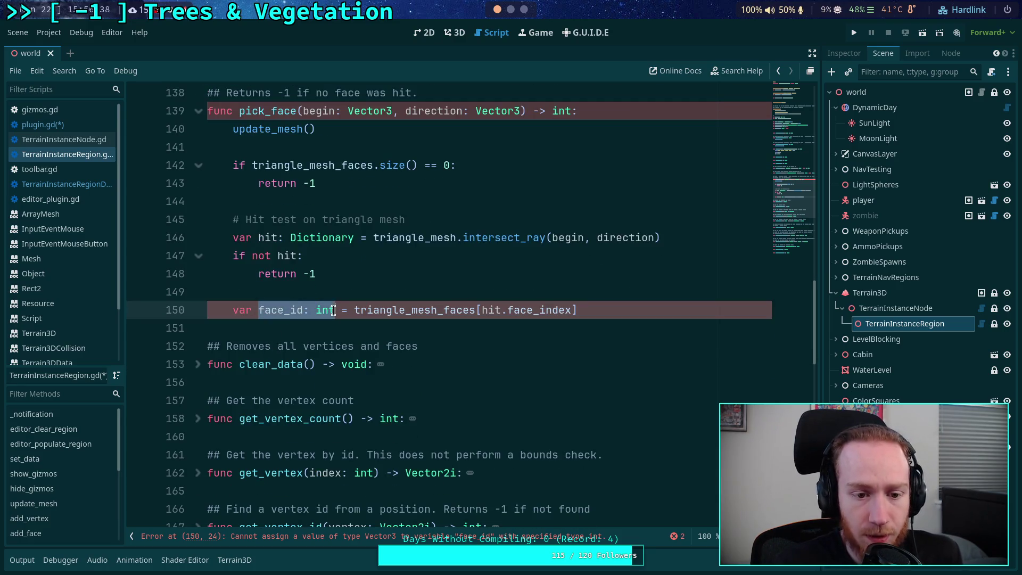
mouse_move(333, 310)
text(a: Vector)
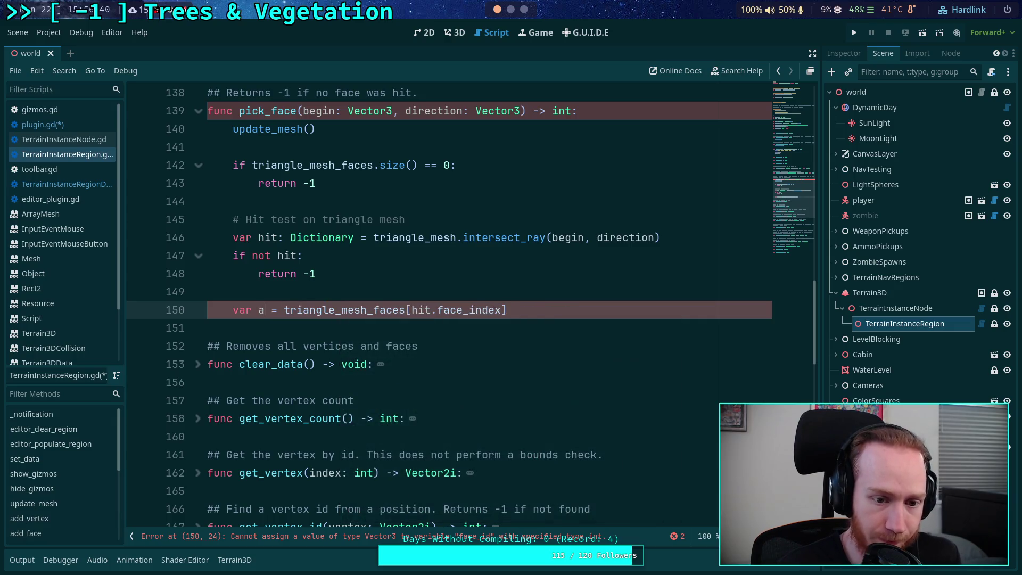
text(3)
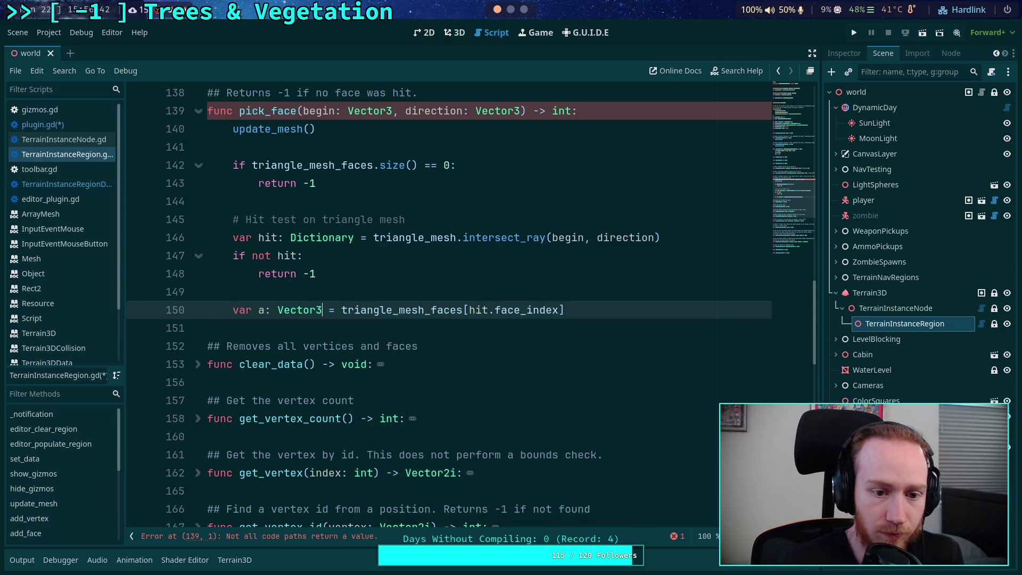
click(602, 306)
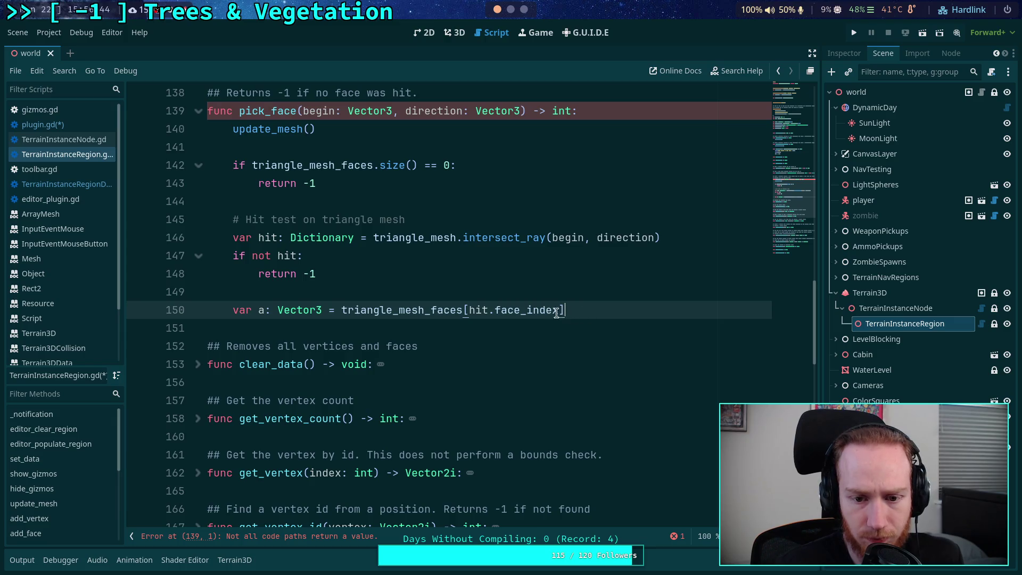
key(Up)
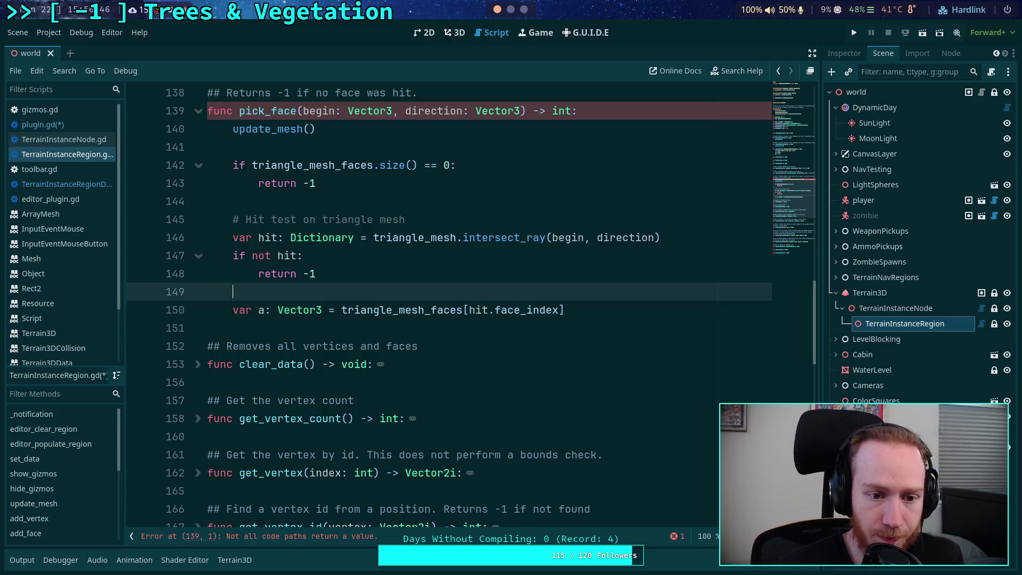
key(Return)
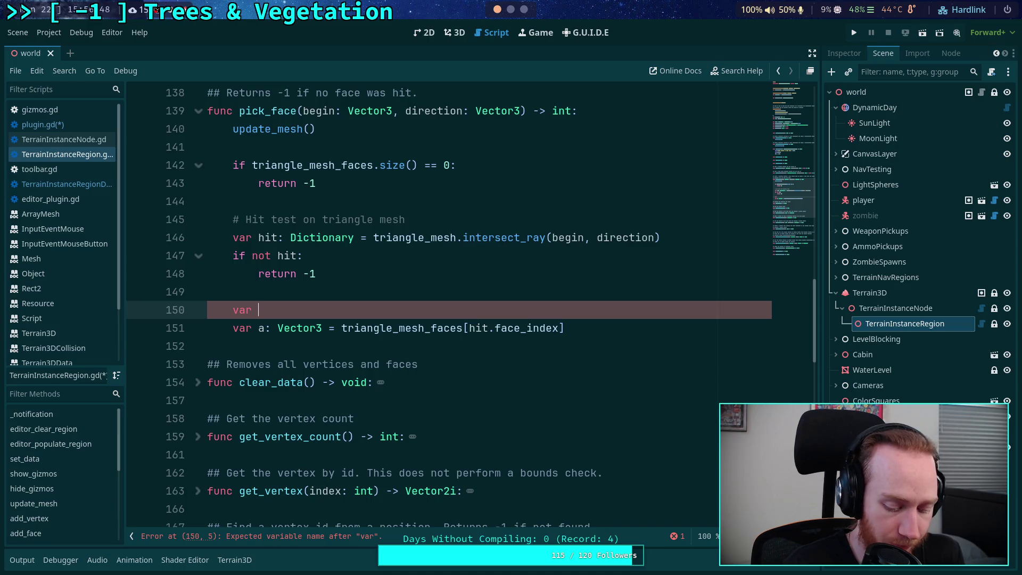
text(face)
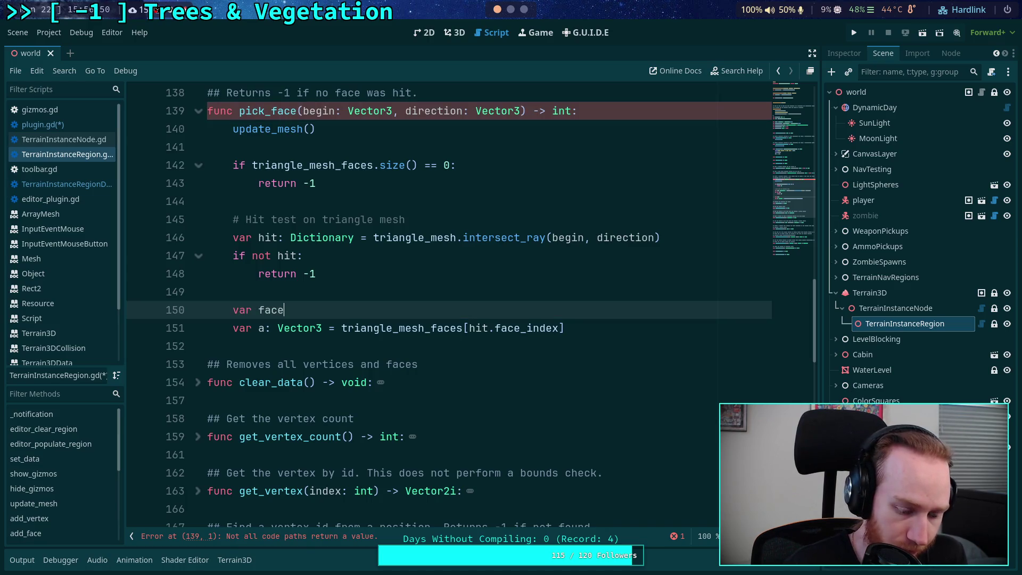
text(: int = hit.f)
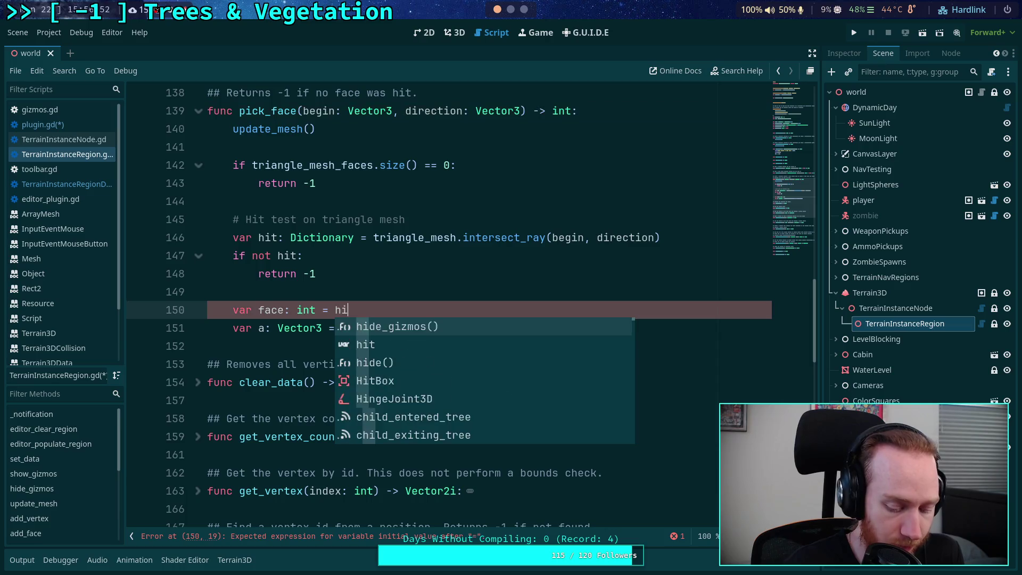
text(ace_index *)
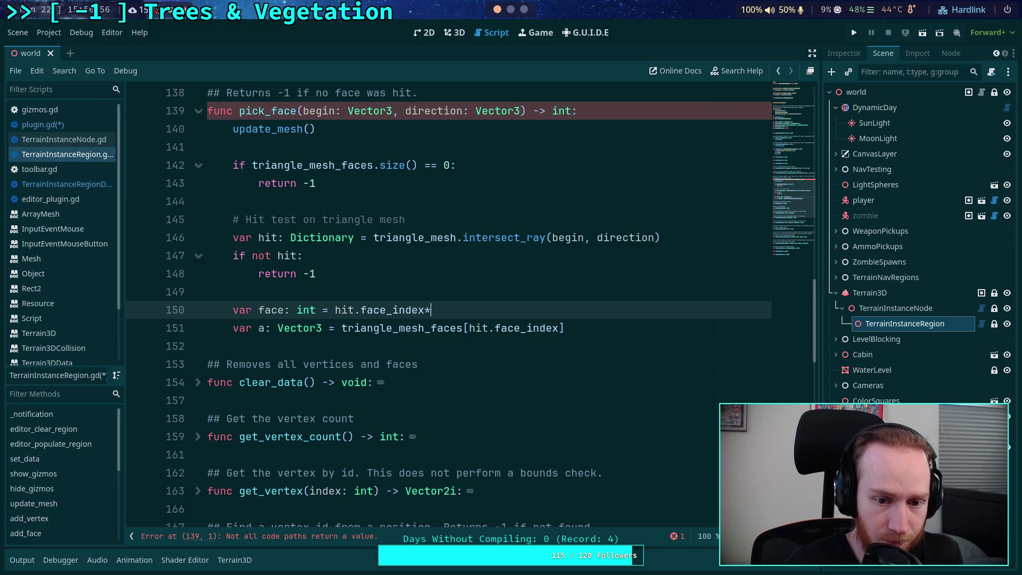
text( 3)
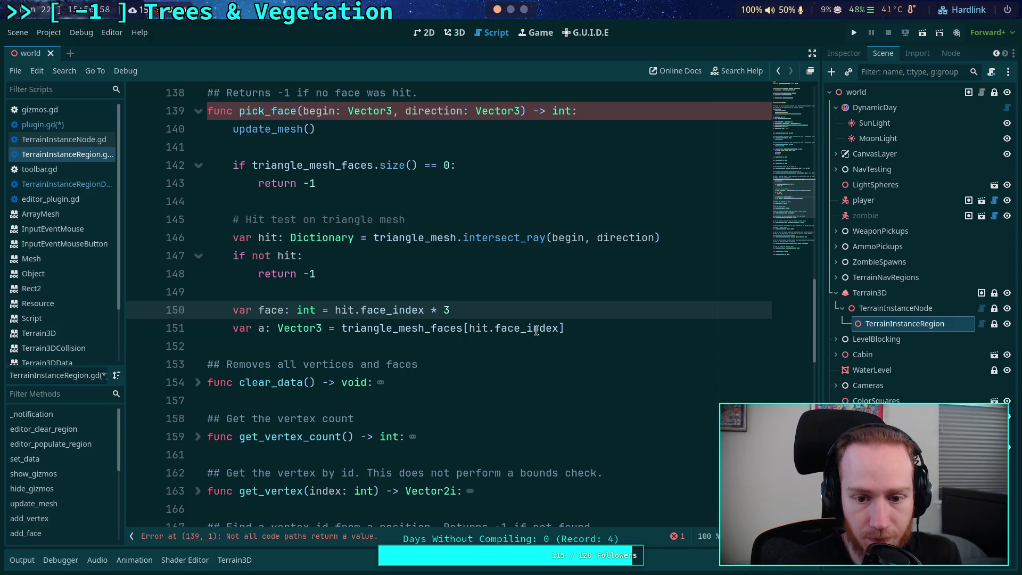
Index triangle_mesh_faces with face on line 151 and duplicate that line twice
double_click(525, 329)
click(469, 329)
drag(469, 329, 558, 328)
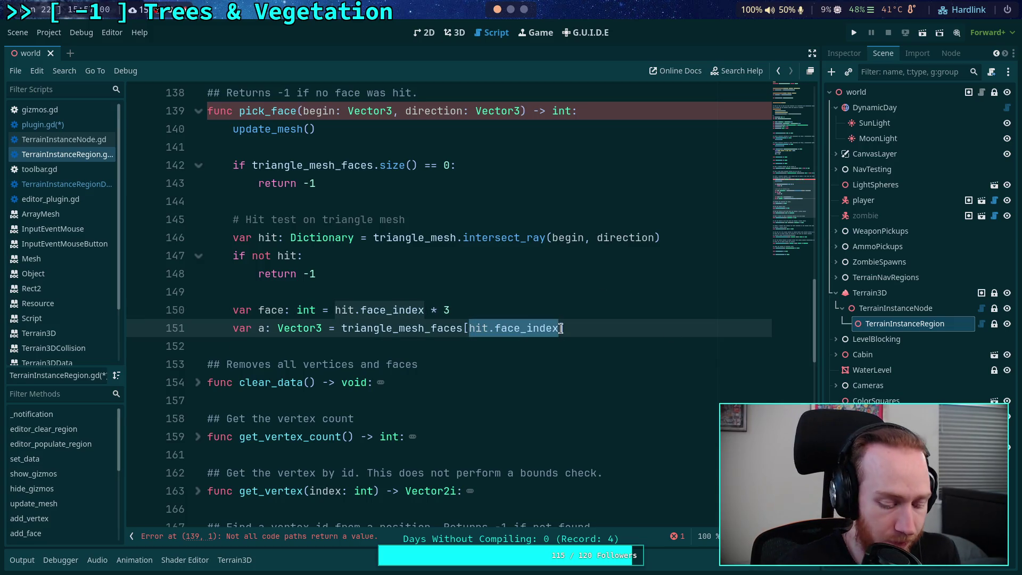
text(face)
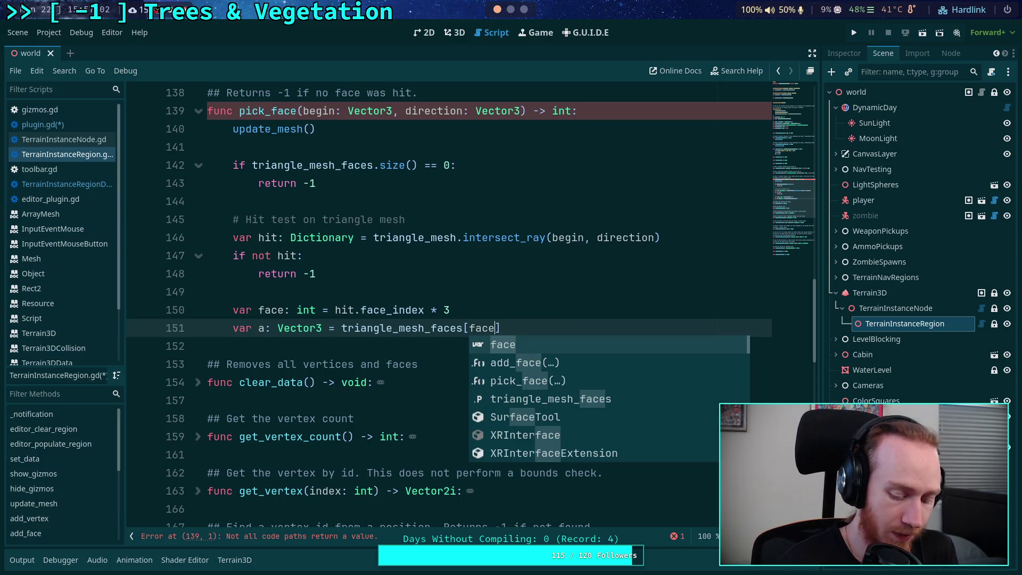
key(ctrl+shift+d)
key(ctrl+shift+d)
key(Escape)
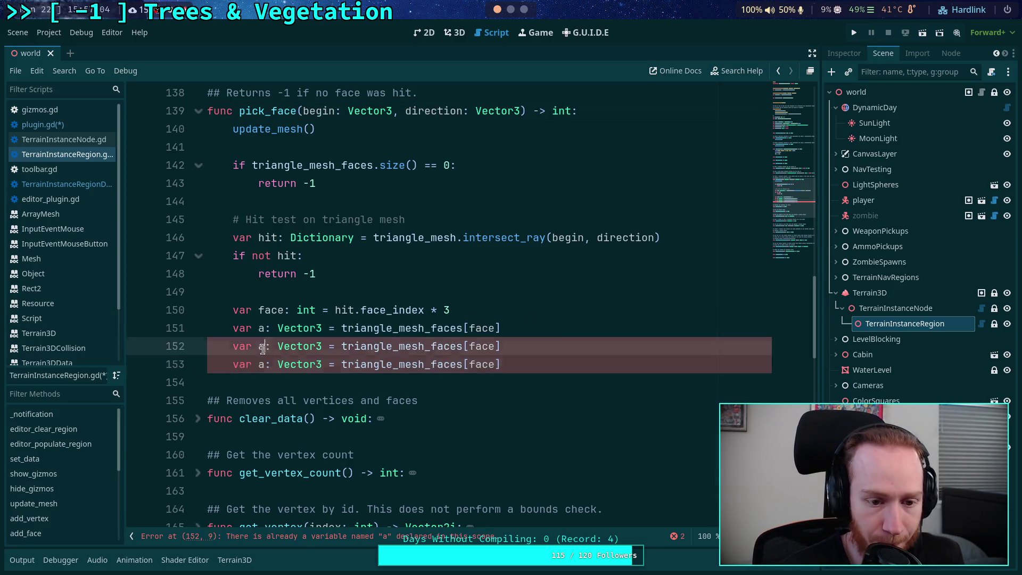
Rename the copies to b and c, reading triangle_mesh_faces[face + 1] and [face + 2]
double_click(262, 347)
text(b)
double_click(262, 364)
text(c)
click(499, 347)
text(+ 1)
click(497, 364)
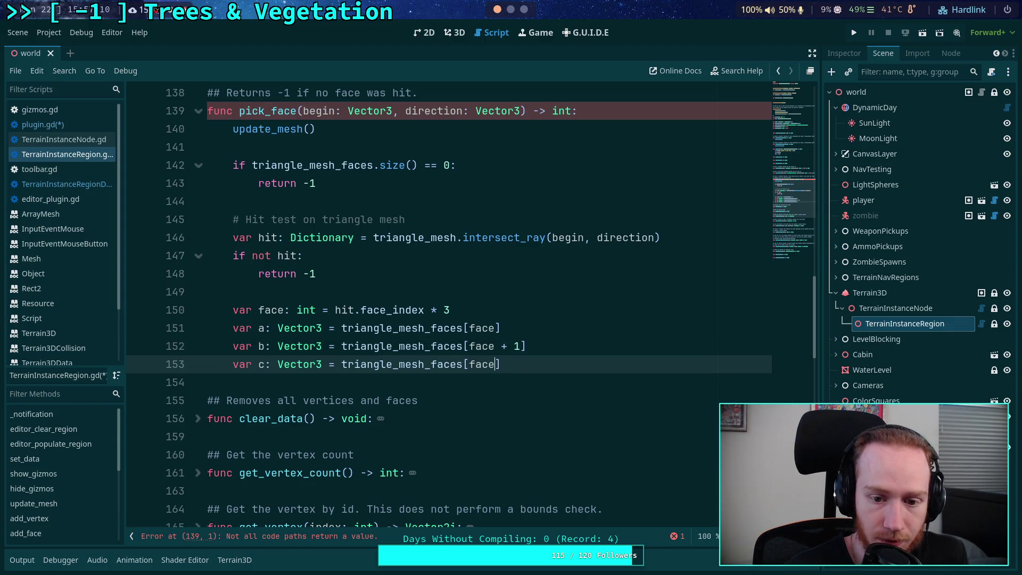
text(+ 2)
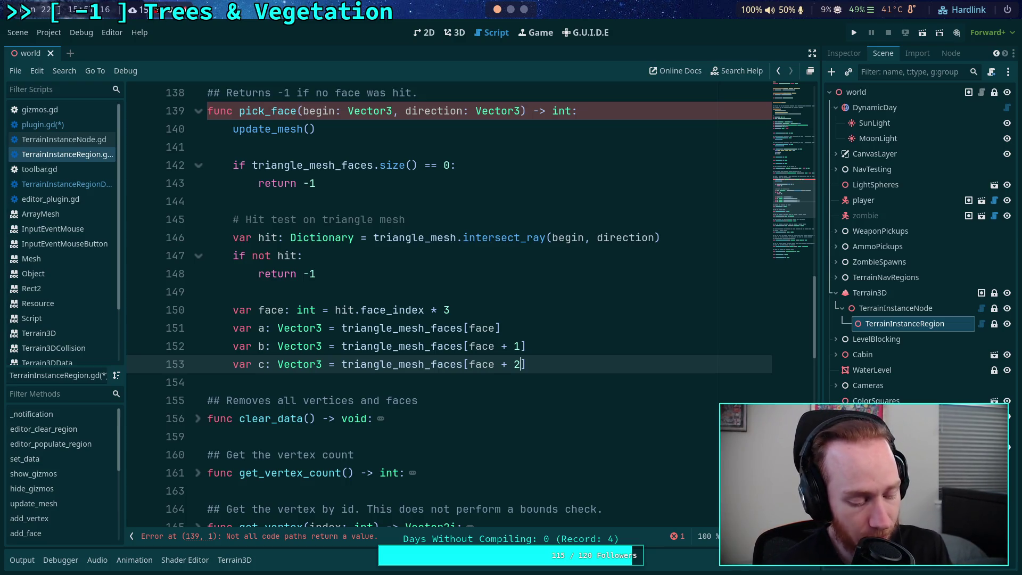
click(551, 362)
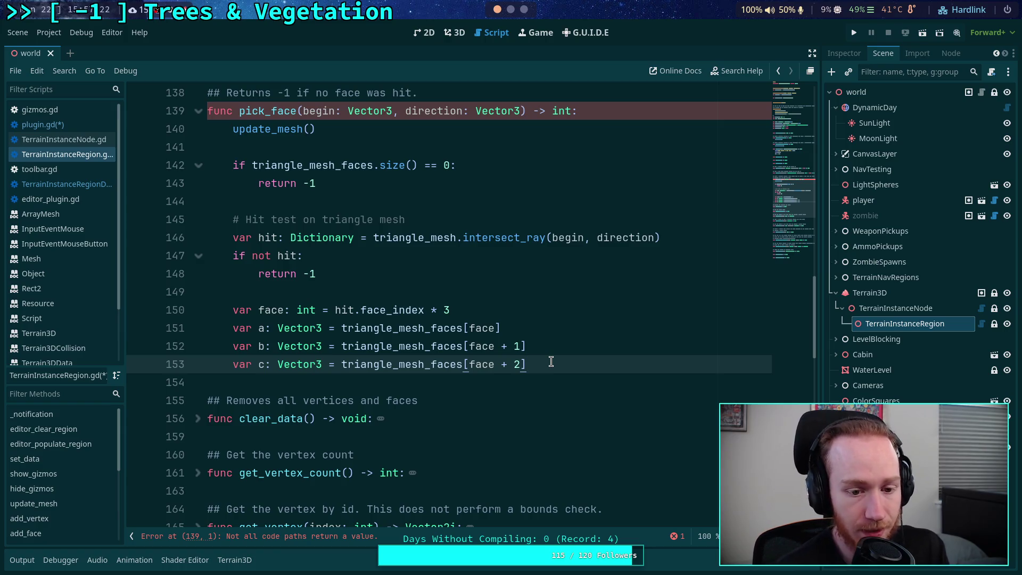
scroll(565, 358, down, 1)
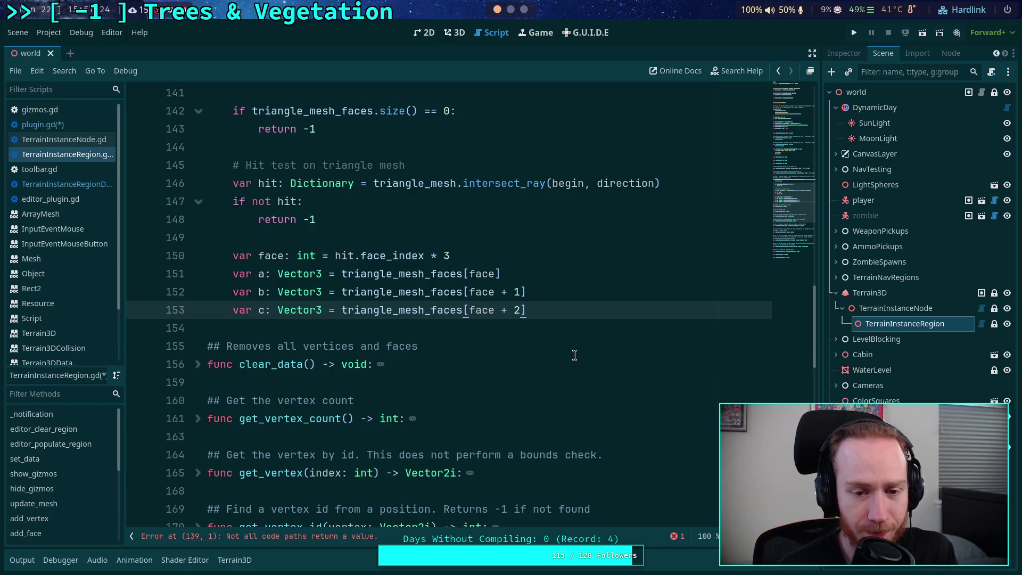
scroll(551, 356, up, 1)
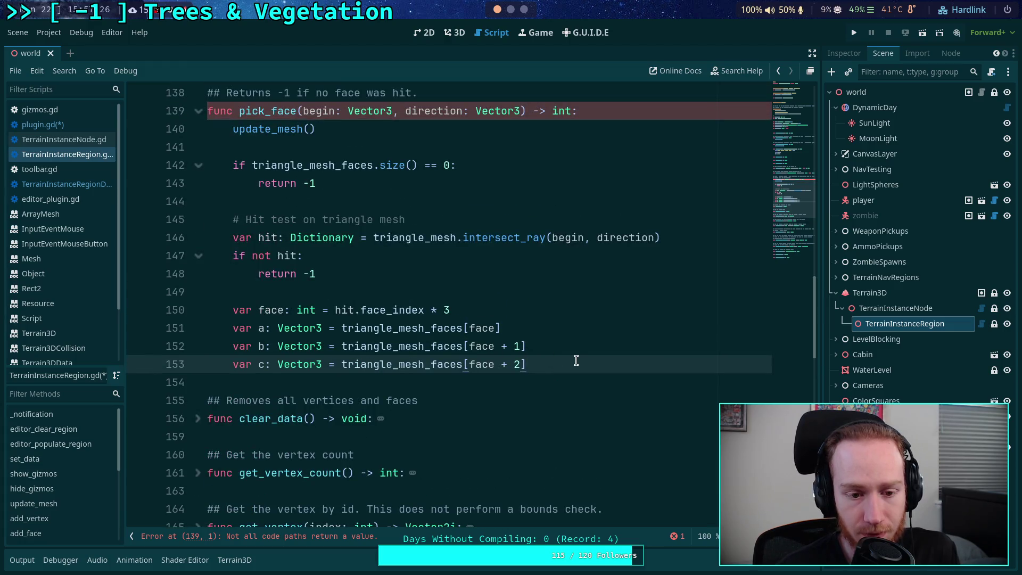
scroll(315, 314, down, 10)
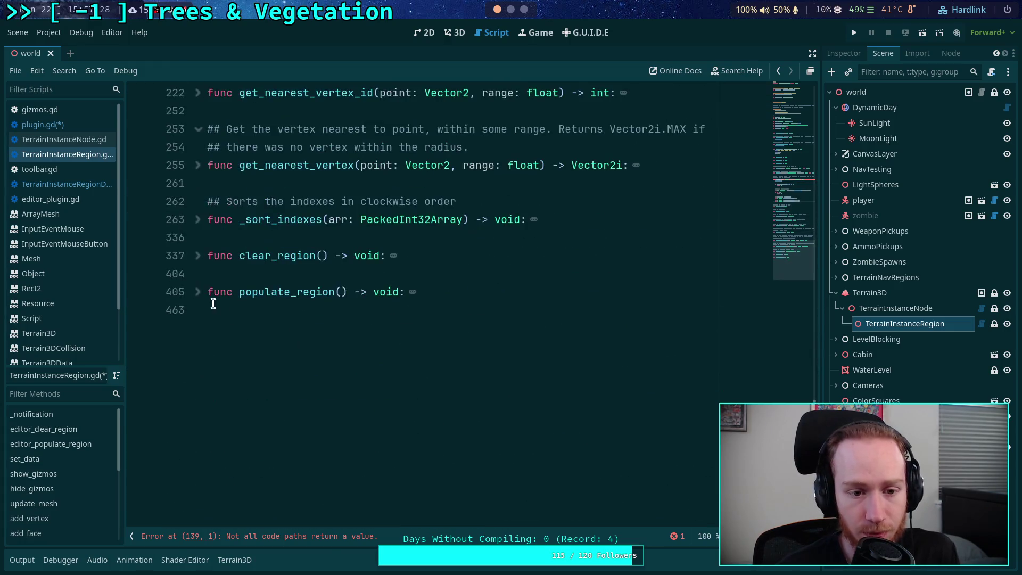
Expand _sort_indexes and highlight its get_vertex calls to review the a, b, c lookups
click(198, 220)
scroll(455, 298, down, 1)
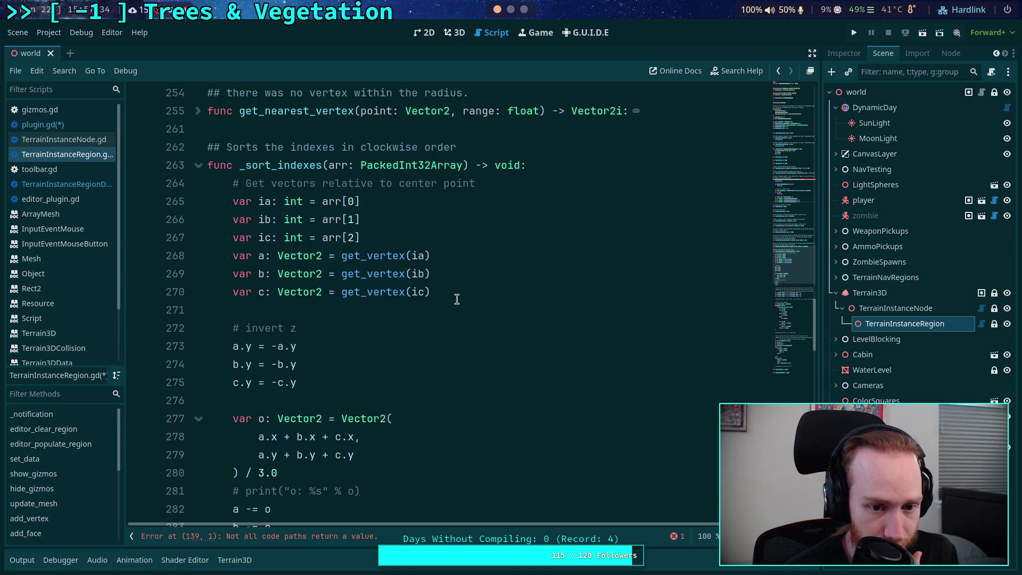
double_click(368, 255)
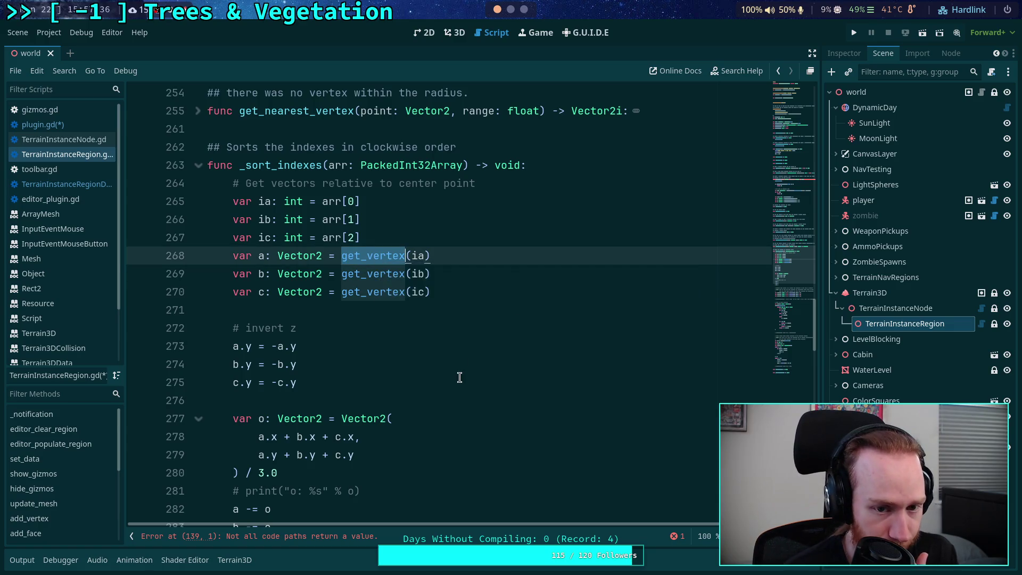
scroll(453, 367, down, 5)
scroll(446, 359, up, 10)
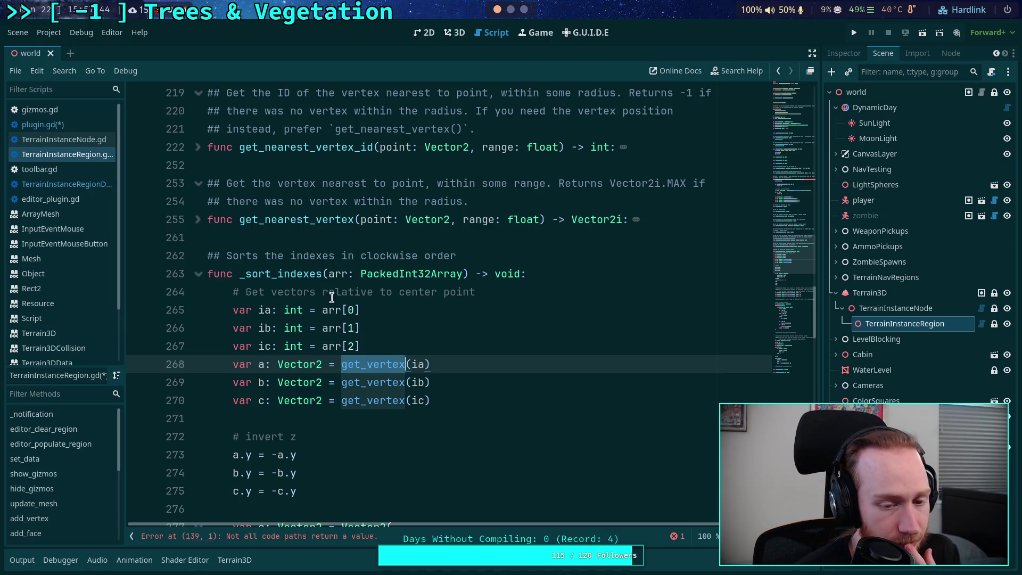
scroll(332, 297, down, 10)
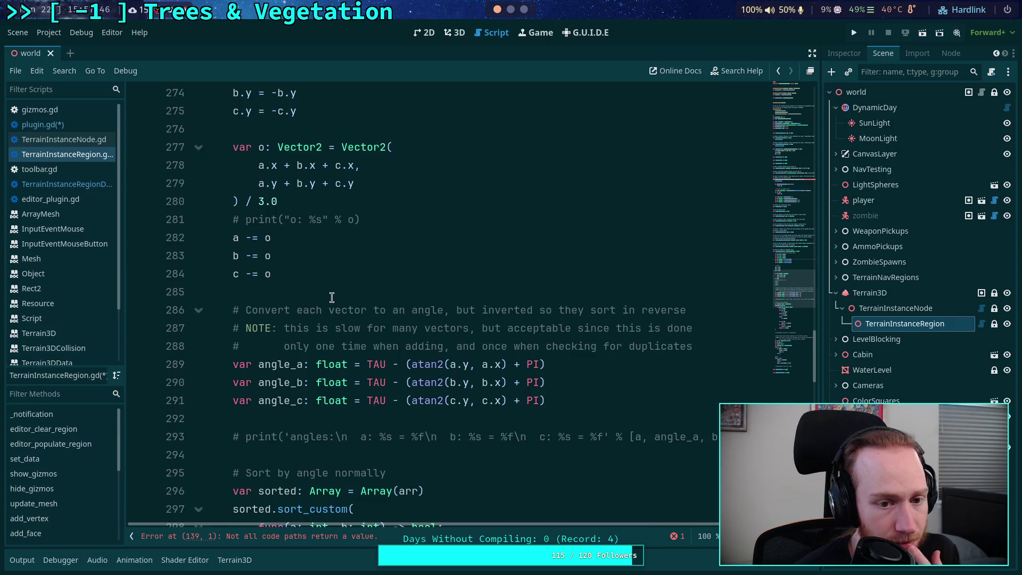
scroll(331, 289, down, 5)
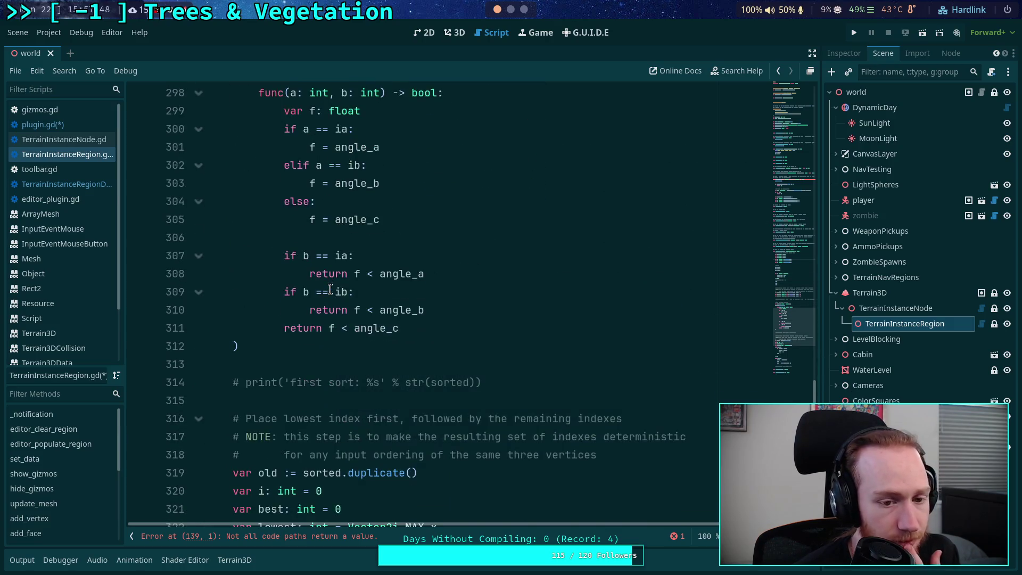
scroll(330, 289, down, 1)
scroll(331, 289, up, 4)
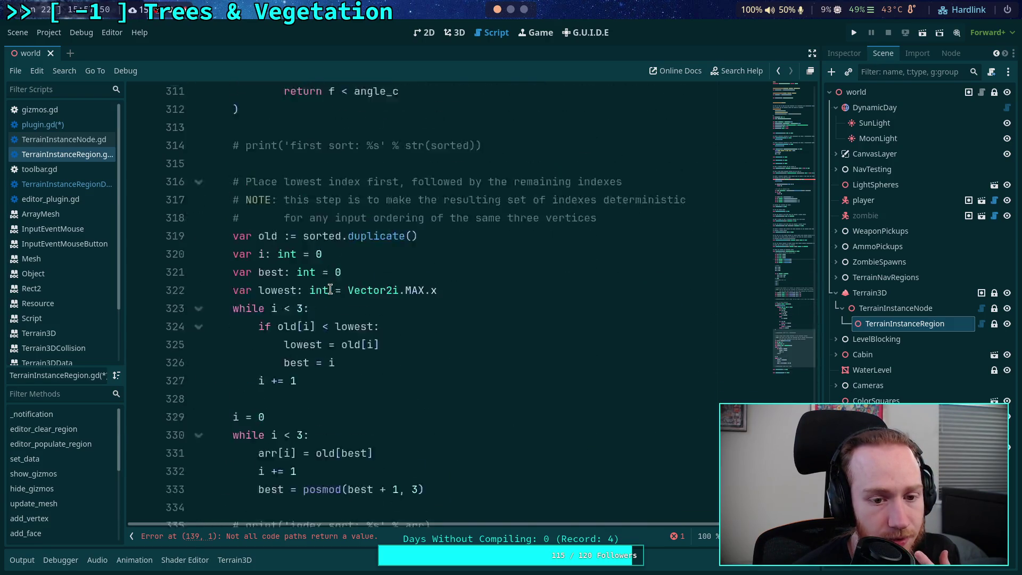
scroll(331, 289, up, 10)
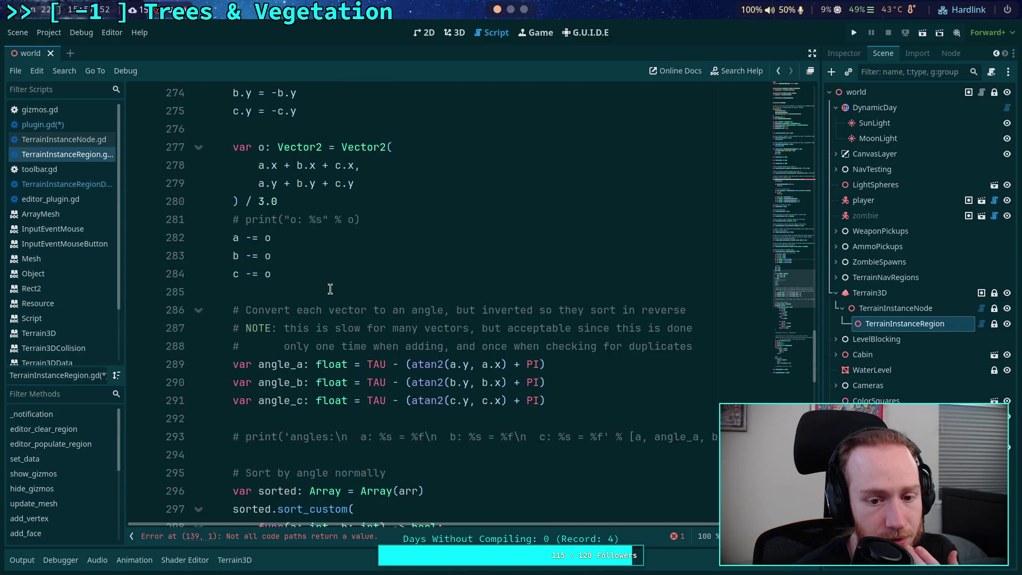
scroll(250, 322, down, 2)
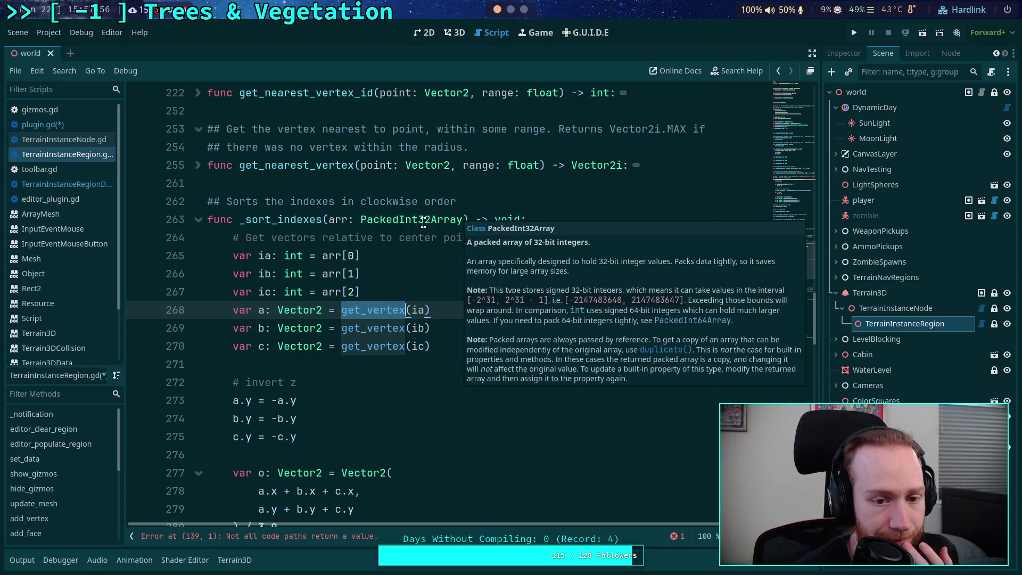
scroll(442, 230, down, 5)
scroll(439, 228, up, 5)
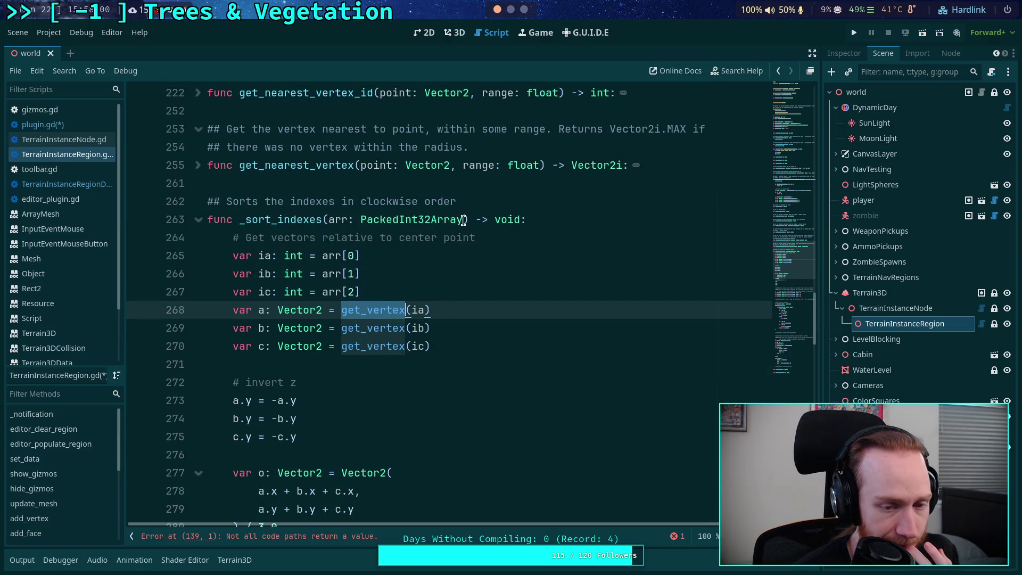
click(464, 219)
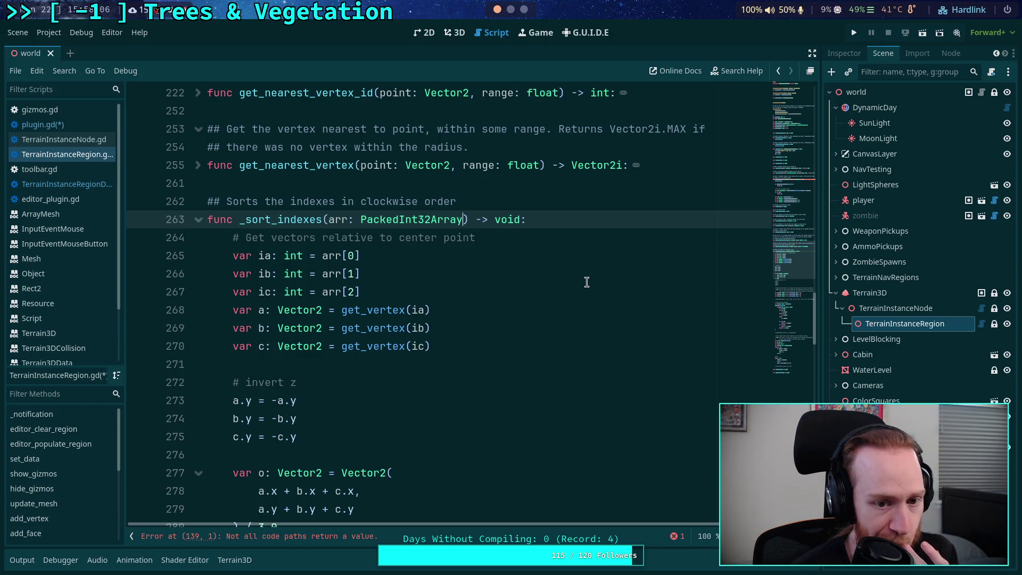
Prefix func _sort_indexes with the static keyword
double_click(336, 219)
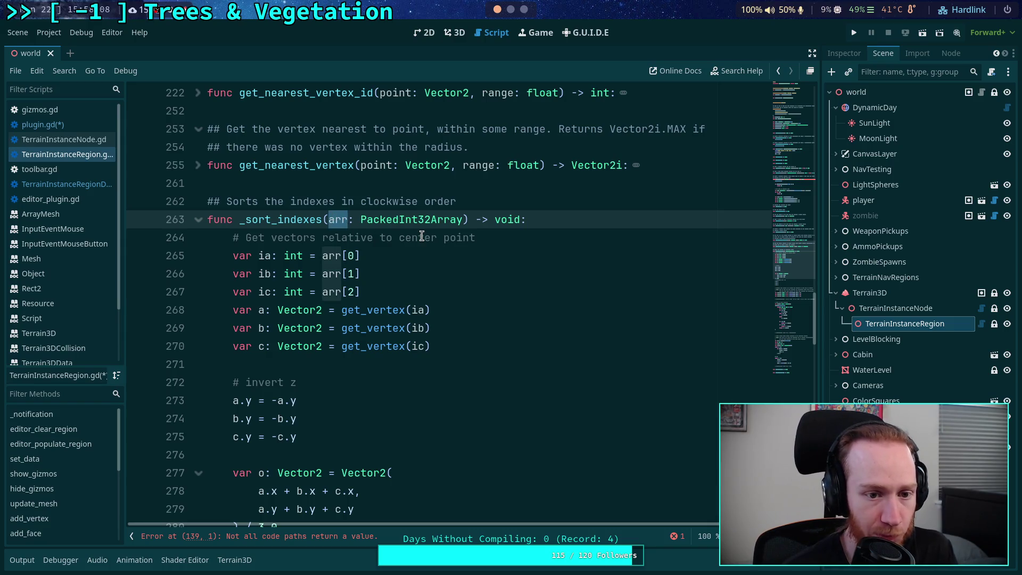
click(206, 219)
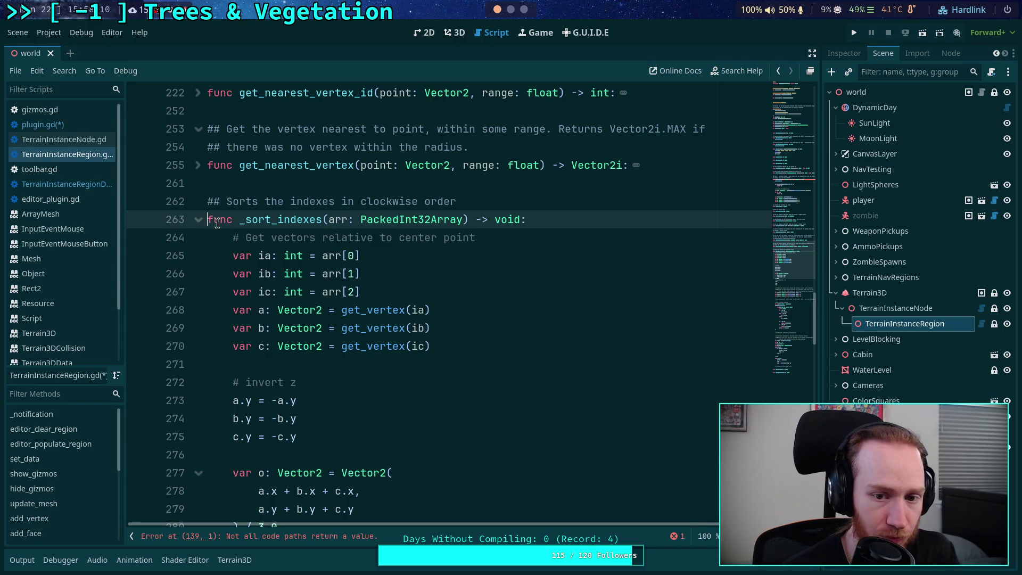
text(static)
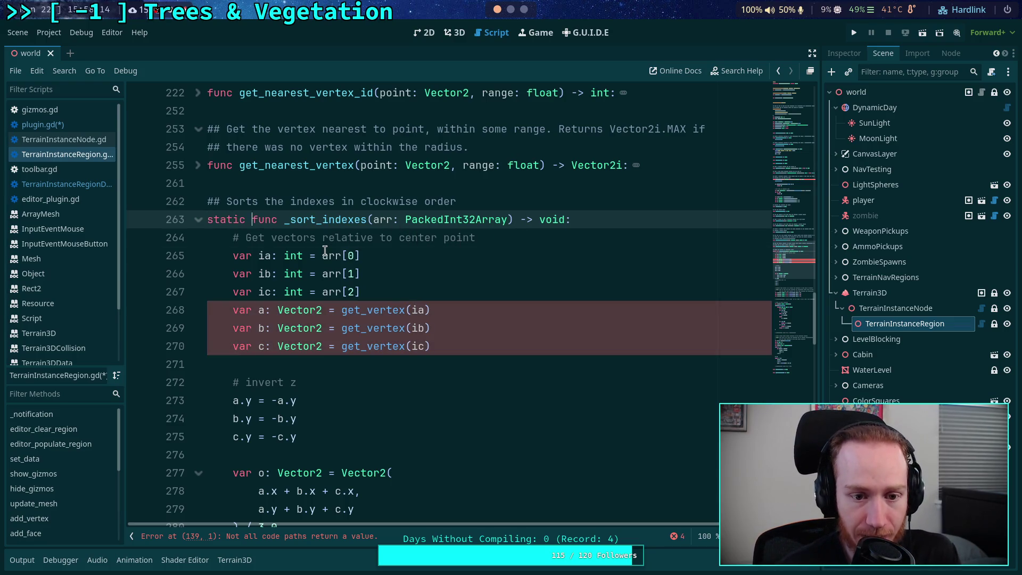
Review where the arr parameter is read and written throughout _sort_indexes
scroll(325, 250, down, 15)
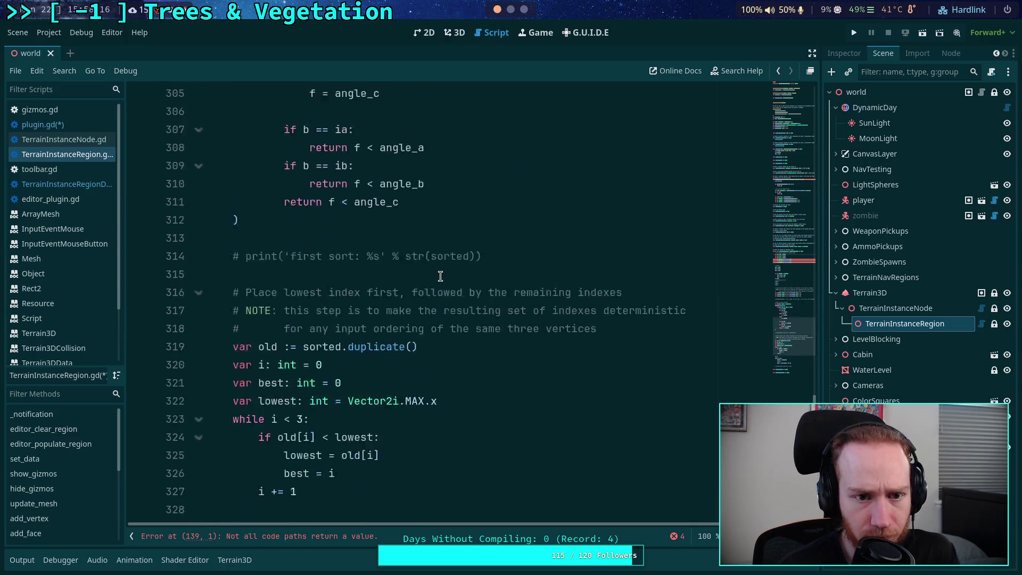
scroll(440, 275, down, 4)
scroll(438, 272, up, 5)
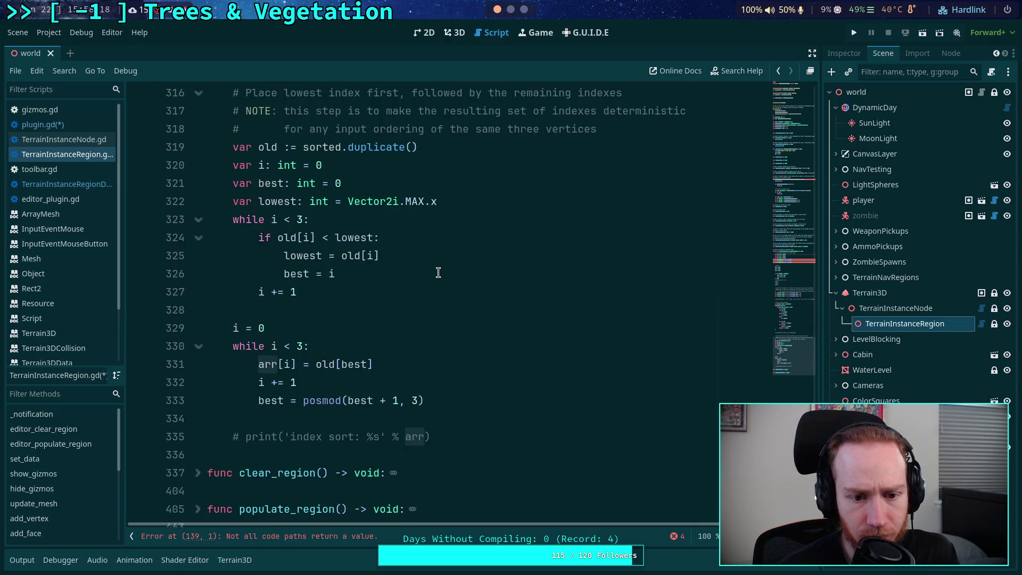
scroll(438, 272, up, 10)
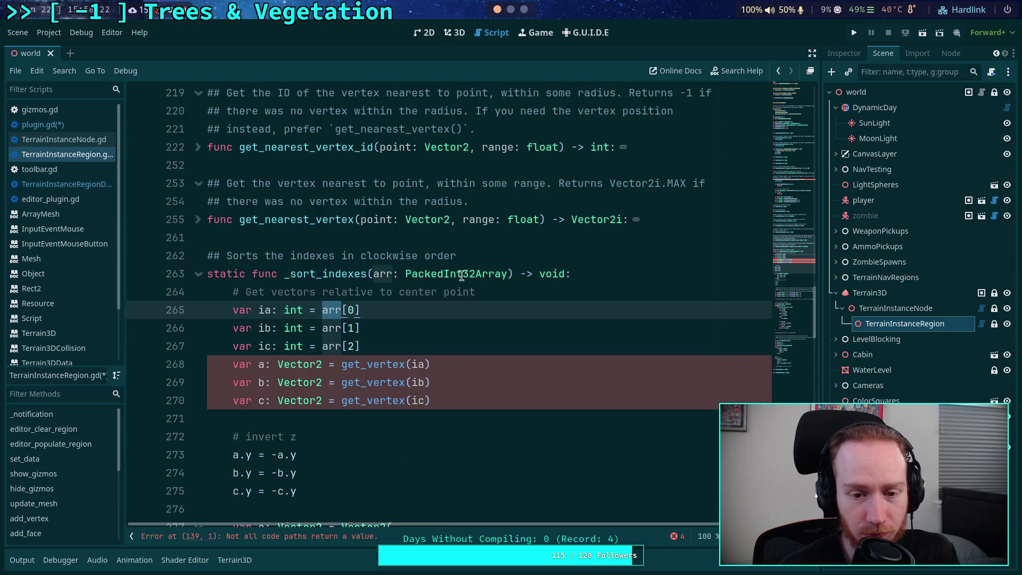
double_click(382, 273)
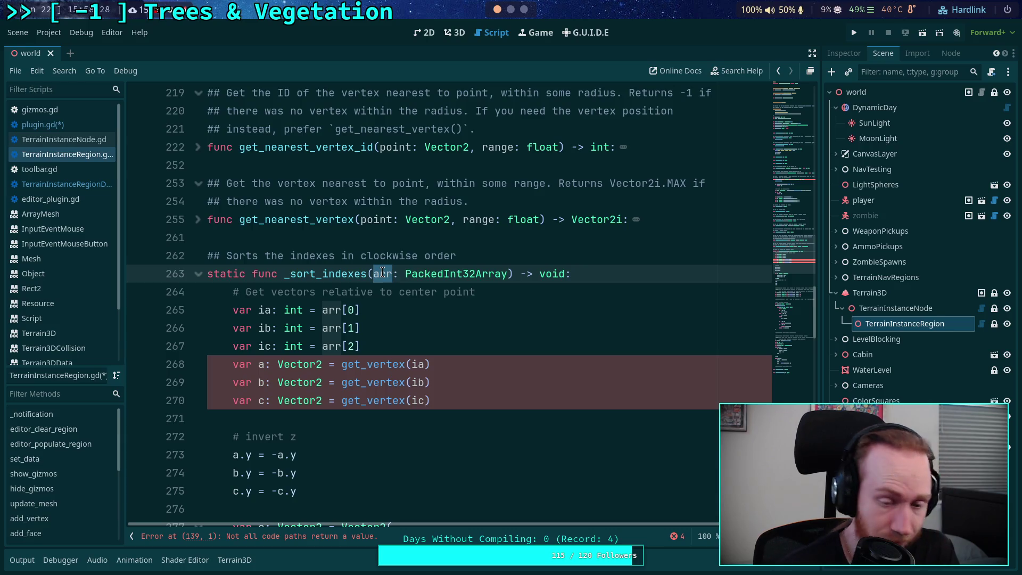
scroll(382, 272, down, 12)
double_click(267, 256)
scroll(351, 269, up, 12)
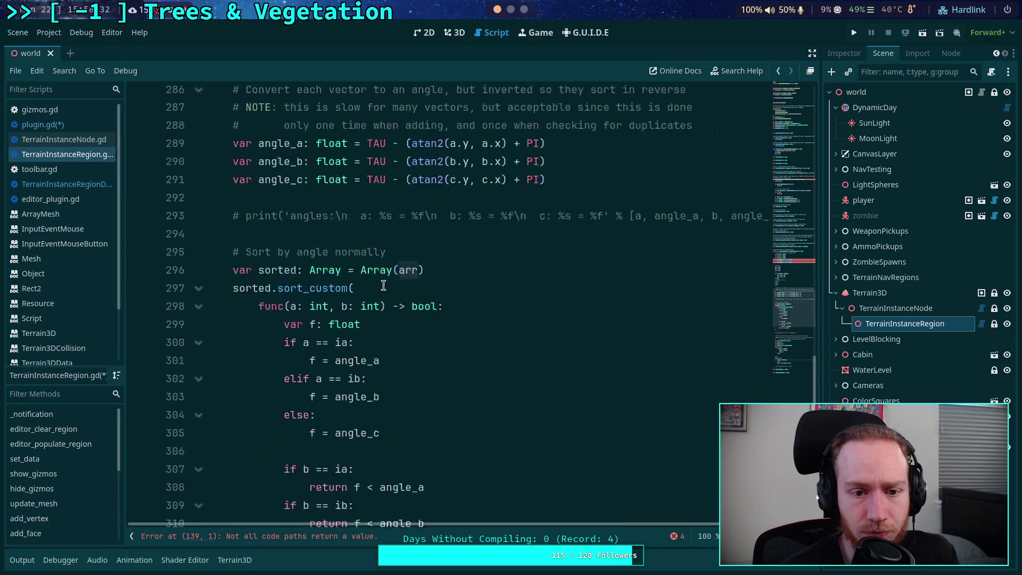
scroll(383, 285, up, 2)
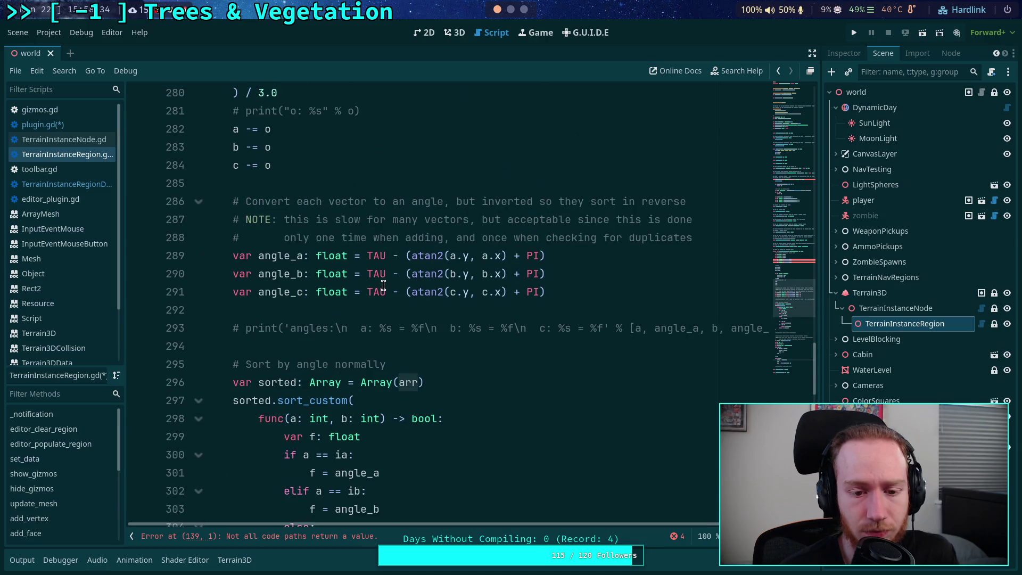
scroll(384, 286, up, 9)
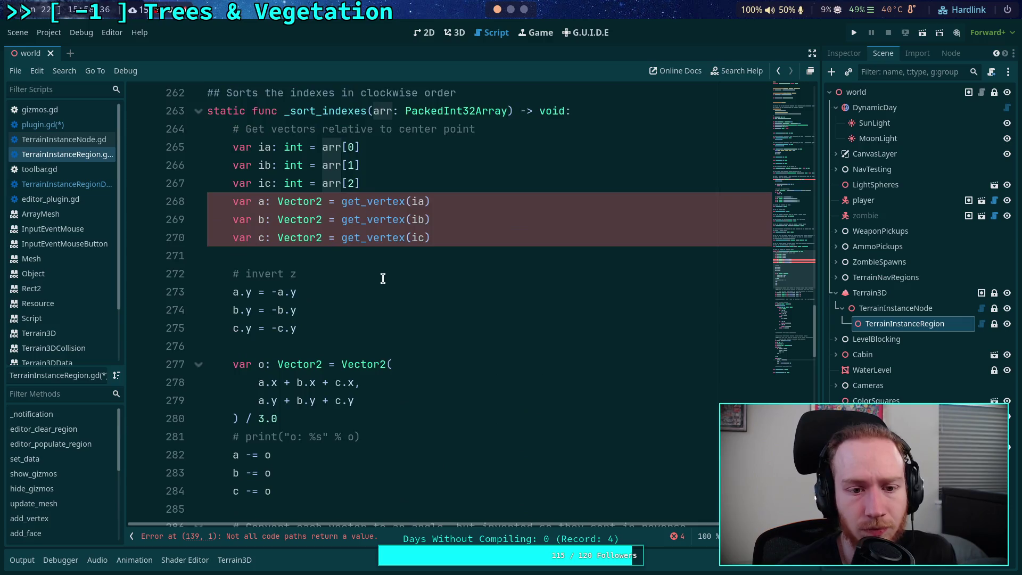
Rename arr to to_sort and add parameters a: Vector3, b: Vector3, c: Vector3
double_click(389, 274)
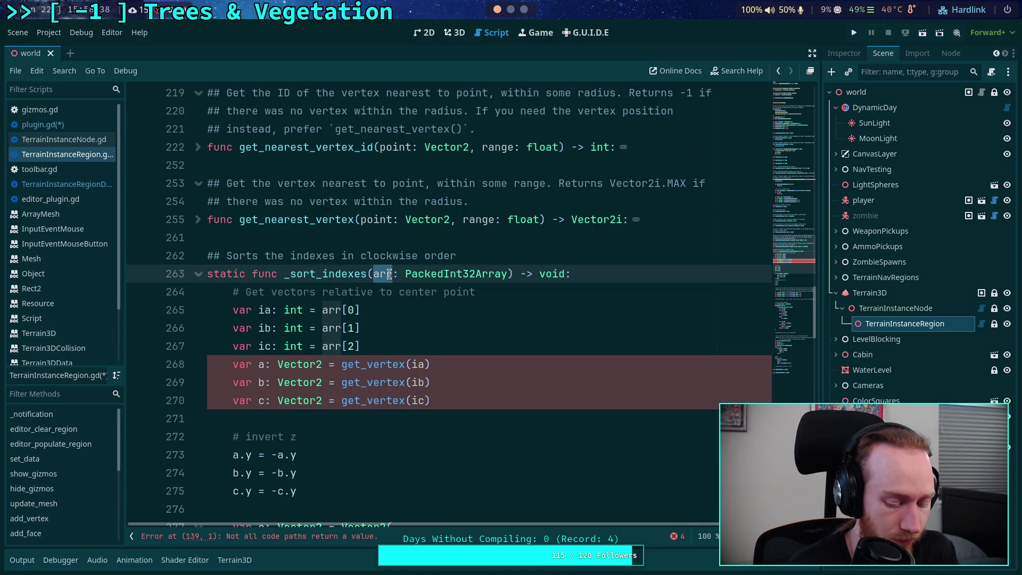
text(to_sort)
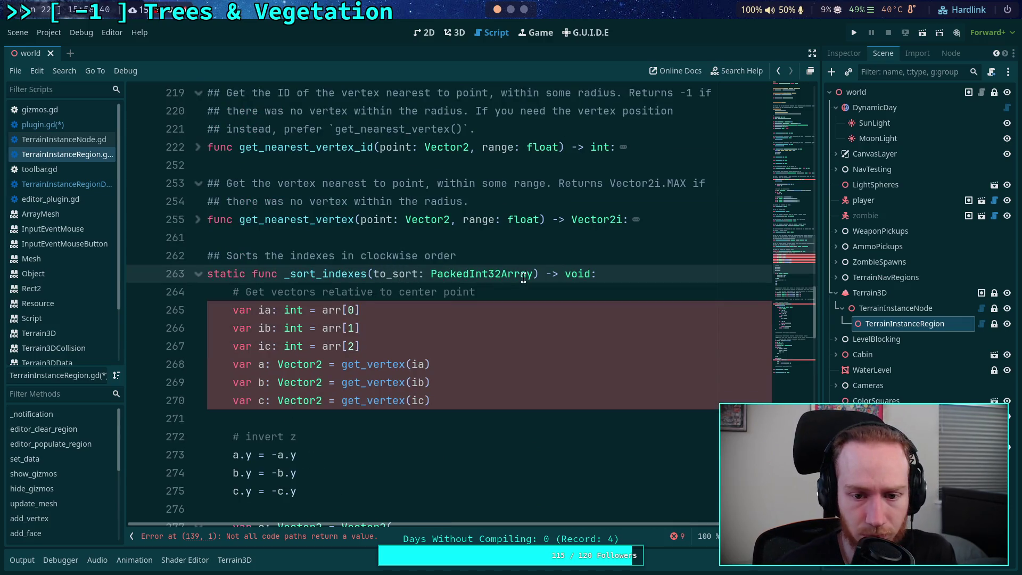
text(,)
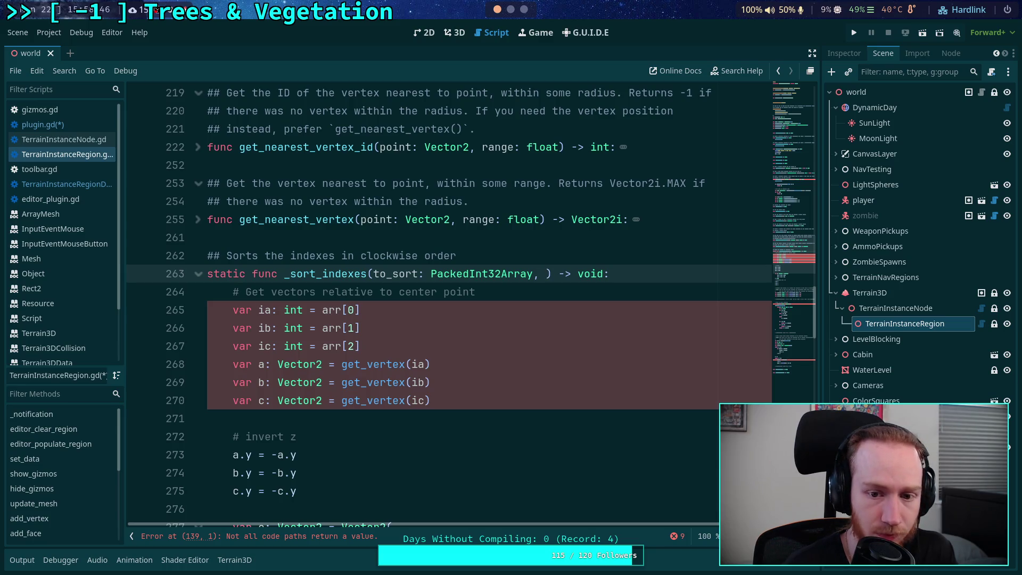
text(a: Vec)
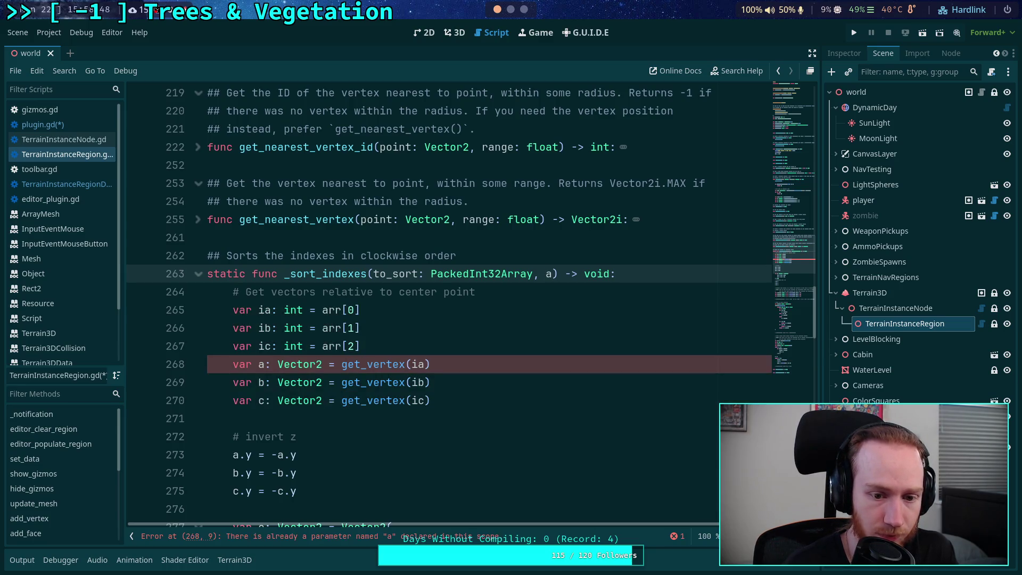
text(tor3, b,)
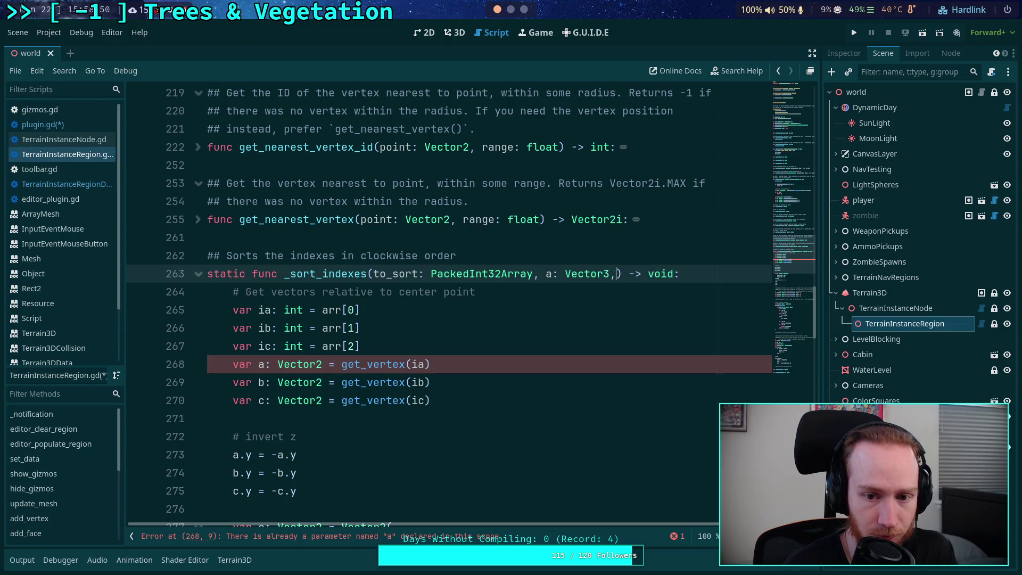
key(BackSpace)
text(: Vector)
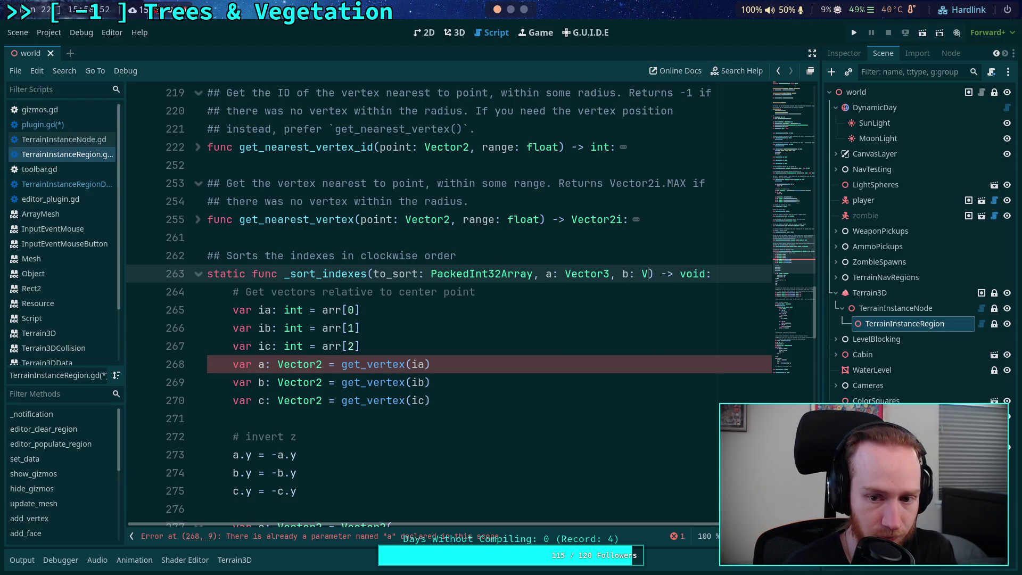
text(3, c: V)
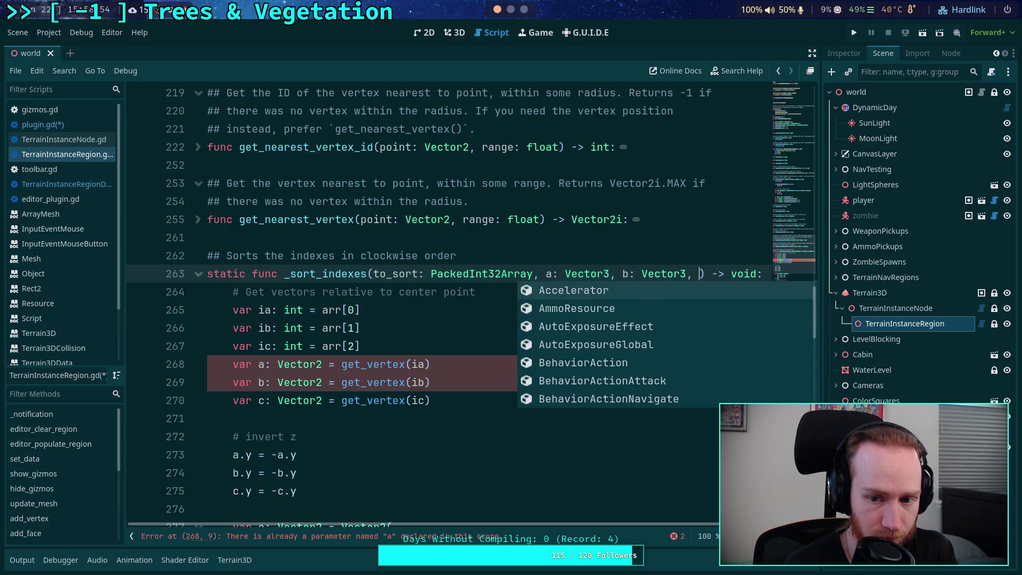
text(ector3)
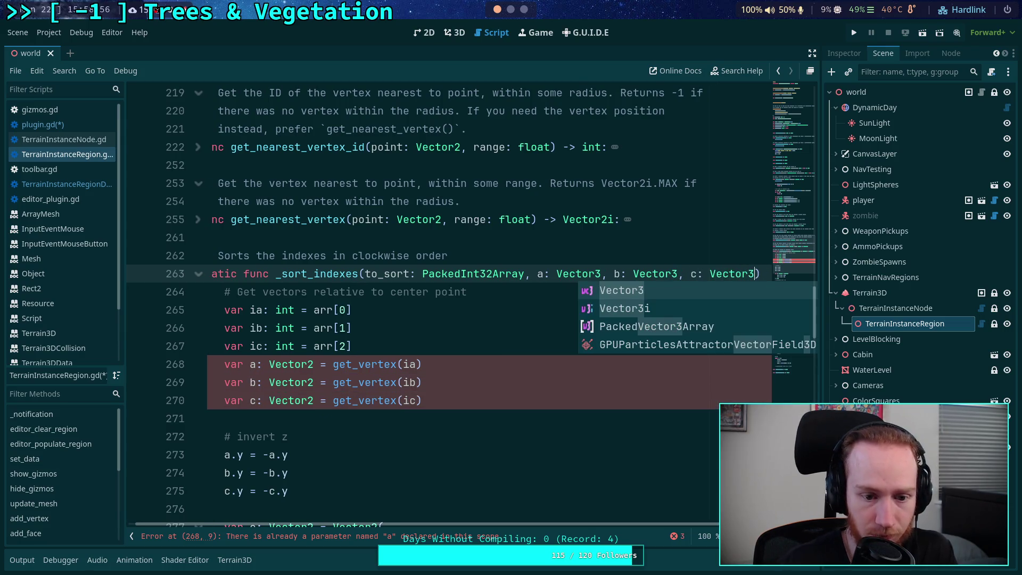
Put to_sort, a, b, c and the closing ') -> void:' each on their own line
click(375, 274)
key(Return)
key(Tab)
click(430, 292)
key(Return)
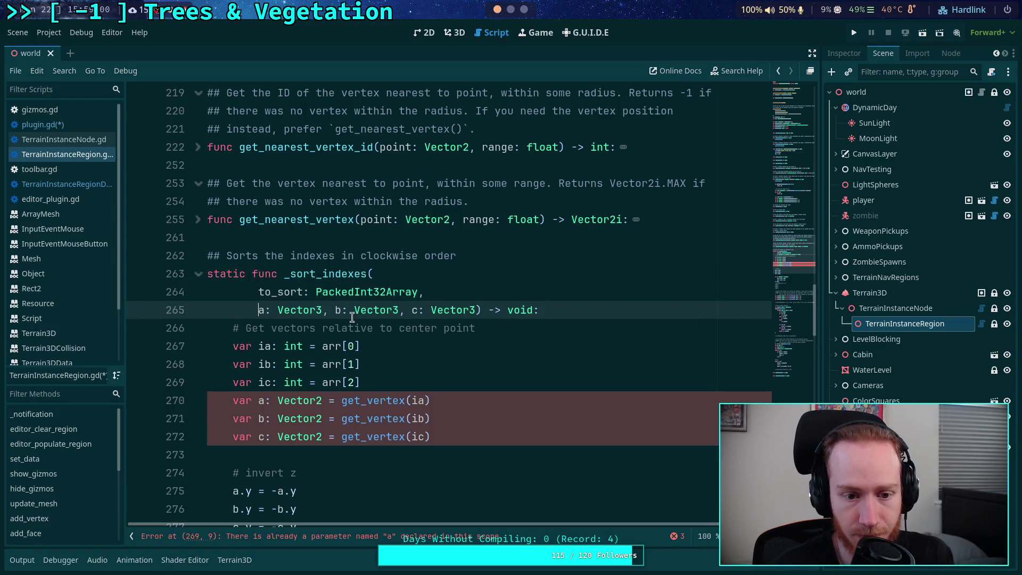
click(329, 309)
key(Return)
click(335, 328)
key(Return)
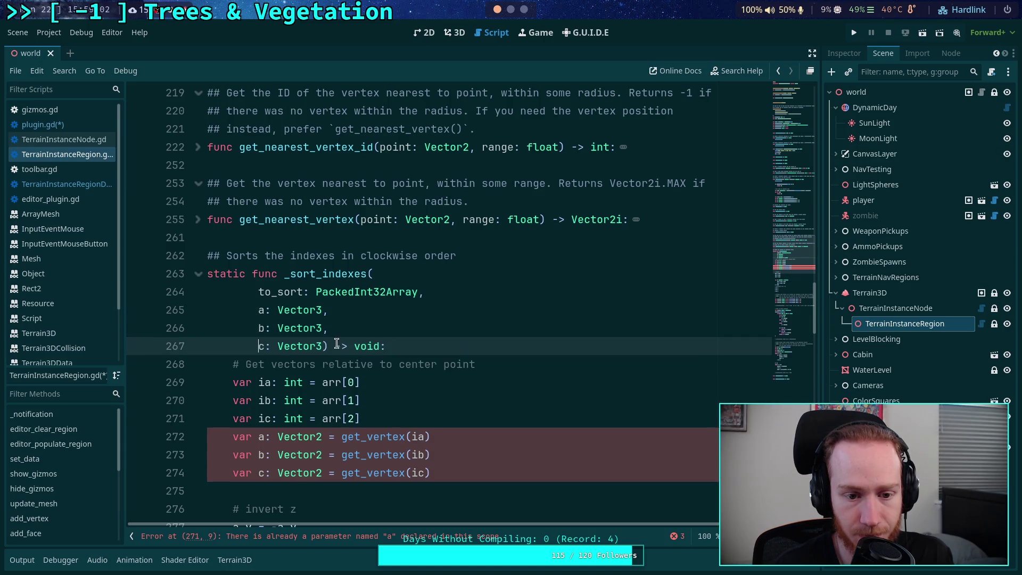
click(323, 345)
key(Return)
key(BackSpace)
key(BackSpace)
click(336, 346)
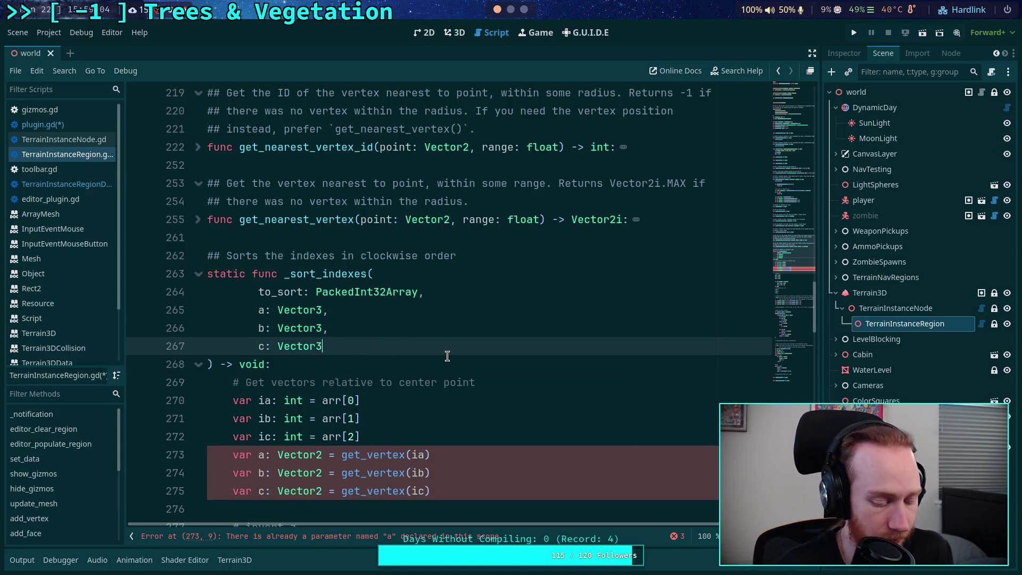
scroll(398, 353, down, 2)
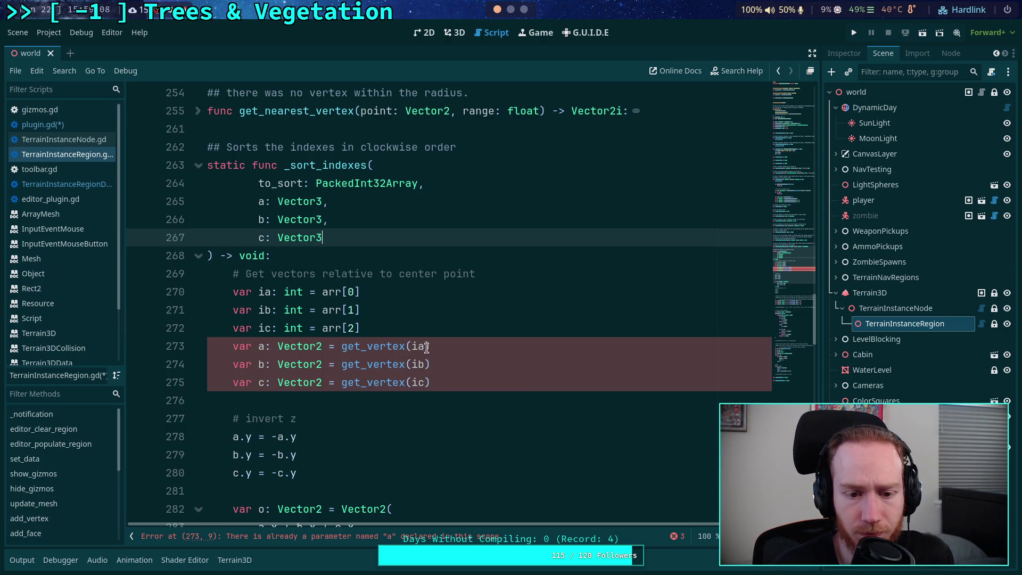
drag(437, 387, 439, 324)
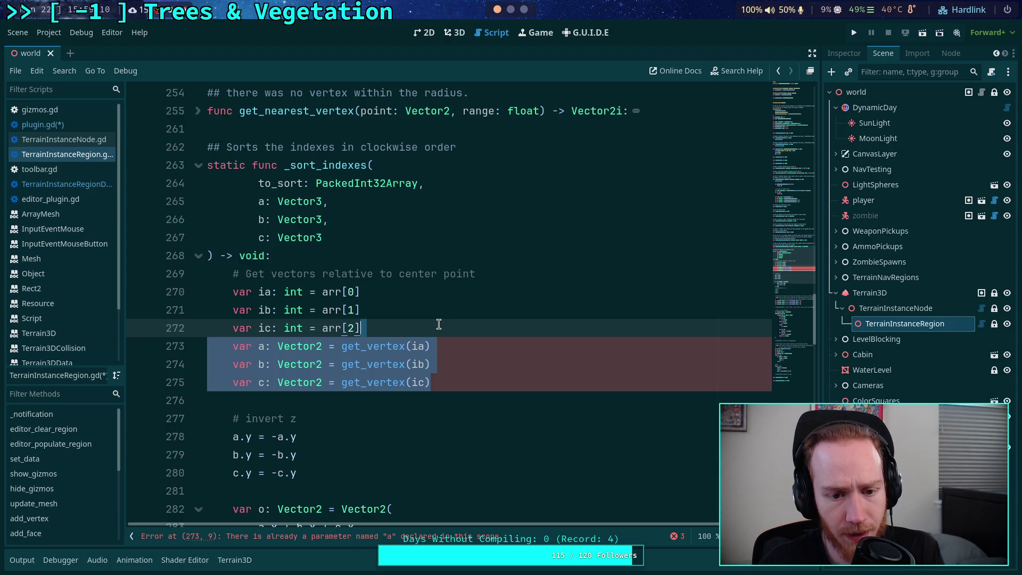
Delete the local a, b, c lookups and replace arr with to_sort on lines 270–272
key(BackSpace)
double_click(286, 187)
key(ctrl+c)
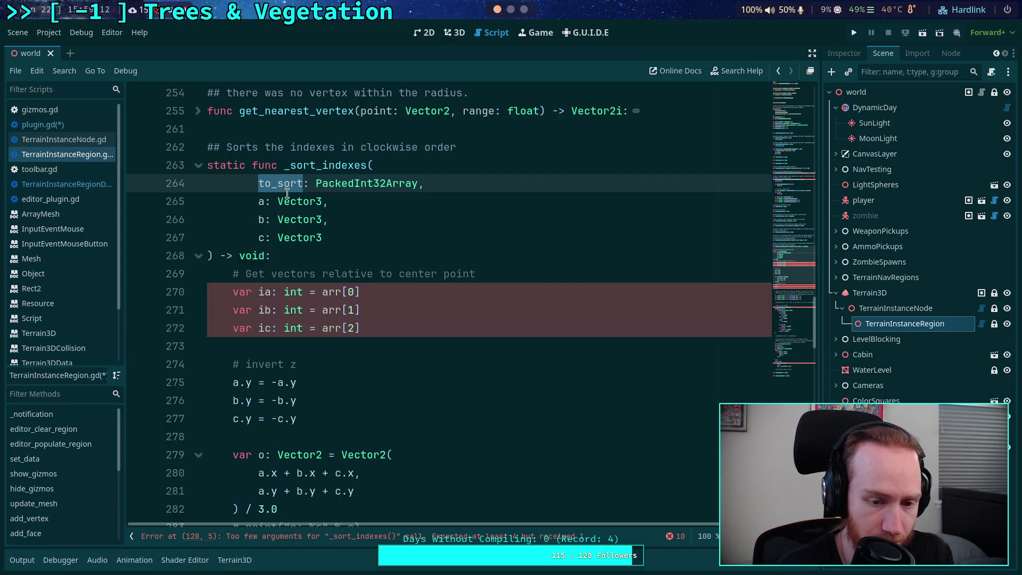
double_click(328, 296)
key(ctrl+v)
double_click(329, 310)
key(ctrl+v)
double_click(329, 328)
key(ctrl+v)
Change the a, b and c parameter types from Vector3 to Vector2
scroll(314, 351, down, 5)
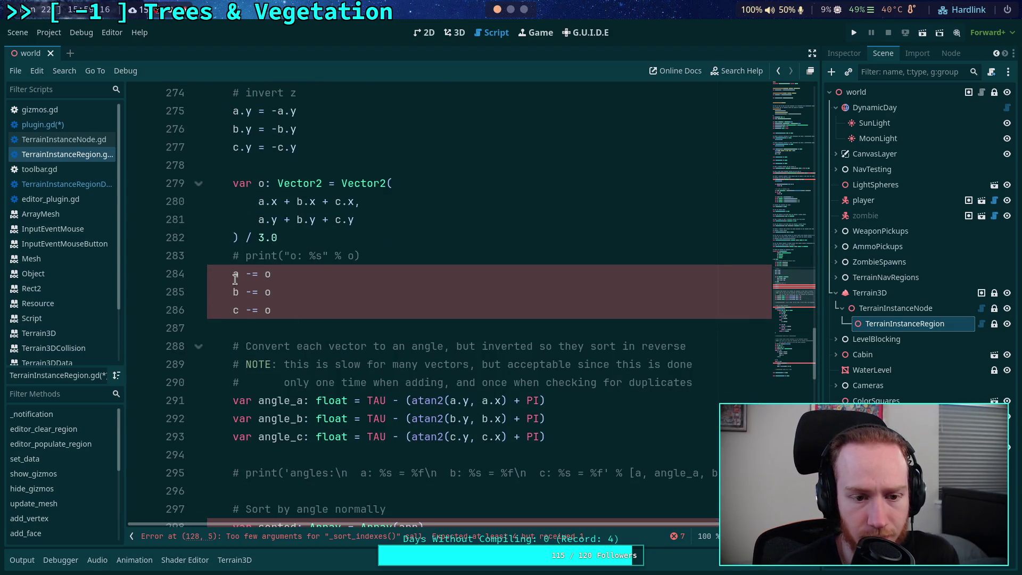
scroll(323, 344, up, 4)
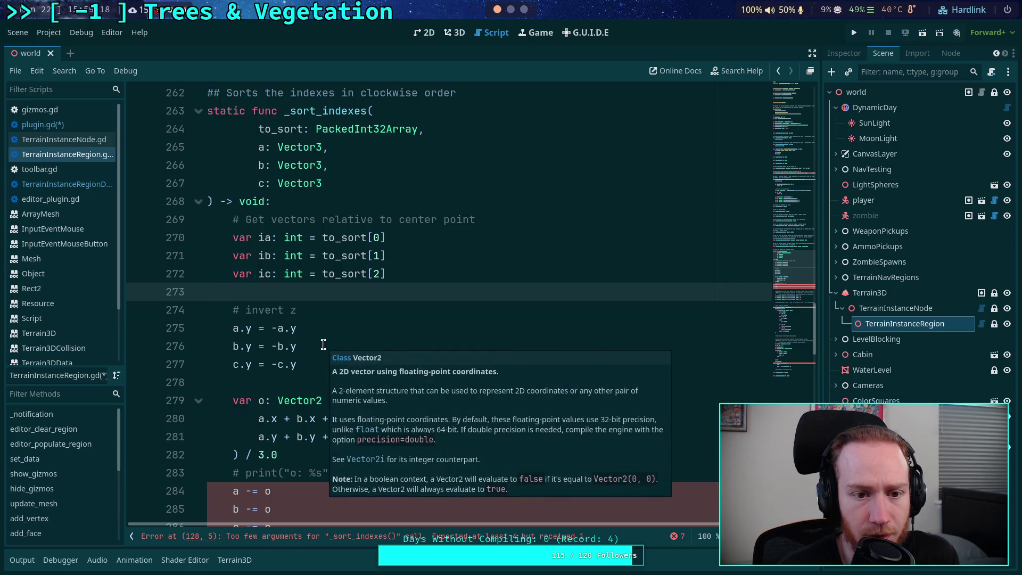
scroll(323, 344, down, 3)
mouse_move(240, 332)
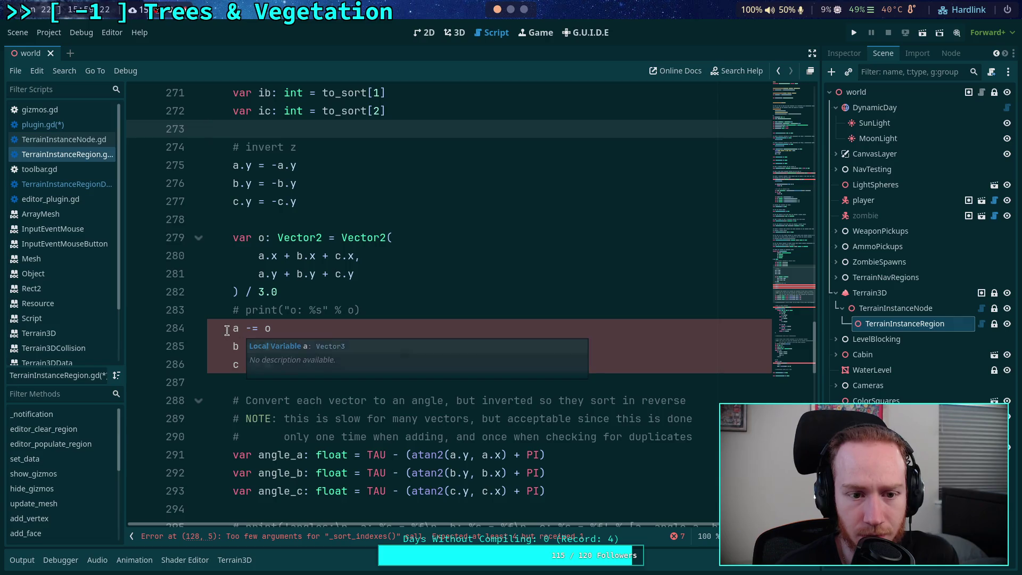
scroll(240, 332, up, 1)
scroll(309, 356, down, 4)
scroll(309, 355, down, 2)
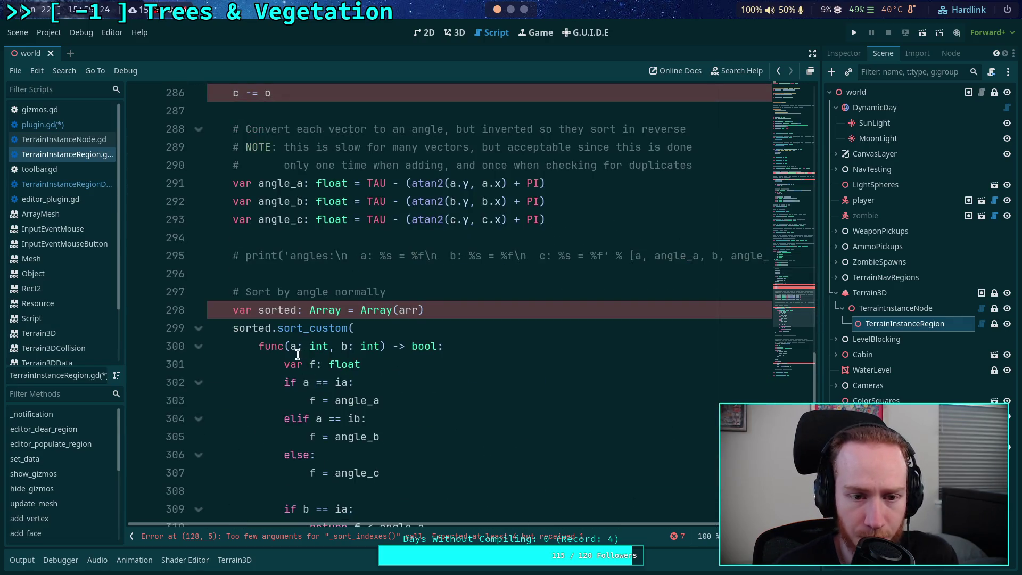
scroll(298, 346, up, 7)
scroll(284, 335, up, 4)
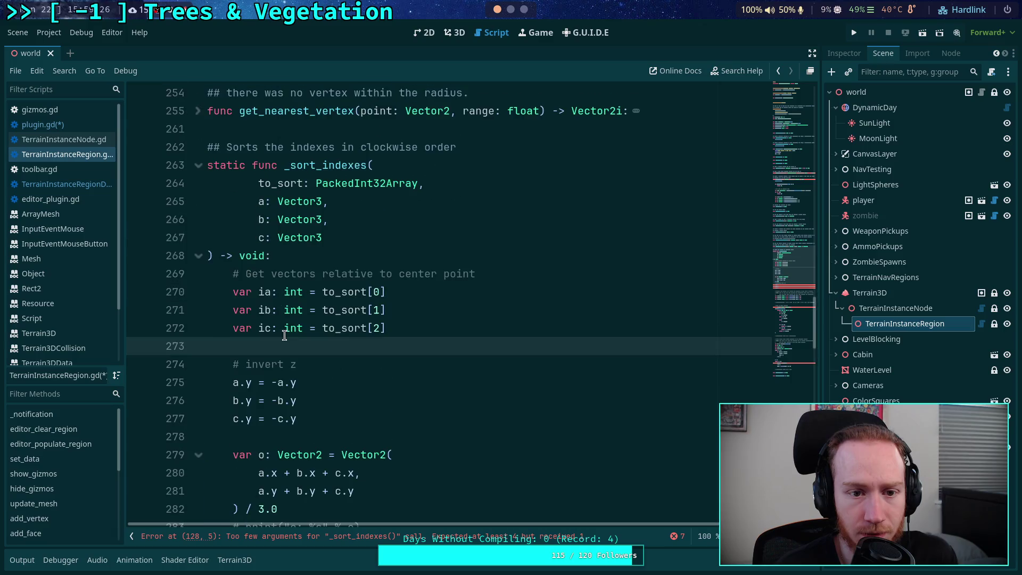
scroll(282, 333, down, 5)
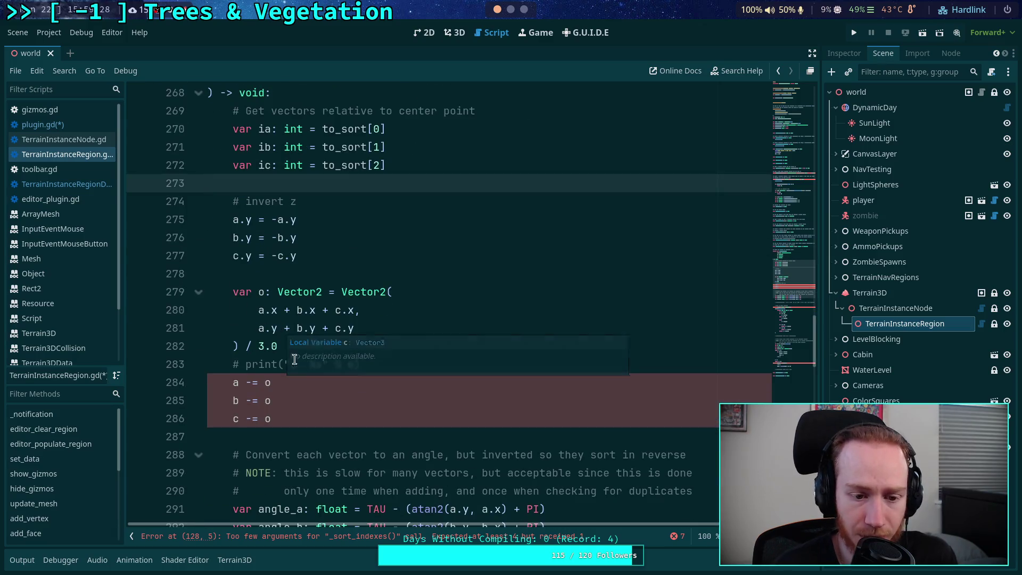
scroll(299, 406, down, 3)
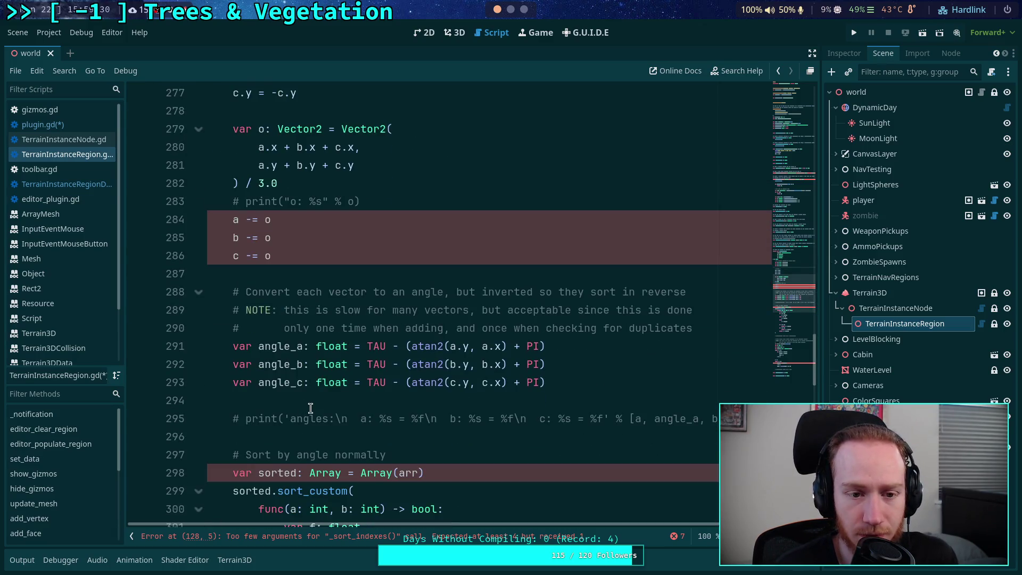
scroll(256, 282, down, 2)
scroll(252, 288, up, 4)
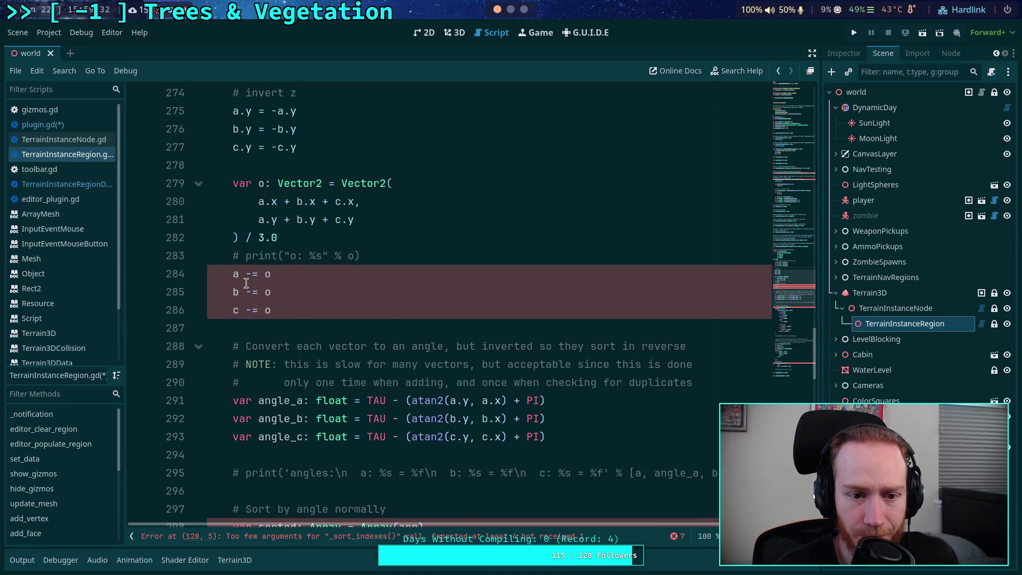
drag(287, 314, 226, 256)
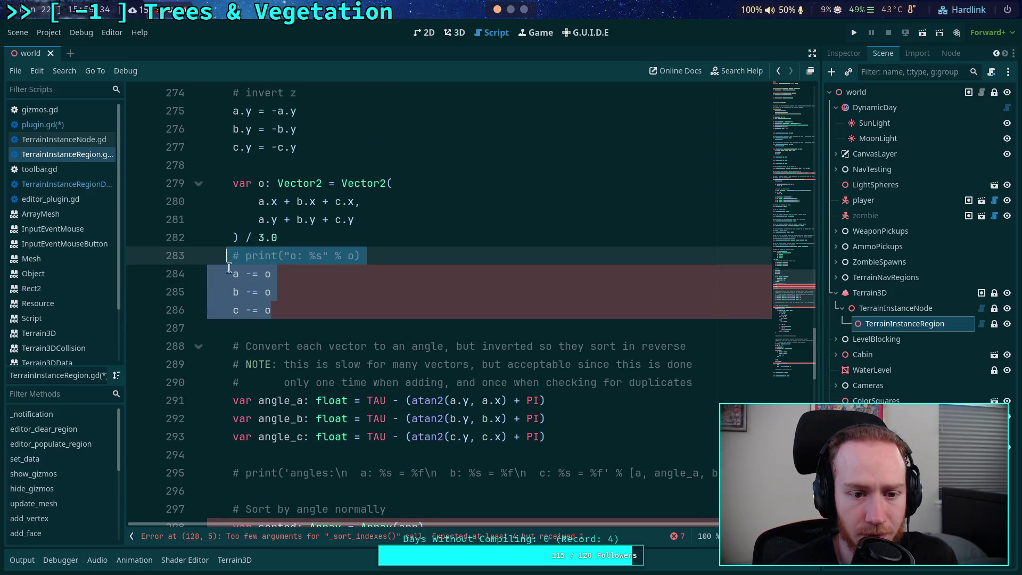
scroll(353, 320, up, 2)
scroll(356, 317, up, 2)
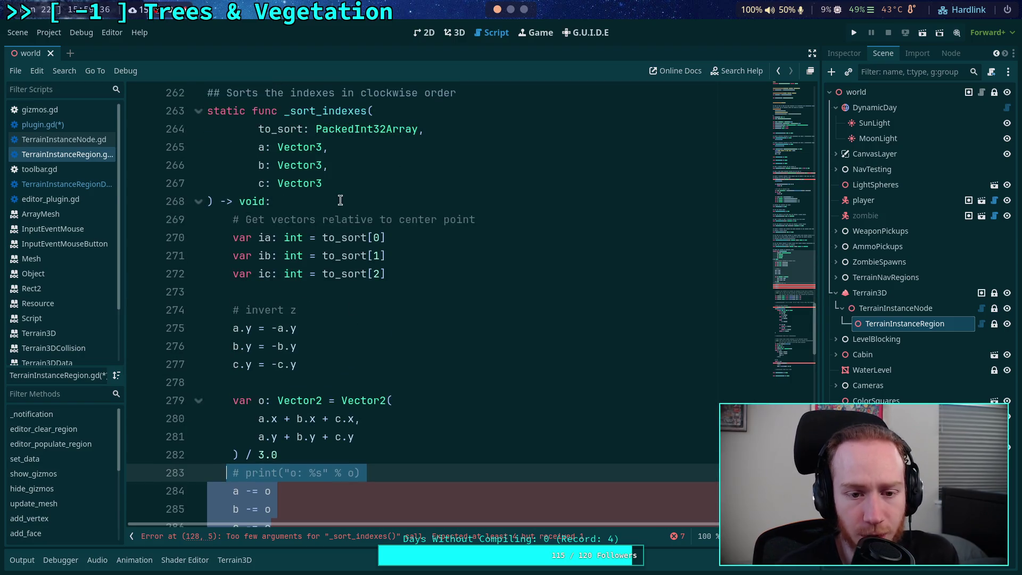
click(324, 183)
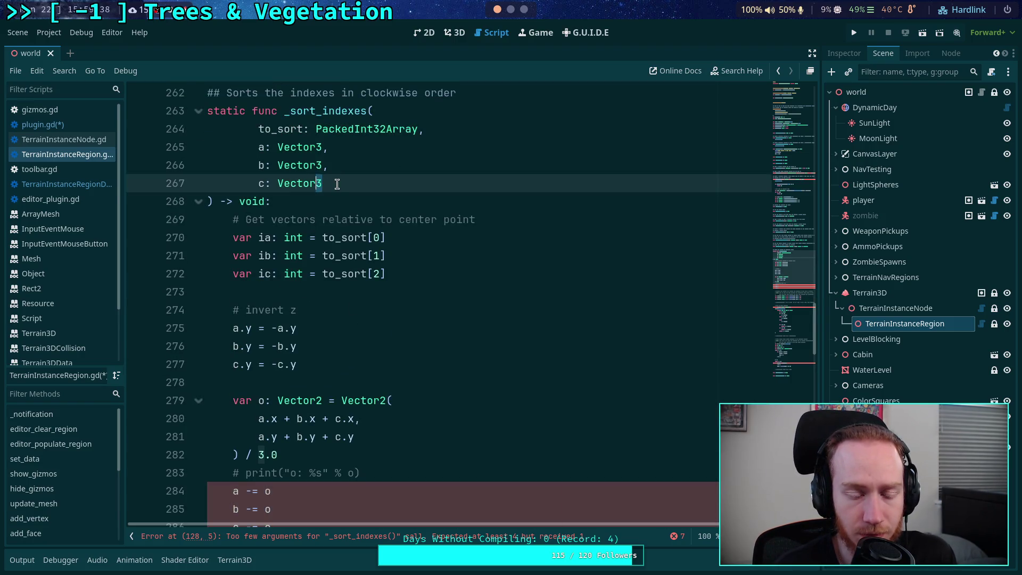
key(BackSpace)
text(2)
key(Up)
key(BackSpace)
text(2)
key(Up)
key(BackSpace)
text(2)
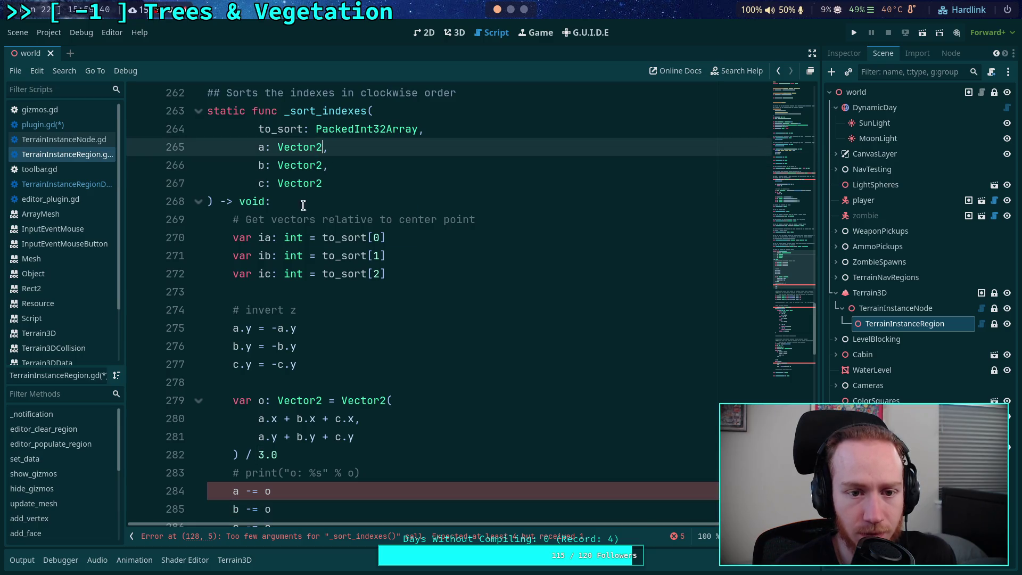
click(271, 237)
click(270, 292)
Replace arr with to_sort in the Array call on line 298
scroll(266, 292, down, 10)
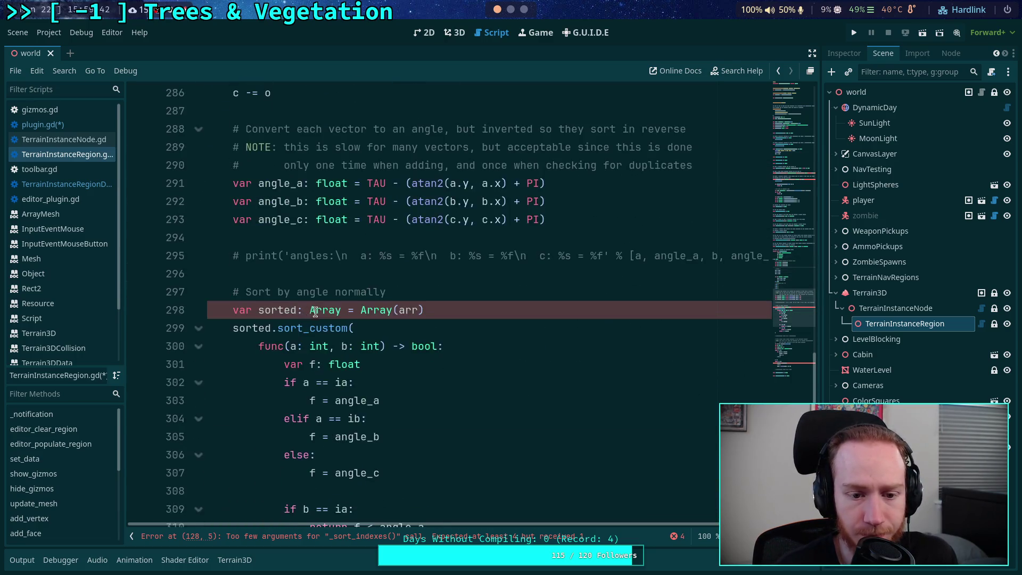
double_click(398, 201)
key(BackSpace)
text(to_sert)
key(BackSpace)
key(BackSpace)
key(BackSpace)
text(ot)
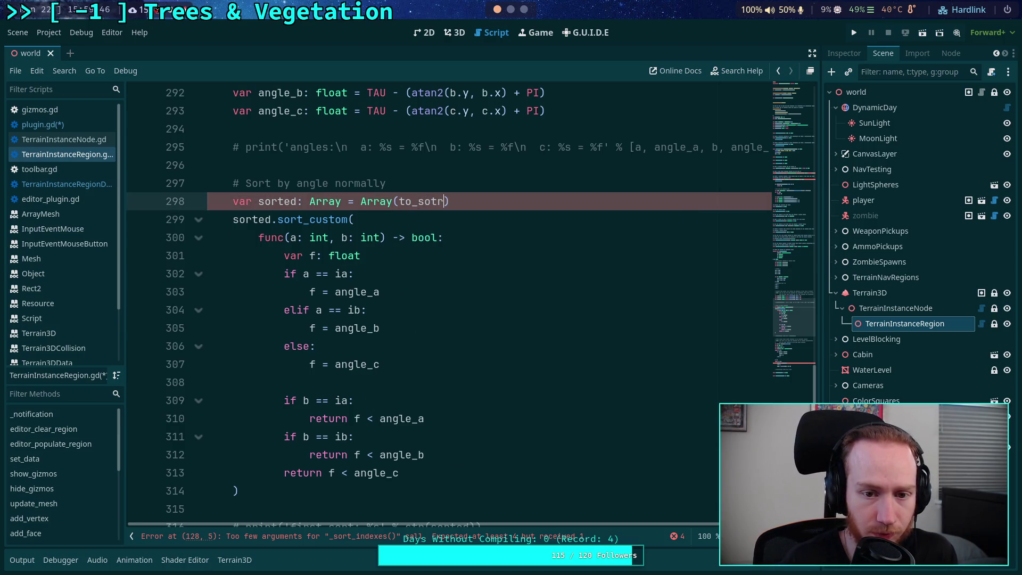
text(rt)
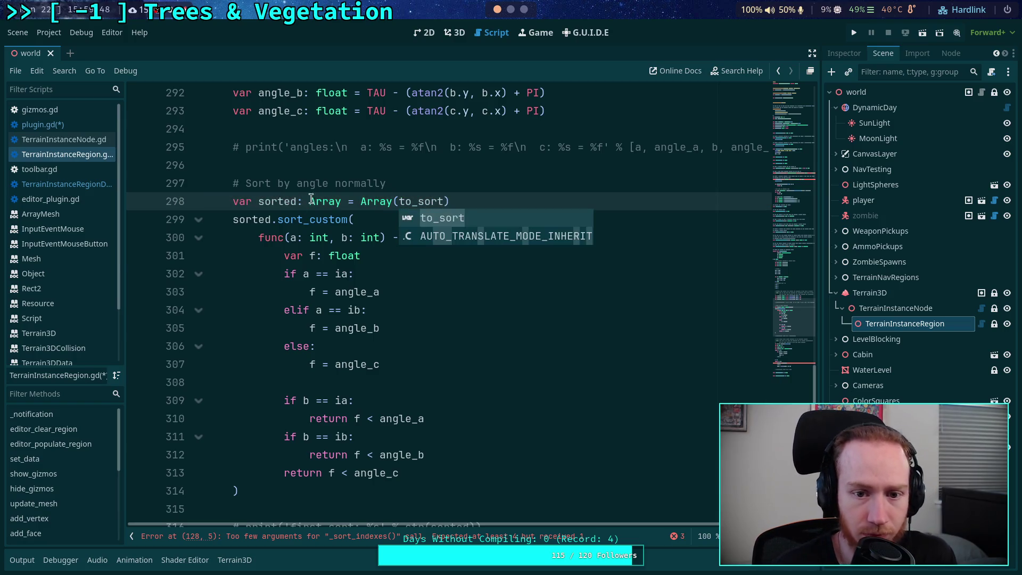
Replace arr with to_sort on line 333
scroll(311, 292, down, 5)
scroll(311, 292, down, 2)
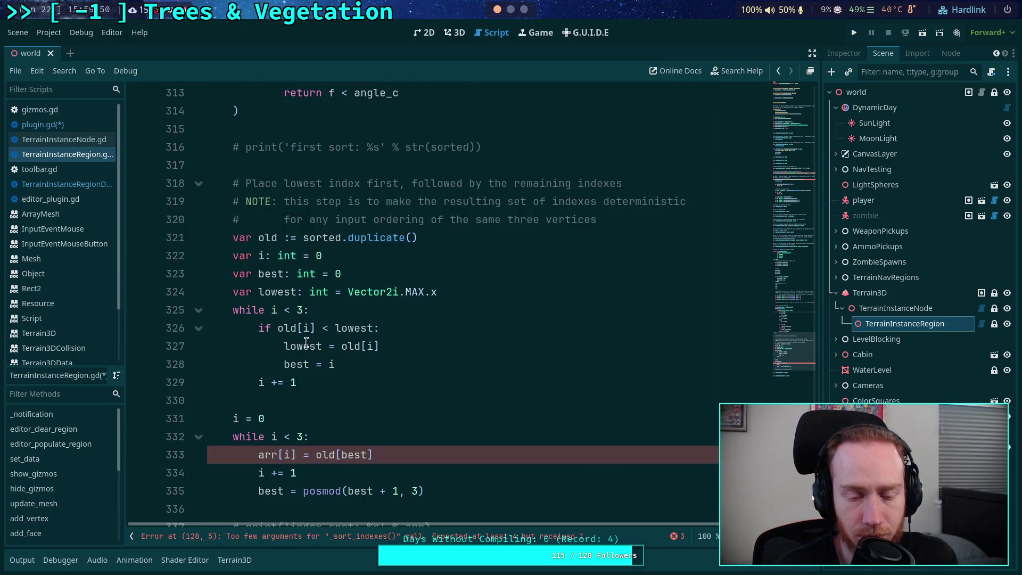
double_click(279, 328)
scroll(320, 294, down, 2)
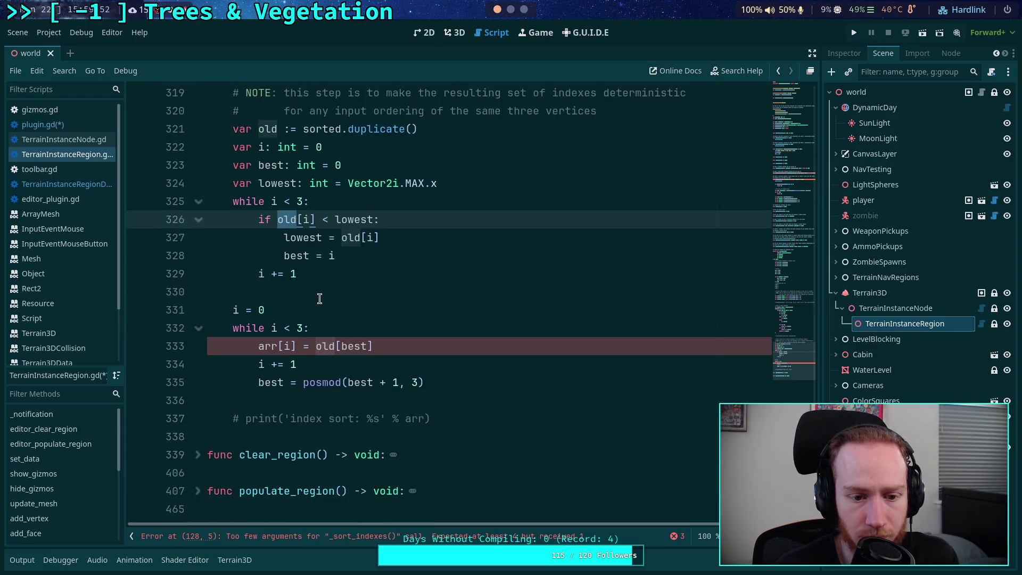
double_click(264, 347)
text(to_sort)
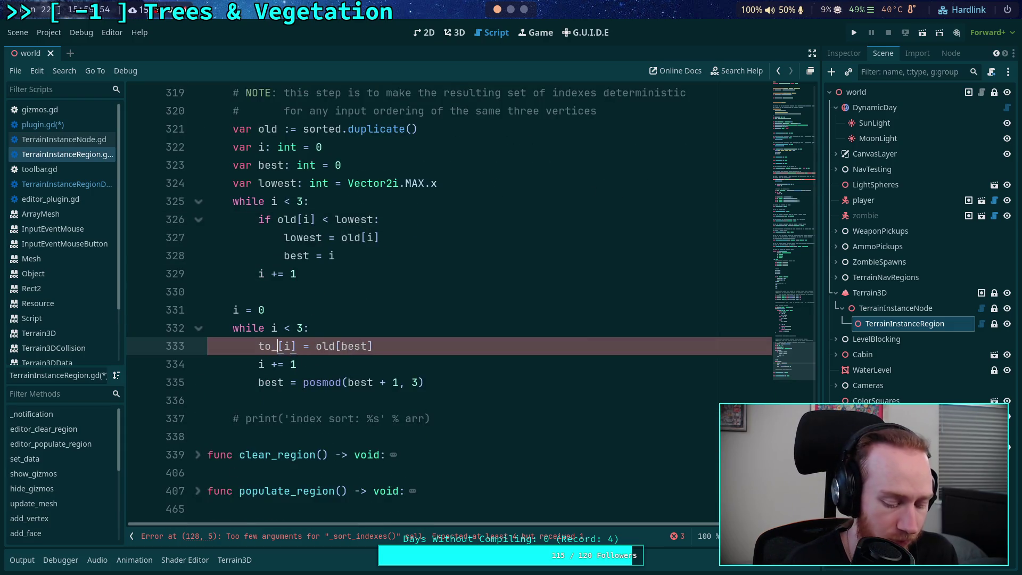
click(335, 326)
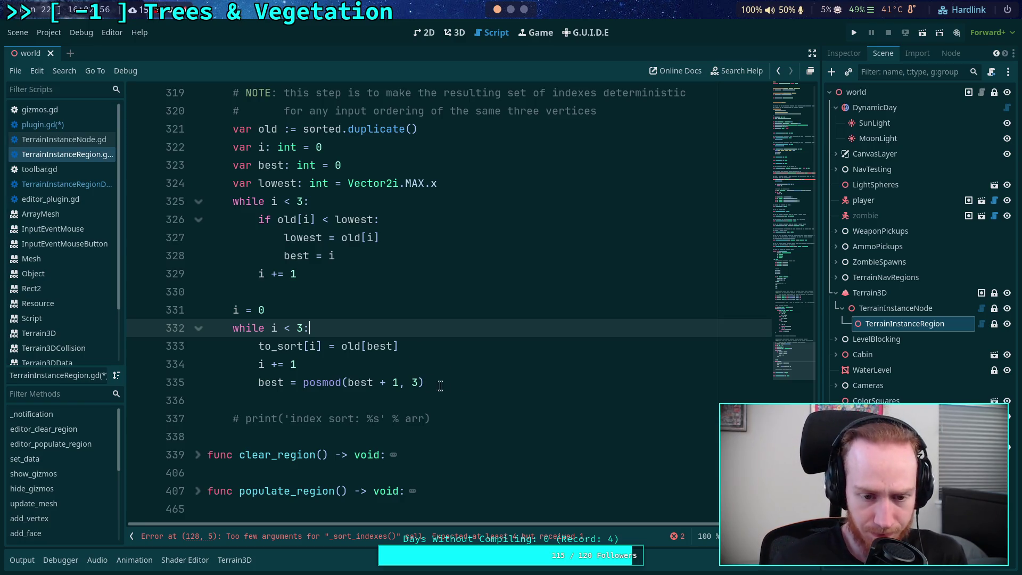
Change arr to to_sort in the commented print on line 337, then delete that line
double_click(419, 417)
text(to_sort)
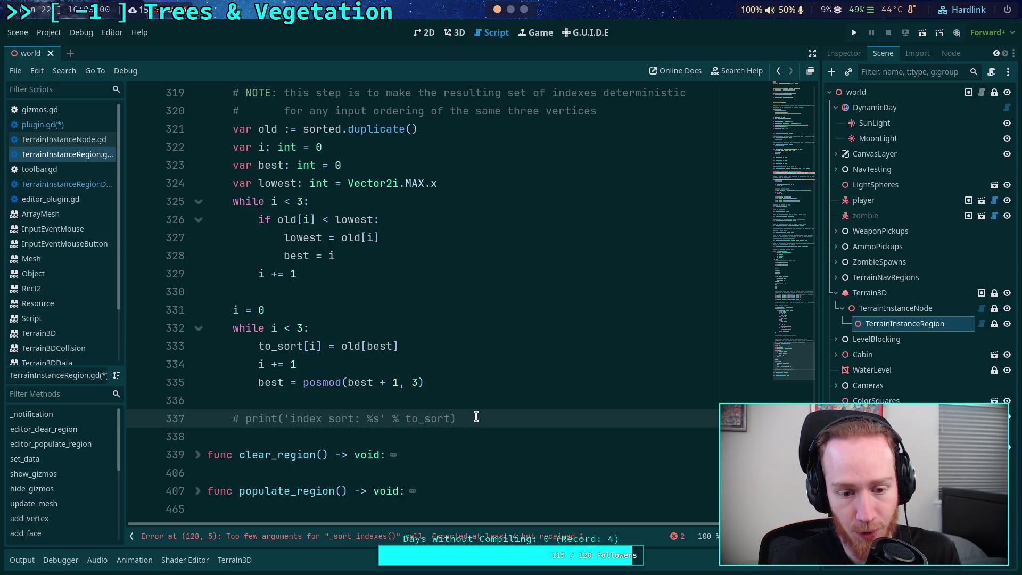
triple_click(476, 416)
key(BackSpace)
key(BackSpace)
key(BackSpace)
scroll(514, 345, up, 7)
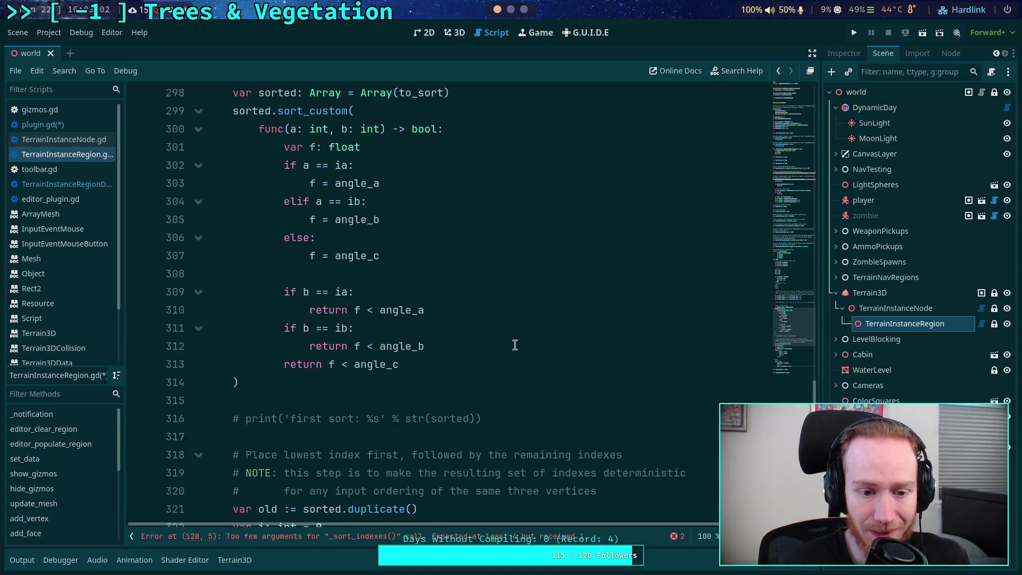
Delete the commented-out print lines, including the print of o, from _sort_indexes
drag(516, 419, 520, 395)
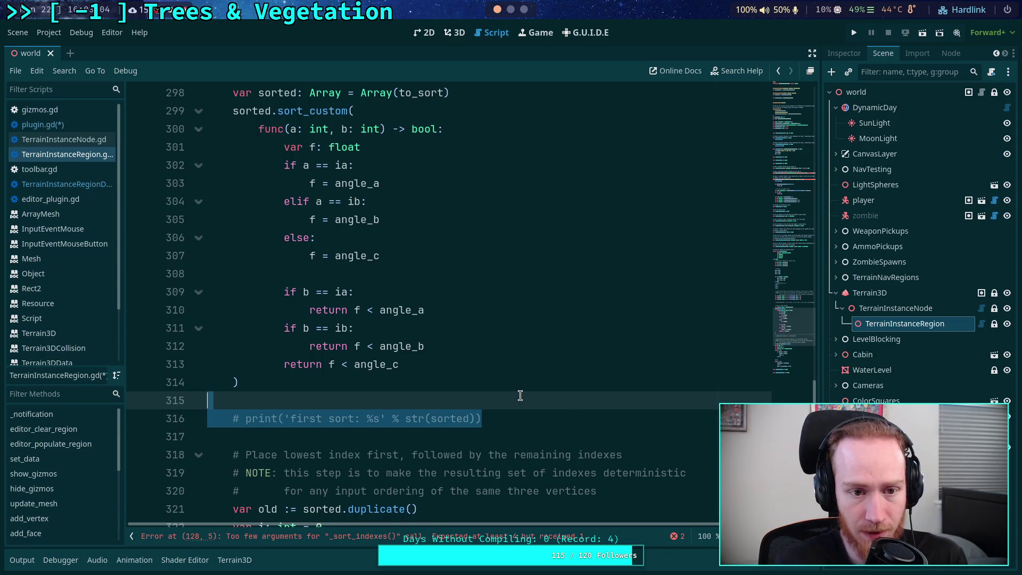
key(BackSpace)
key(BackSpace)
scroll(520, 395, up, 5)
drag(303, 328, 299, 300)
key(BackSpace)
scroll(321, 299, up, 5)
drag(396, 365, 398, 350)
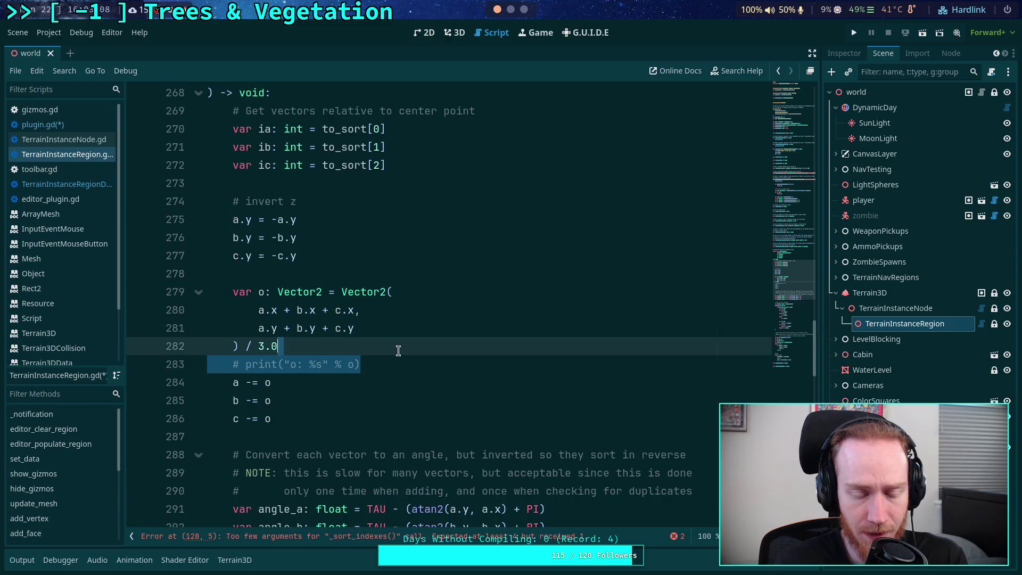
key(BackSpace)
scroll(367, 320, up, 2)
scroll(383, 306, up, 3)
Unfold add_face and place the caret after sorted in its _sort_indexes call on line 128
click(384, 313)
scroll(385, 309, up, 5)
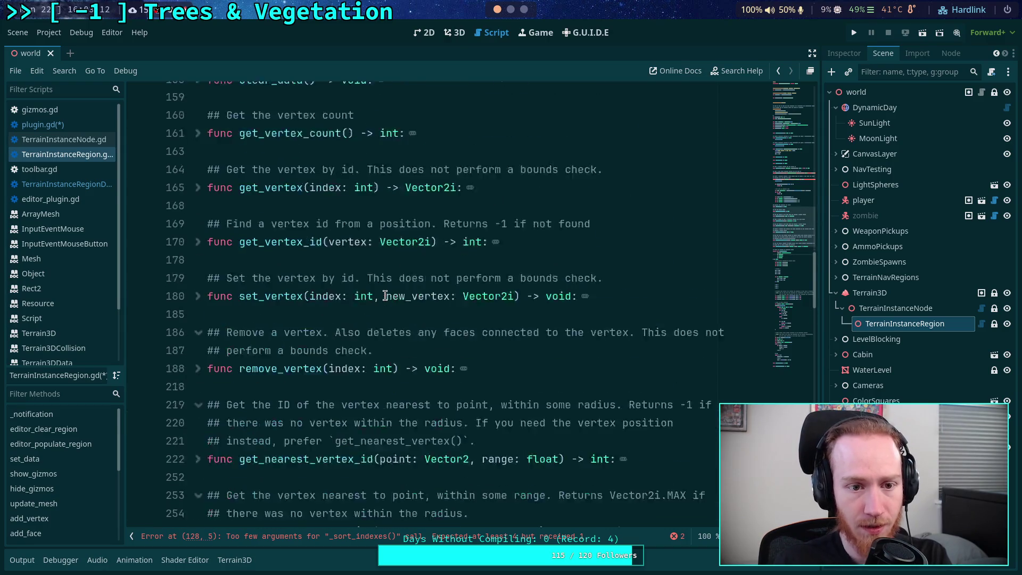
scroll(385, 295, up, 12)
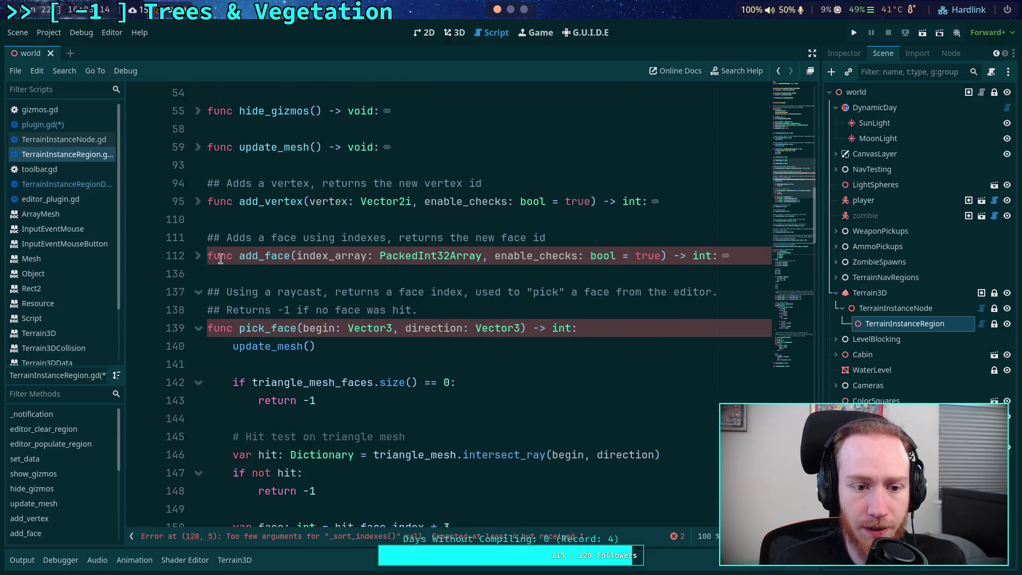
click(200, 256)
scroll(352, 310, down, 4)
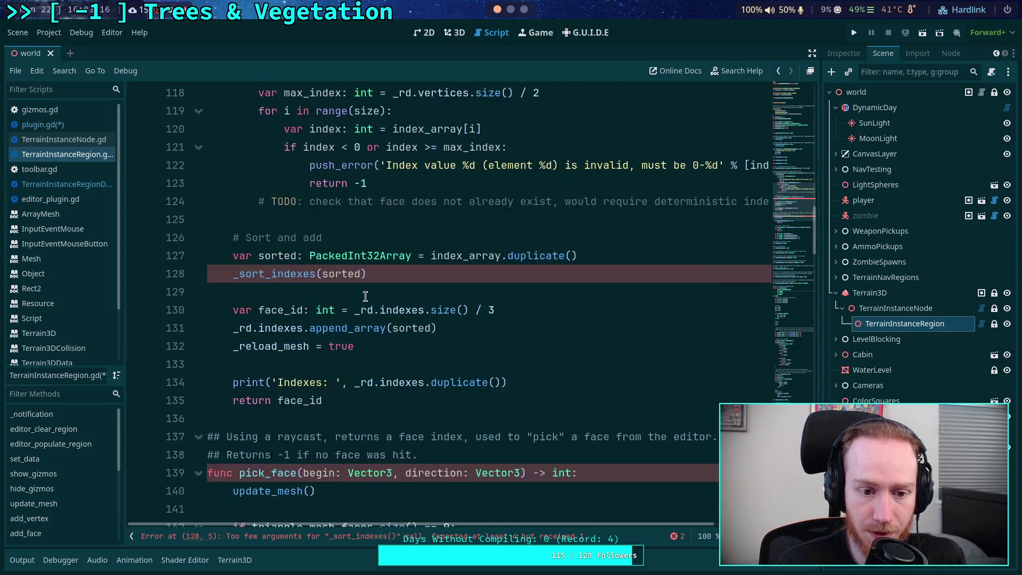
click(361, 328)
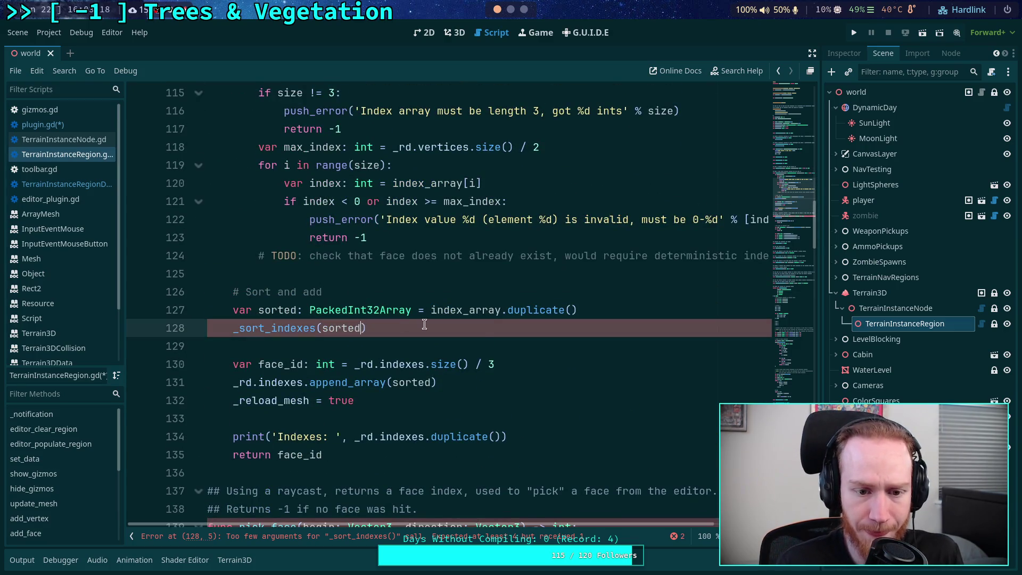
Add a get_vertex(index_array[0]) argument after sorted, using autocomplete
text(,)
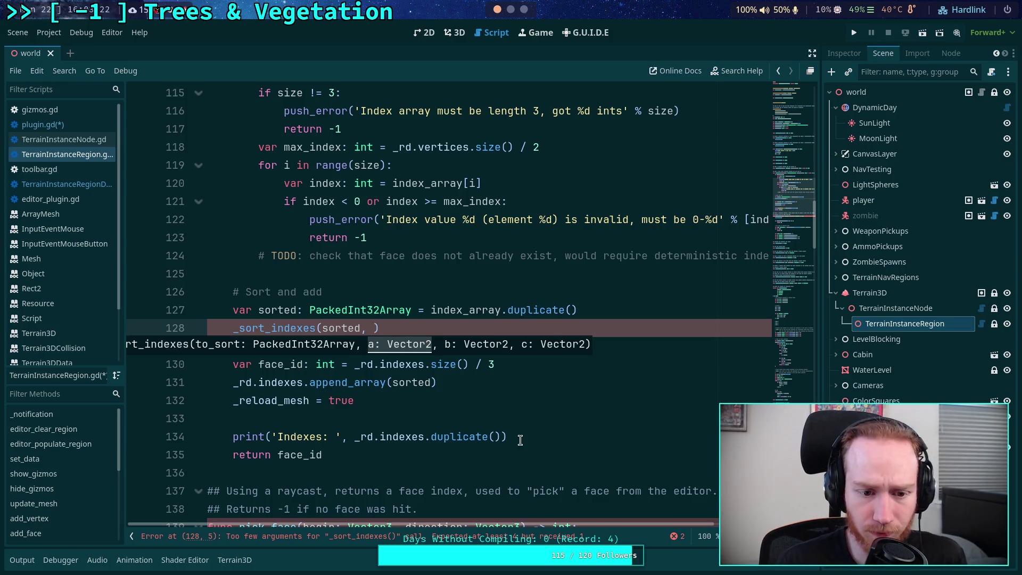
scroll(501, 405, up, 2)
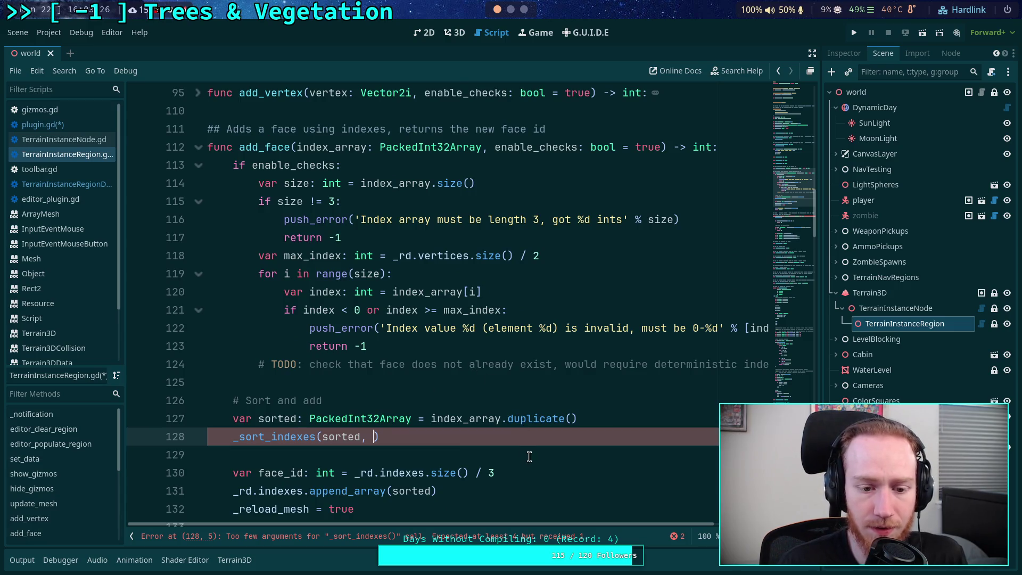
text(get_)
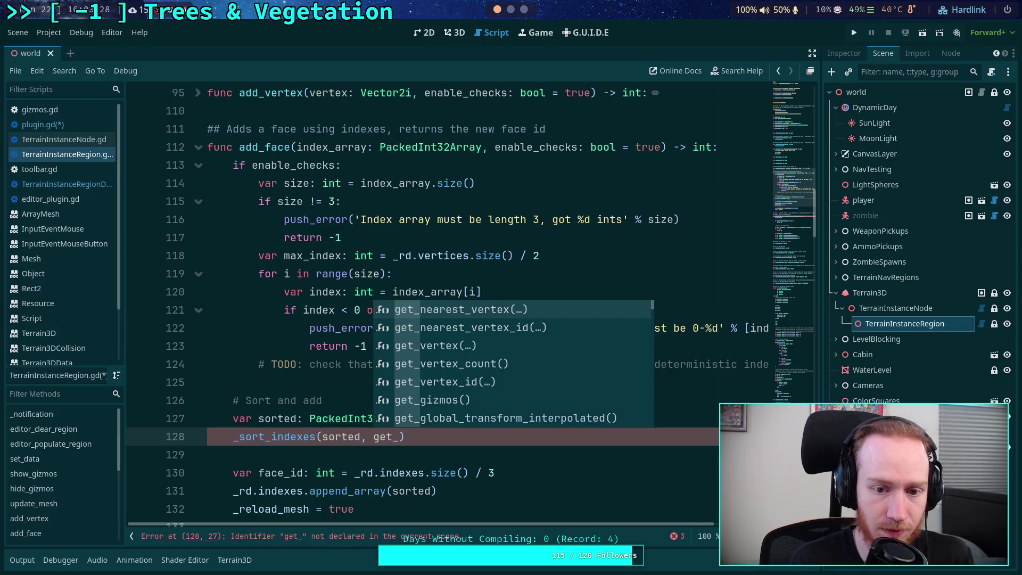
text(ve)
key(Return)
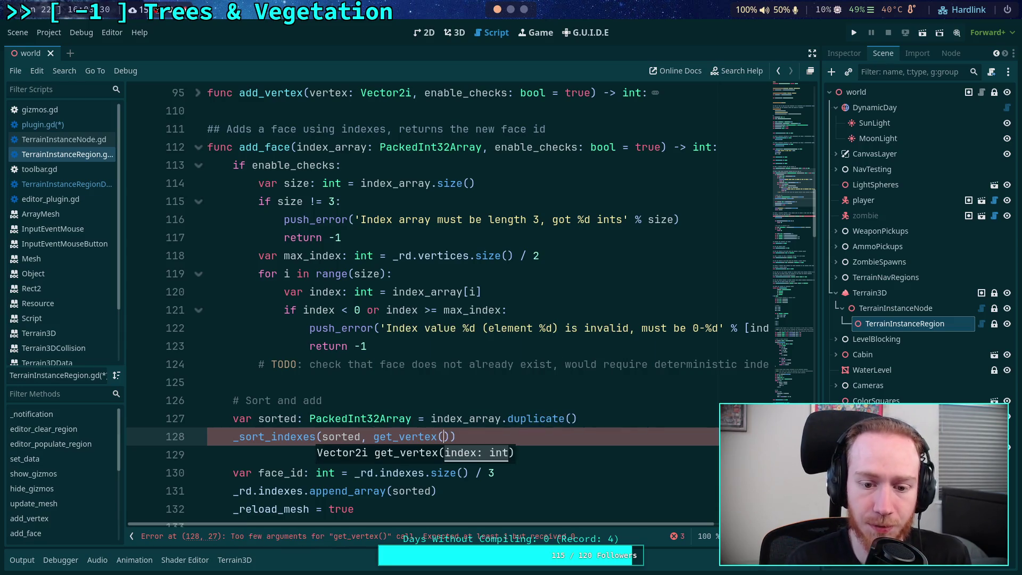
text(ndex)
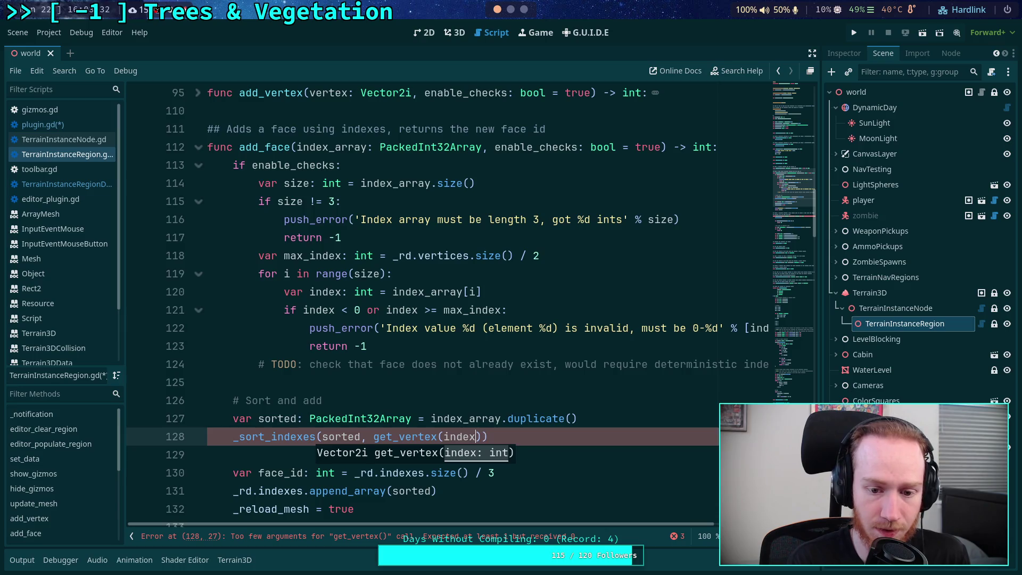
key(Return)
text([0)
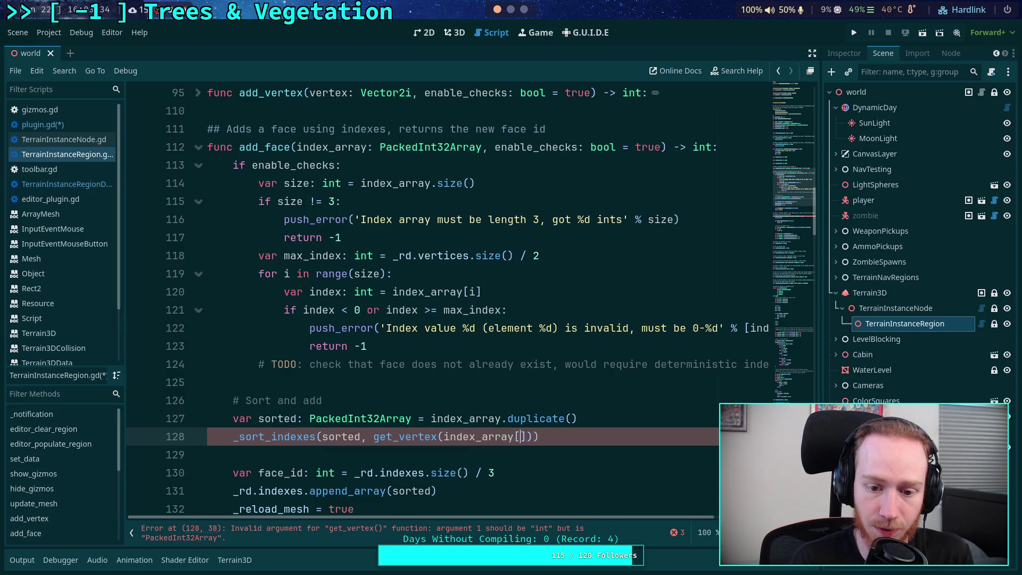
Split the _sort_indexes call so each argument and the closing parenthesis sit on their own lines
click(323, 434)
key(Return)
key(Tab)
key(BackSpace)
key(Return)
key(Return)
key(BackSpace)
key(BackSpace)
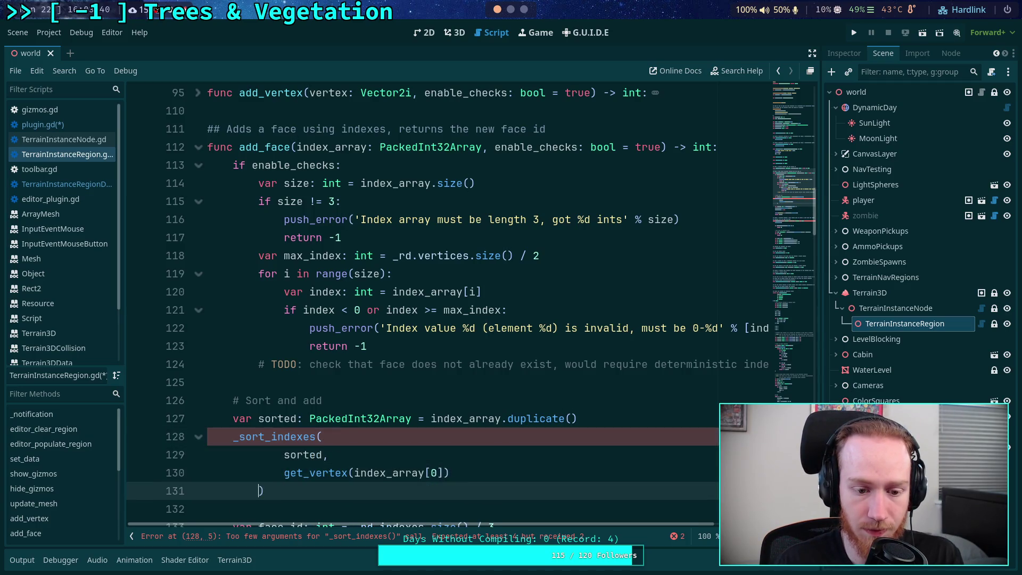
Duplicate the get_vertex line twice, changing the indexes to [1] and [2] and dropping the trailing comma
click(473, 470)
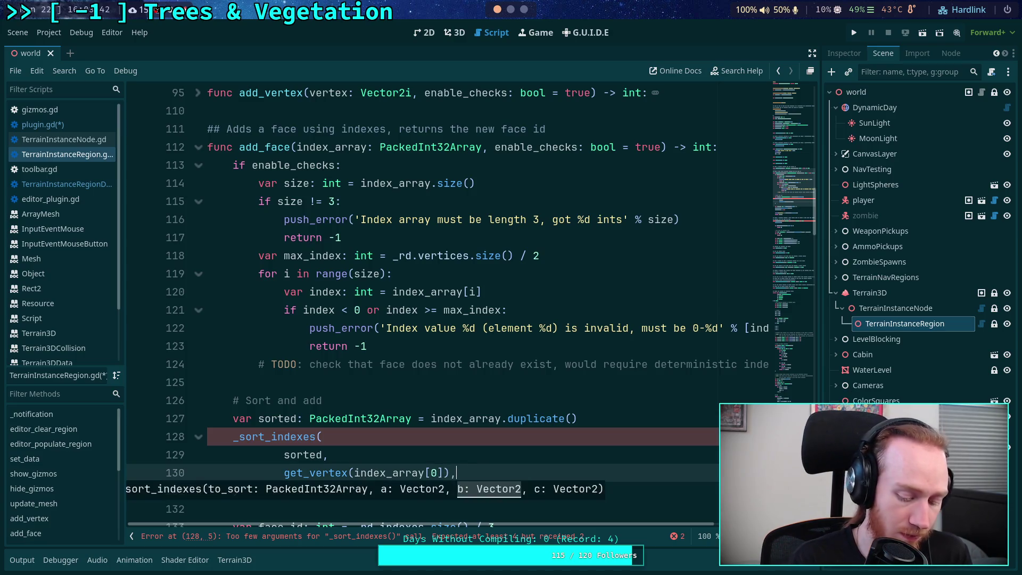
key(ctrl+shift+d)
key(ctrl+shift+d)
key(BackSpace)
double_click(433, 455)
text(2)
double_click(434, 437)
text(1)
Replace index_array with sorted in all three get_vertex arguments
click(503, 416)
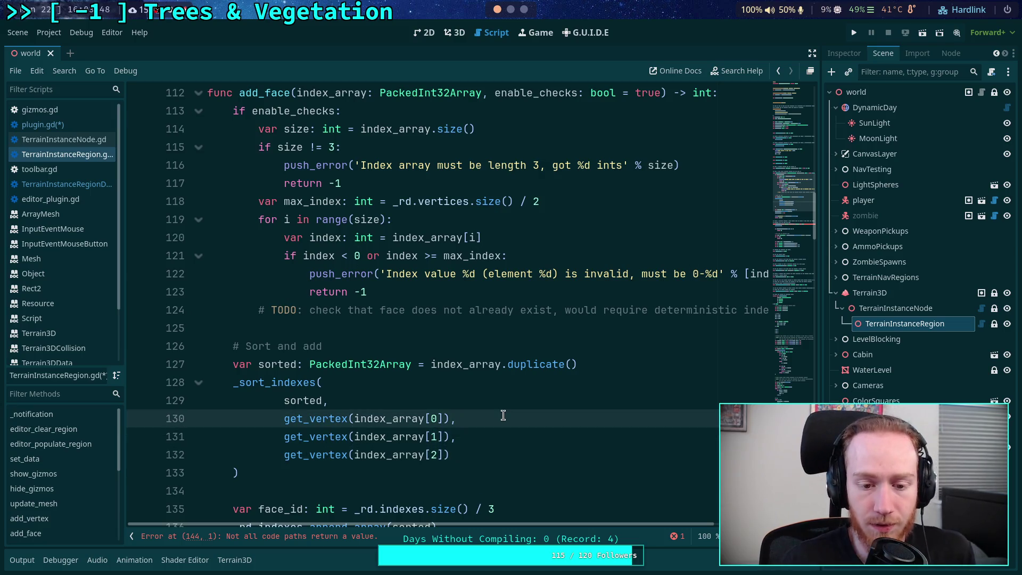
double_click(390, 419)
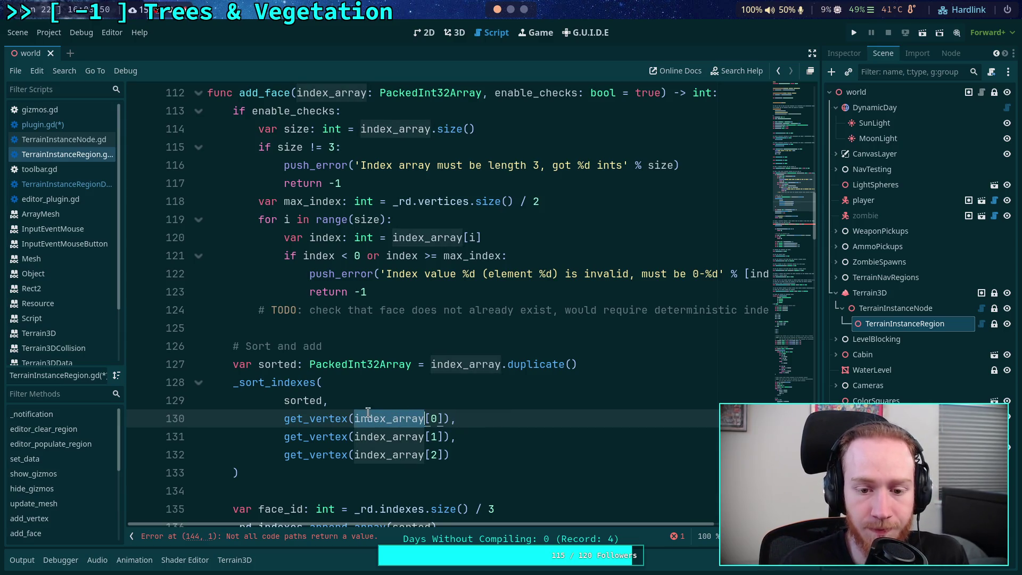
double_click(277, 365)
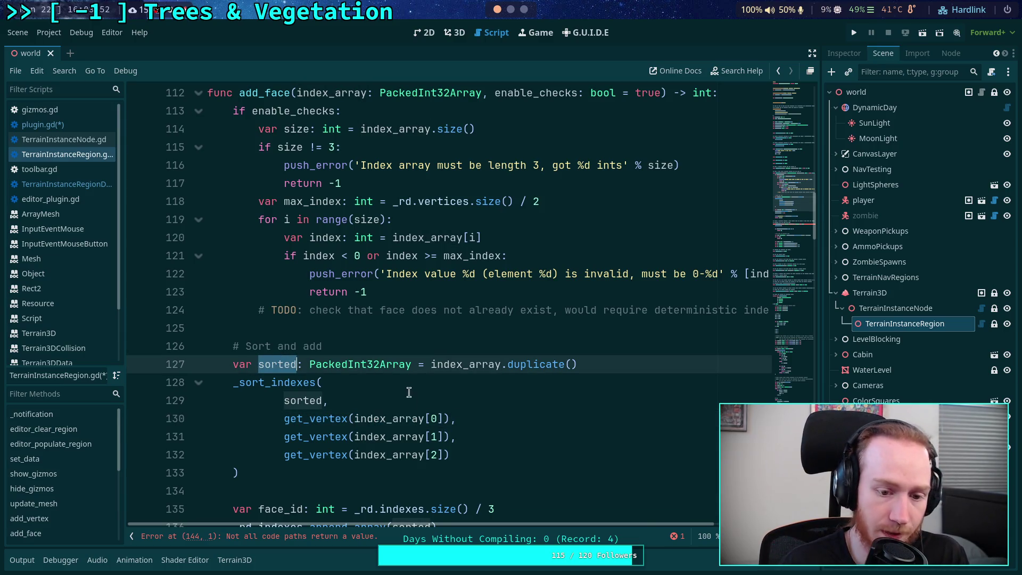
key(ctrl+c)
double_click(390, 419)
key(ctrl+v)
double_click(390, 437)
key(ctrl+v)
click(387, 455)
double_click(387, 454)
key(ctrl+v)
Restore index_array in the three get_vertex arguments and save the script
click(434, 401)
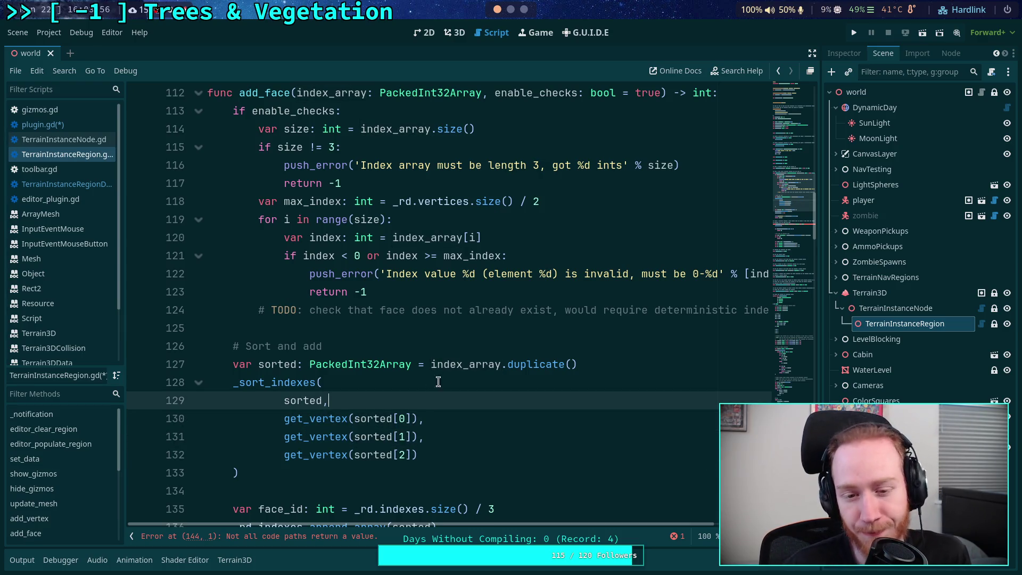
double_click(454, 366)
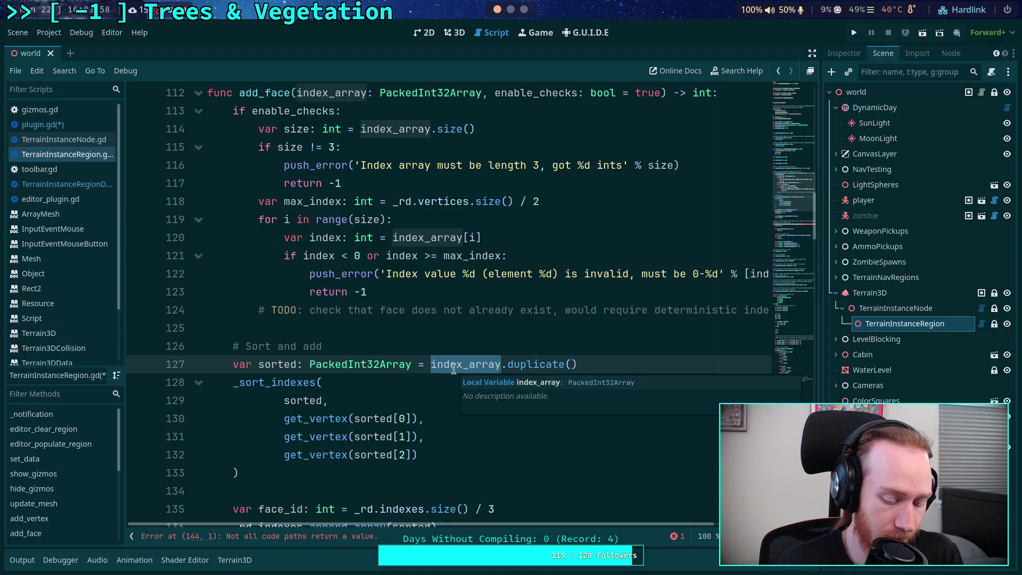
key(ctrl+c)
double_click(377, 418)
key(ctrl+v)
click(373, 437)
double_click(373, 437)
key(ctrl+v)
double_click(373, 455)
key(ctrl+v)
click(468, 454)
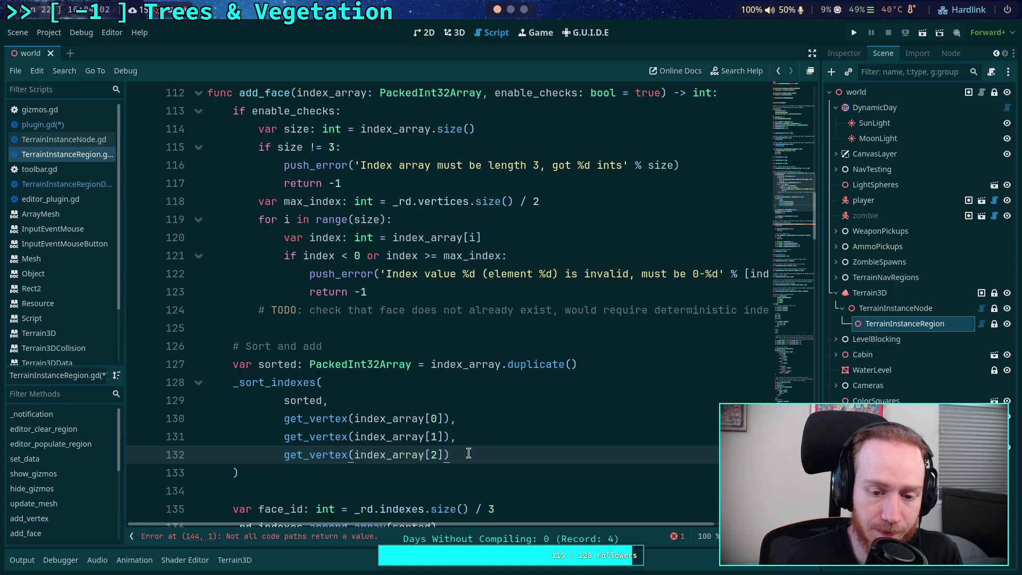
key(ctrl+s)
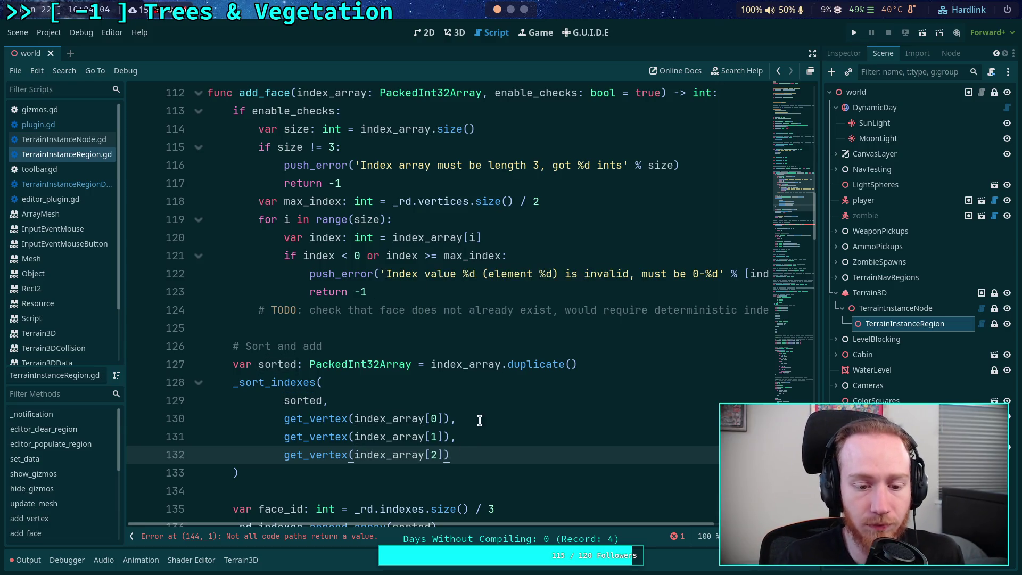
scroll(488, 412, down, 3)
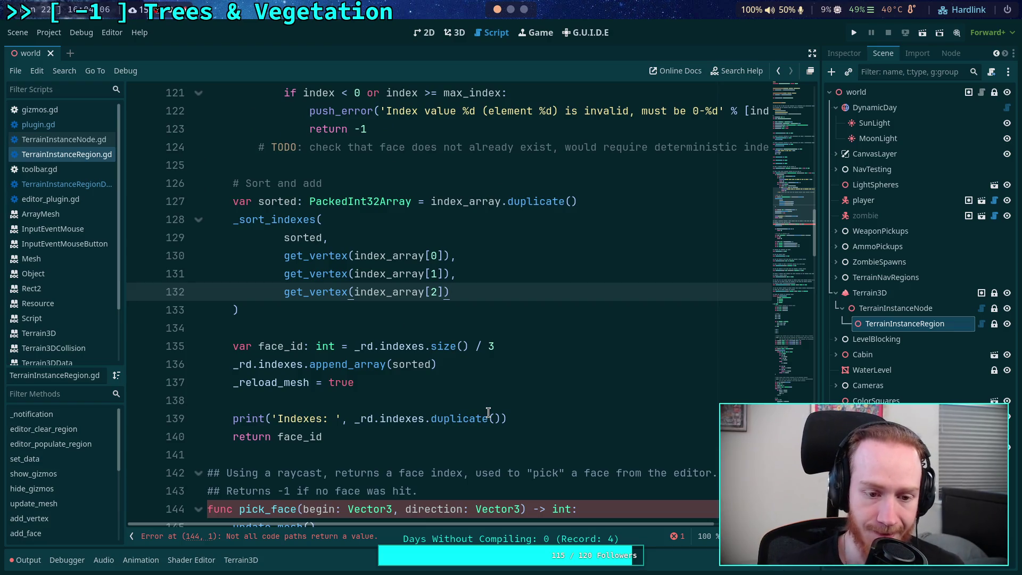
Scroll down to pick_face and place the caret at the end of the vertex c line 158
scroll(290, 343, down, 3)
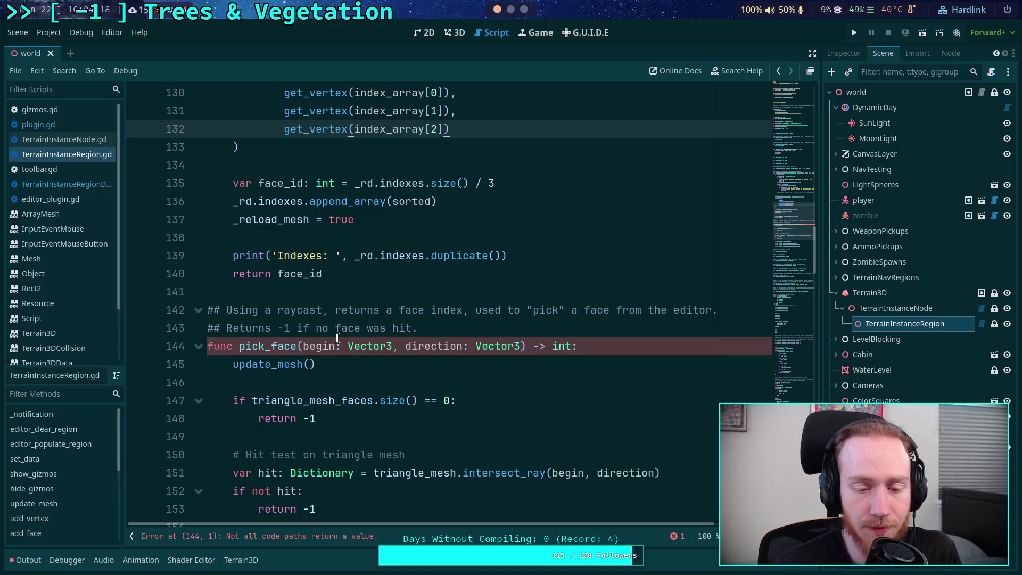
scroll(344, 343, down, 3)
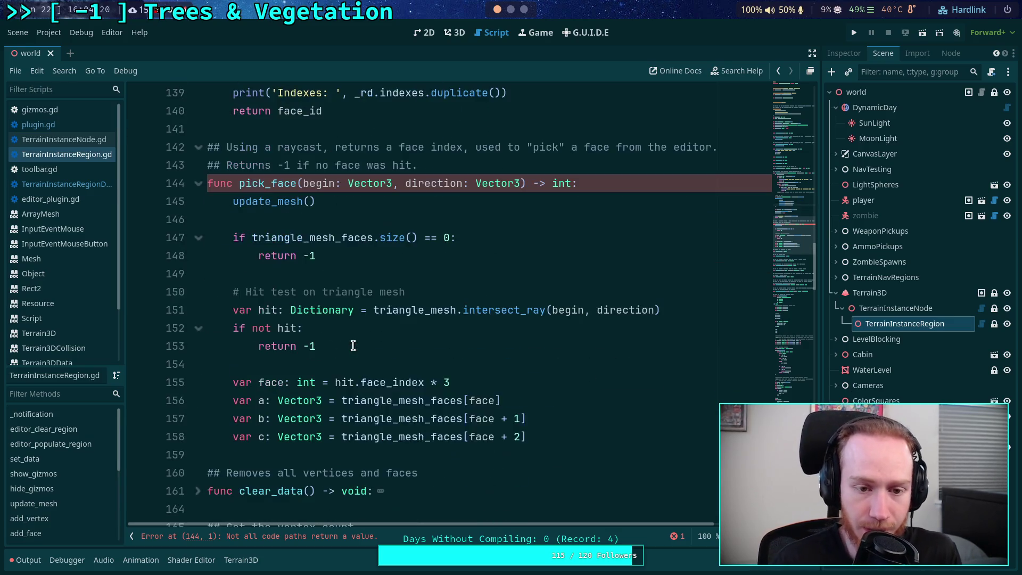
scroll(385, 278, down, 1)
scroll(388, 278, up, 1)
click(604, 438)
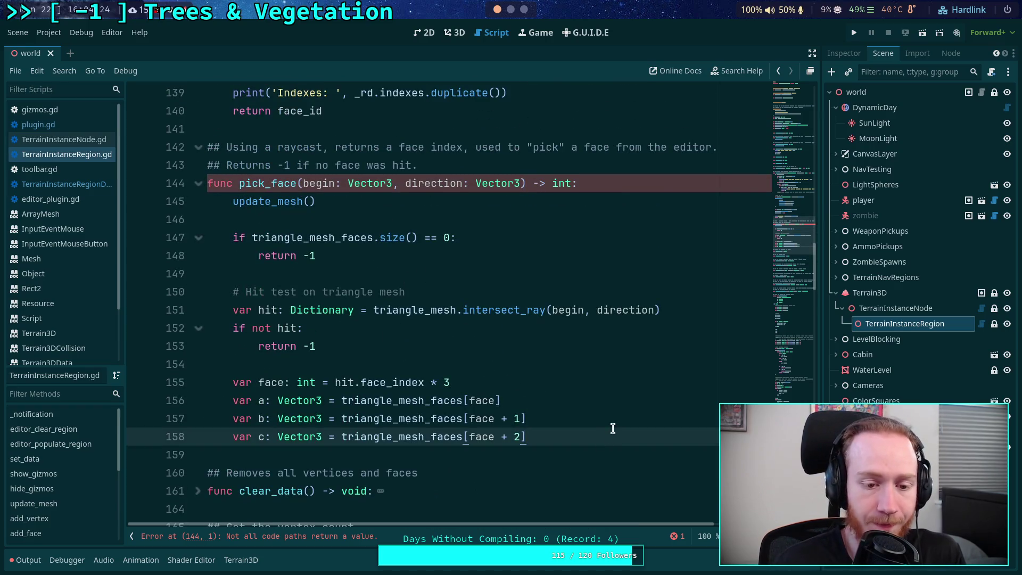
Add a _sort_indexes(face, a, b, c) call after the three vertex lookups
key(Return)
key(Return)
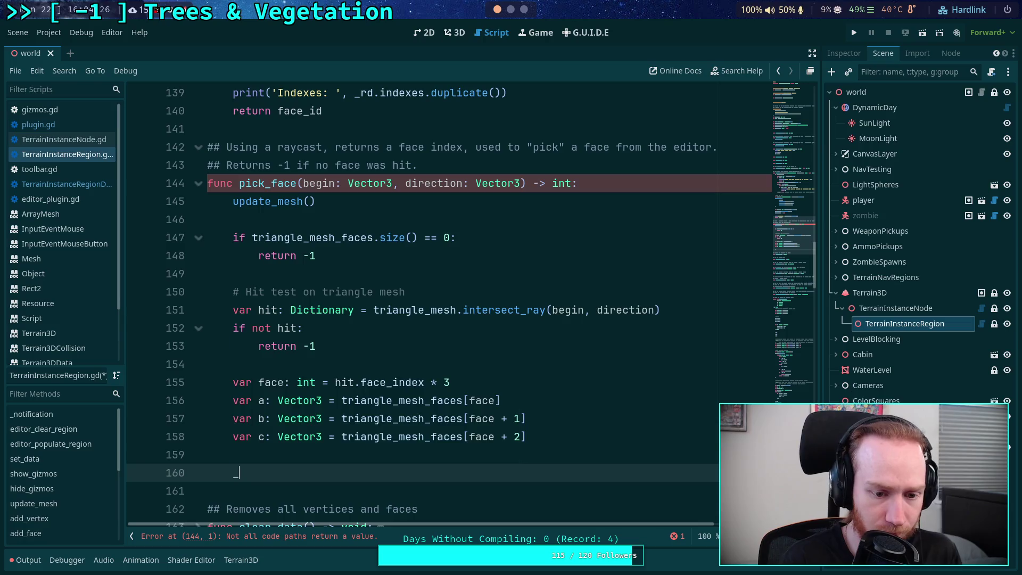
text(so)
key(Return)
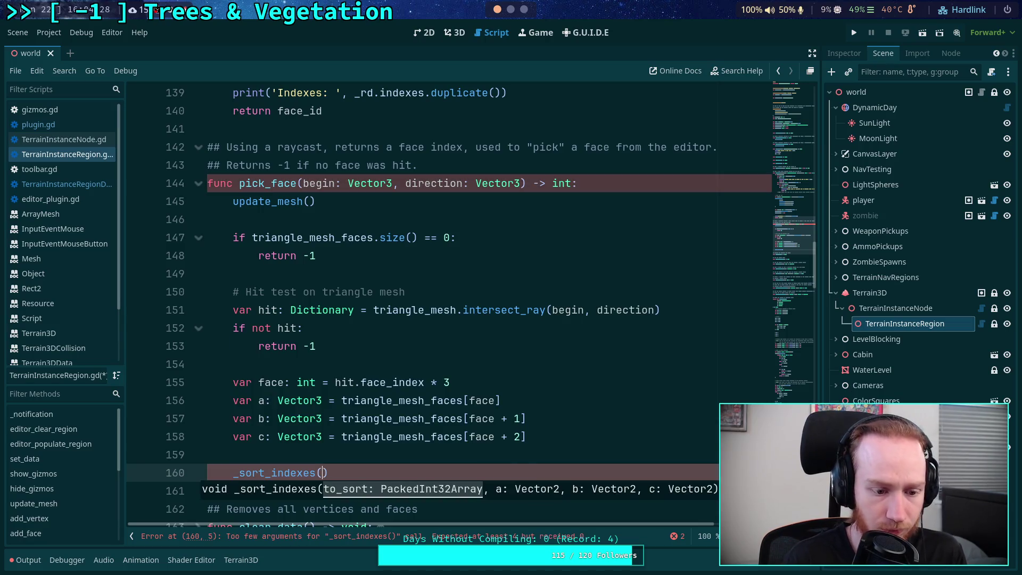
text(face, a)
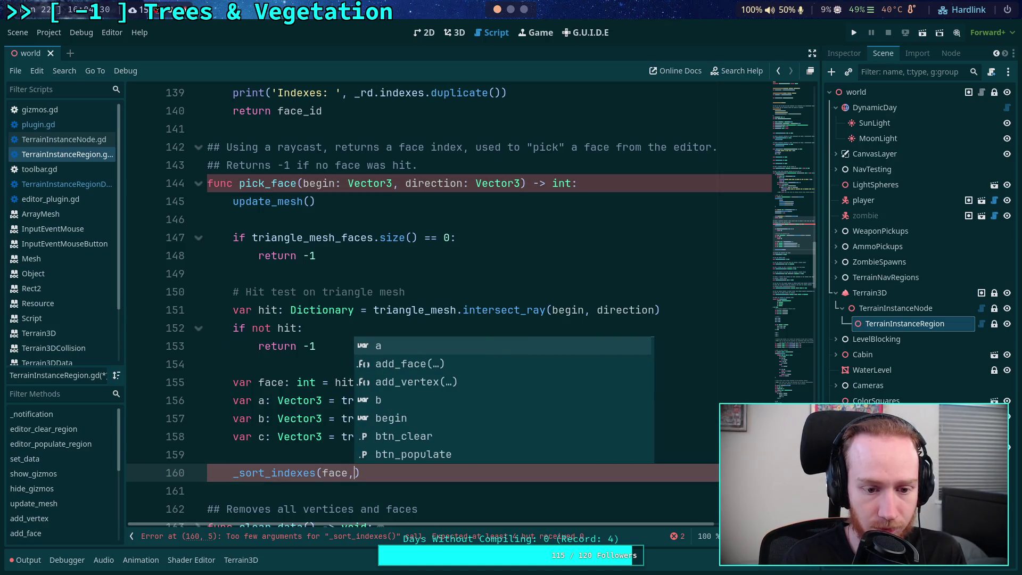
text(, b, c)
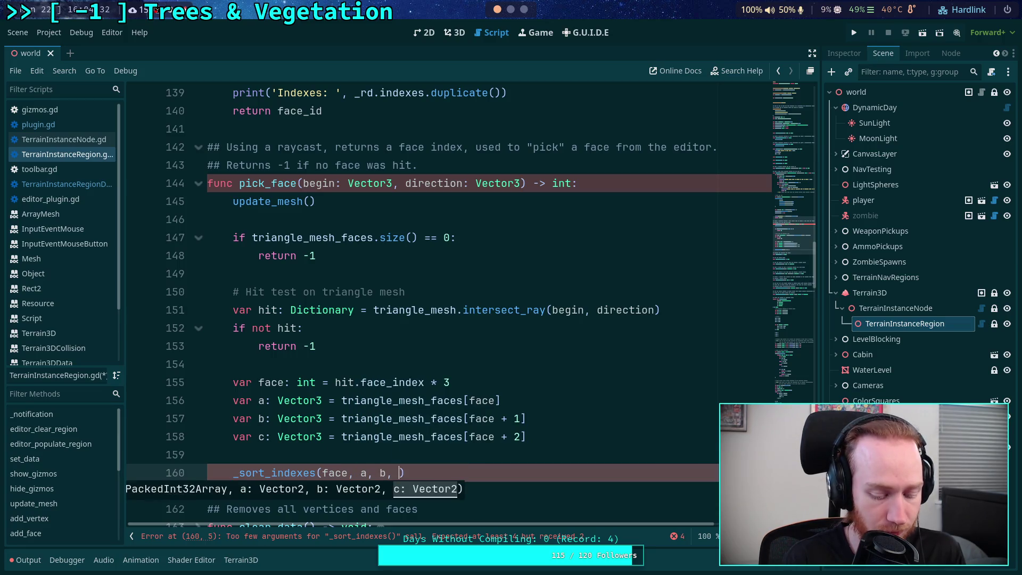
scroll(553, 362, down, 1)
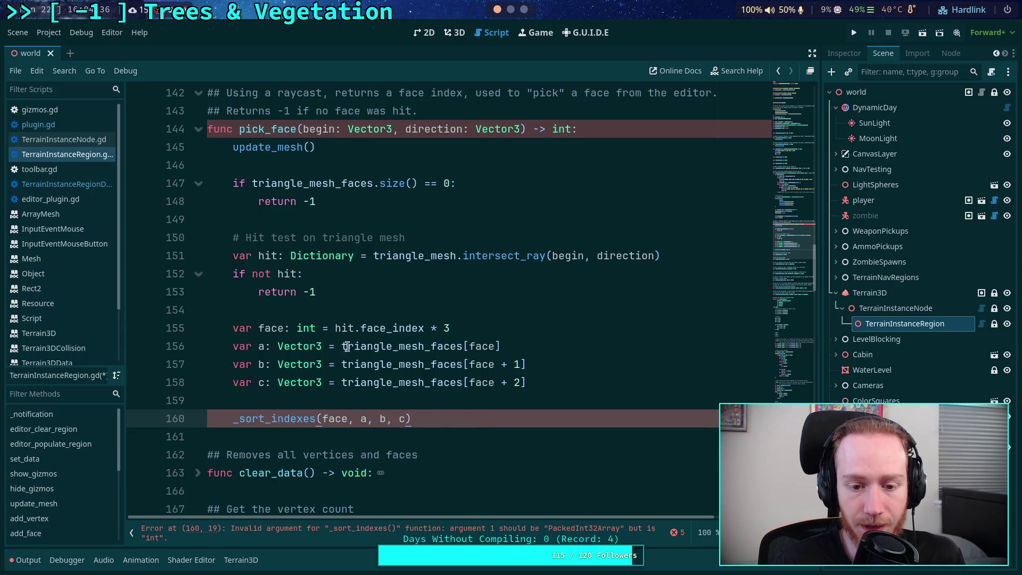
mouse_move(320, 350)
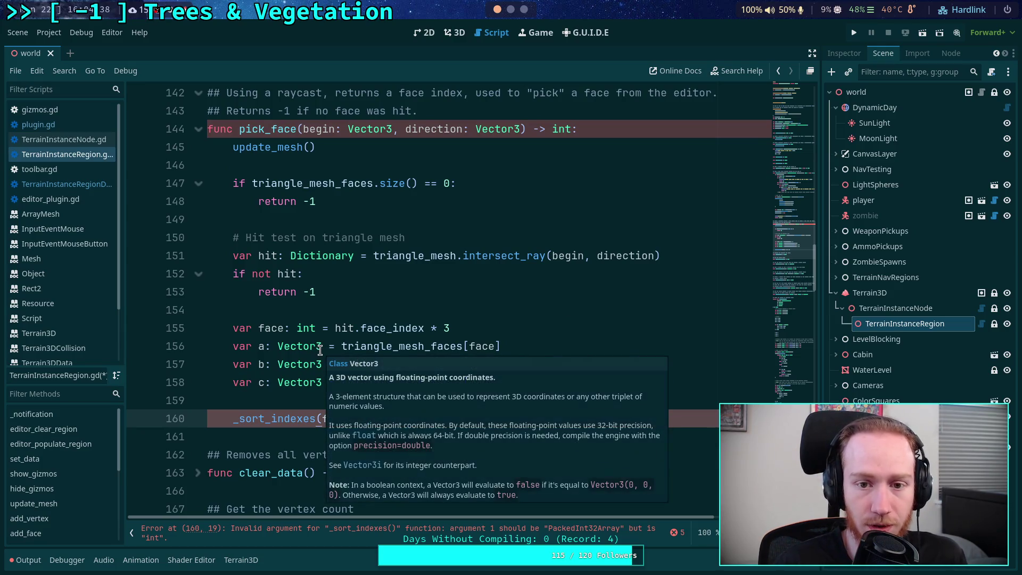
Add a blank line and a return -1 statement at the end of pick_face
key(Return)
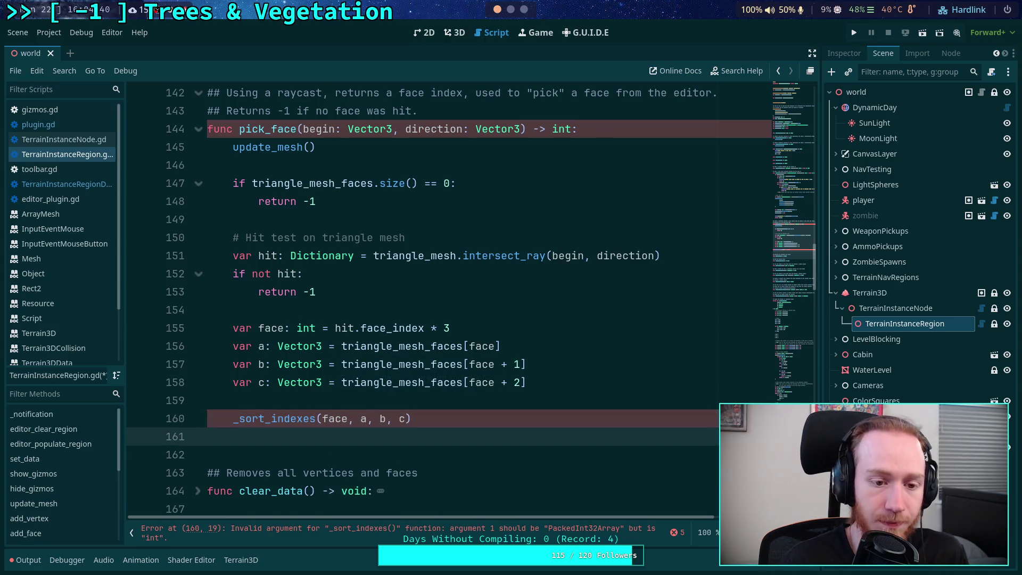
key(Return)
text(return -1)
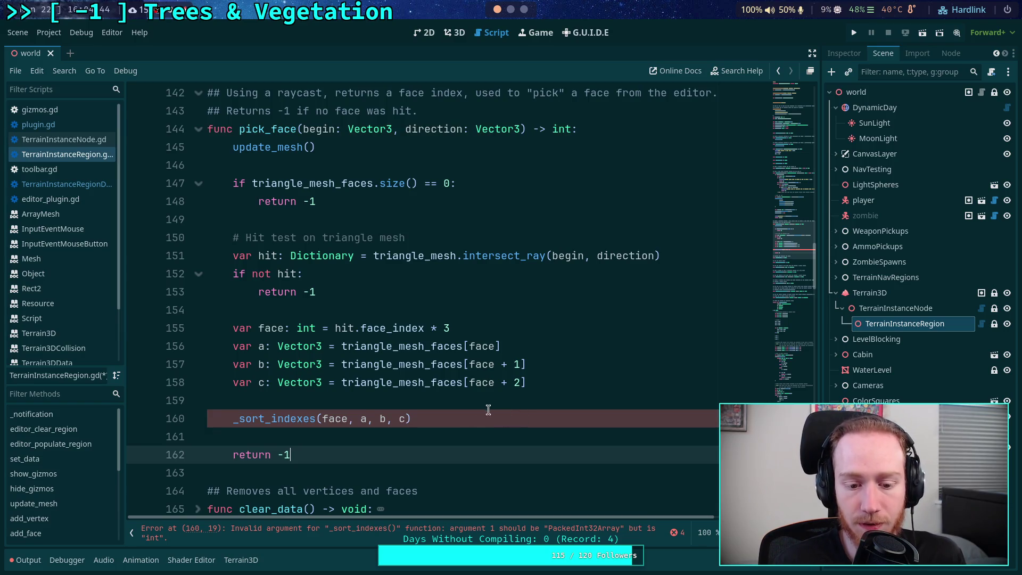
click(440, 421)
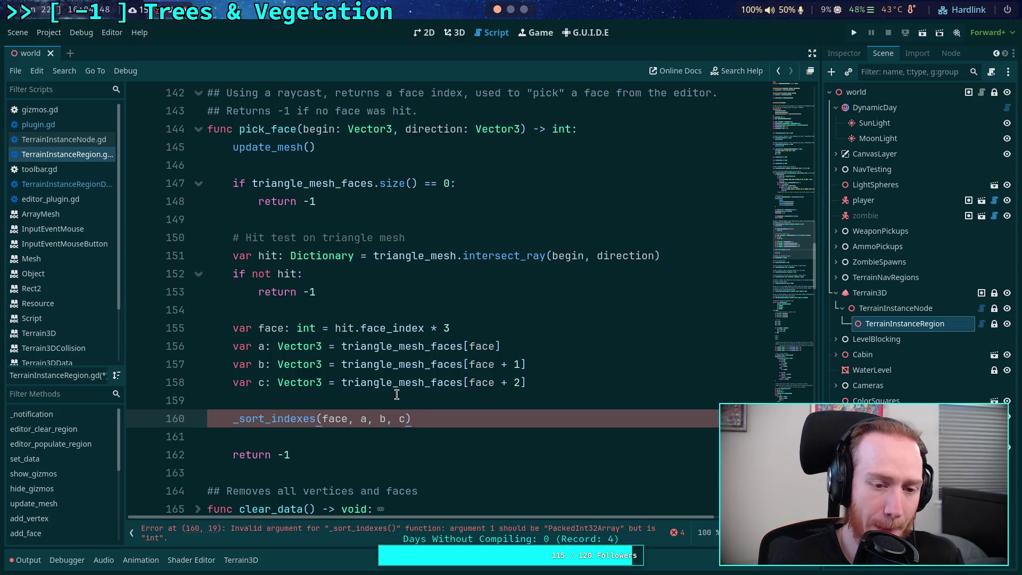
scroll(399, 384, down, 5)
scroll(420, 382, up, 3)
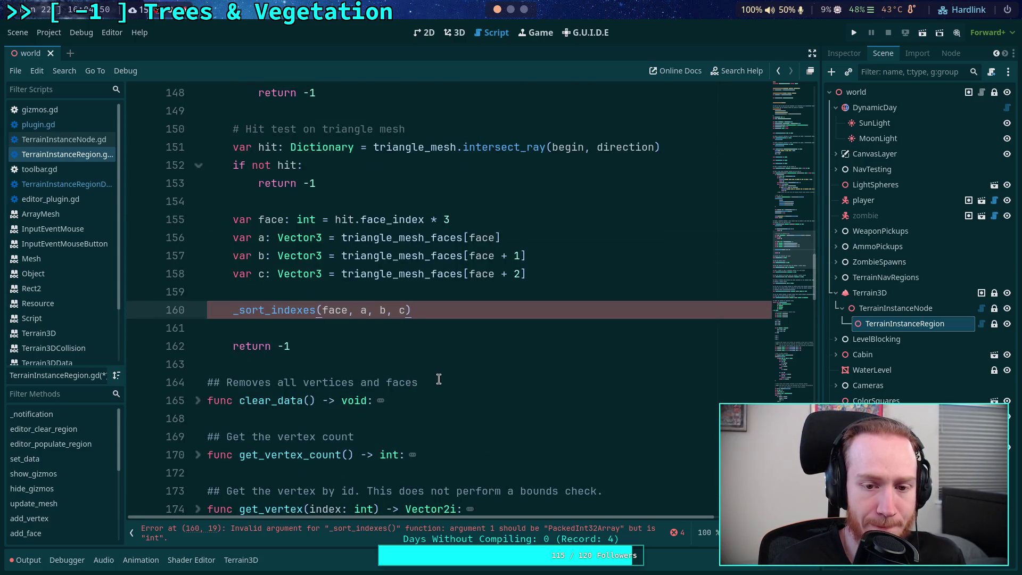
scroll(439, 378, up, 3)
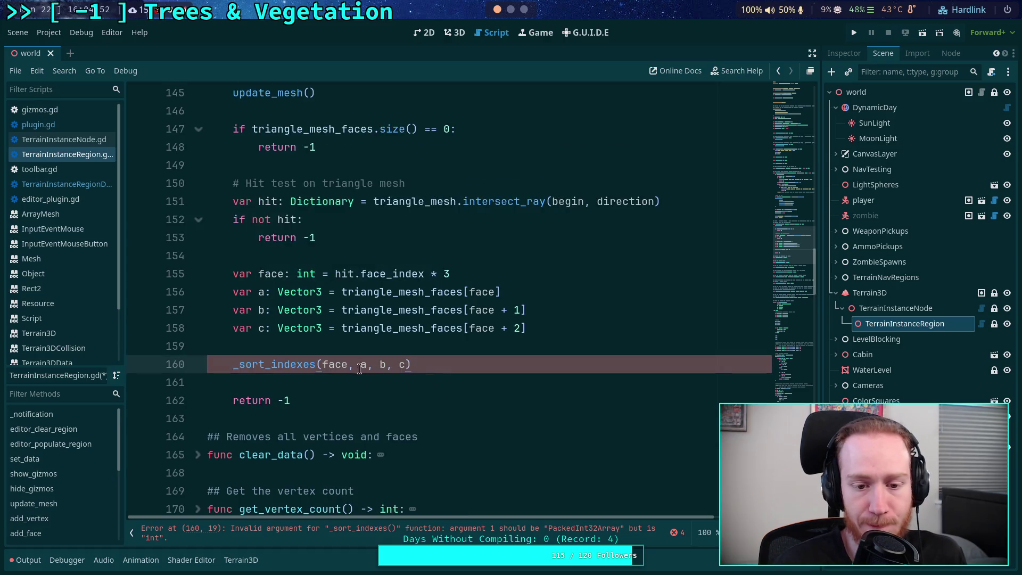
Put face, a, b, c and the closing parenthesis each on a separate line
double_click(365, 364)
drag(366, 364, 404, 360)
click(320, 364)
key(Return)
key(Tab)
key(Tab)
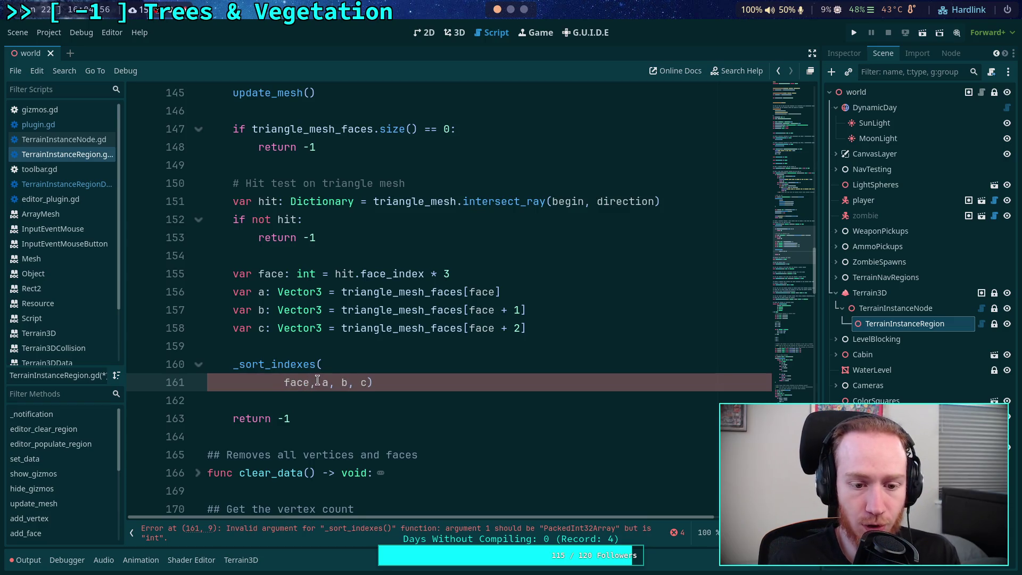
click(316, 381)
key(Return)
click(299, 401)
key(Return)
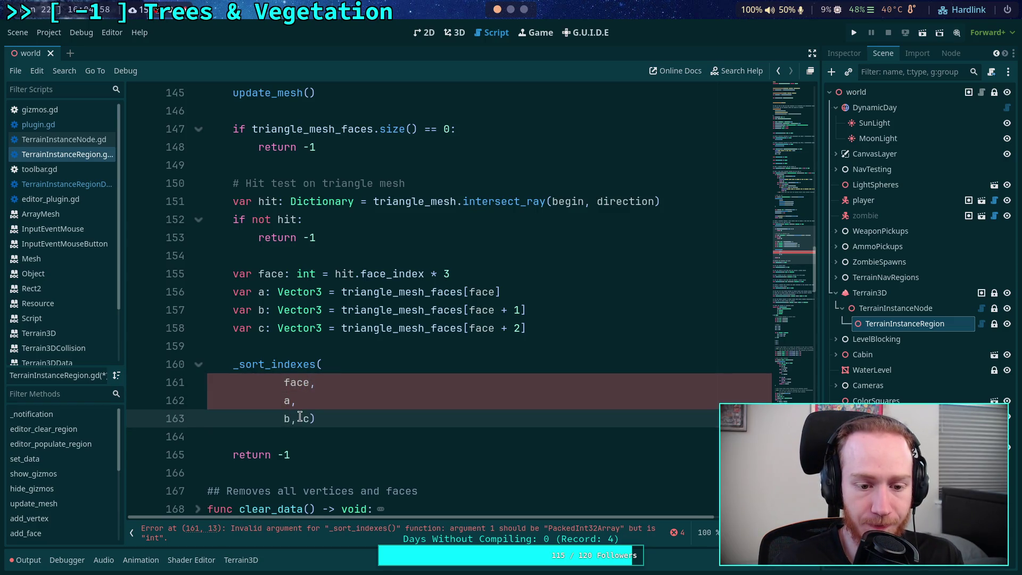
click(299, 418)
key(Return)
click(291, 437)
key(Return)
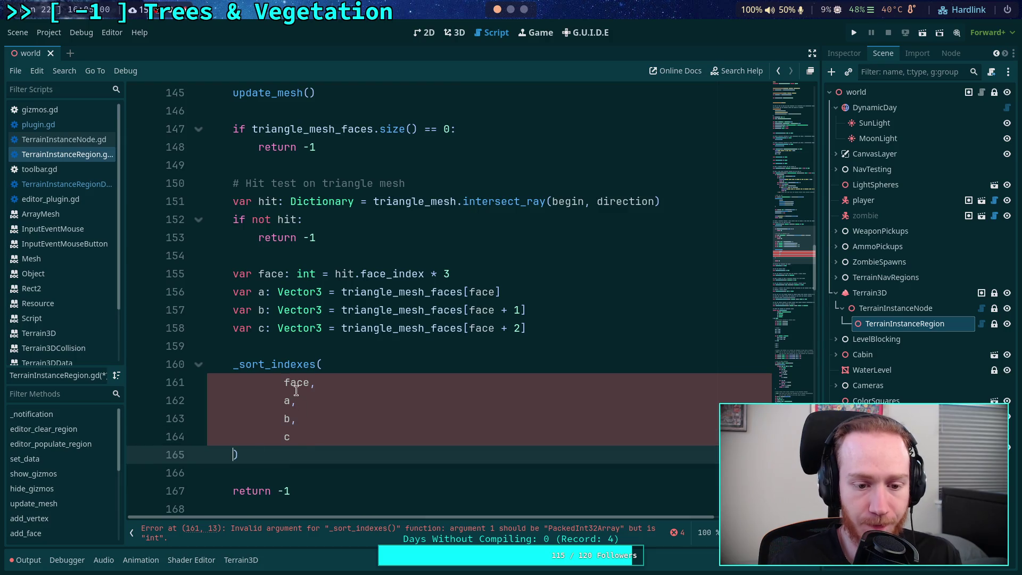
Wrap the a argument as Vector2(a.x, a.z)
click(283, 400)
text(Vector2(a.x,)
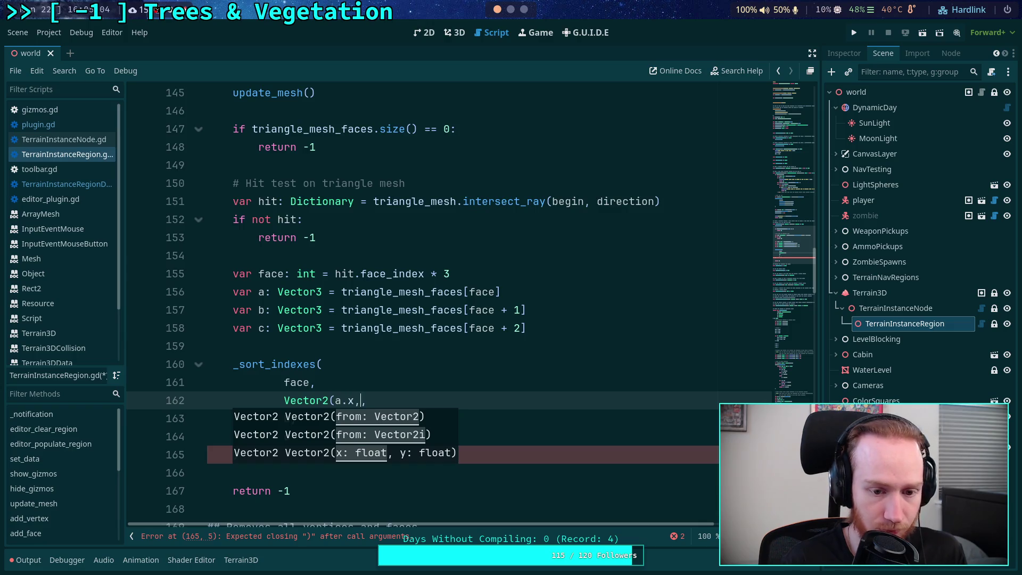
text( a.z))
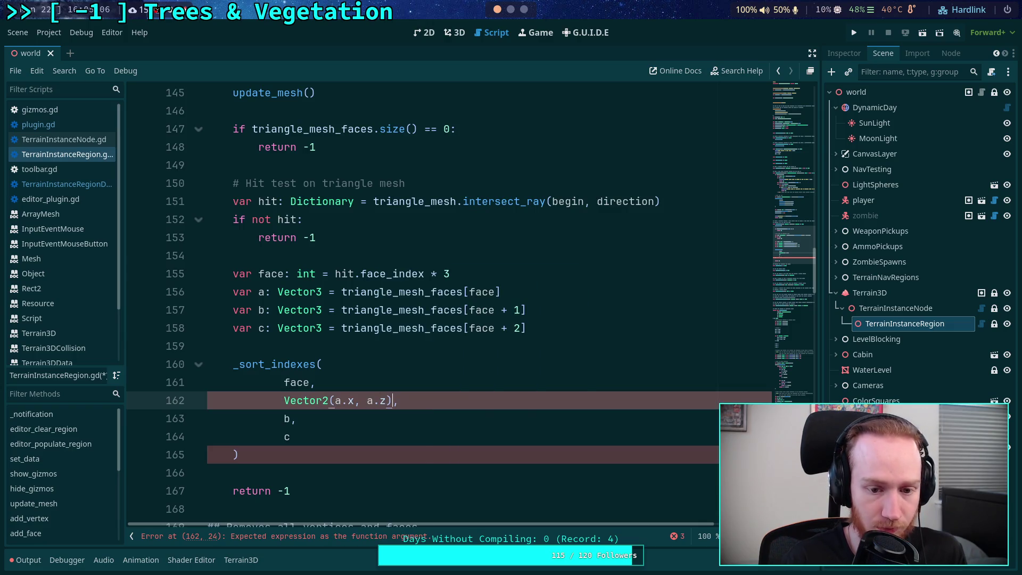
scroll(323, 382, up, 8)
scroll(323, 382, up, 3)
scroll(322, 362, down, 8)
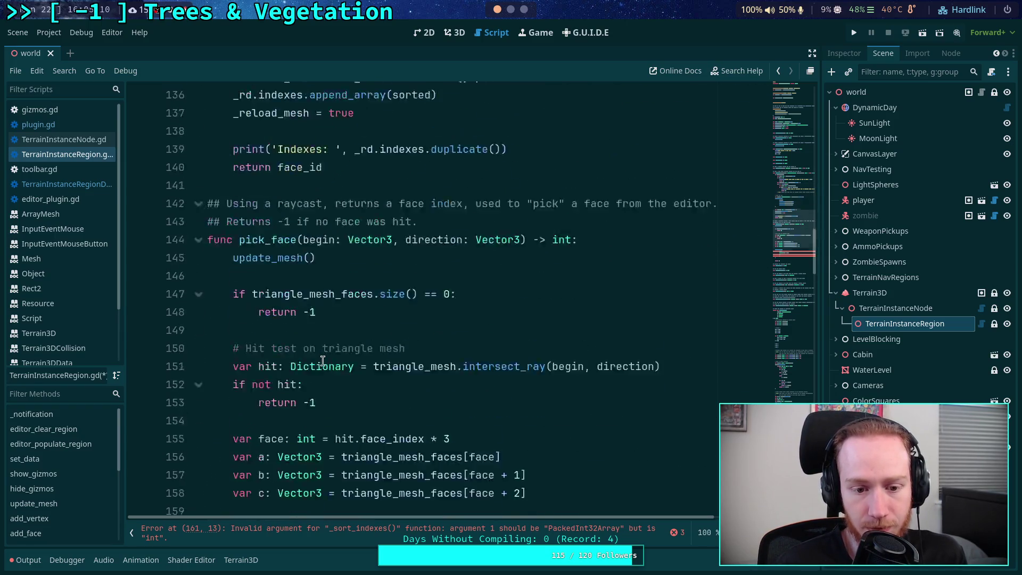
scroll(323, 361, down, 20)
drag(338, 340, 223, 271)
click(328, 326)
scroll(341, 330, up, 20)
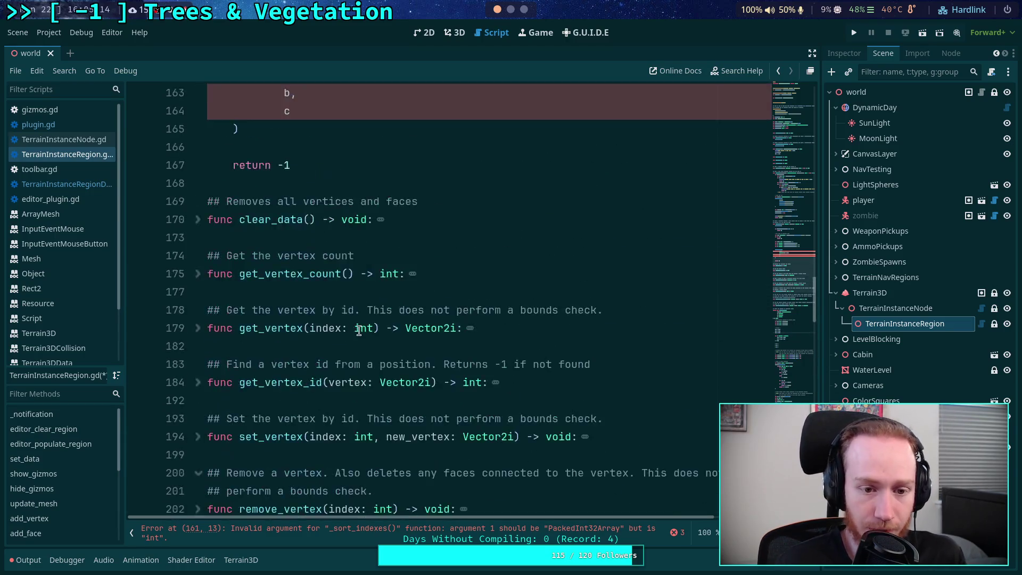
scroll(359, 330, up, 5)
Copy the Vector2(a.x, a.z) expression over the b and c arguments
drag(278, 349, 390, 346)
key(ctrl+c)
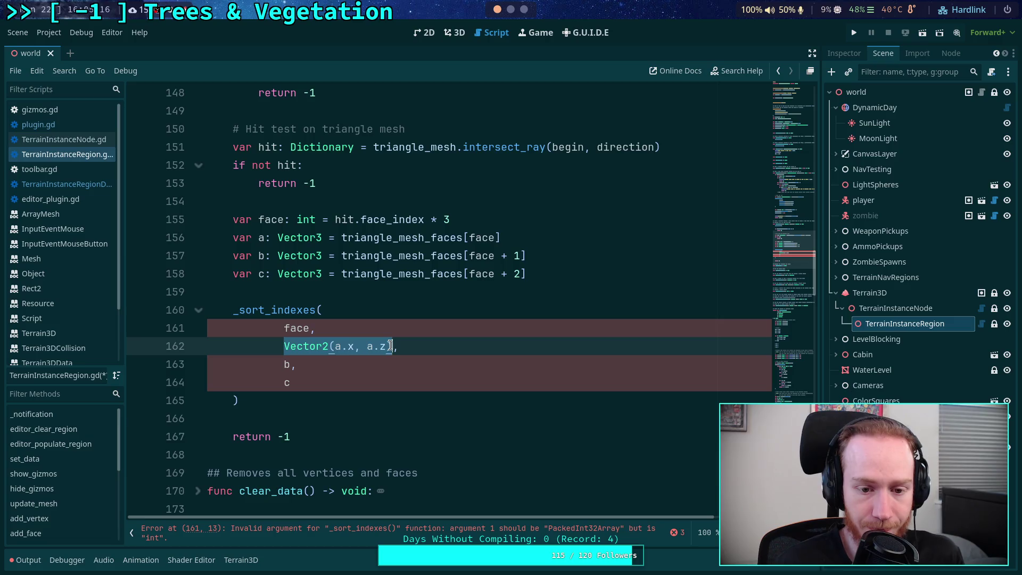
double_click(287, 364)
key(ctrl+v)
double_click(287, 382)
key(ctrl+v)
Make the copies Vector2(b.x, b.z) and Vector2(c.x, c.z), then insert a line above the call
double_click(338, 365)
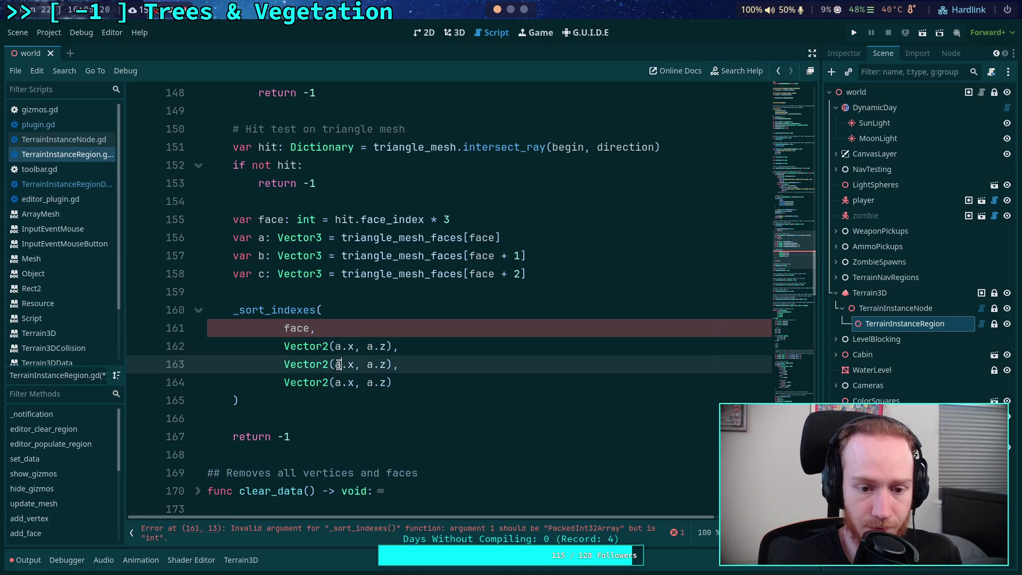
text(b)
double_click(369, 364)
text(b)
double_click(339, 383)
text(c)
double_click(368, 382)
text(c)
double_click(302, 329)
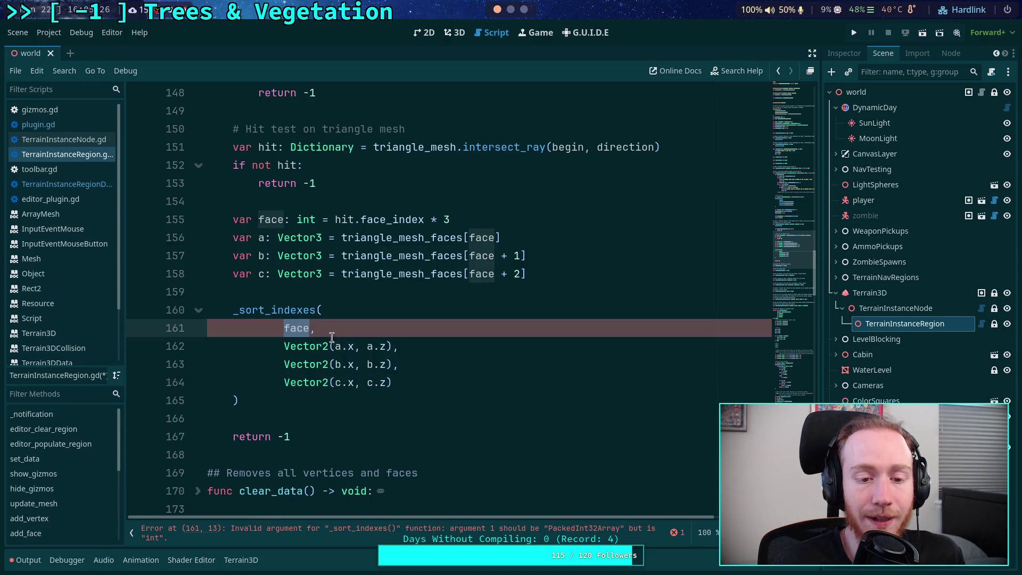
click(355, 293)
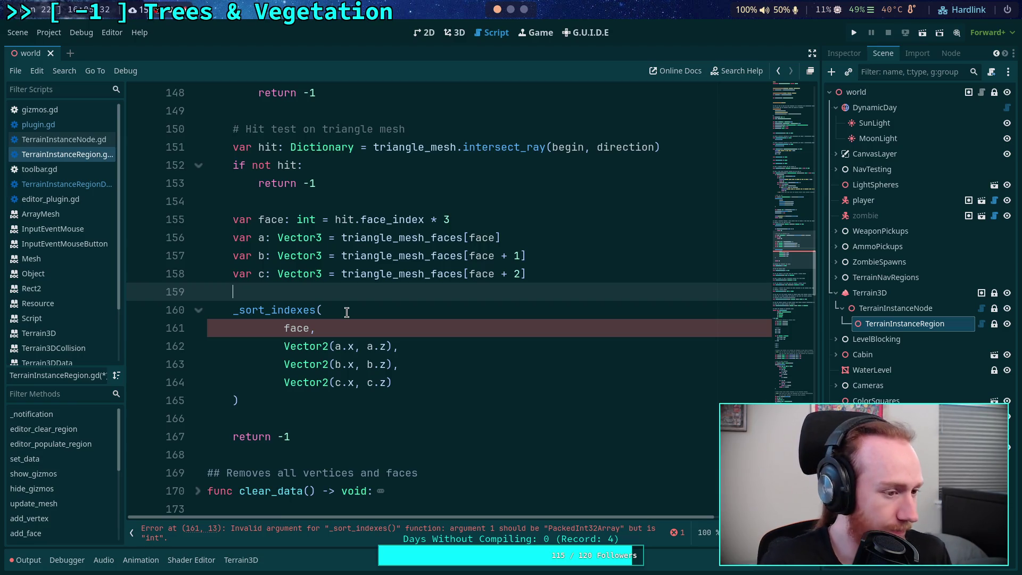
key(Return)
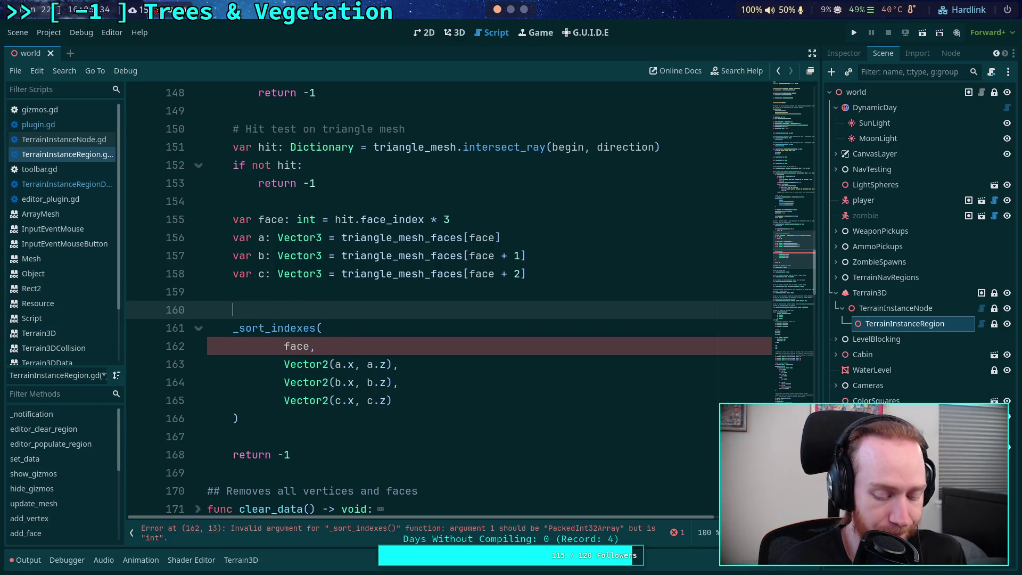
Add var indexes: PackedInt32Array = [0, 1, 2] above the call and replace face with indexes
text(var in)
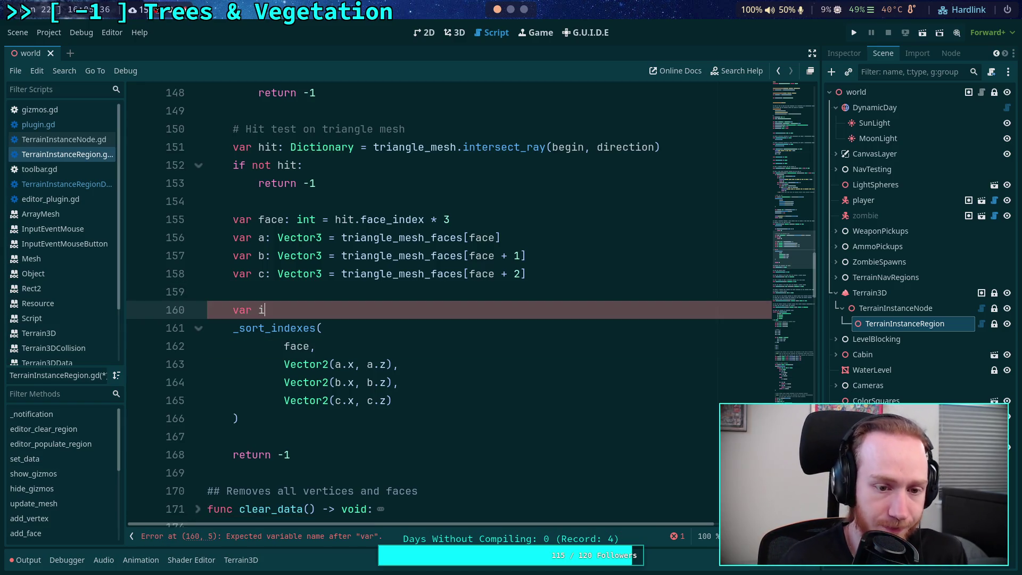
text(dexes: )
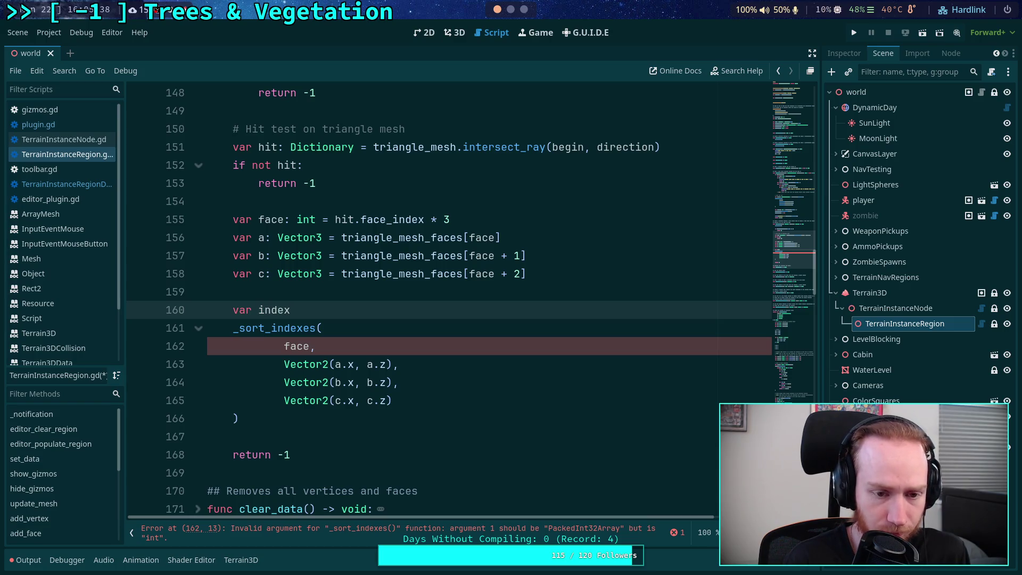
text(PackedIn)
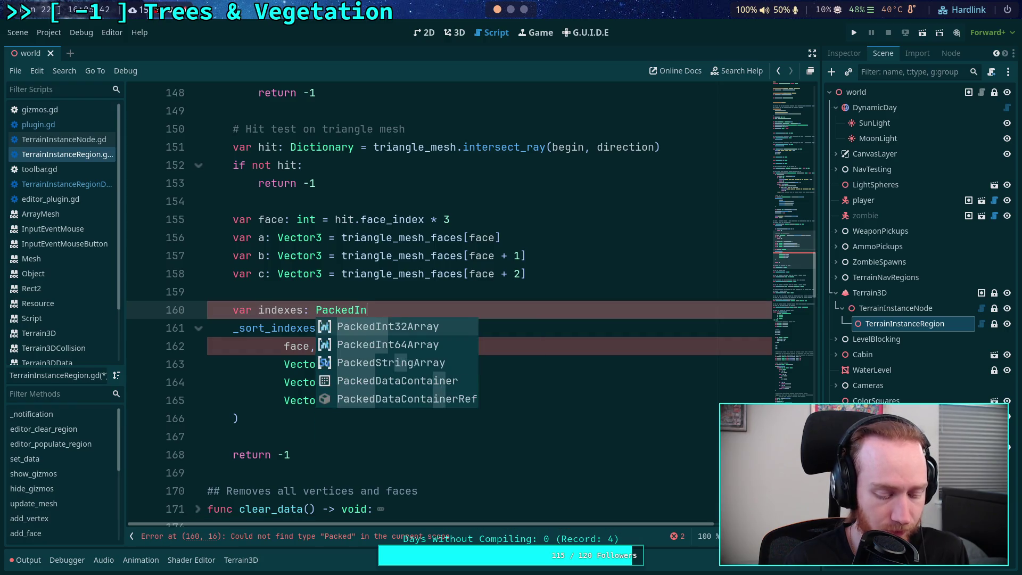
text(t)
key(Return)
text(= )
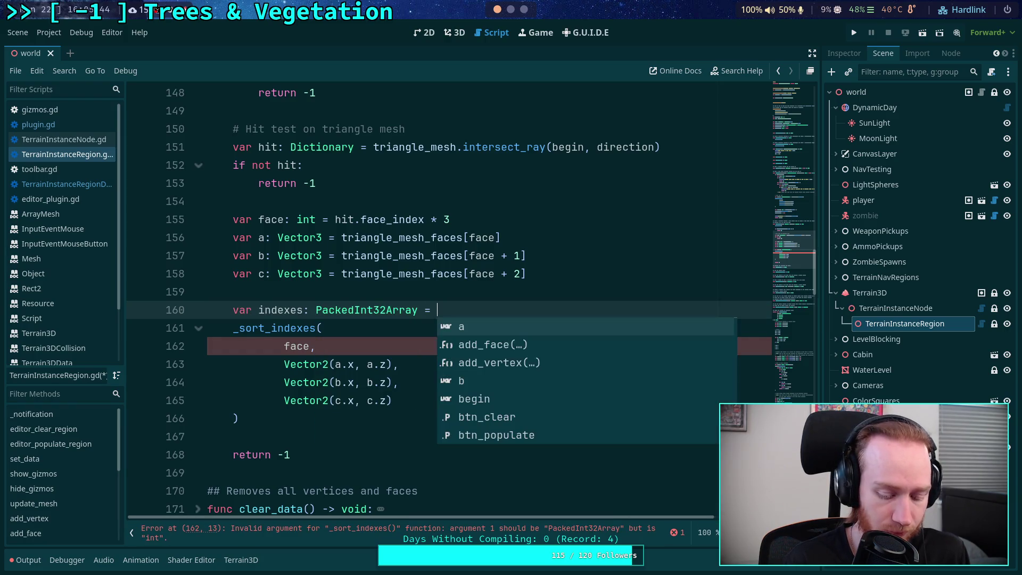
text([0, 1, 2)
double_click(297, 347)
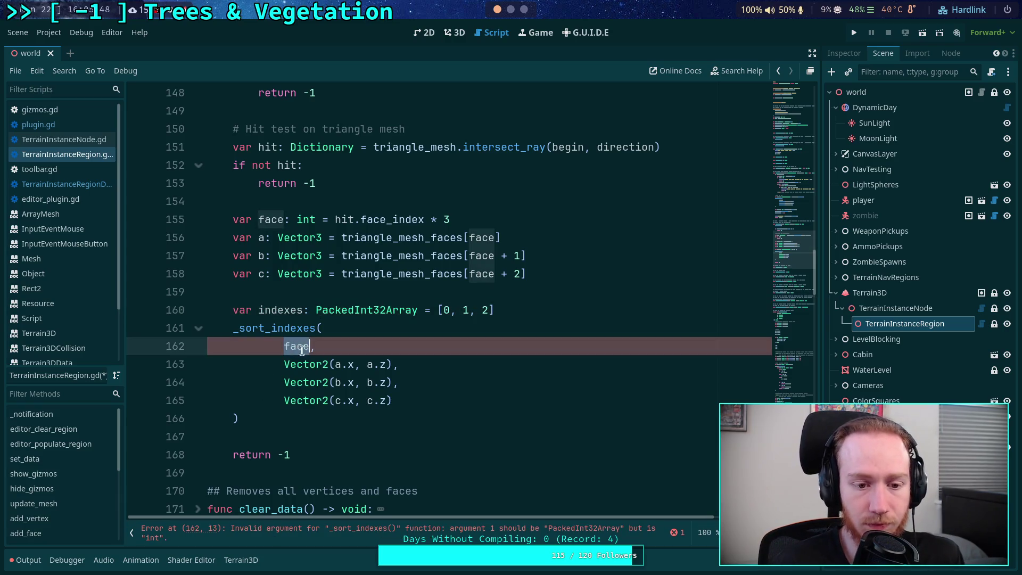
text(indexes)
click(356, 347)
Review the indexes declaration and the three Vector2 arguments by highlighting each
scroll(375, 350, up, 1)
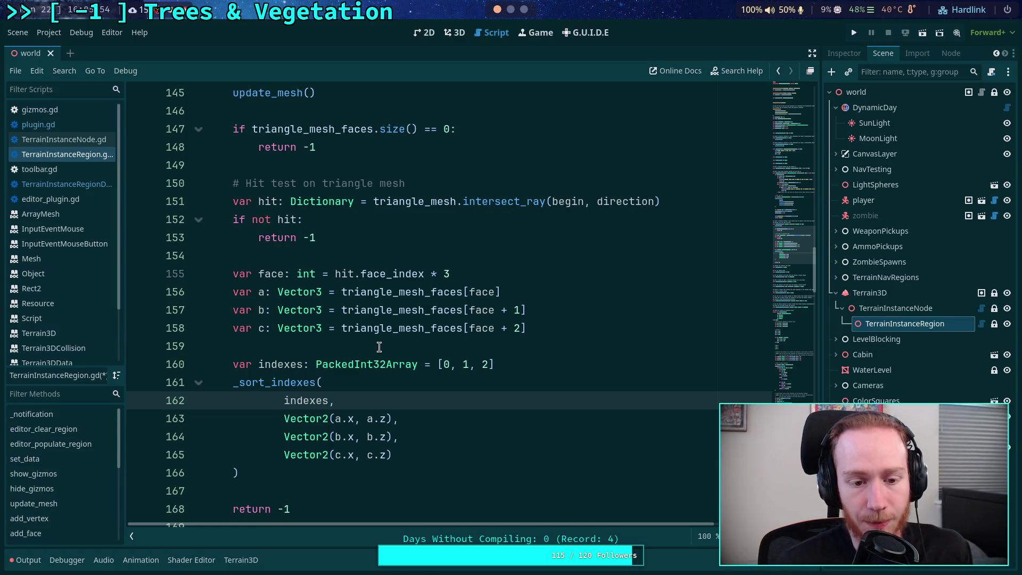
scroll(379, 347, down, 1)
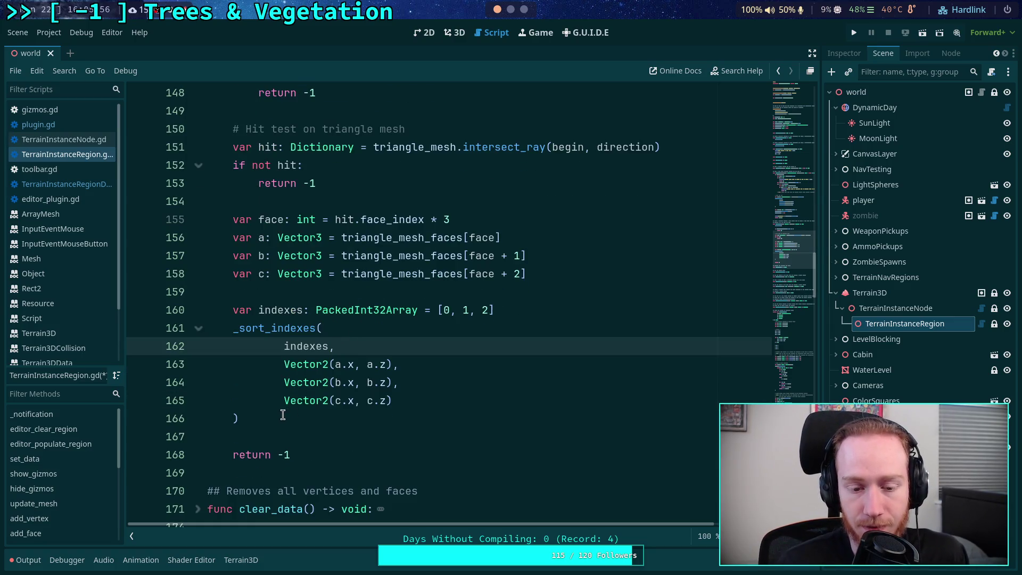
click(256, 418)
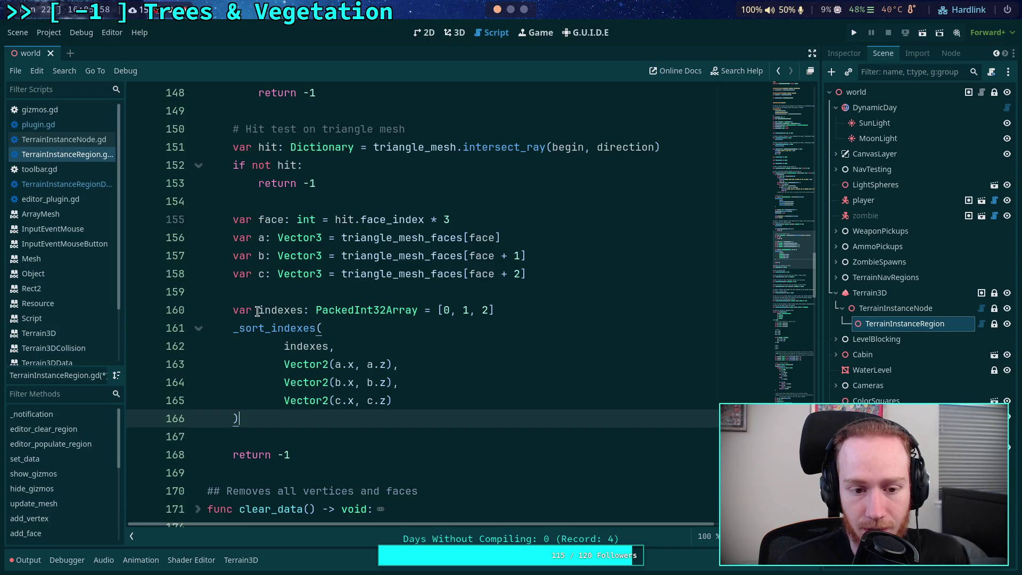
drag(257, 312, 509, 314)
click(384, 413)
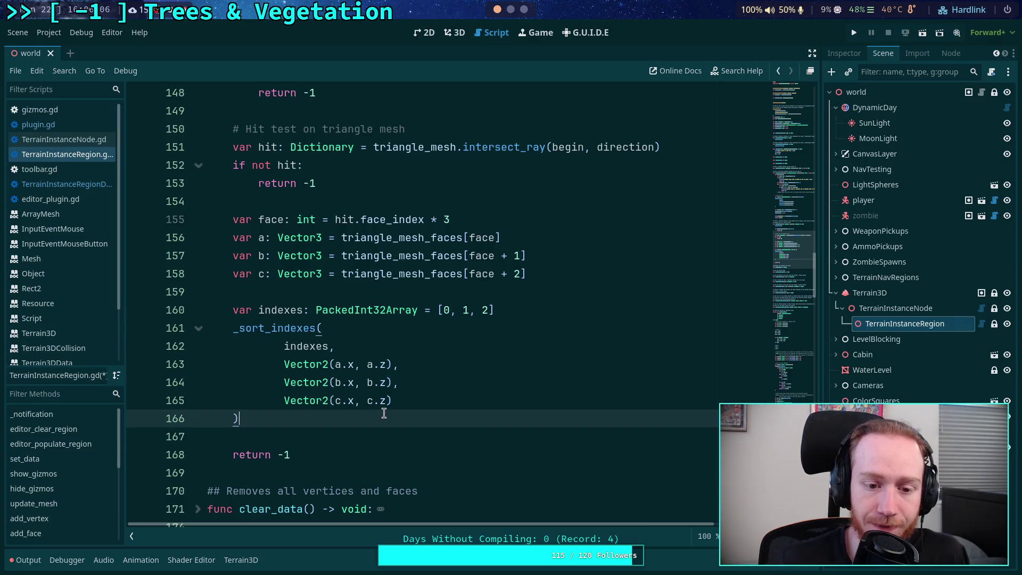
drag(284, 364, 393, 364)
drag(285, 382, 393, 382)
drag(285, 401, 394, 400)
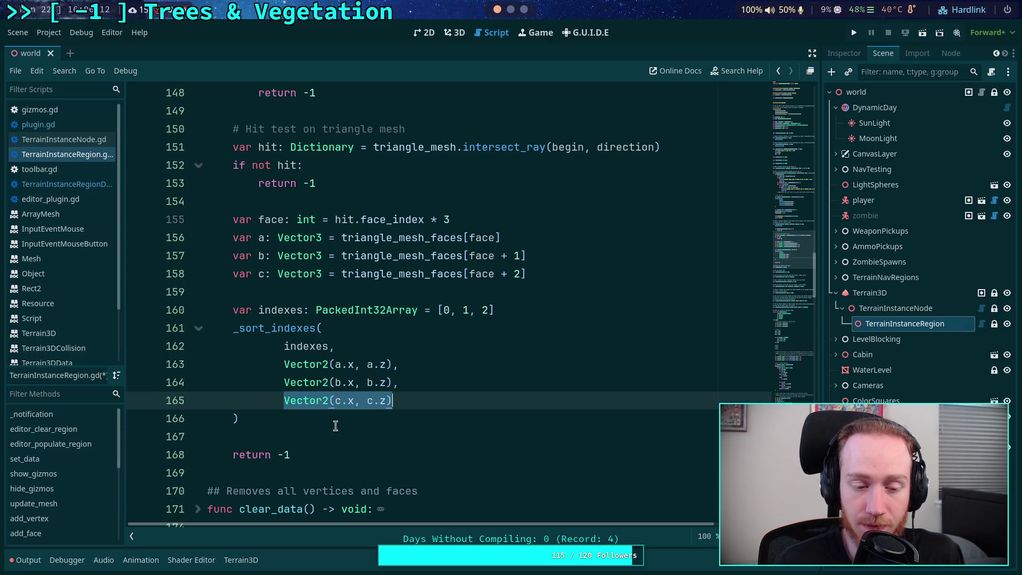
click(353, 419)
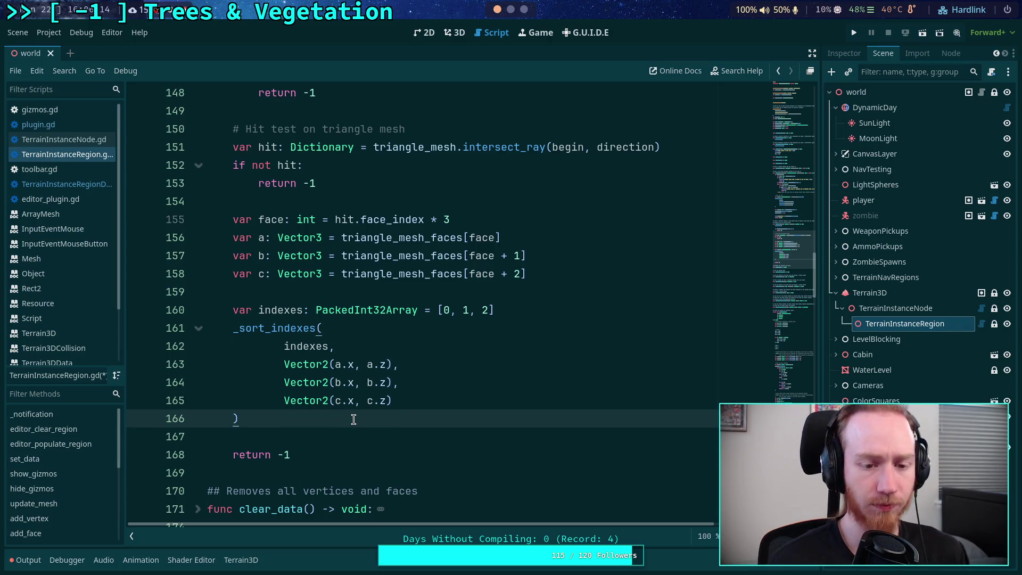
After the _sort_indexes call, add blank lines and begin 'var v0: Vector2i ='
key(Return)
key(Return)
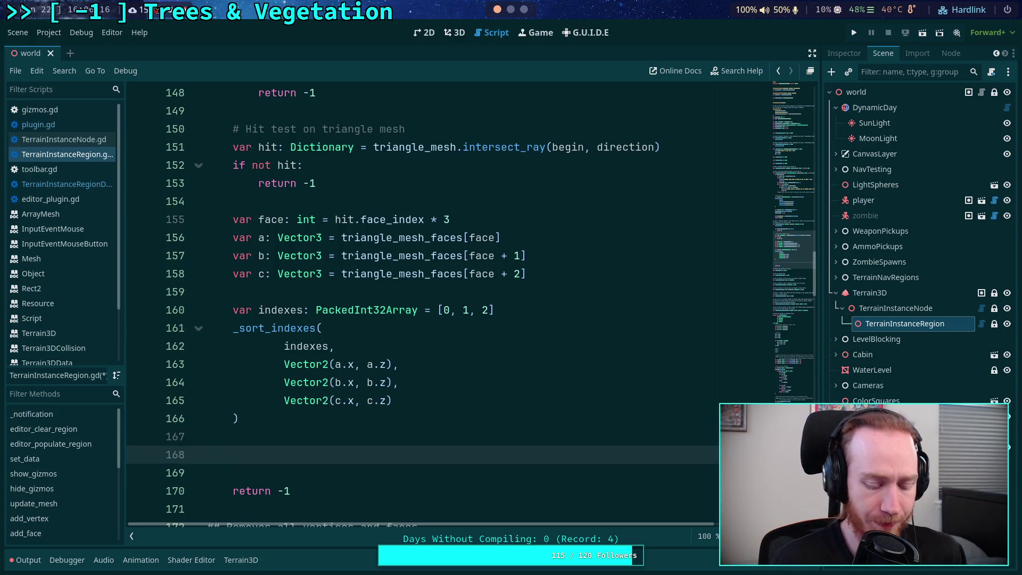
text(var v0)
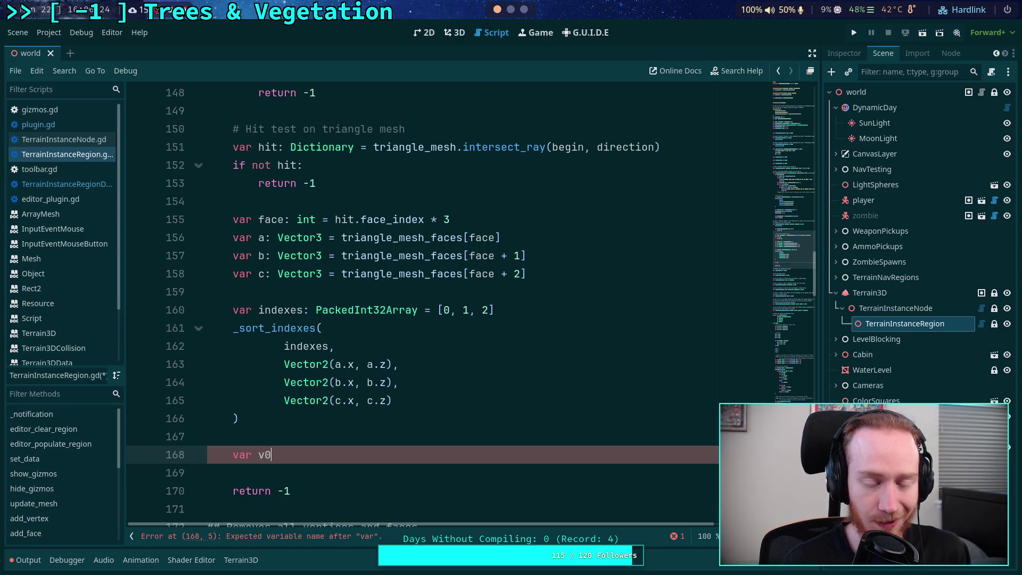
text(: Vector2i =)
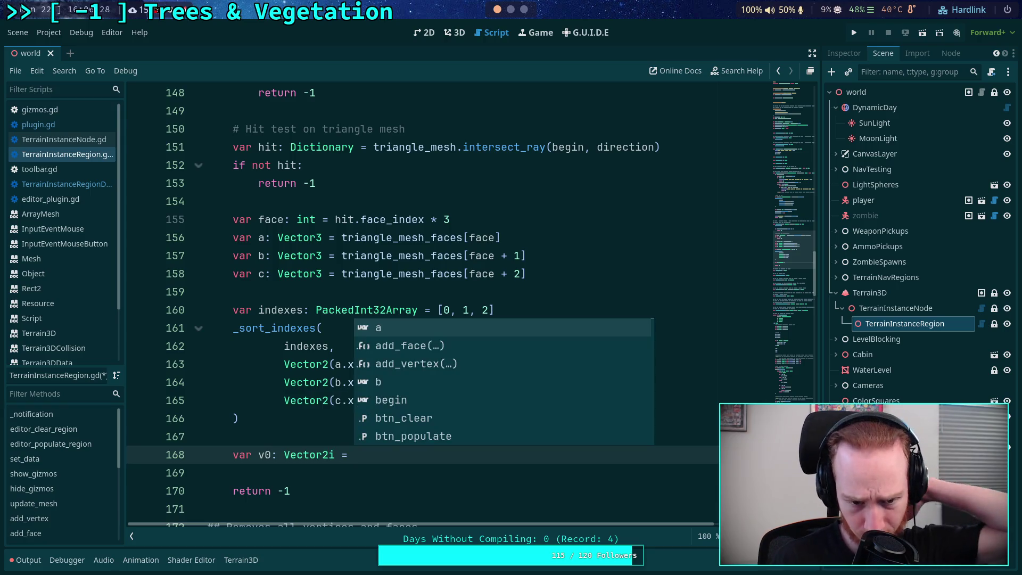
Change the three Vector2 vertices on lines 163–165 to Vector2i
scroll(281, 326, up, 4)
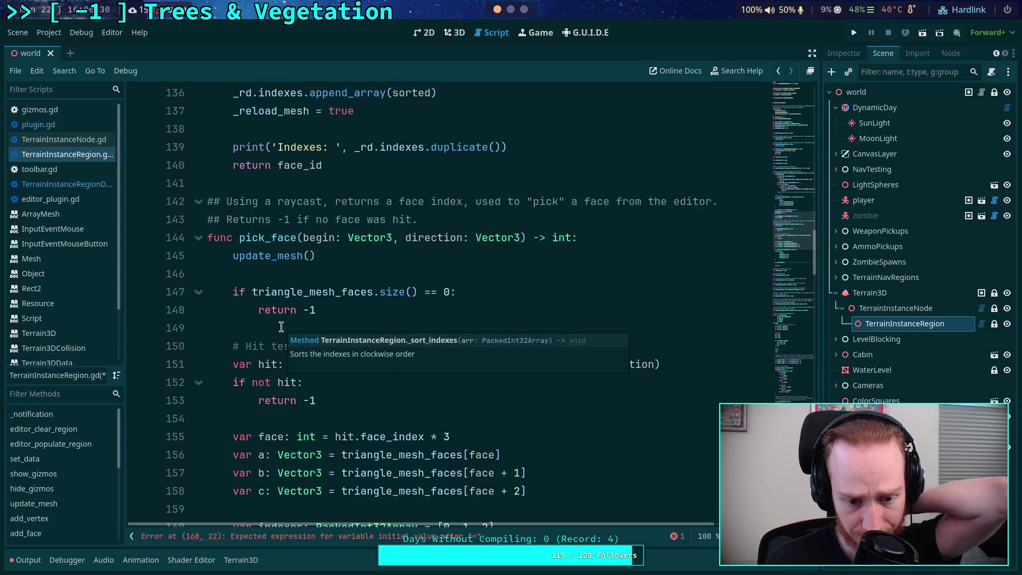
scroll(281, 326, down, 3)
scroll(388, 410, down, 2)
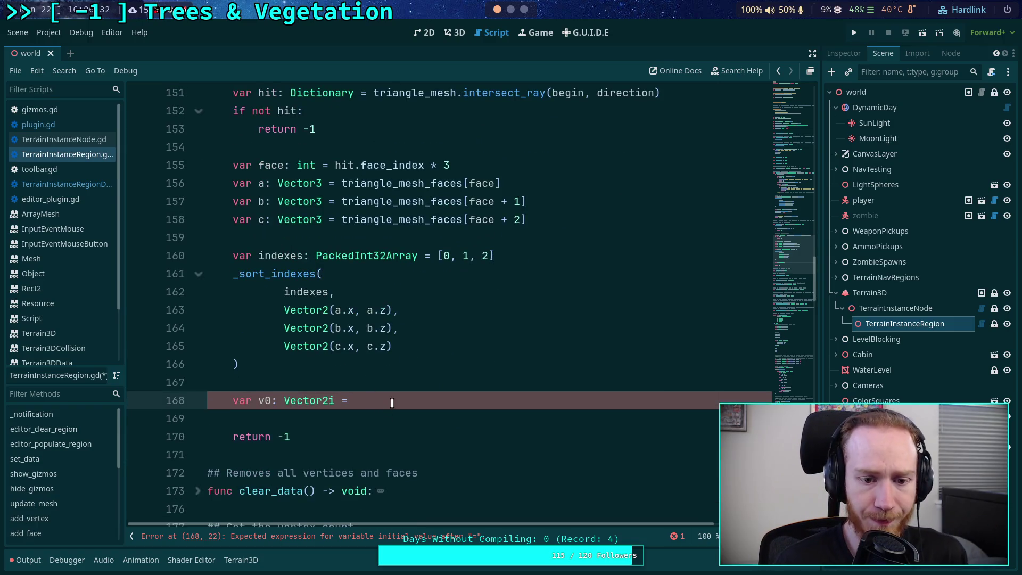
click(331, 318)
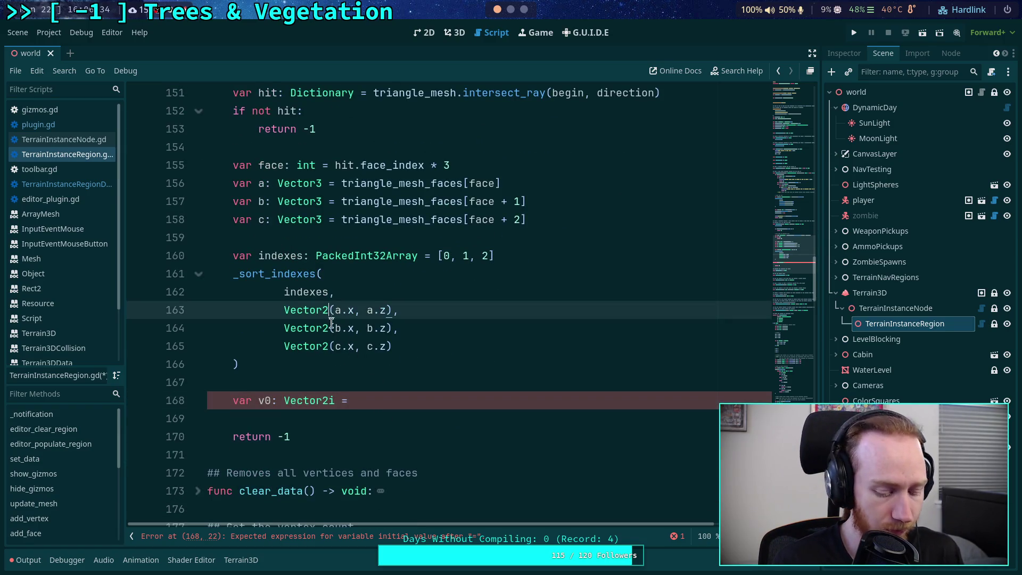
text(i)
click(330, 328)
text(i)
click(330, 346)
text(i)
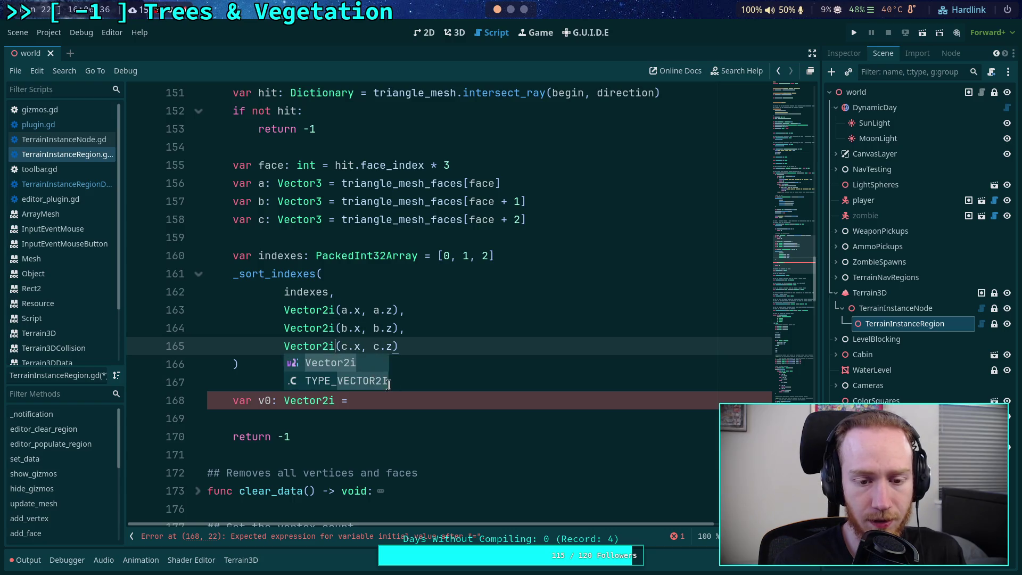
Go to the _sort_indexes definition, placing the cursor at parameter a's type
click(292, 292)
mouse_move(285, 273)
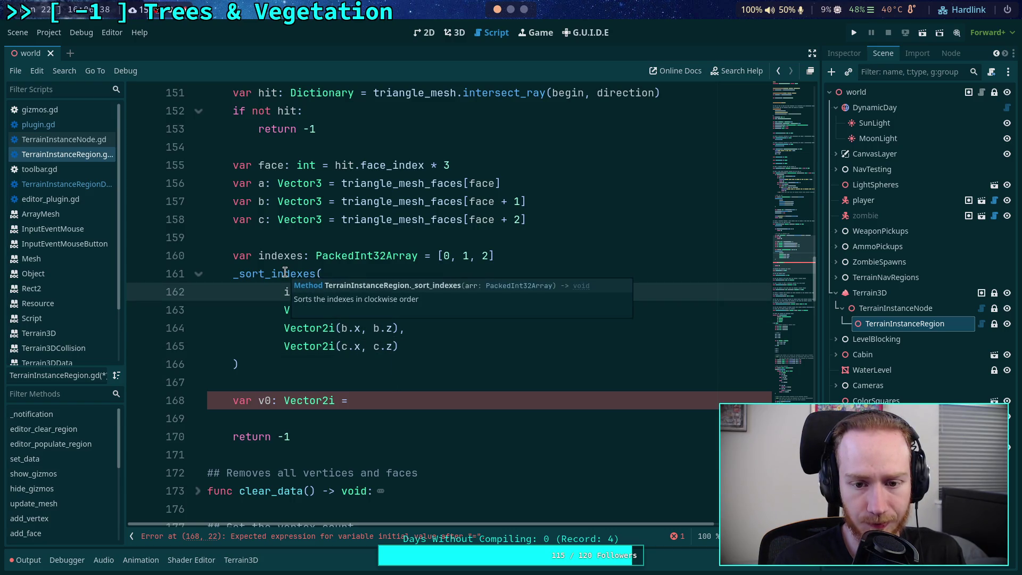
mouse_move(805, 271)
mouse_down()
mouse_move(795, 392)
mouse_move(799, 329)
mouse_up()
click(347, 275)
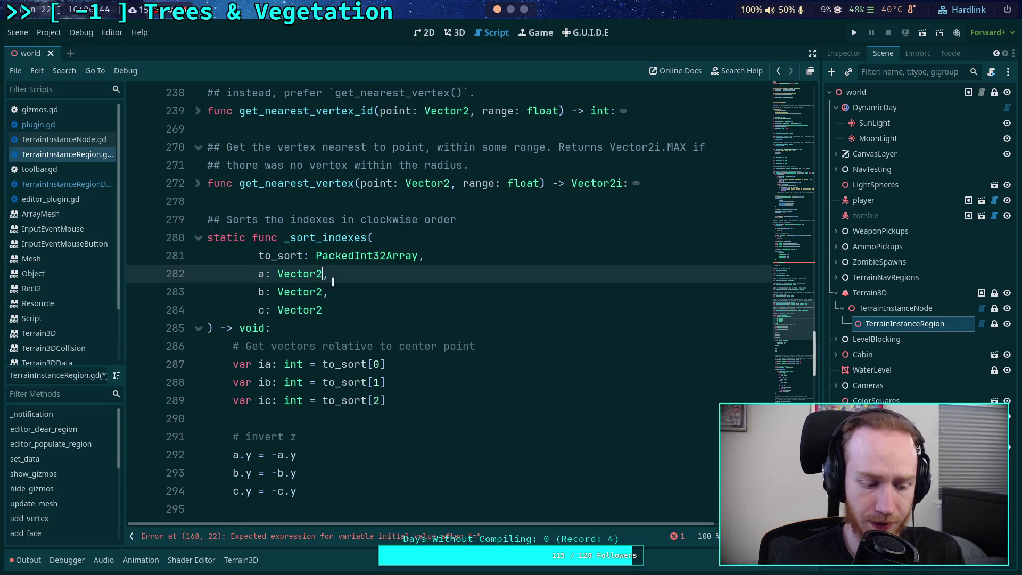
Change the a, b and c parameters of _sort_indexes to Vector2i
text(i)
click(322, 292)
text(i)
click(322, 309)
text(i)
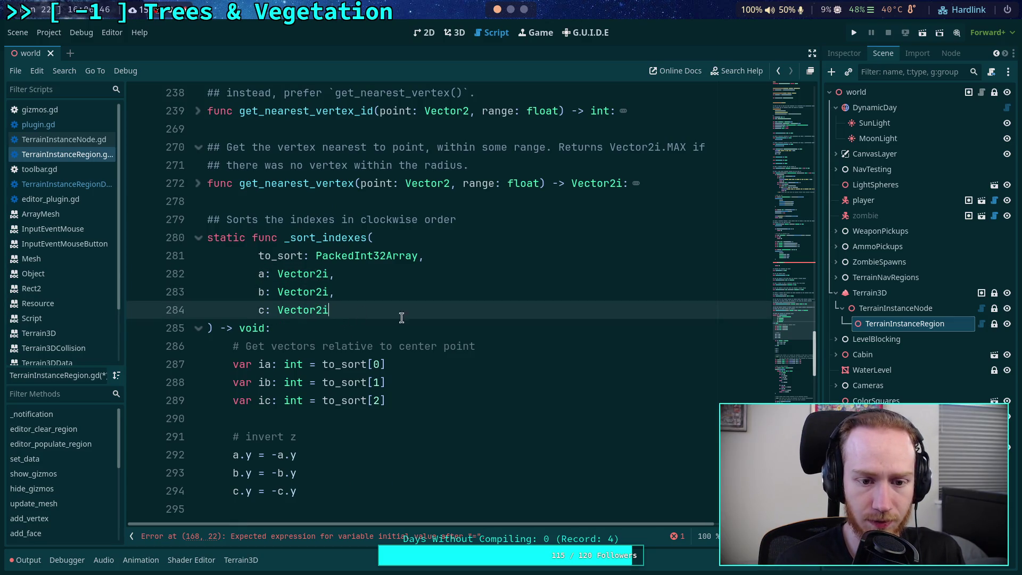
Review the _sort_indexes body, highlighting the Vector2 used for centre point o
scroll(418, 312, down, 15)
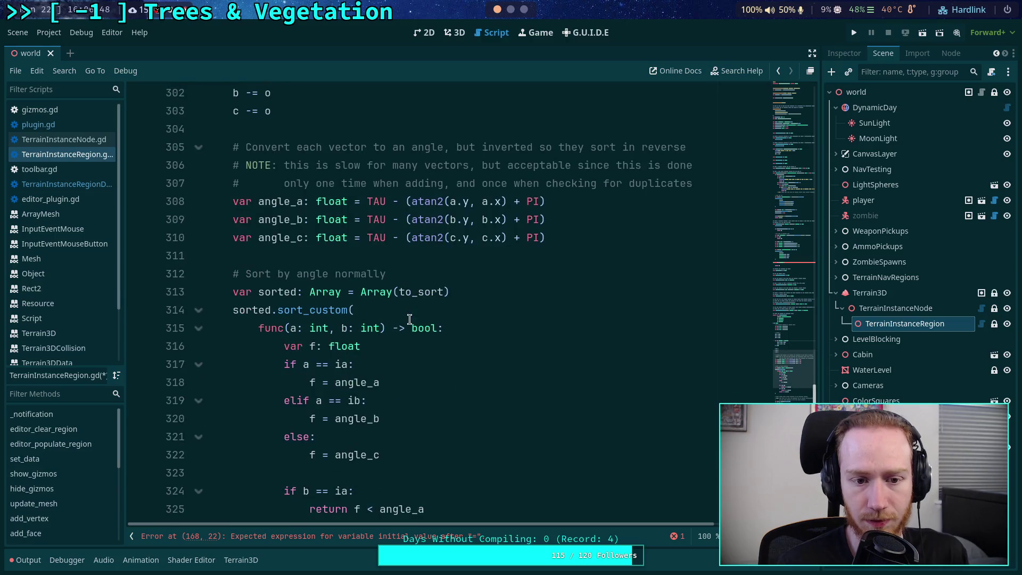
scroll(410, 316, up, 2)
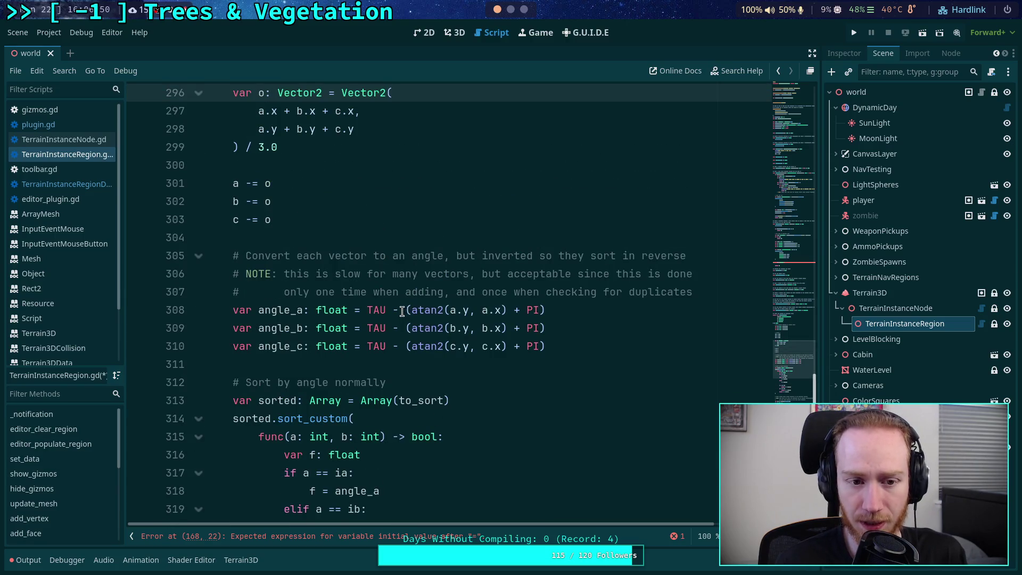
scroll(403, 311, up, 2)
scroll(402, 312, up, 3)
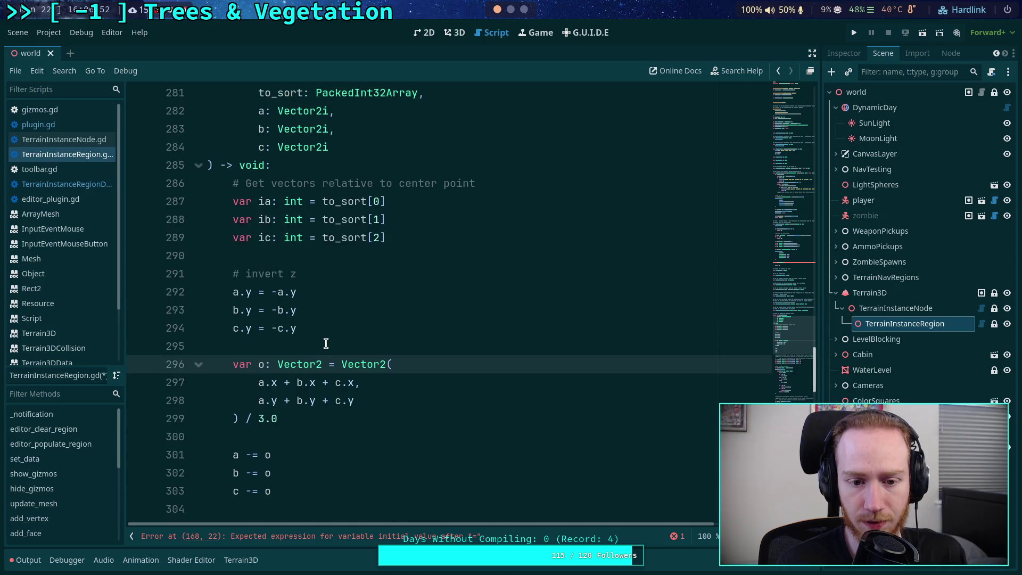
scroll(332, 335, up, 1)
scroll(294, 279, down, 2)
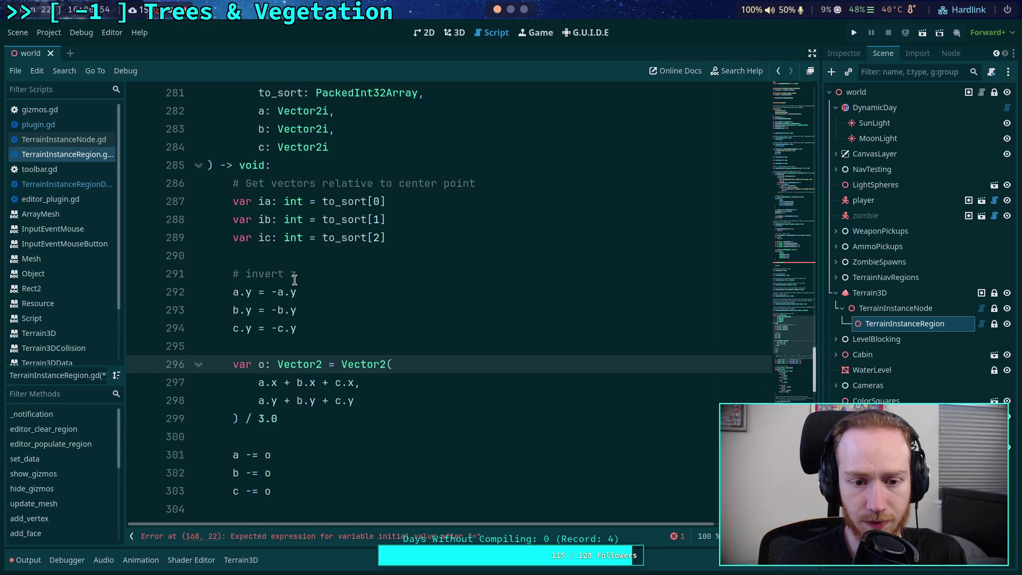
double_click(353, 309)
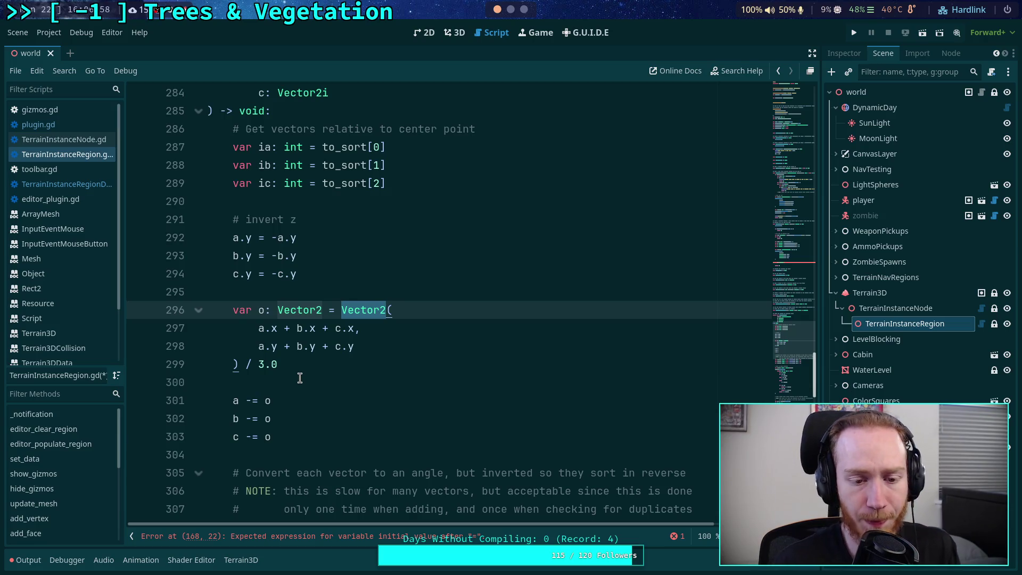
scroll(299, 378, down, 7)
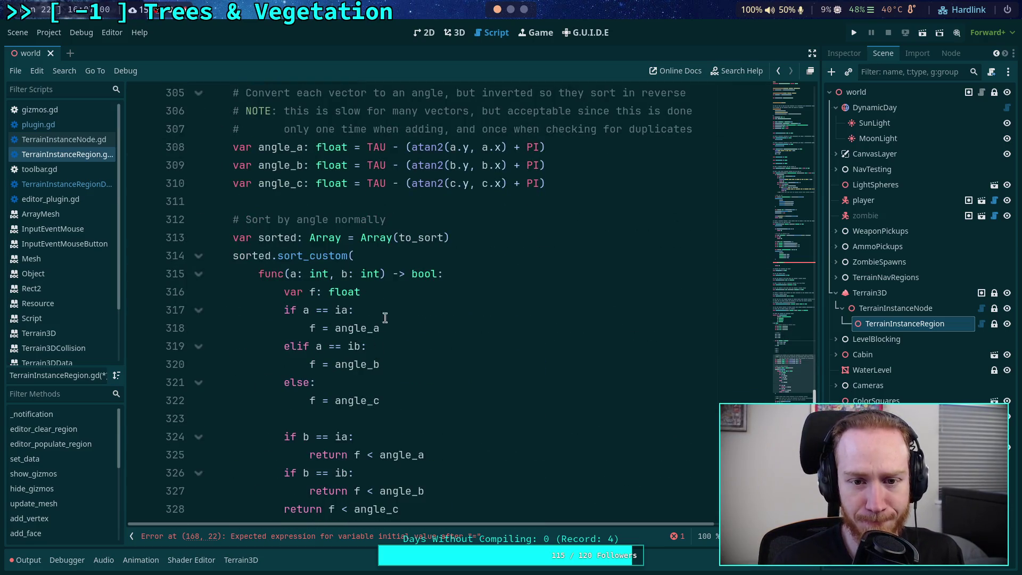
click(455, 184)
scroll(487, 271, down, 4)
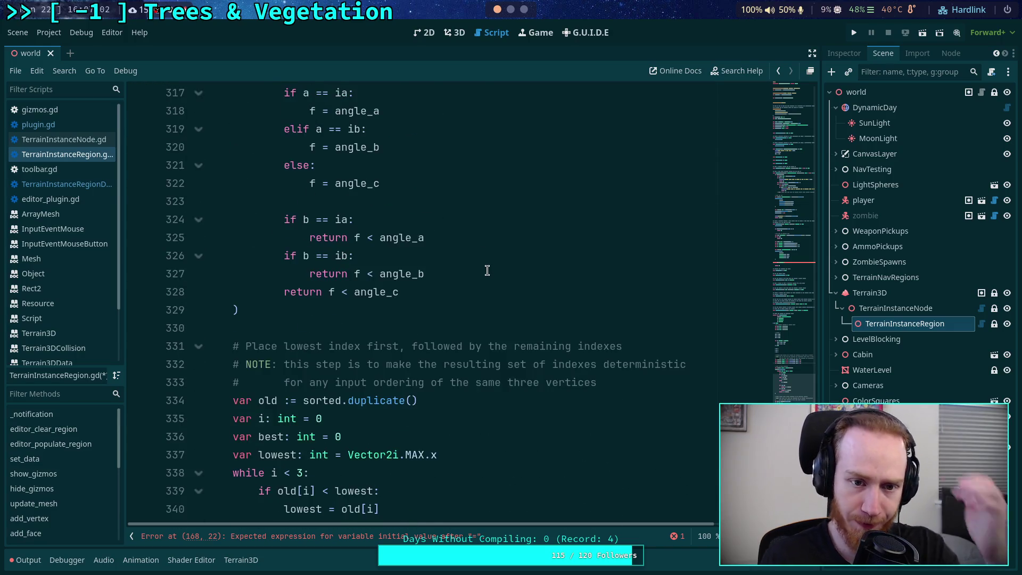
scroll(487, 270, up, 2)
scroll(487, 269, down, 5)
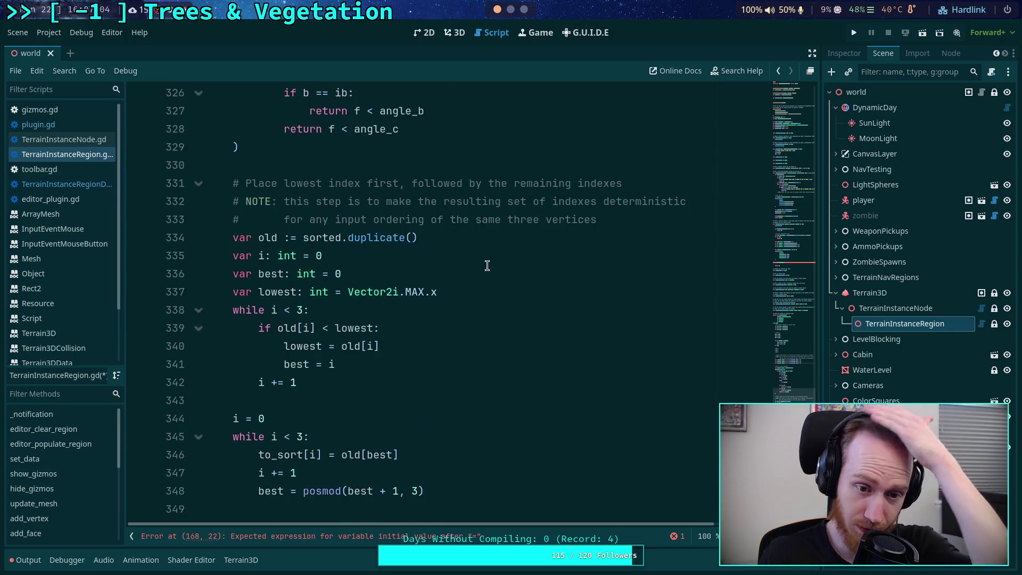
scroll(487, 266, down, 3)
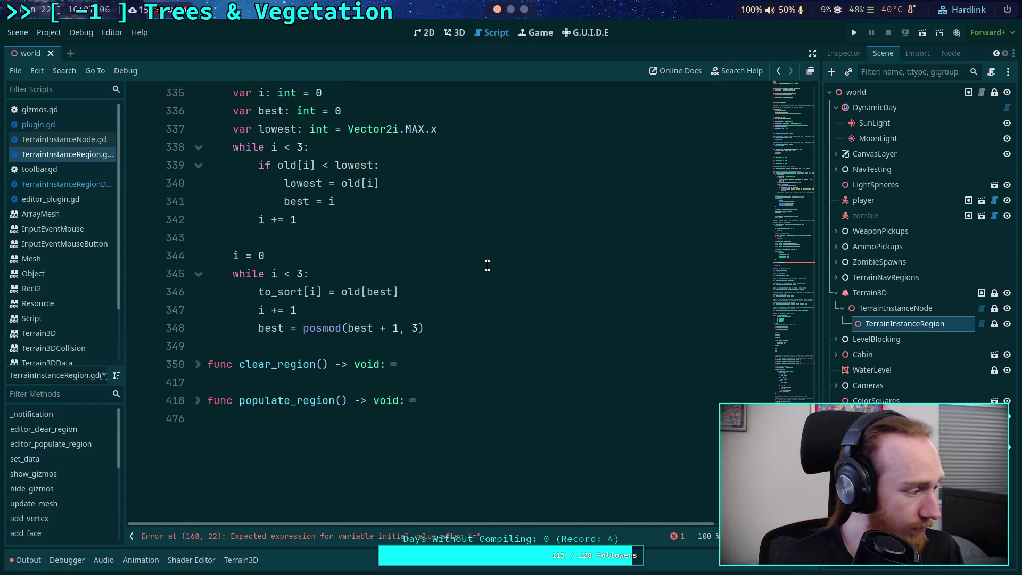
scroll(487, 265, up, 20)
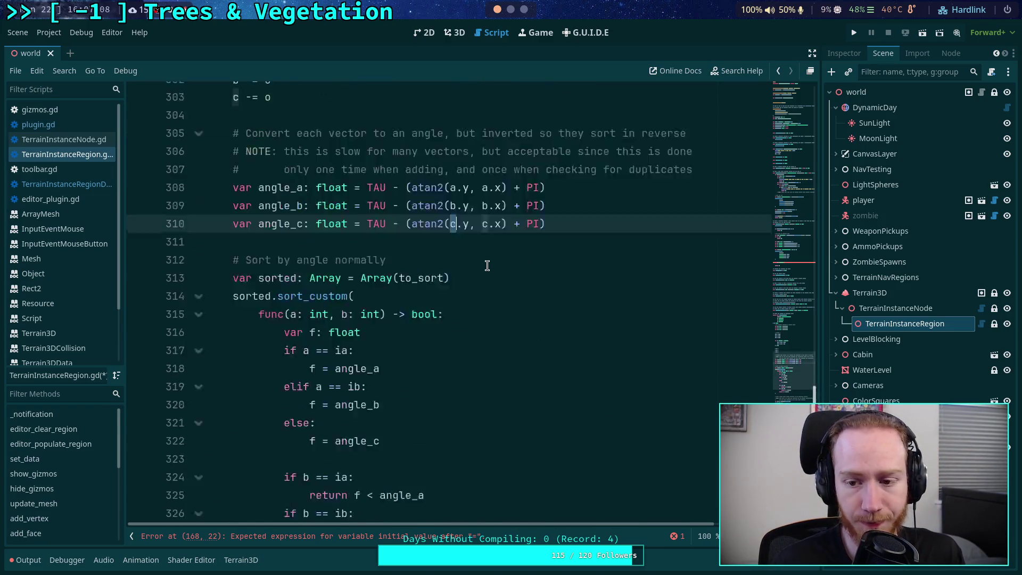
scroll(266, 305, up, 7)
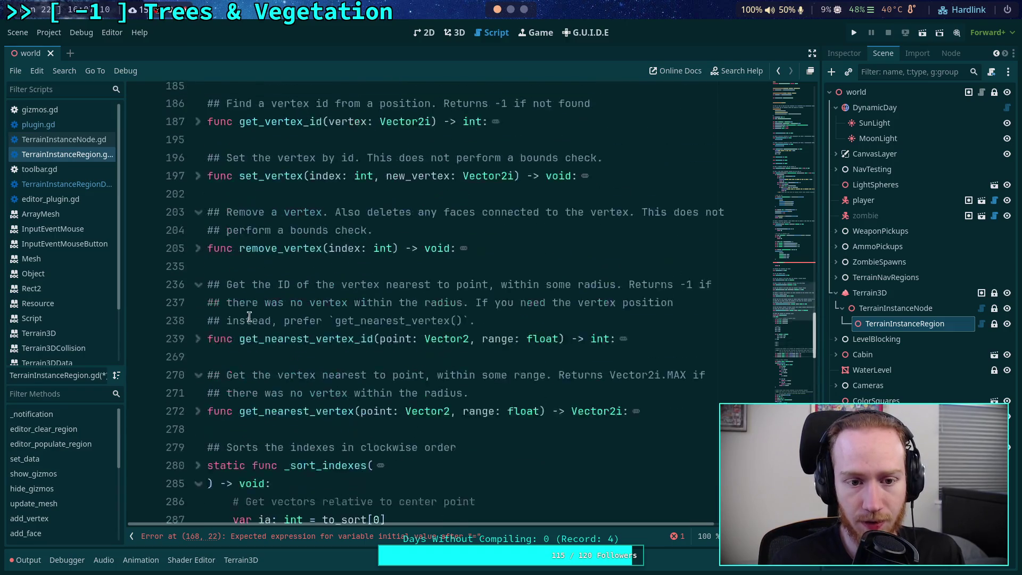
Place the cursor at the end of 'var v0: Vector2i =' on line 168
scroll(268, 300, down, 1)
scroll(261, 290, up, 11)
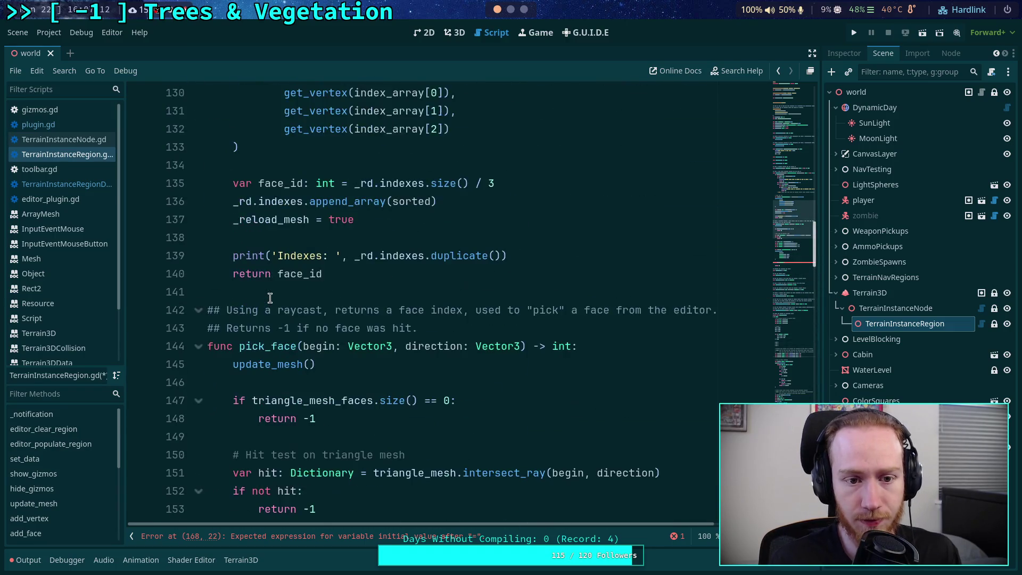
mouse_move(305, 259)
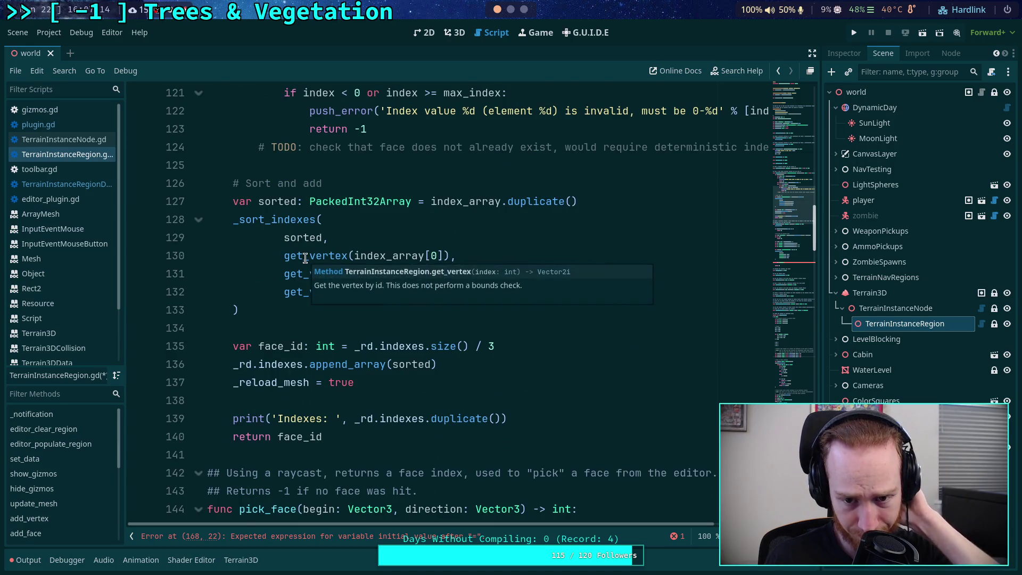
scroll(334, 258, down, 10)
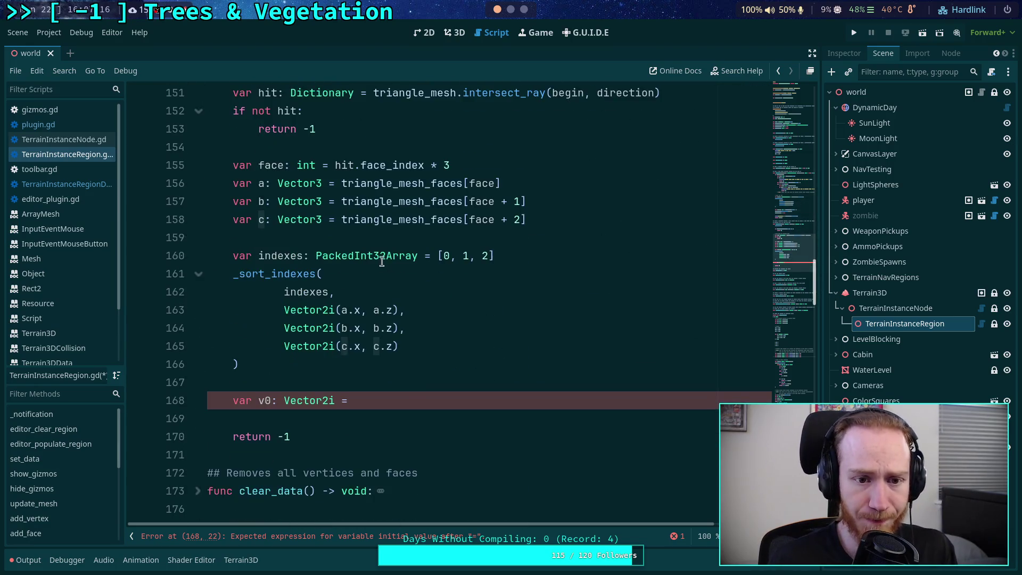
click(426, 400)
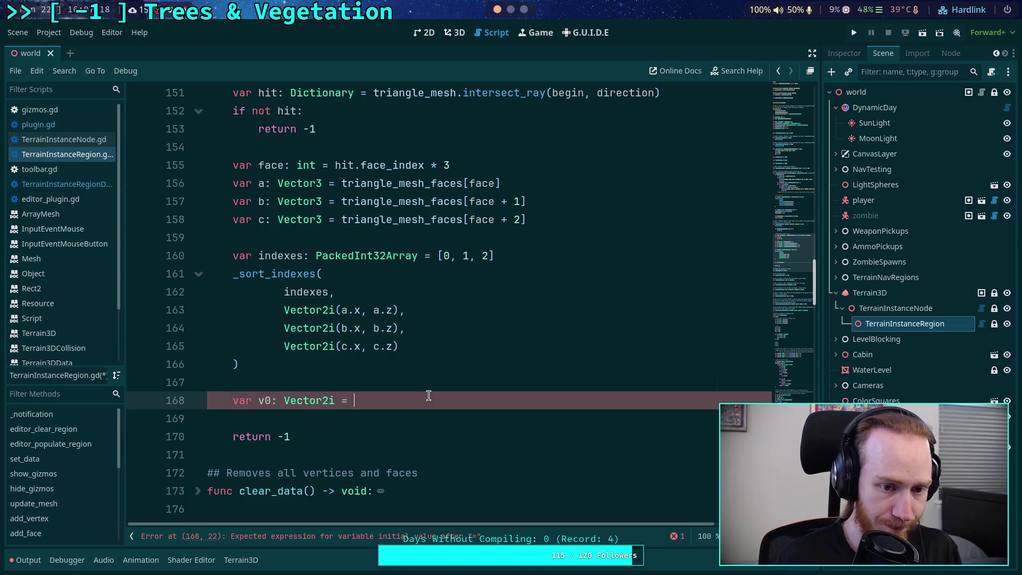
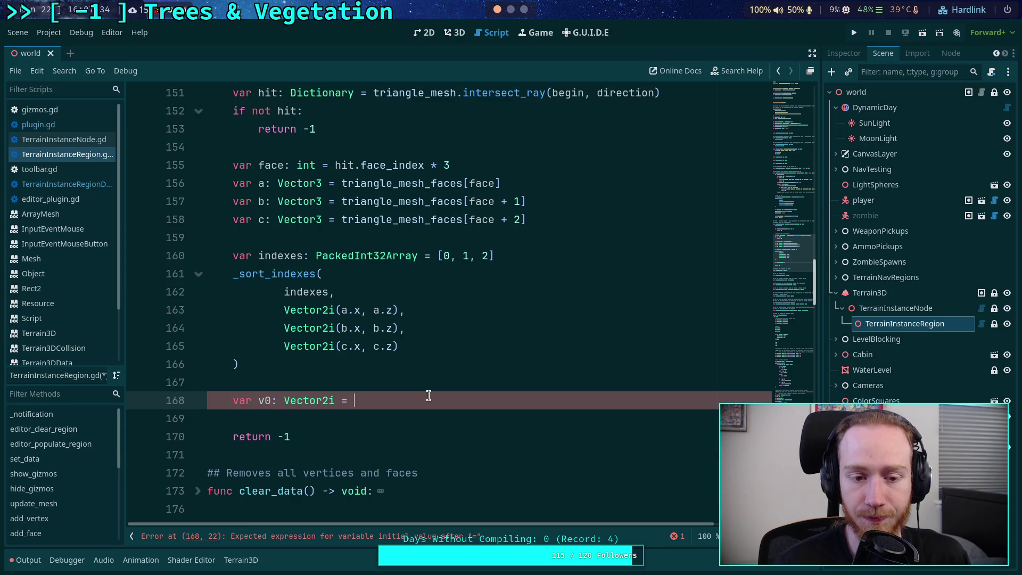
Declare 'var vertexes: Array[Vector2i] =' on a new line after the indexes declaration
click(522, 252)
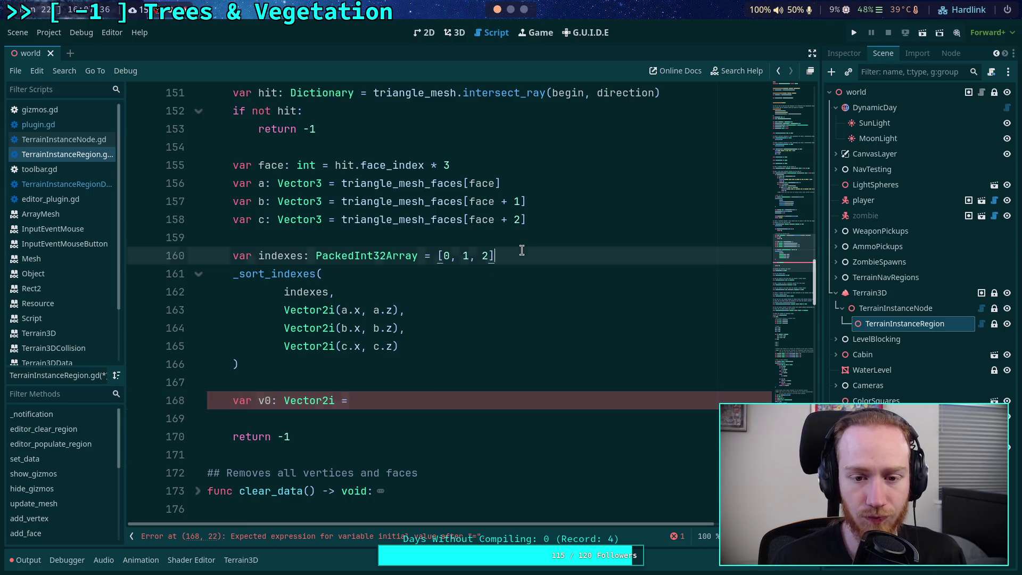
text(arvertexes:)
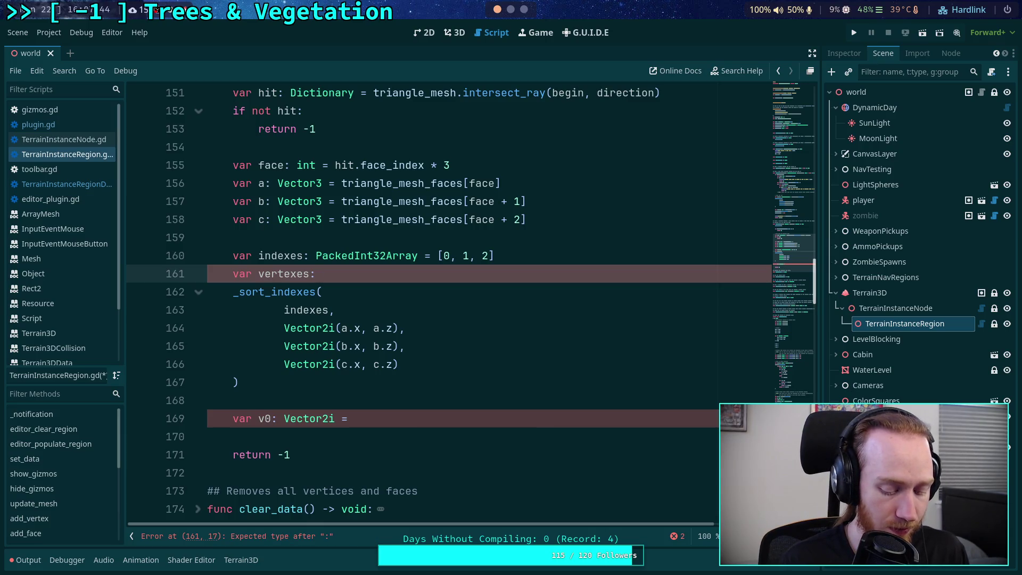
text(V)
key(BackSpace)
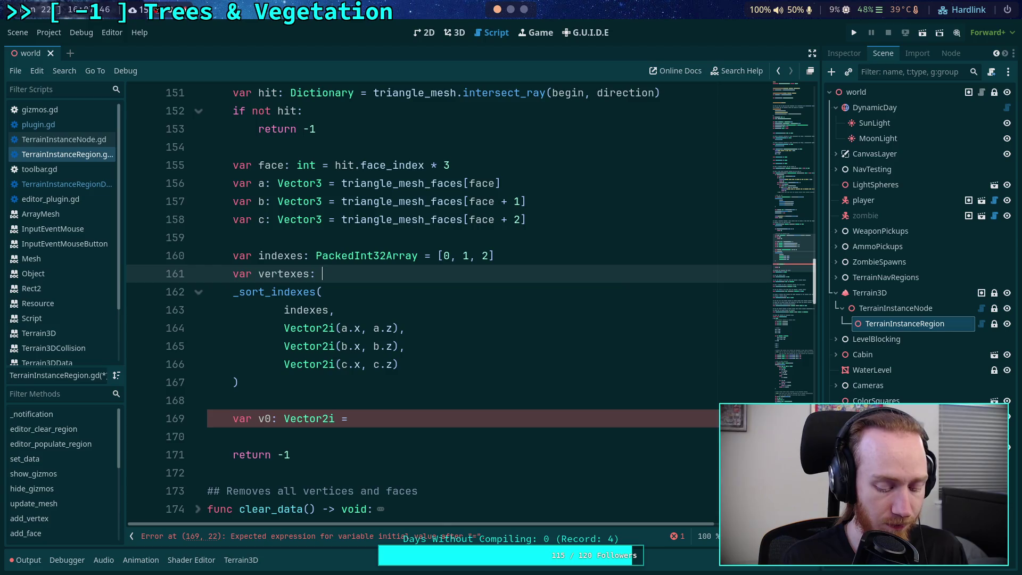
text(rray[Vector)
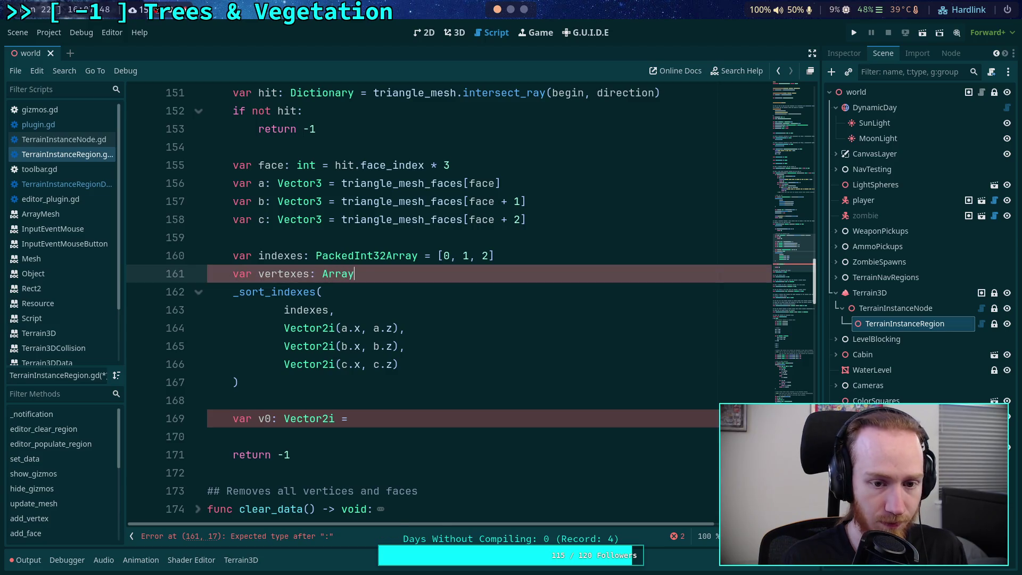
text(2i] =)
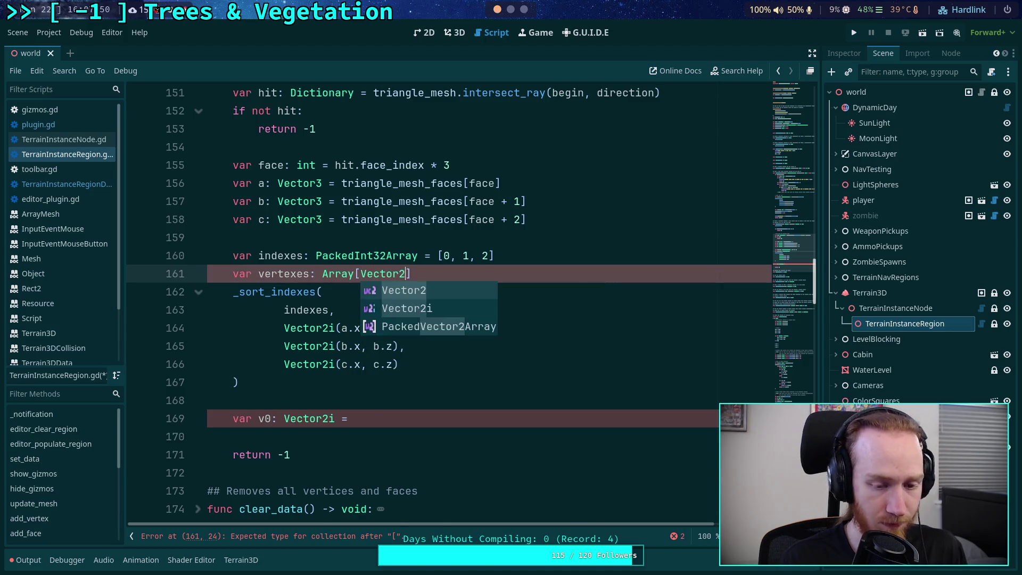
Move the three rounded Vector2i points from the sort call into the vertexes array, wrapped in brackets
mouse_move(284, 328)
mouse_down()
mouse_move(404, 348)
mouse_move(409, 371)
mouse_up()
key(ctrl+c)
key(BackSpace)
click(491, 273)
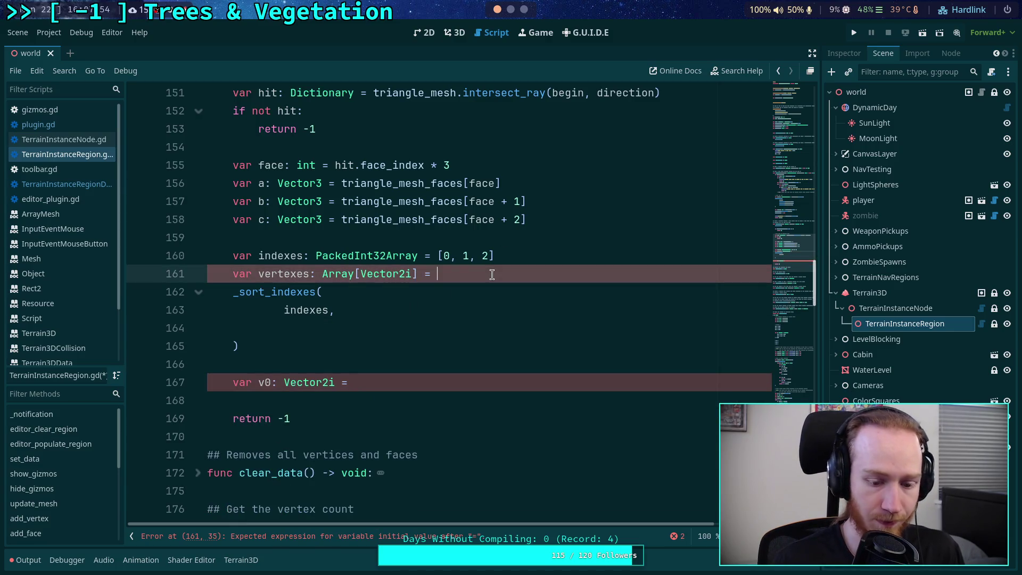
key(ctrl+v)
click(437, 273)
text([)
click(428, 310)
text(])
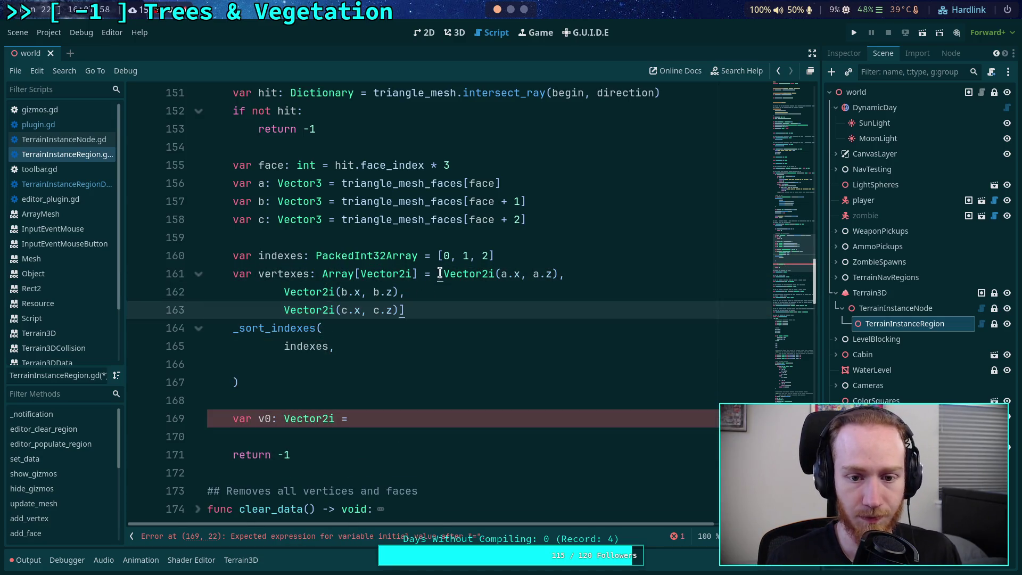
Put the first point and the closing bracket on their own properly indented lines
click(444, 273)
key(Return)
key(Tab)
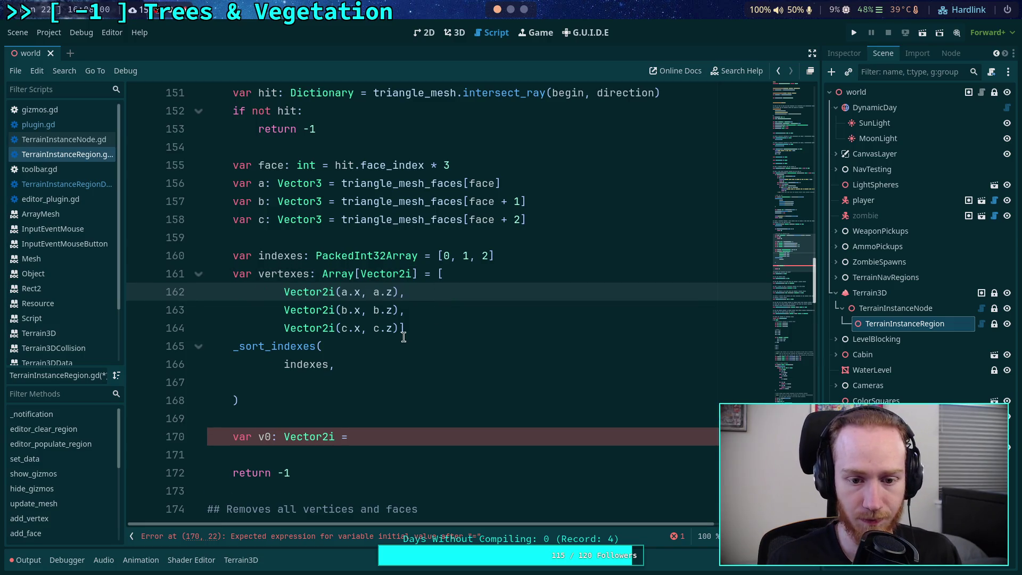
click(400, 328)
key(Return)
key(BackSpace)
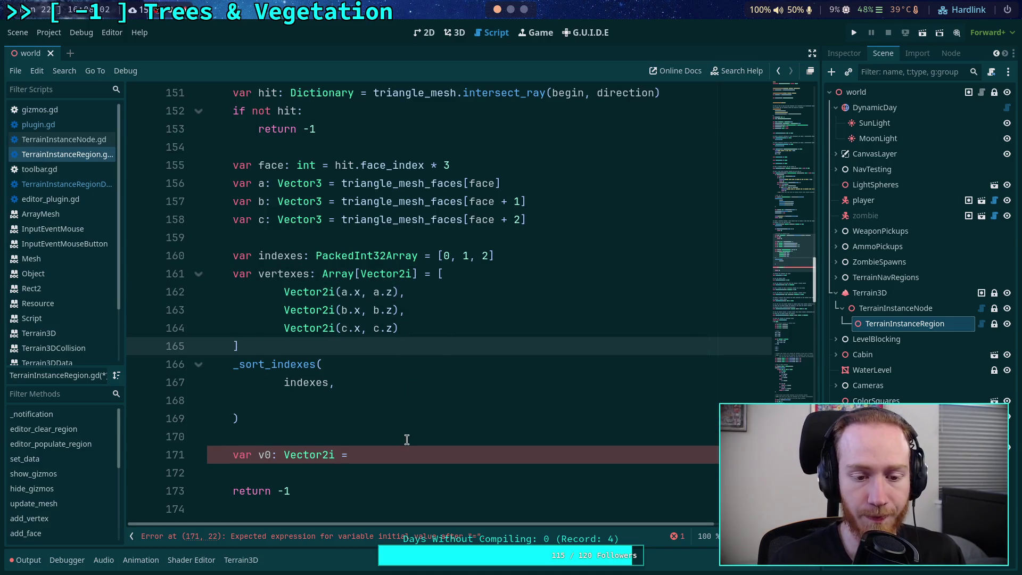
Call _sort_indexes(indexes, vertexes[0], vertexes[1], vertexes[2]) on a single line
click(404, 399)
text(vertex)
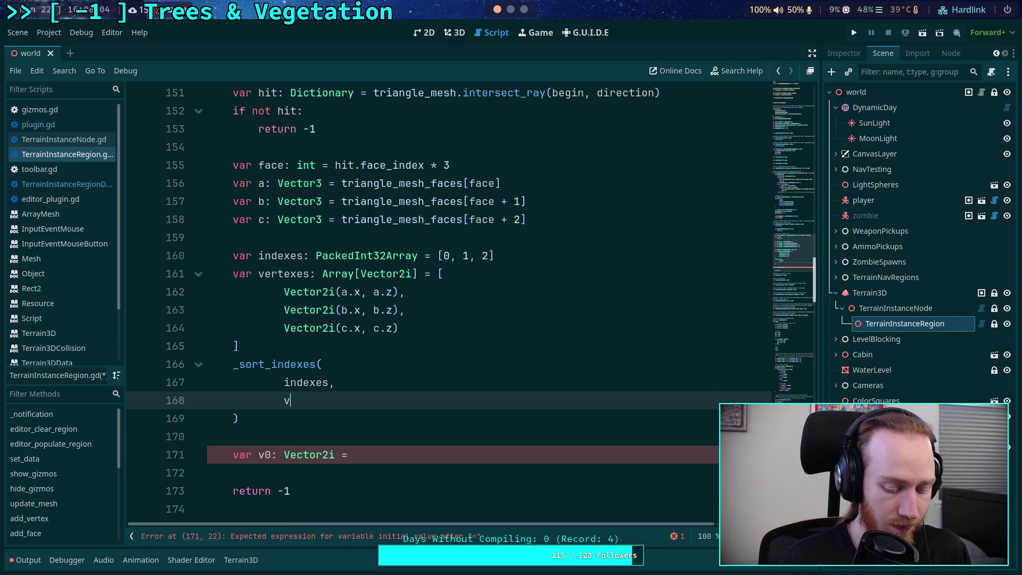
key(Return)
text(0], vertexe)
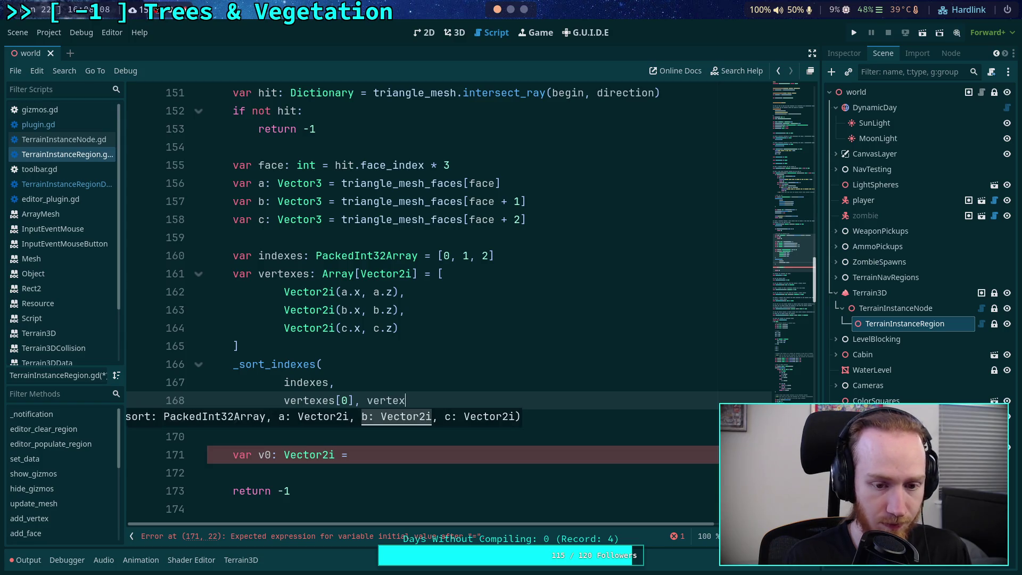
text(s[1], )
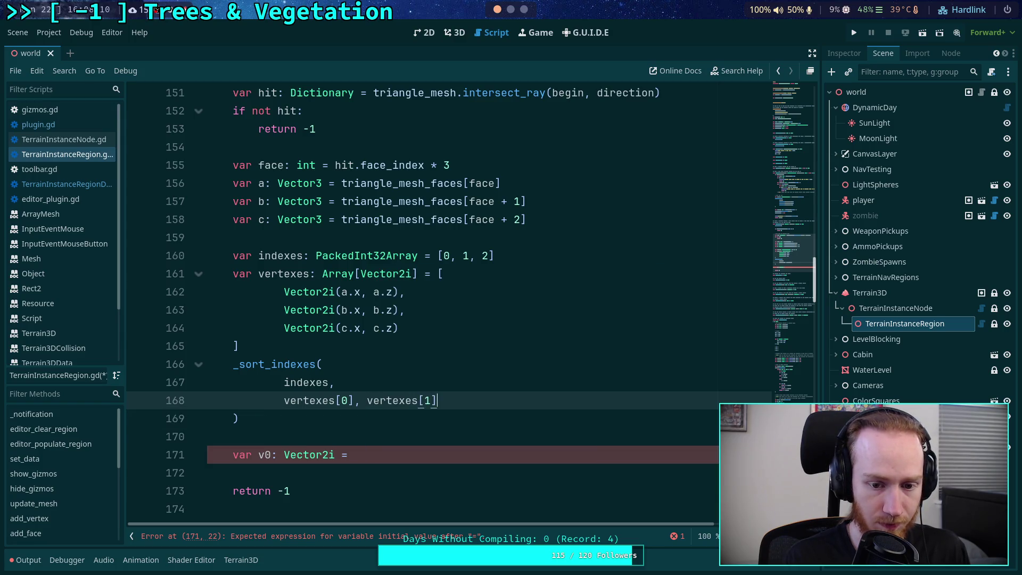
text(vertexes[2])
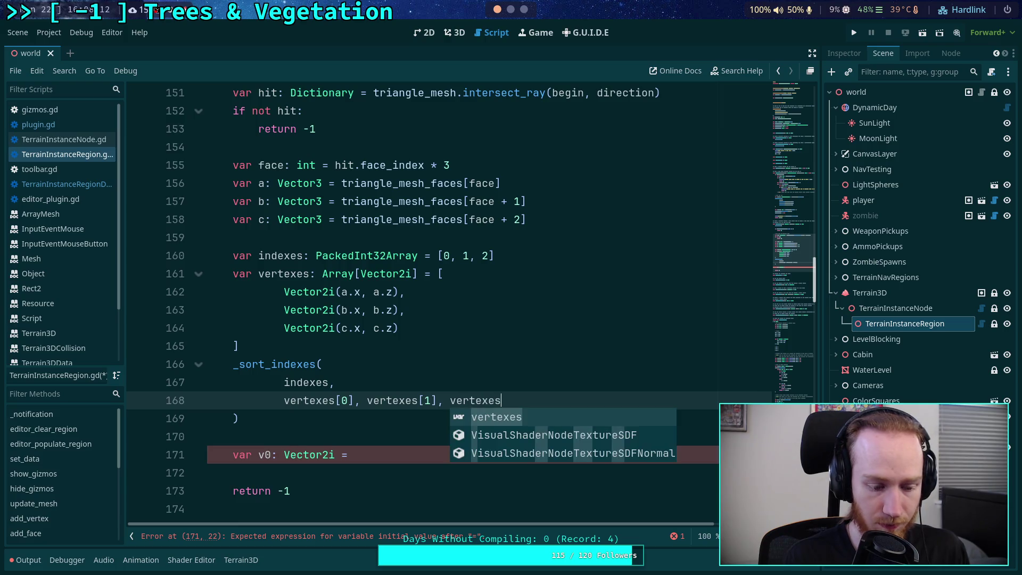
drag(286, 382, 335, 364)
key(BackSpace)
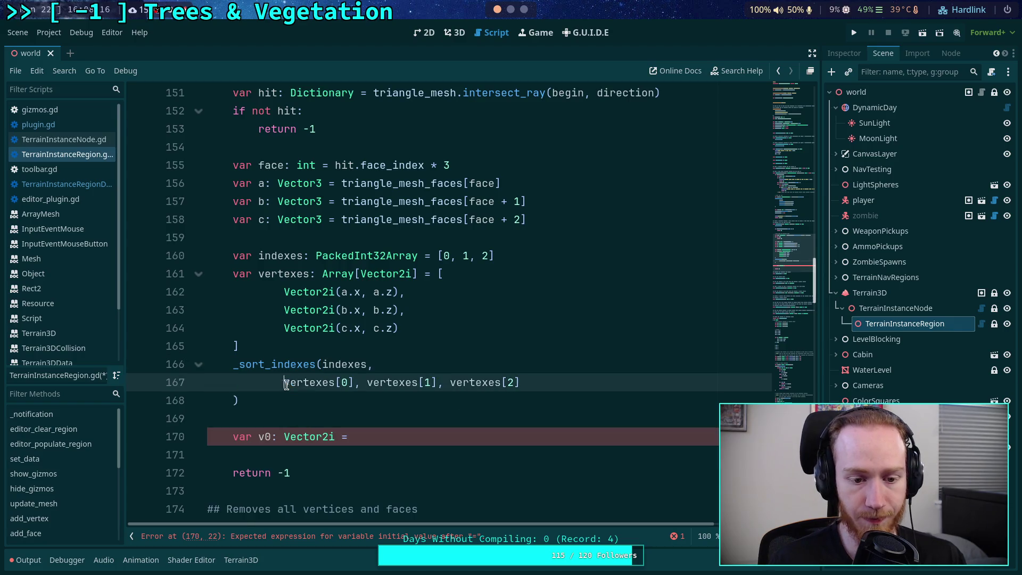
click(234, 382)
key(BackSpace)
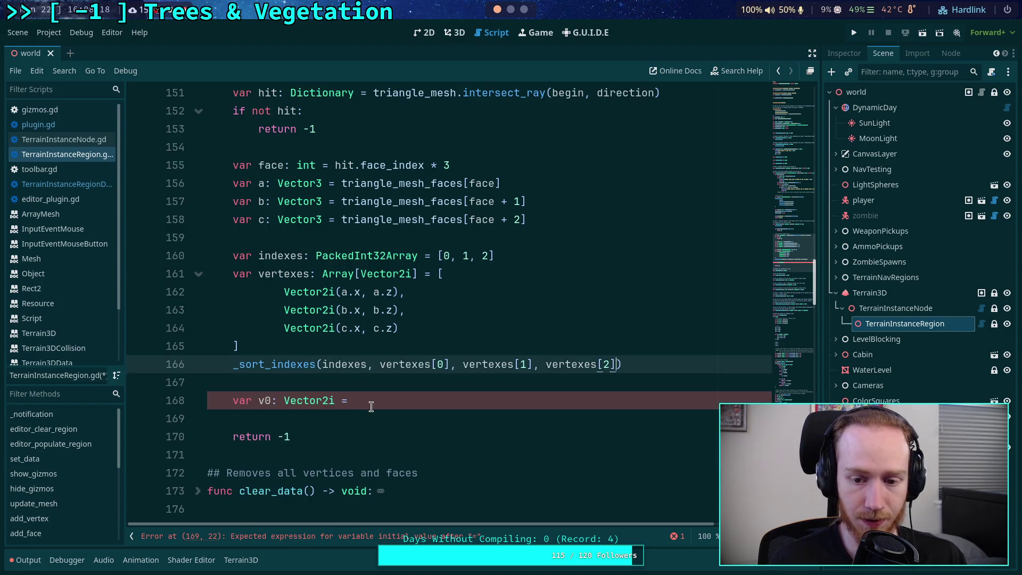
Assign v0 the value vertexes[indexes[0]]
click(402, 353)
click(548, 371)
click(444, 401)
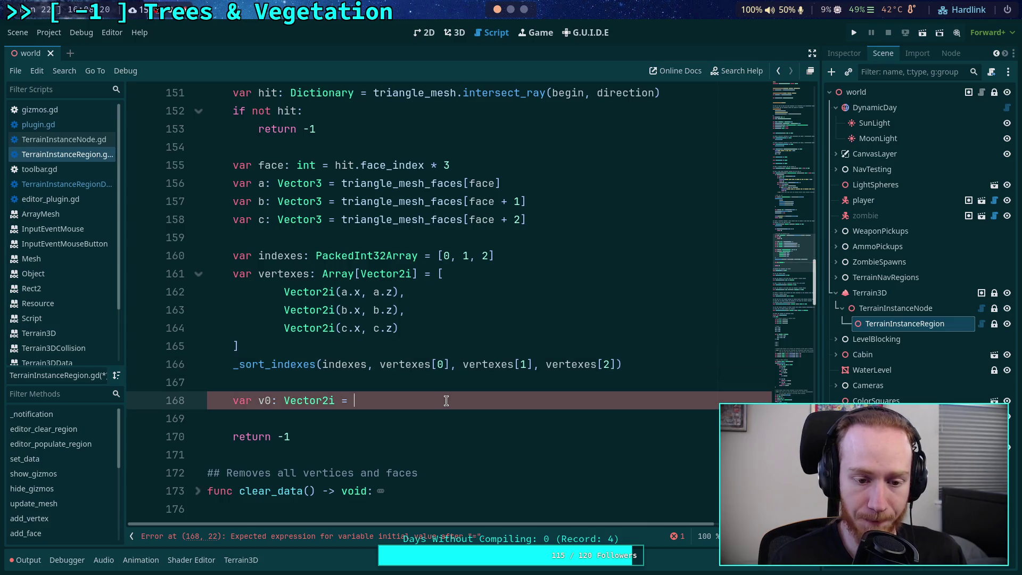
text(vert)
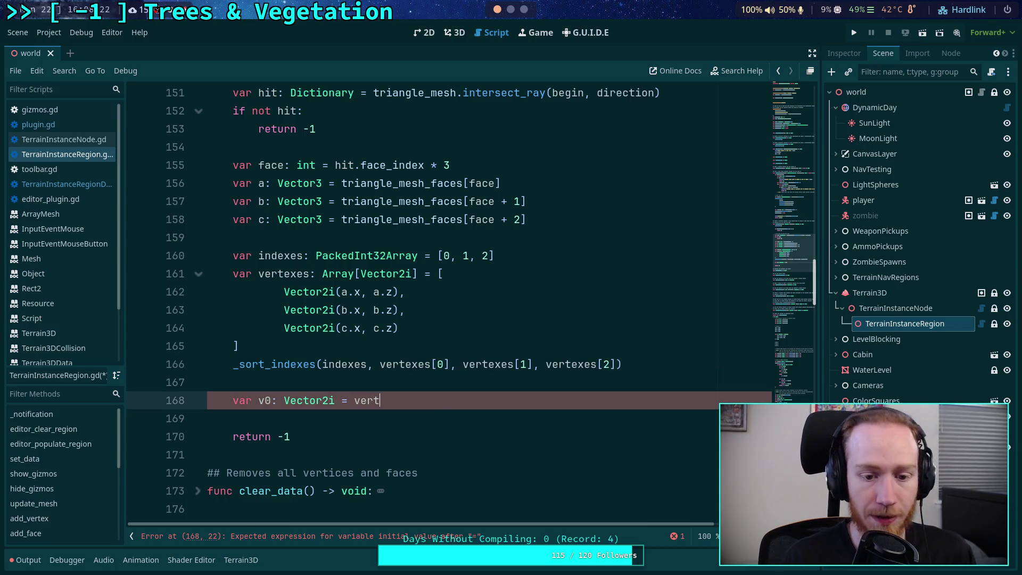
key(Return)
text([indexes)
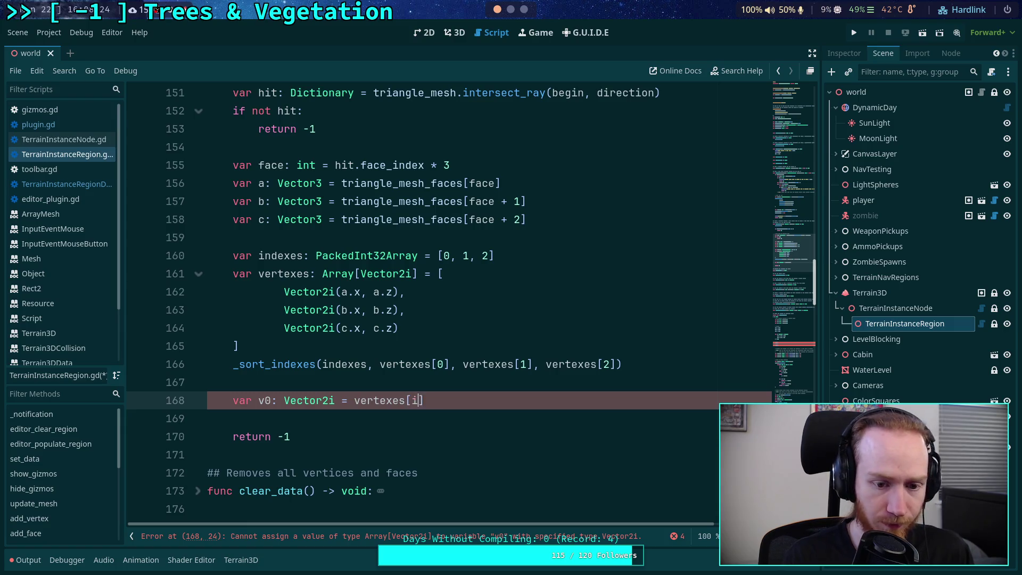
text([0])
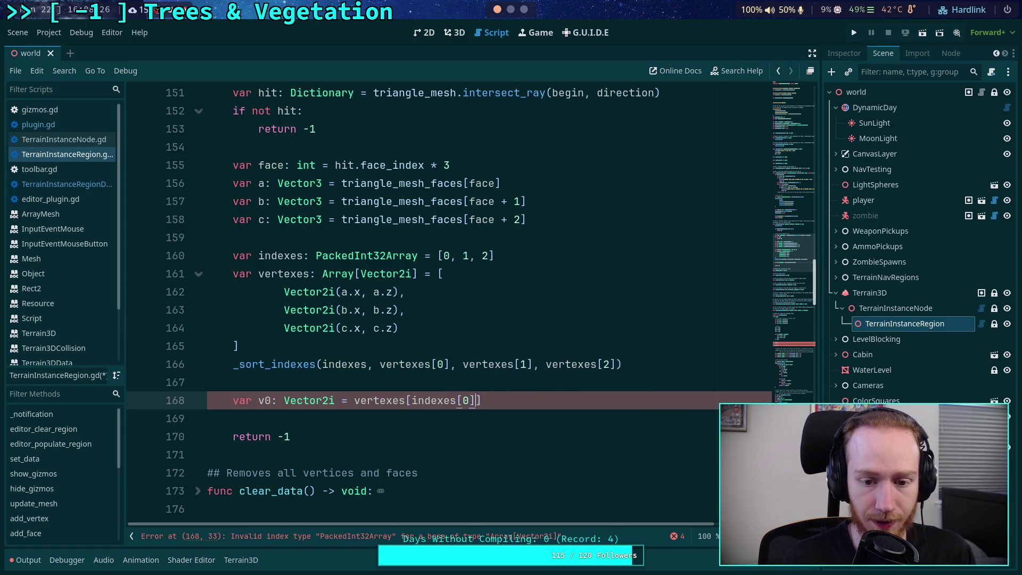
Duplicate the v0 line into v1 = vertexes[indexes[1]] and v2 = vertexes[indexes[2]]
key(ctrl+shift+d)
key(ctrl+shift+d)
click(272, 419)
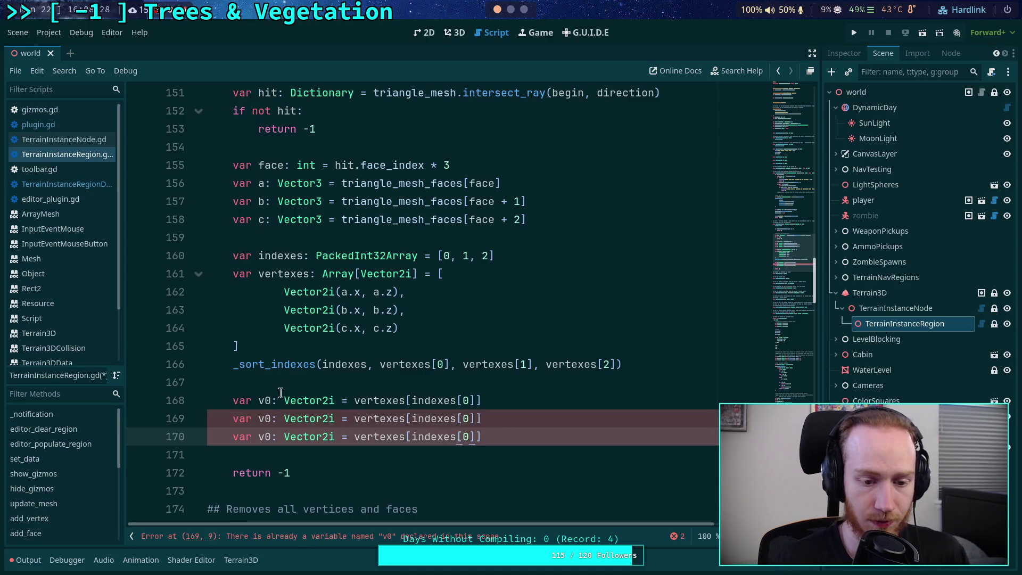
key(BackSpace)
text(1)
click(265, 437)
key(Delete)
text(2)
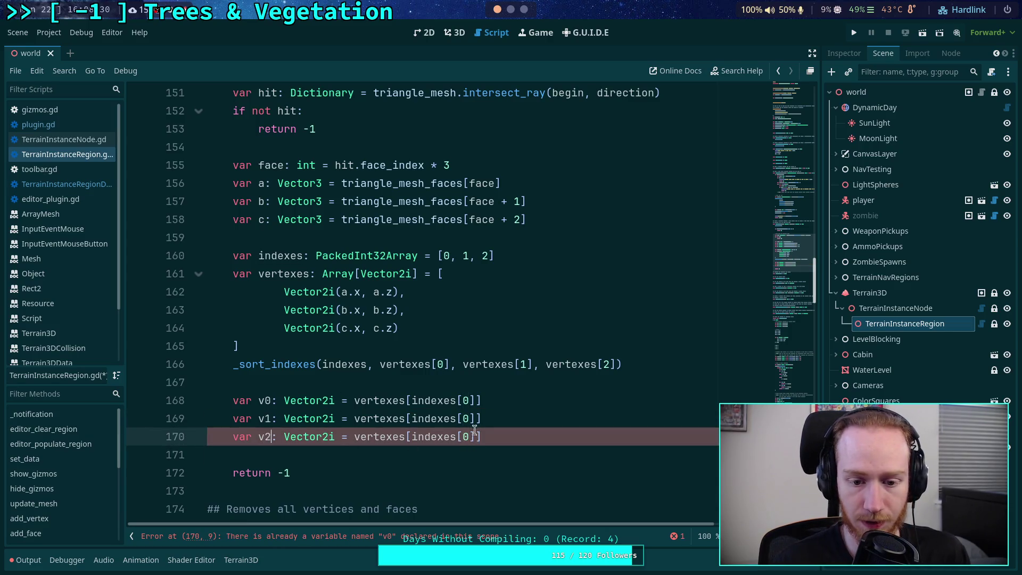
click(469, 418)
key(BackSpace)
text(1)
click(470, 437)
key(BackSpace)
text(2)
Add the loop counter declaration 'var i: int = 0' below the three vertex lines
click(506, 434)
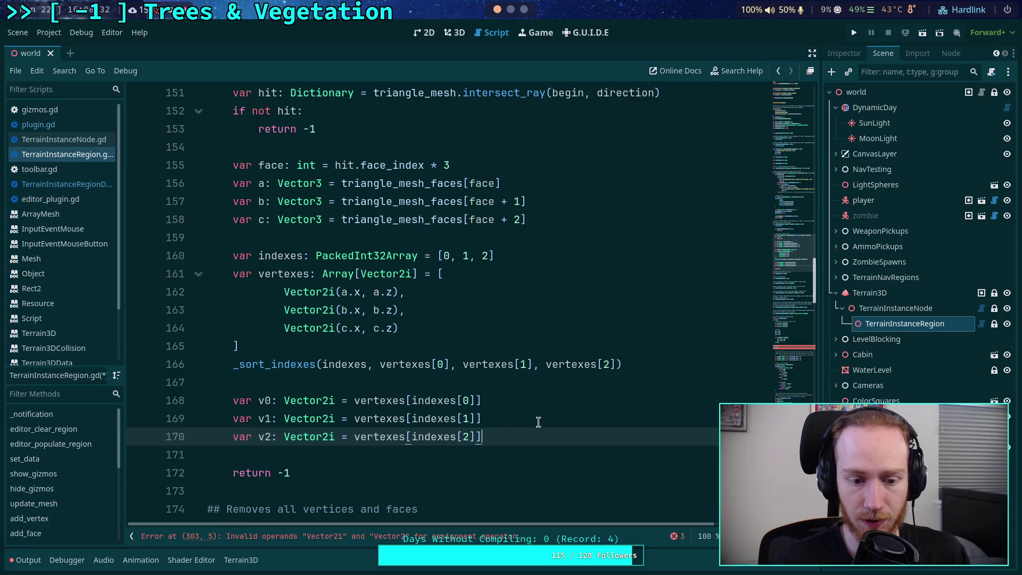
key(Return)
key(Return)
scroll(568, 375, up, 4)
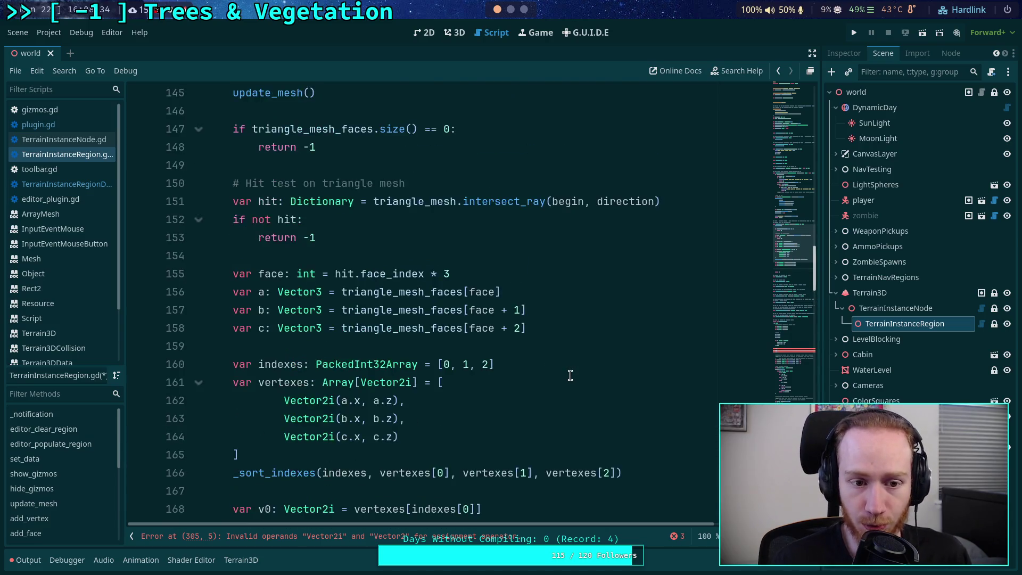
scroll(543, 379, down, 6)
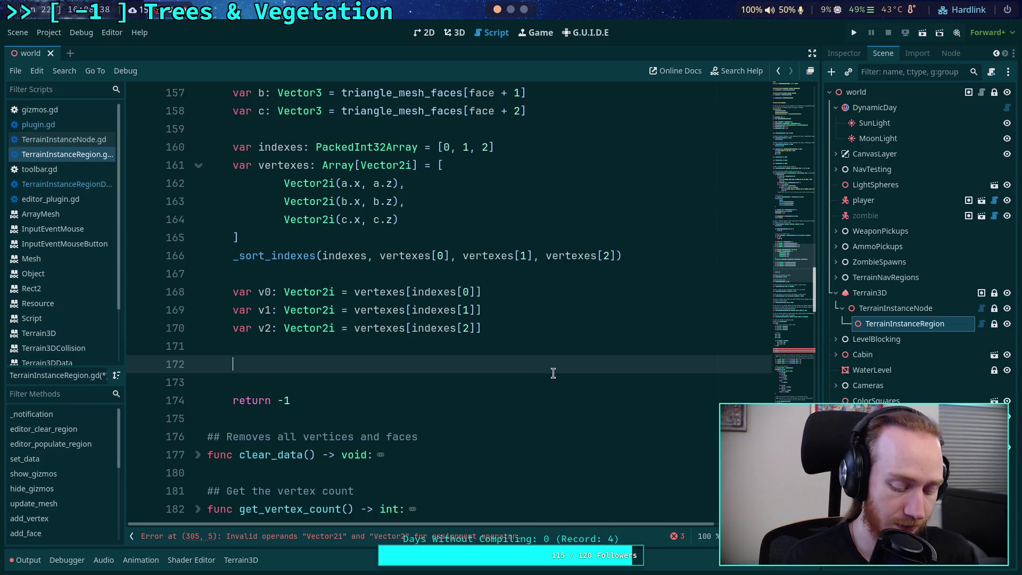
text(for)
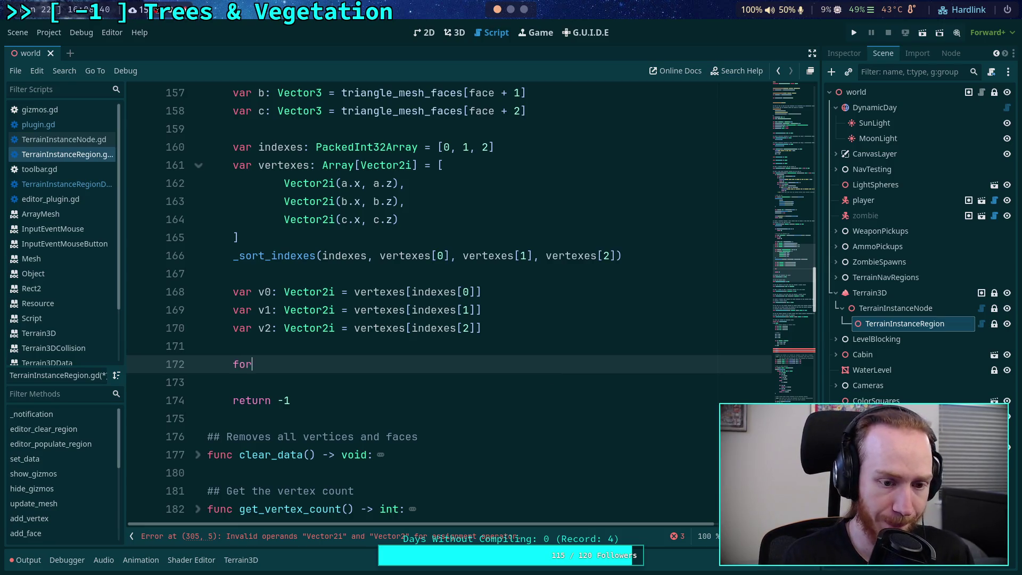
key(BackSpace)
key(BackSpace)
key(BackSpace)
text(var in)
key(BackSpace)
key(BackSpace)
text(int = 0)
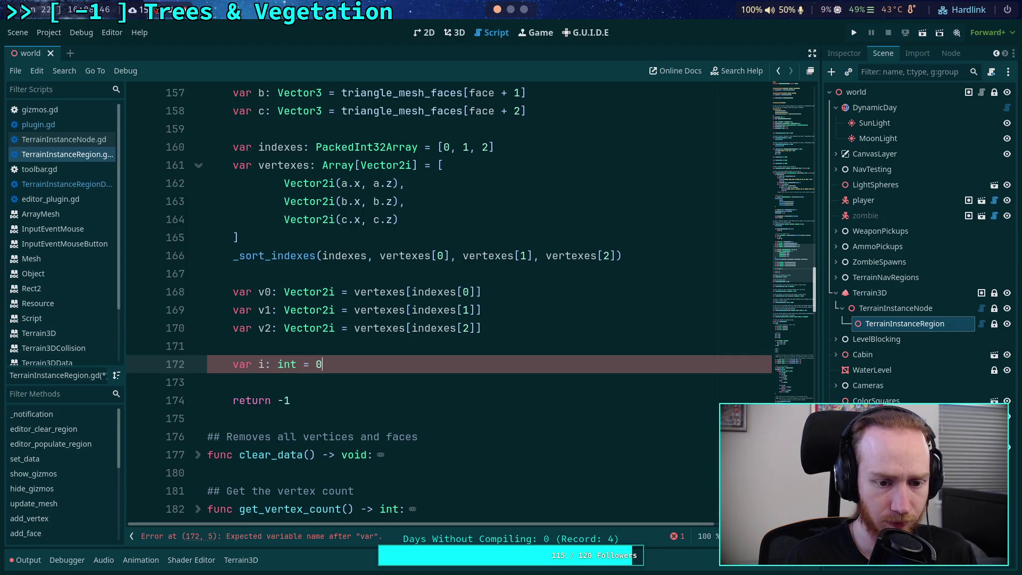
key(Return)
Declare 'var size: int = _rd.indexes.size()', then undo back to the face and v_arr names
text(size: )
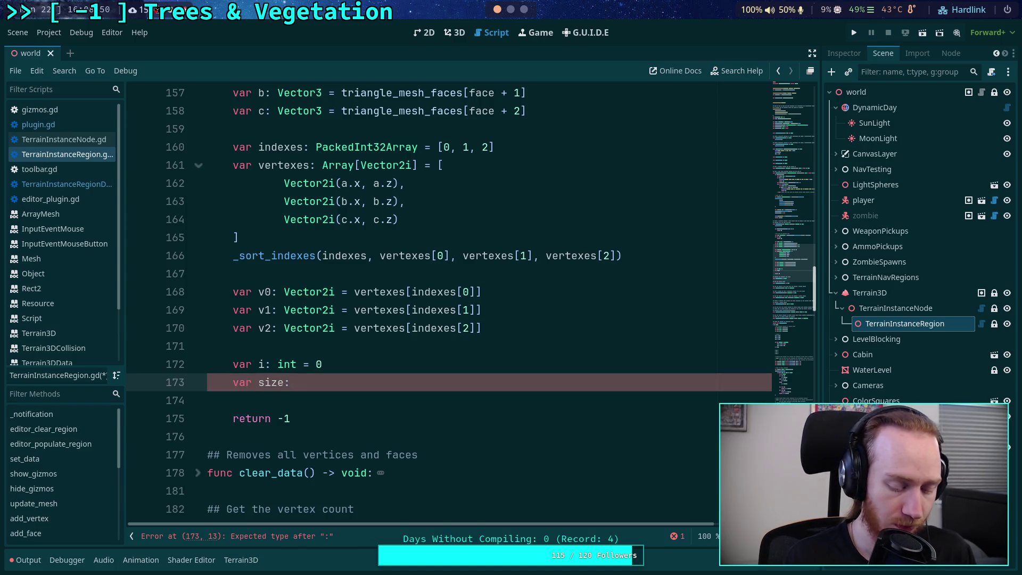
text(int = indexes.)
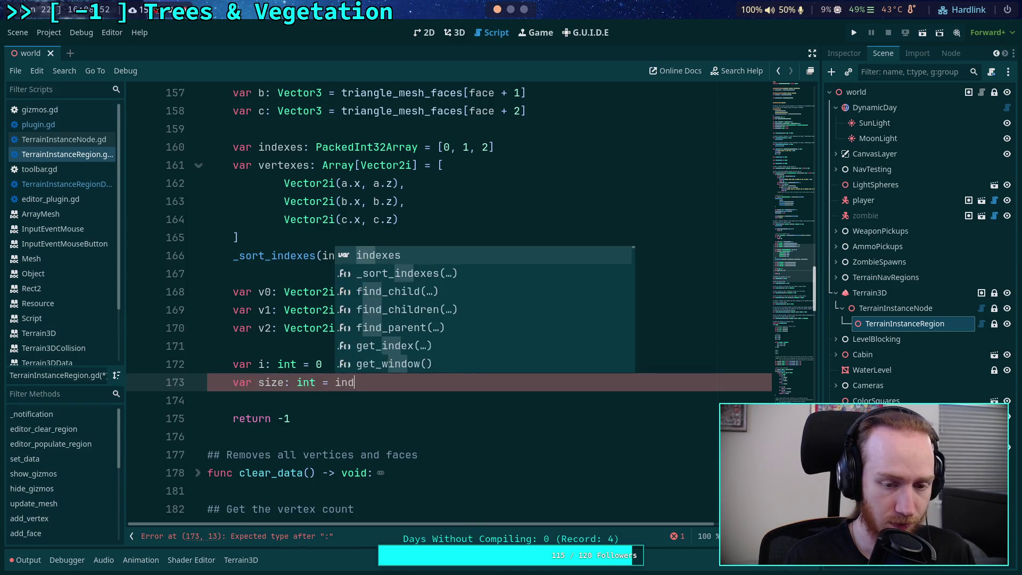
key(BackSpace)
key(BackSpace)
key(BackSpace)
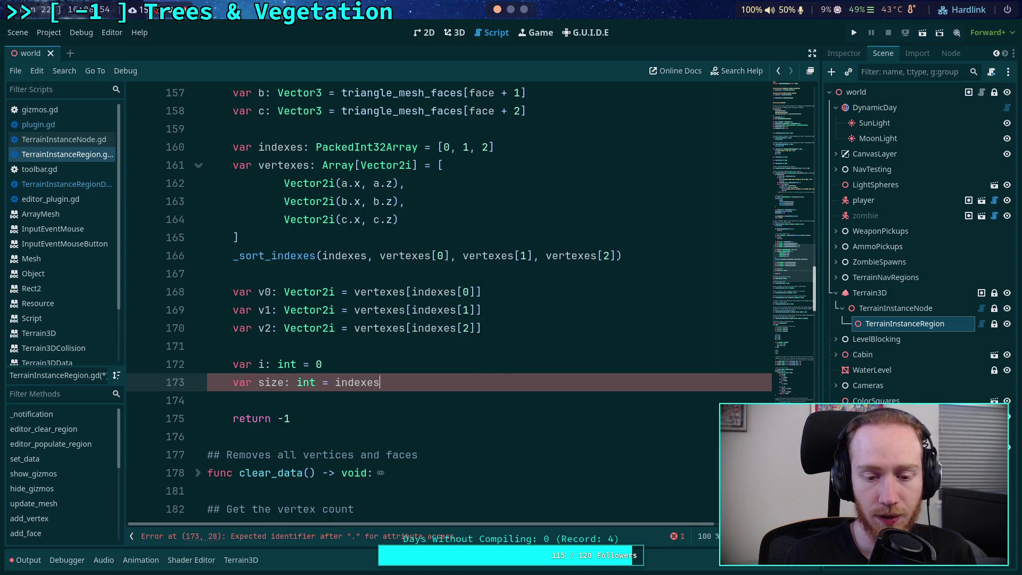
text(_rd.indexes.se)
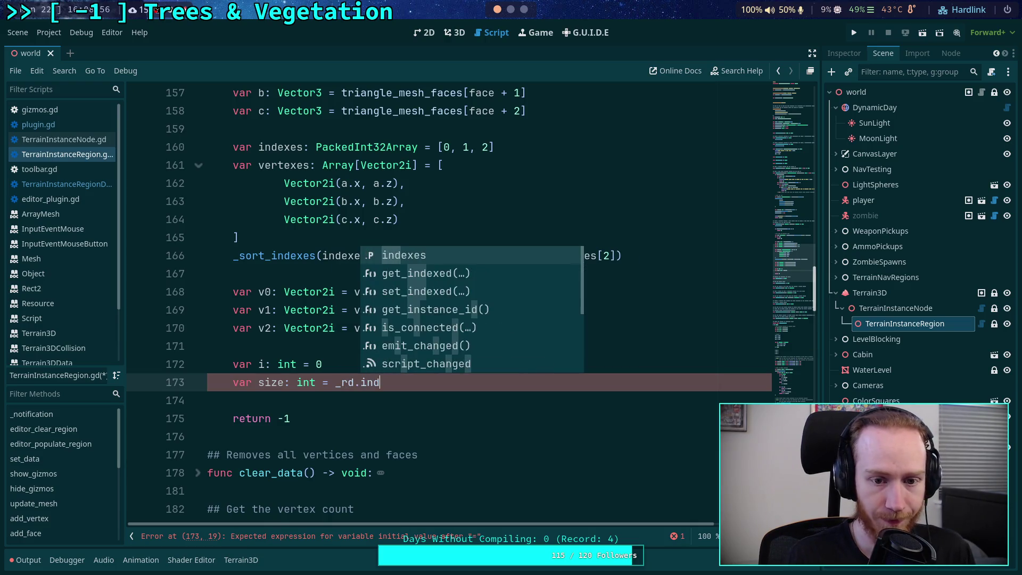
key(BackSpace)
text(ize())
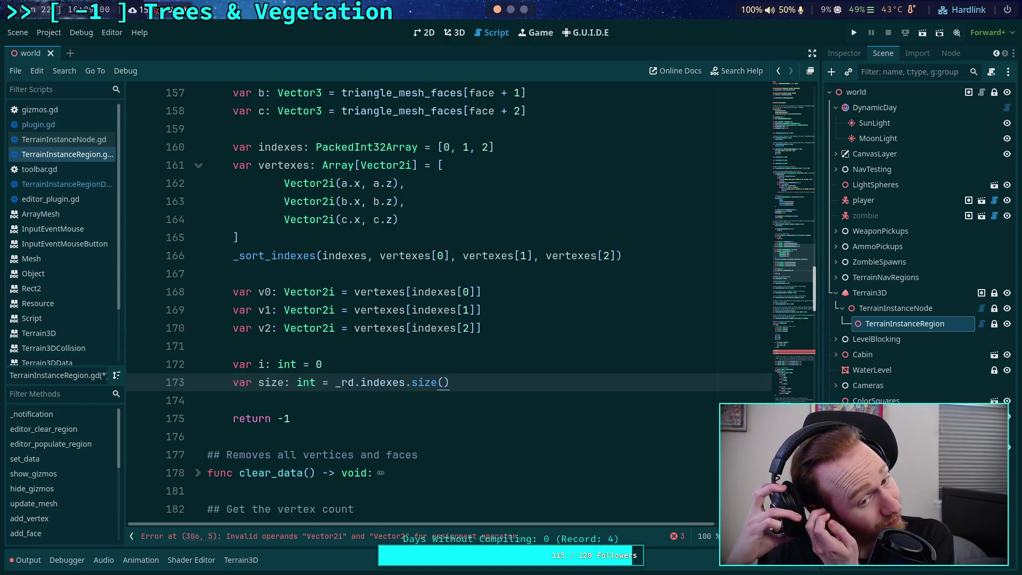
key(ctrl+z)
key(ctrl+z)
key(ctrl+z)
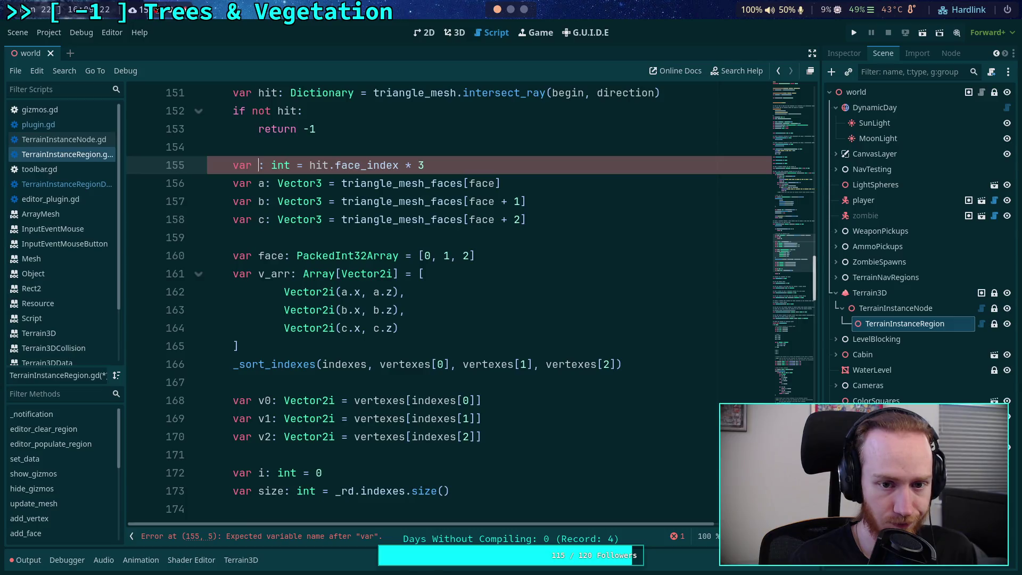
Name the hit index variable tri_face and use tri_face on lines 156–158
text(hit)
text(_)
key(BackSpace)
key(BackSpace)
key(BackSpace)
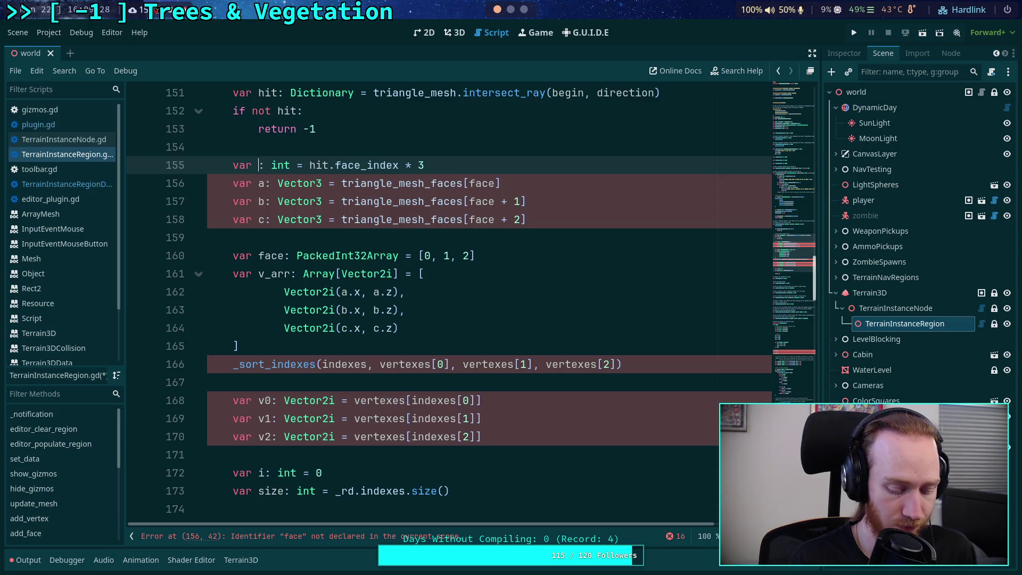
text(tri_)
text(face)
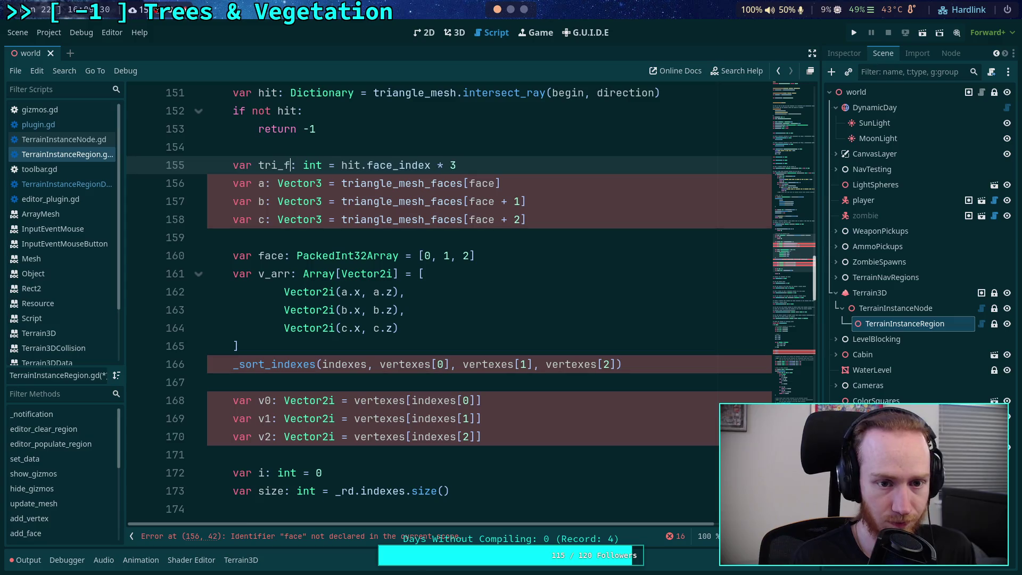
double_click(264, 165)
key(ctrl+c)
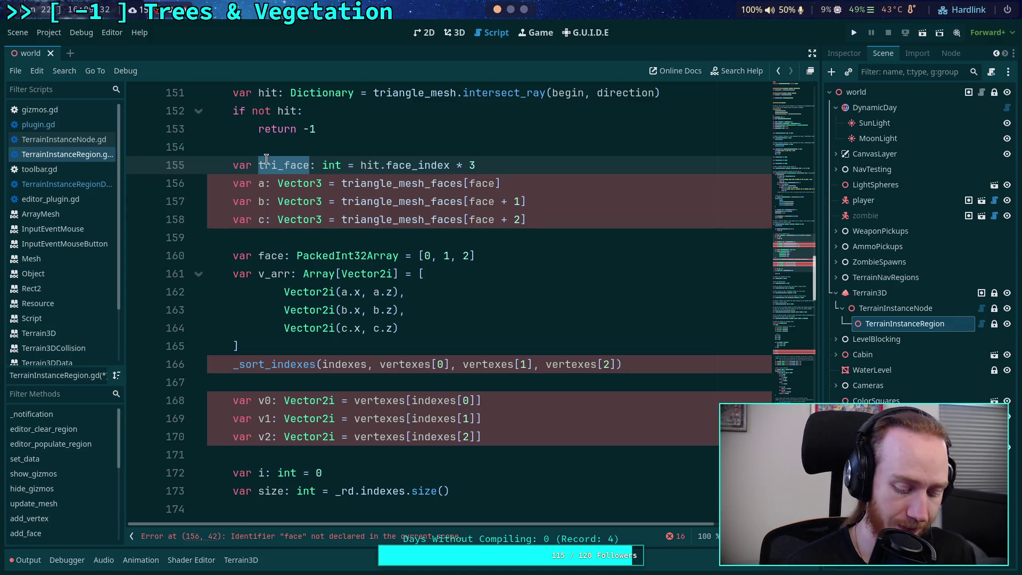
double_click(485, 182)
key(ctrl+v)
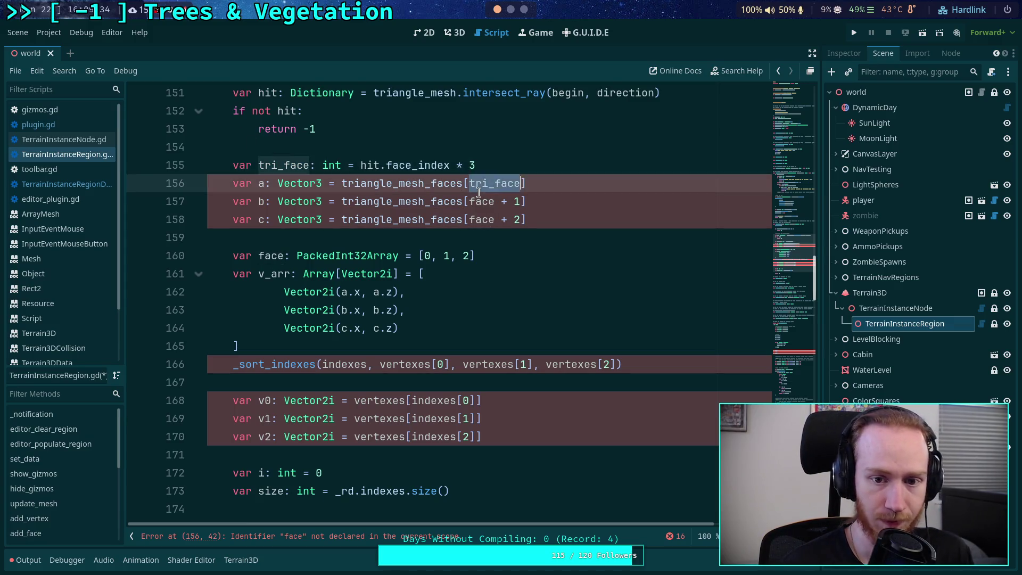
double_click(481, 201)
key(ctrl+v)
double_click(476, 219)
key(ctrl+v)
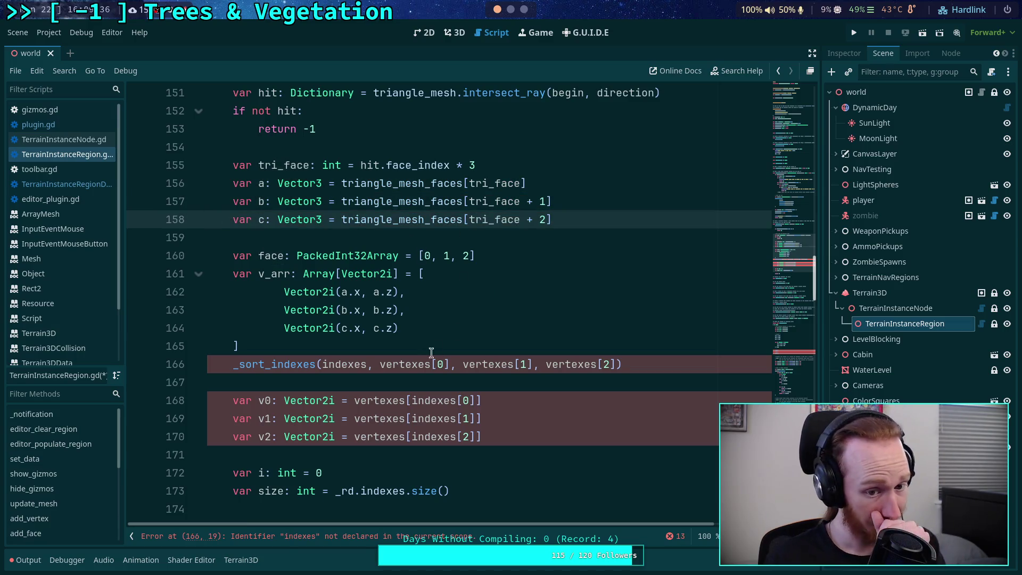
Use face and v_arr in the sort call, and v_arr on lines 168–170
double_click(327, 362)
text(face)
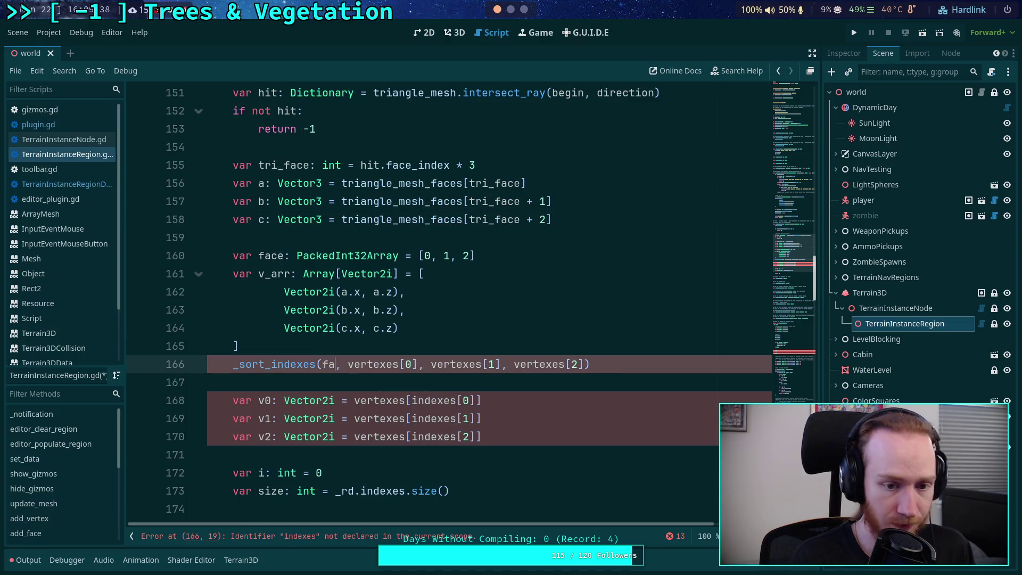
double_click(274, 274)
key(ctrl+c)
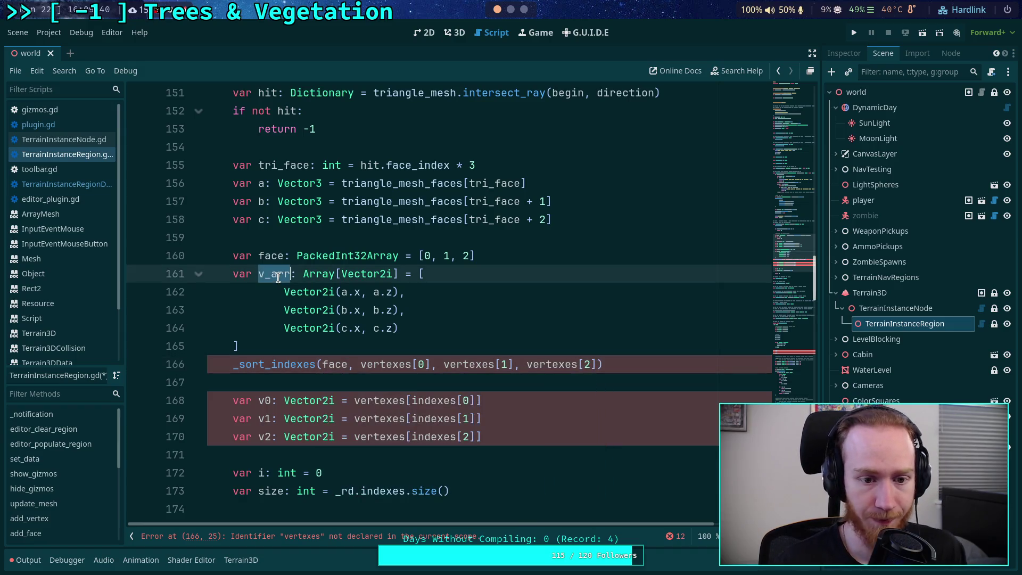
double_click(392, 364)
key(ctrl+v)
double_click(452, 364)
key(ctrl+v)
double_click(522, 364)
key(ctrl+v)
double_click(373, 401)
key(ctrl+v)
double_click(372, 418)
key(ctrl+v)
double_click(372, 436)
key(ctrl+v)
Replace indexes with face in the v0, v1, v2 lookups on lines 168–170
double_click(334, 364)
key(ctrl+c)
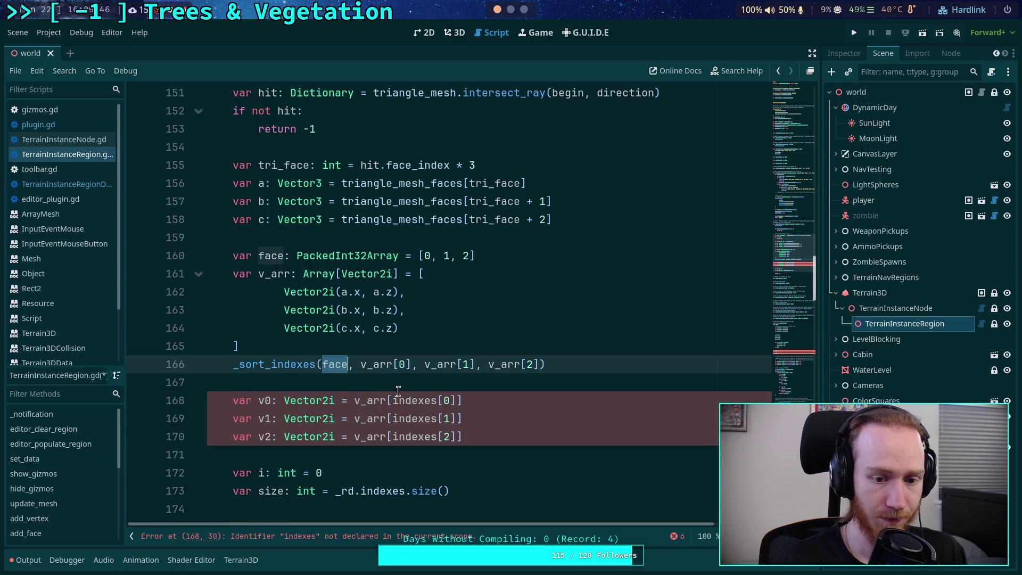
double_click(410, 400)
key(ctrl+v)
double_click(403, 418)
key(ctrl+v)
double_click(415, 437)
key(ctrl+v)
Add a '# Retrieve vertices' comment above the tri_face line
scroll(471, 438, down, 2)
click(504, 382)
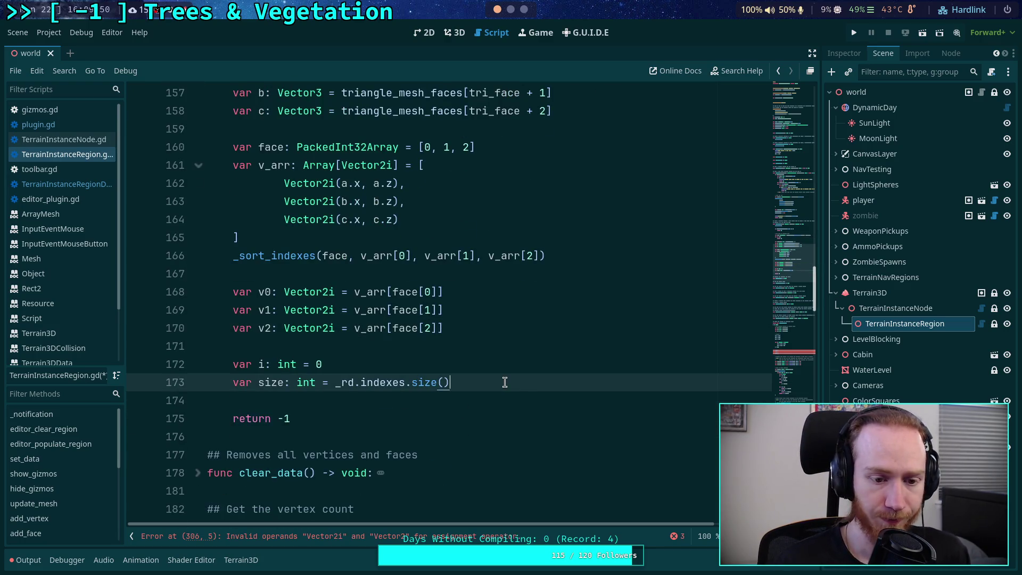
scroll(505, 382, up, 3)
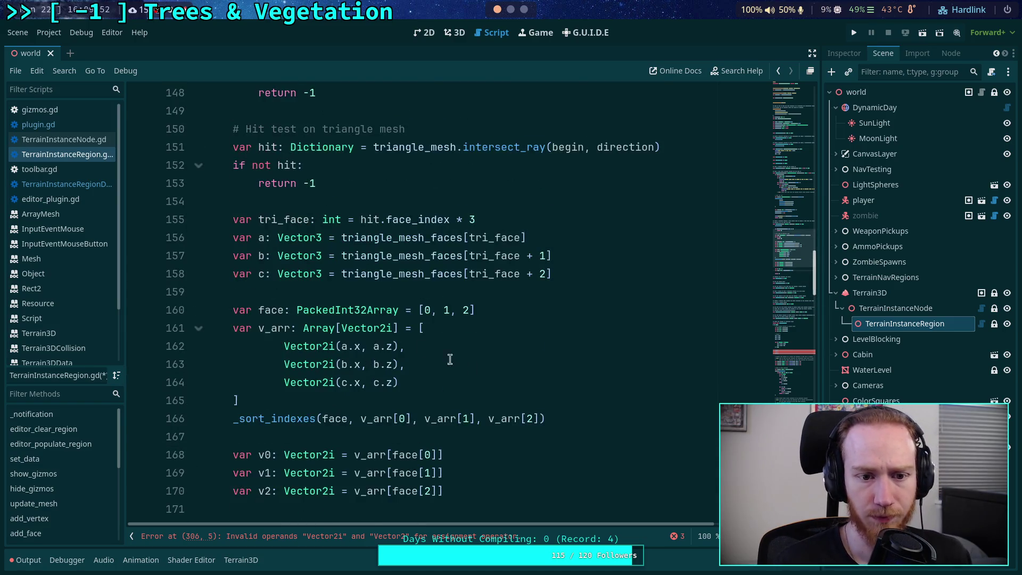
click(390, 290)
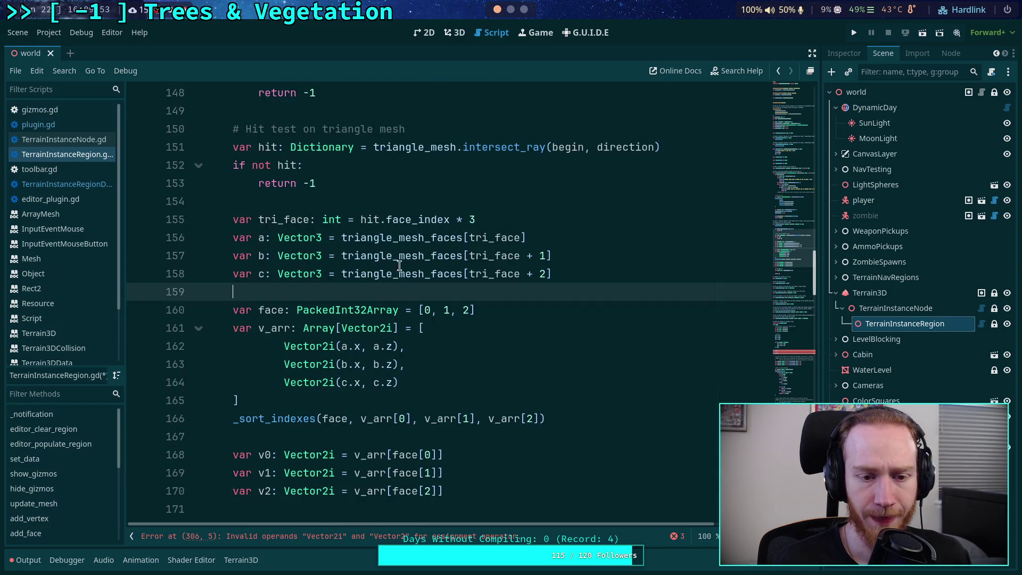
click(470, 209)
key(Return)
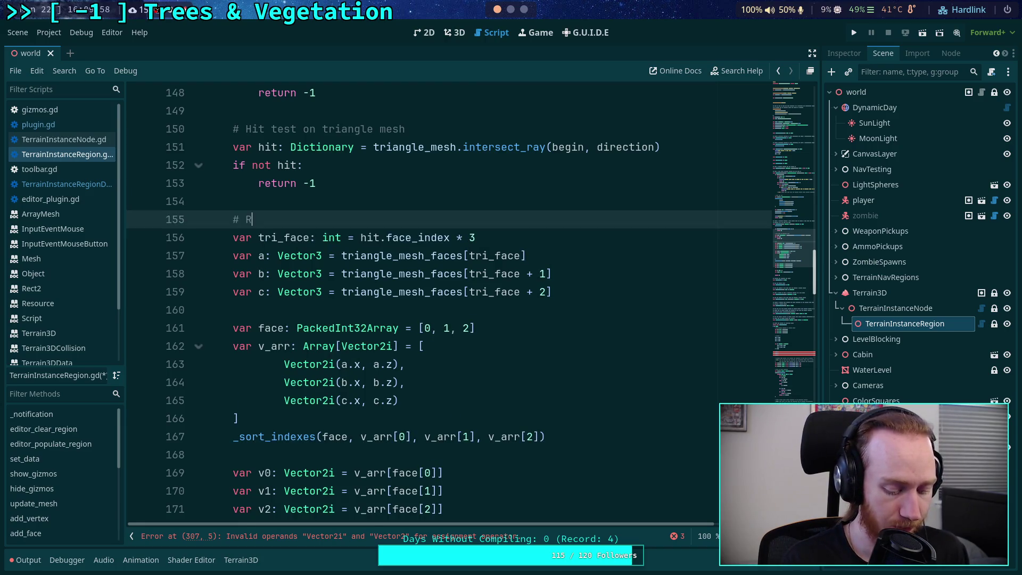
text(etrieve verte)
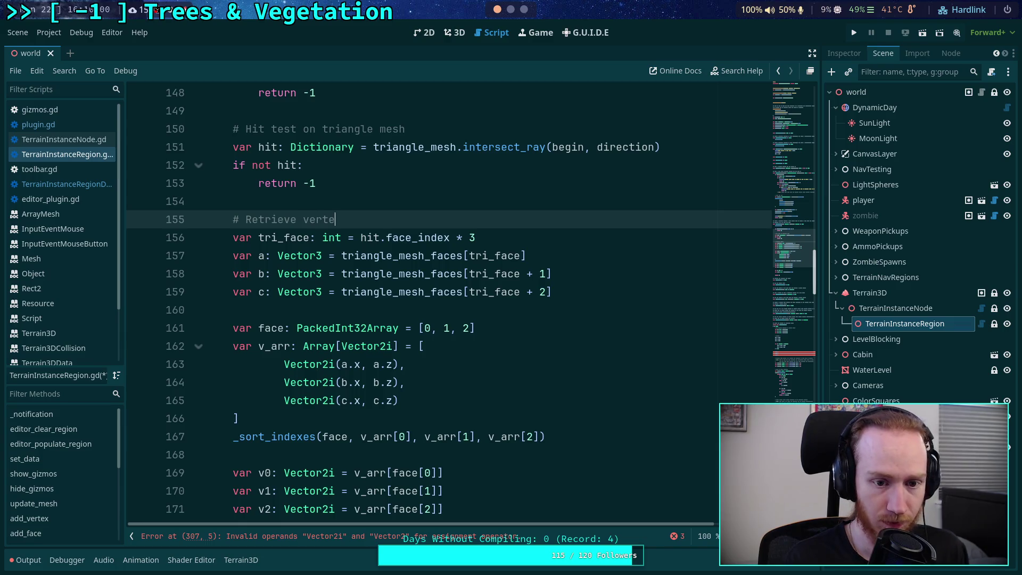
text(es)
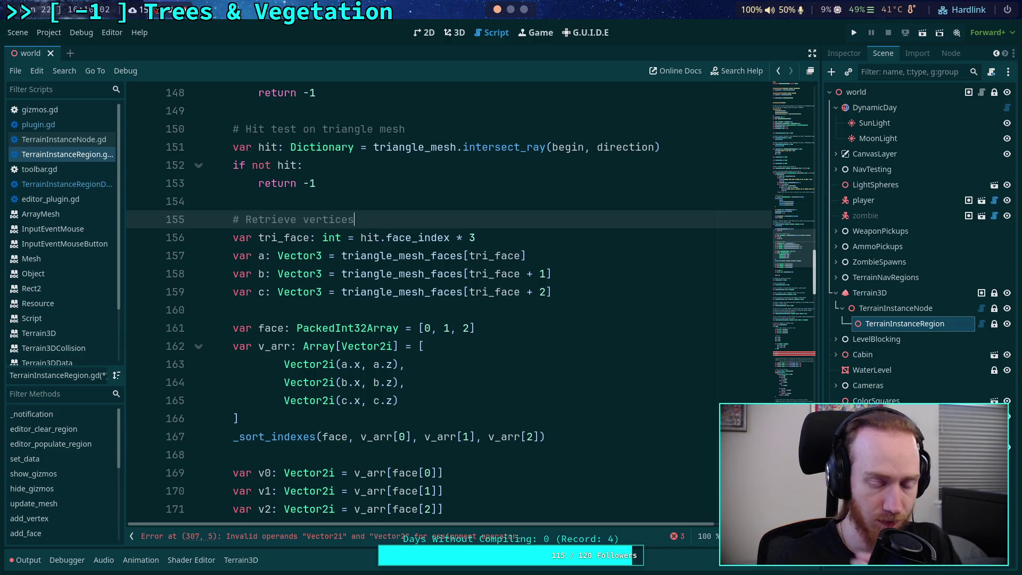
Add the comment '# Sort vertices so face matching is trivial/ fast' before the face array
click(387, 317)
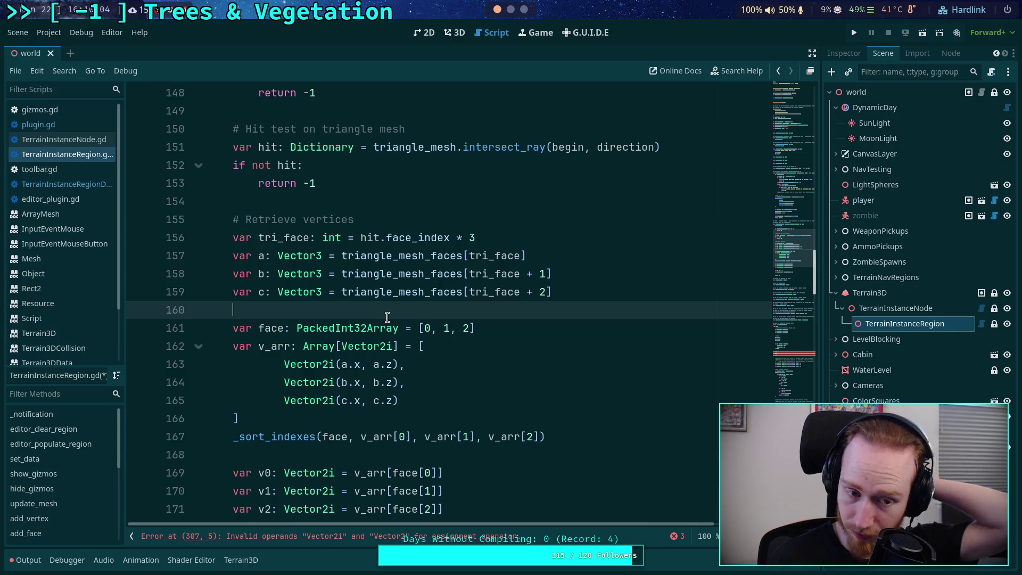
key(Return)
text(# Sort )
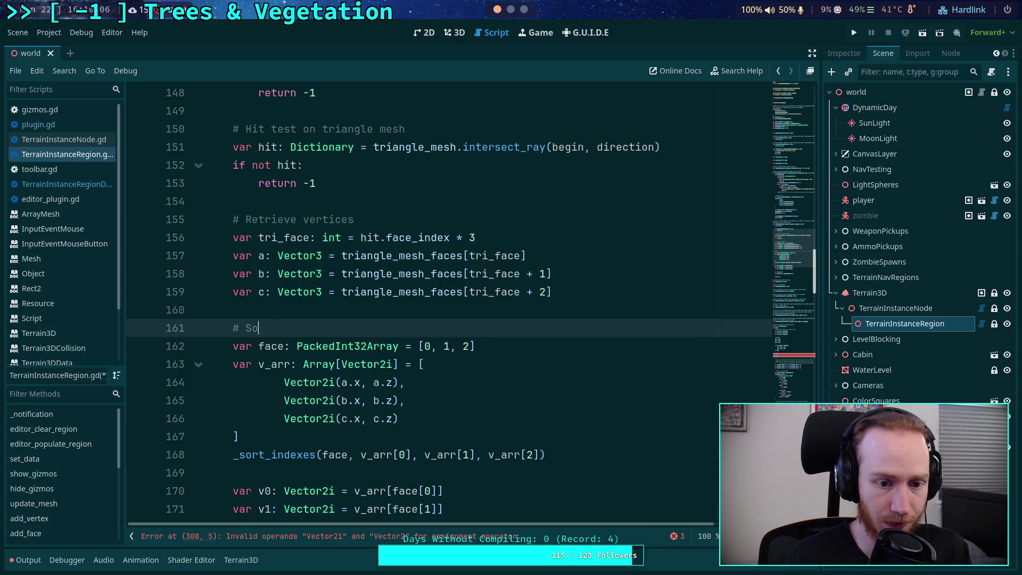
text(vertices)
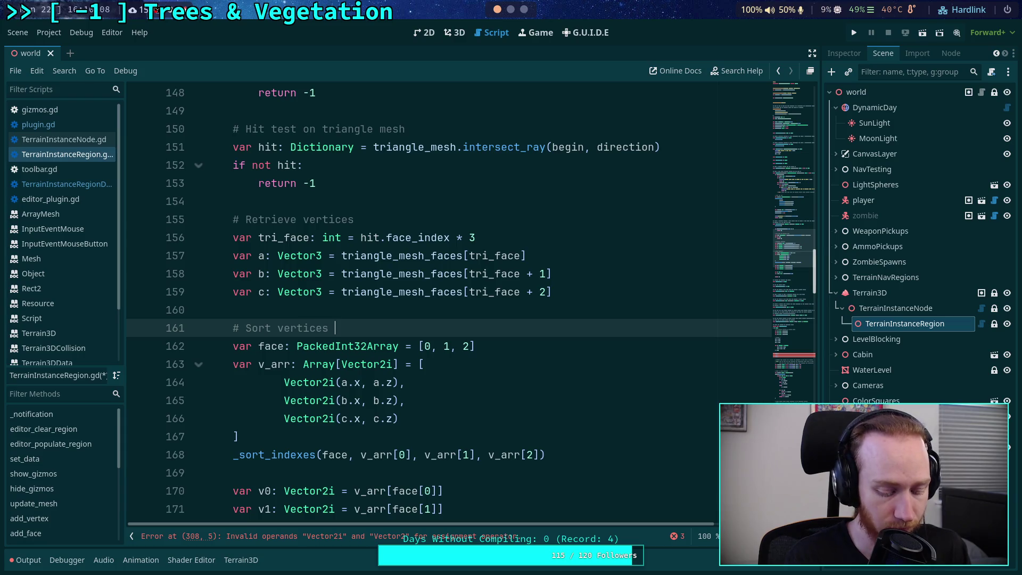
text( so face match)
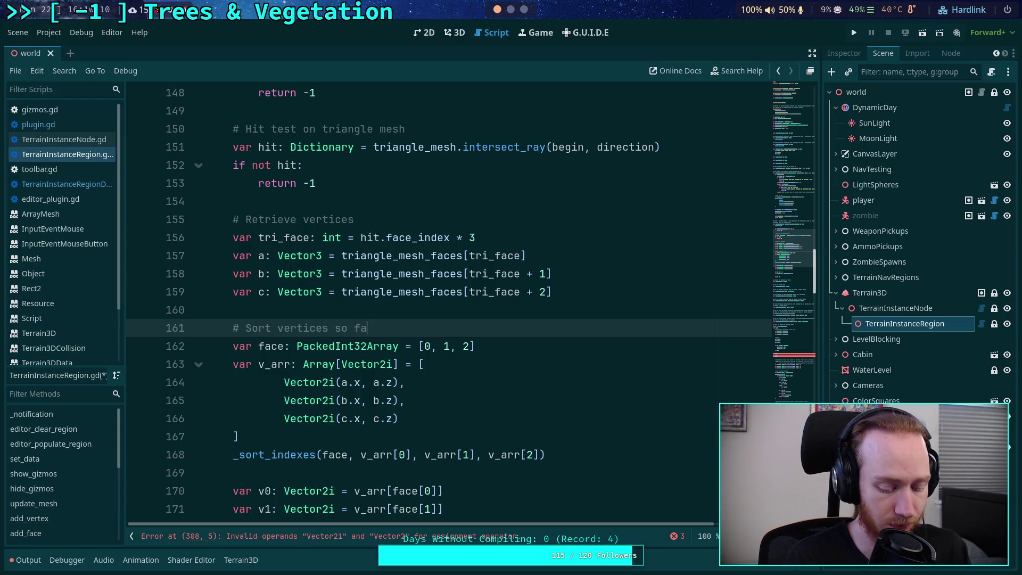
text(ing is)
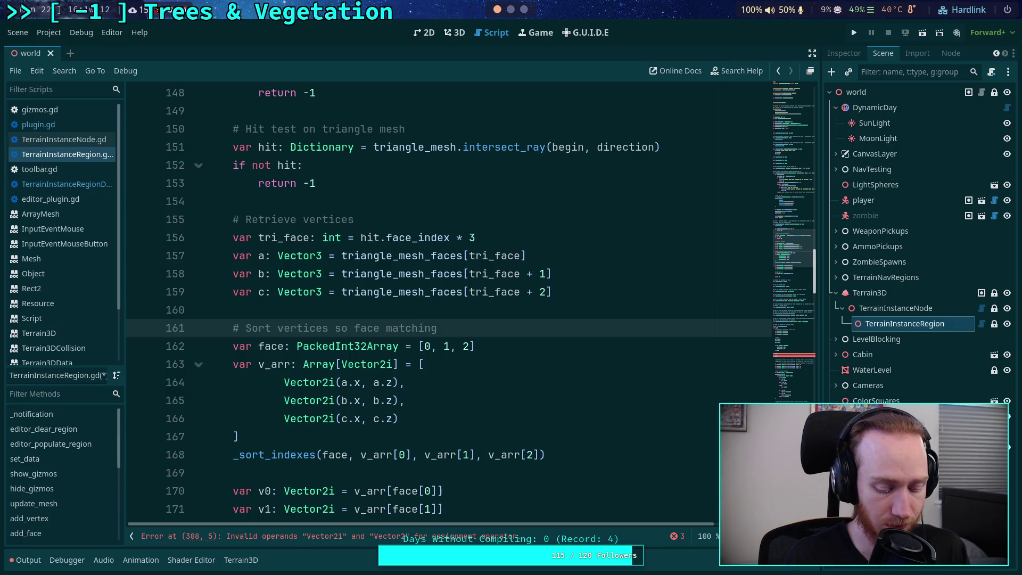
text( very fast)
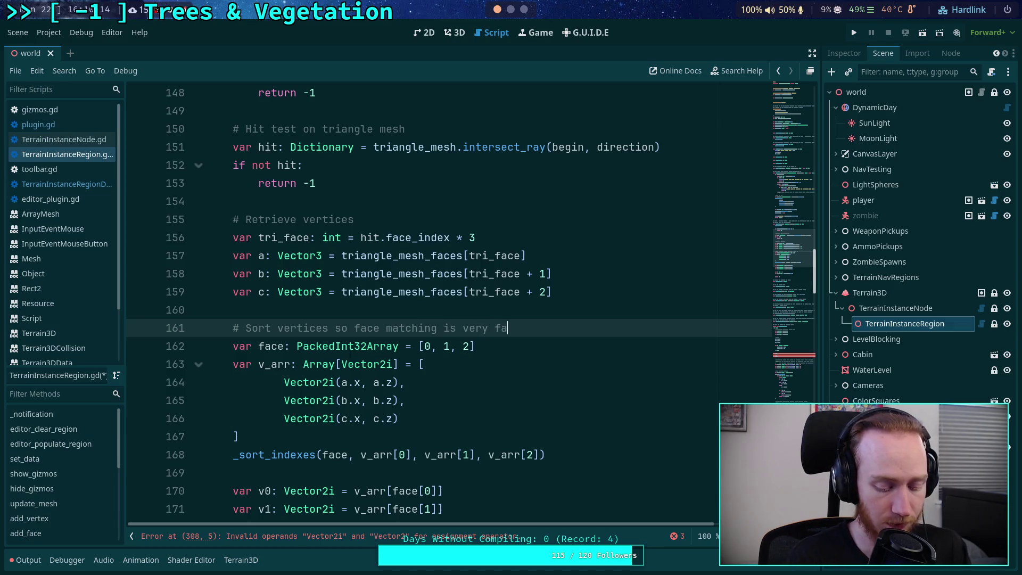
scroll(388, 318, down, 2)
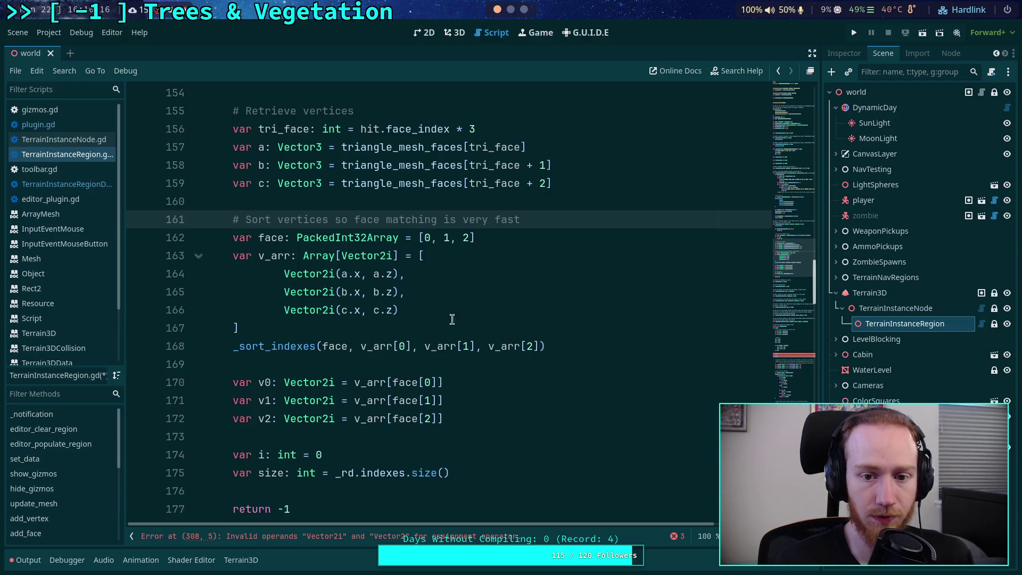
double_click(500, 218)
drag(460, 219, 521, 219)
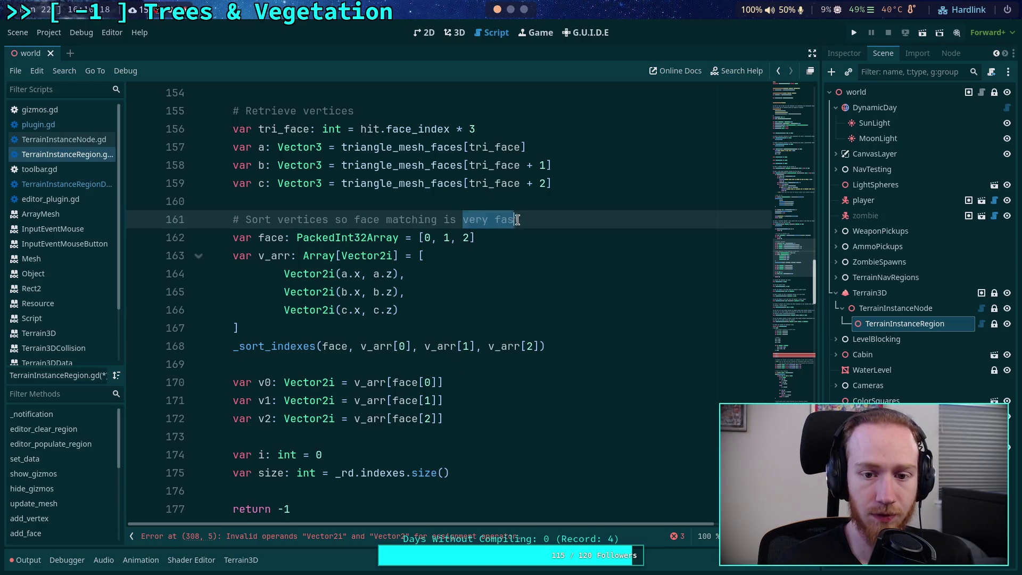
text(trivial/)
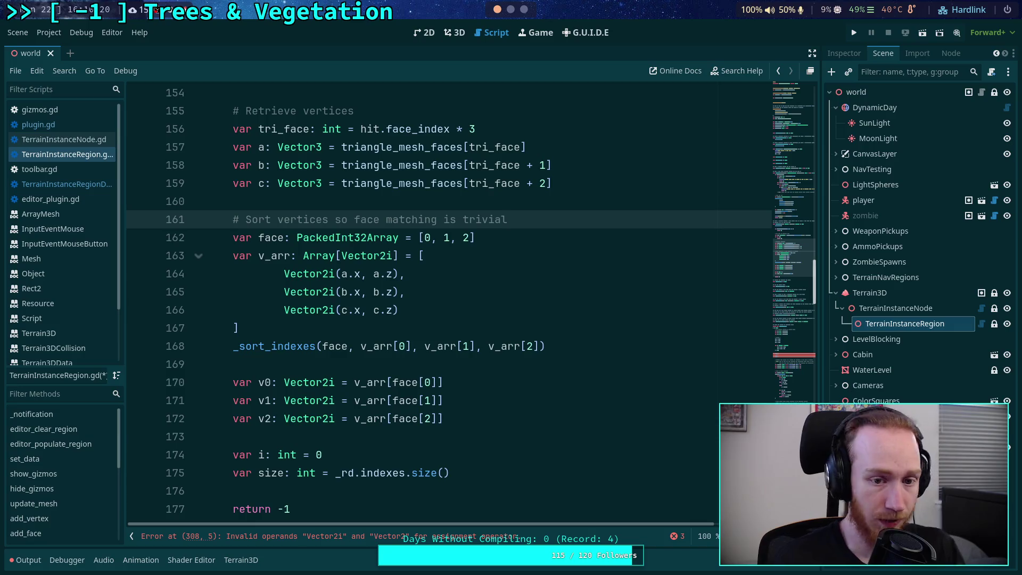
text( fast)
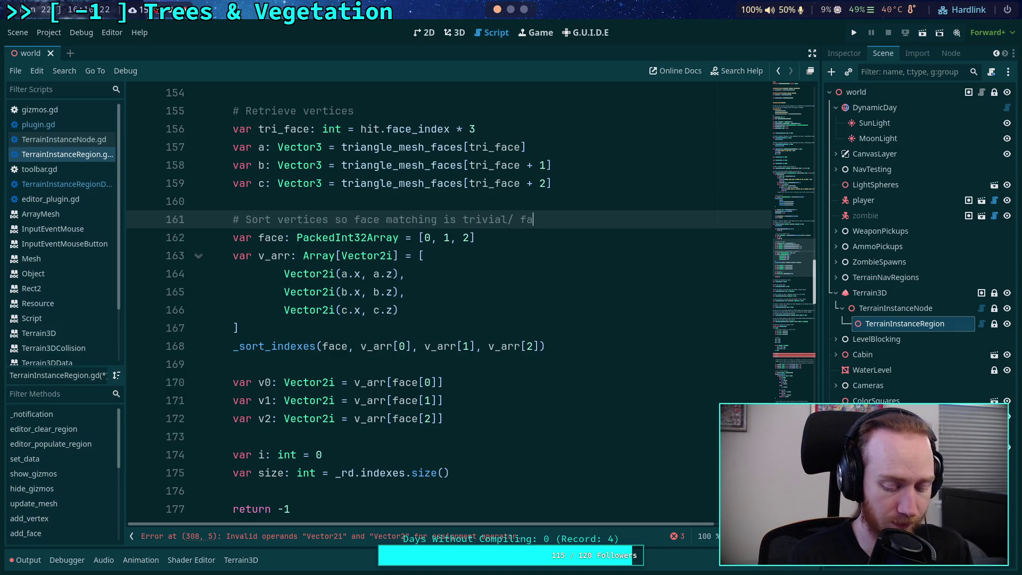
Insert a new empty line after the size declaration
scroll(539, 362, down, 2)
click(539, 362)
scroll(540, 363, up, 1)
key(Return)
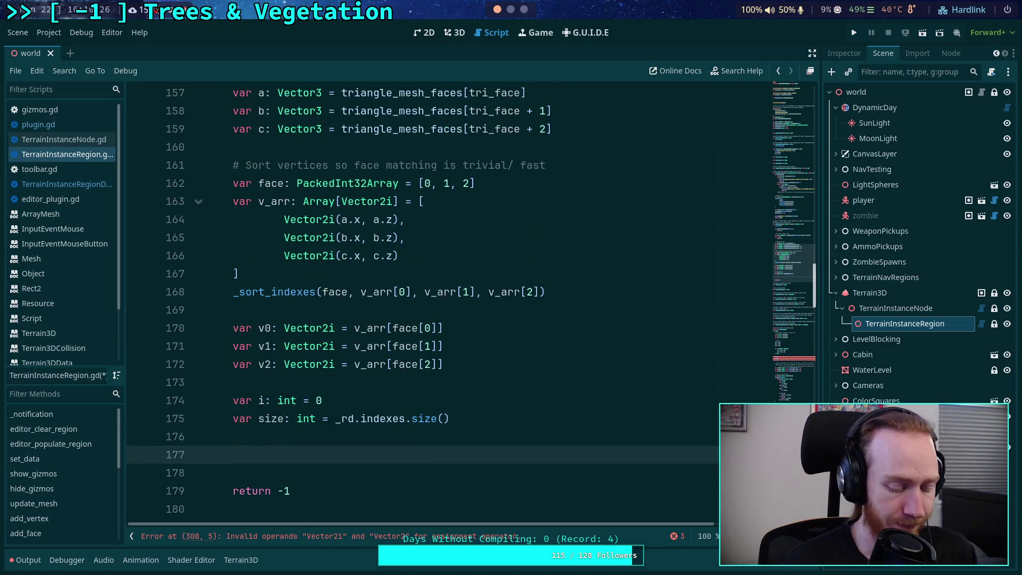
Add a '# Find face' comment above var i and open a new line below the size declaration
key(BackSpace)
click(232, 382)
key(Return)
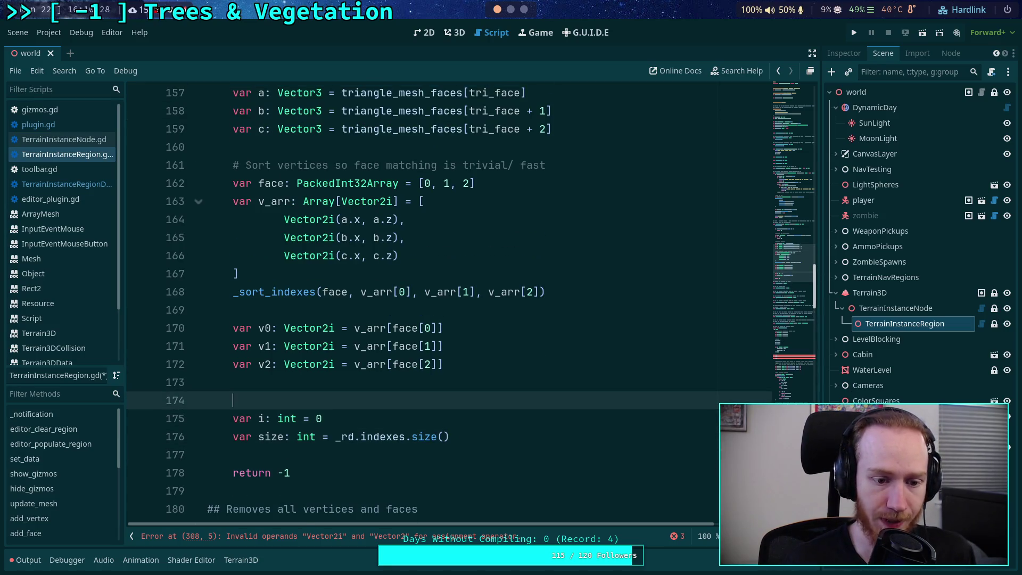
text(Find )
text(fa)
text(ace)
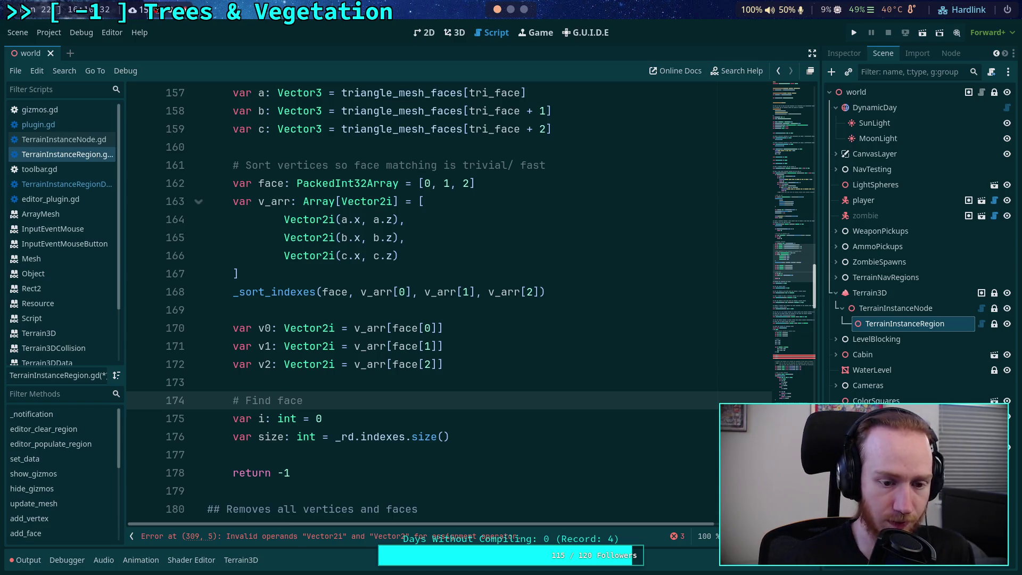
scroll(520, 349, down, 2)
click(518, 328)
key(Return)
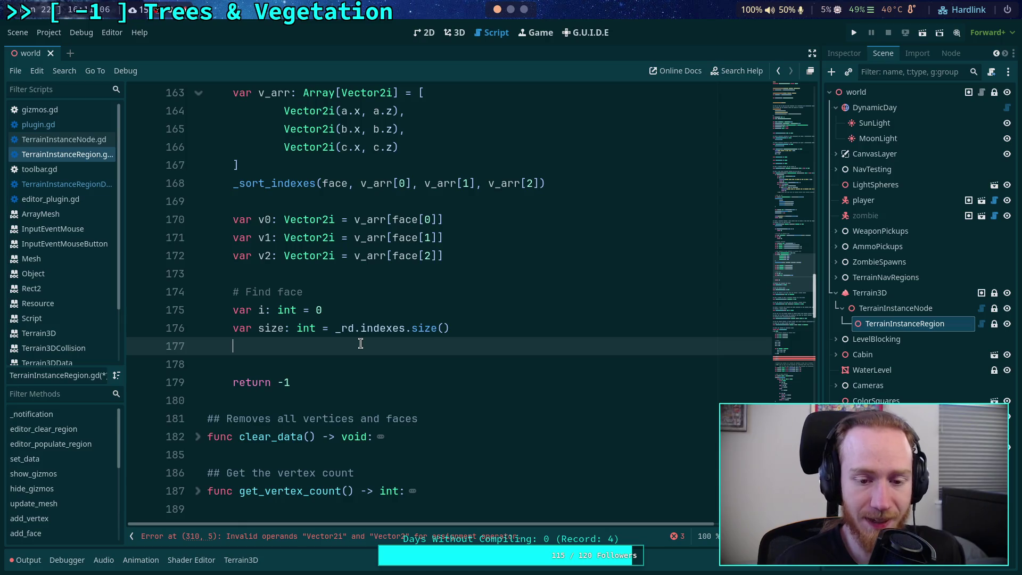
Write 'while i < size:' and begin an 'if _rd' condition inside the loop body
text(fo)
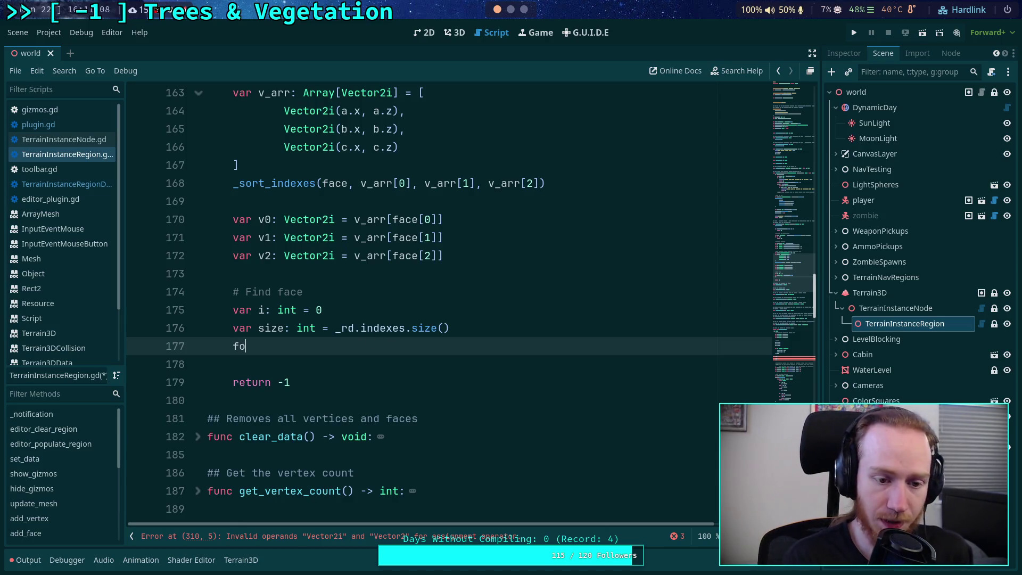
key(BackSpace)
key(BackSpace)
text(while )
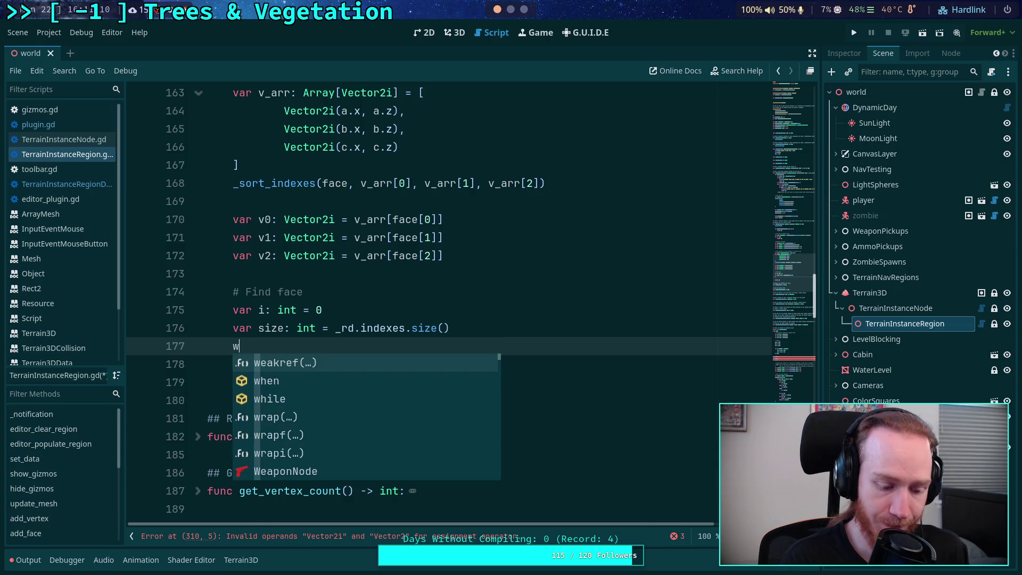
text(i < s)
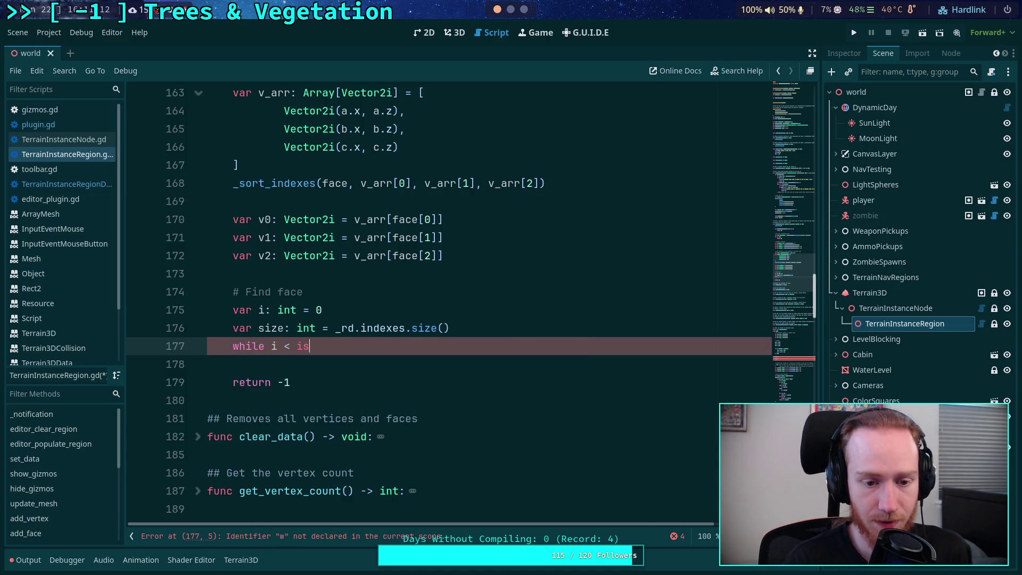
text(ize:)
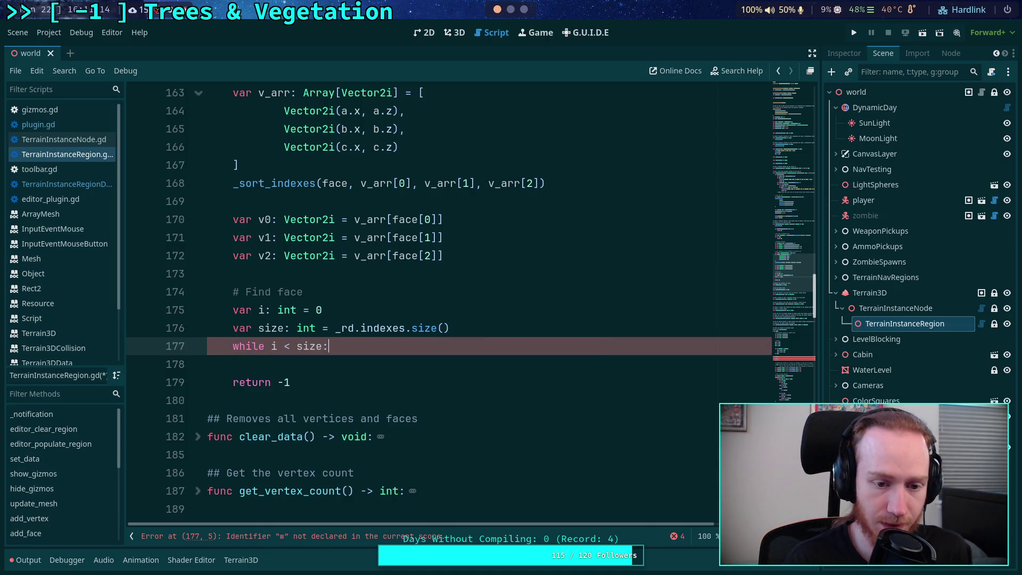
key(Return)
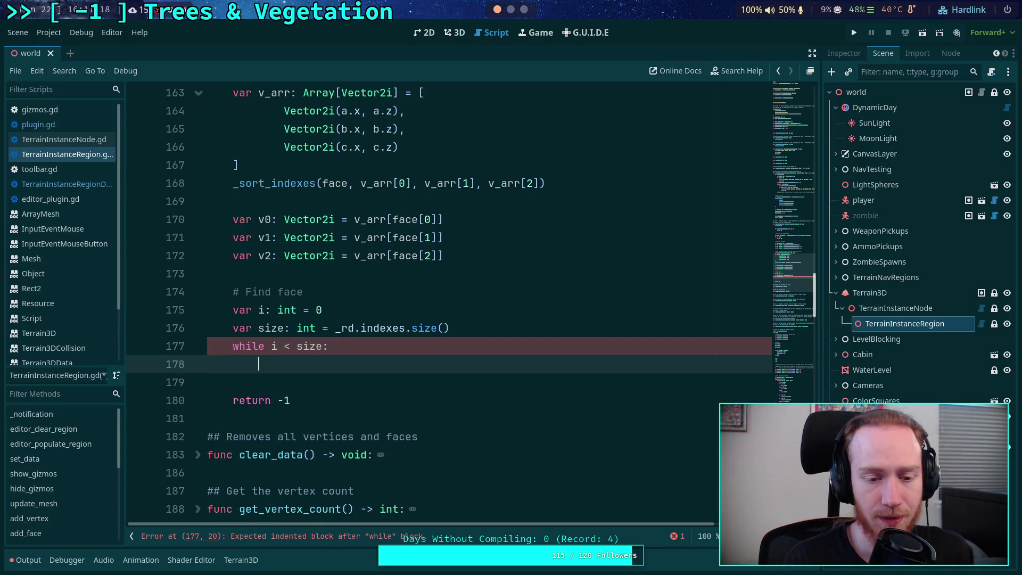
text(if )
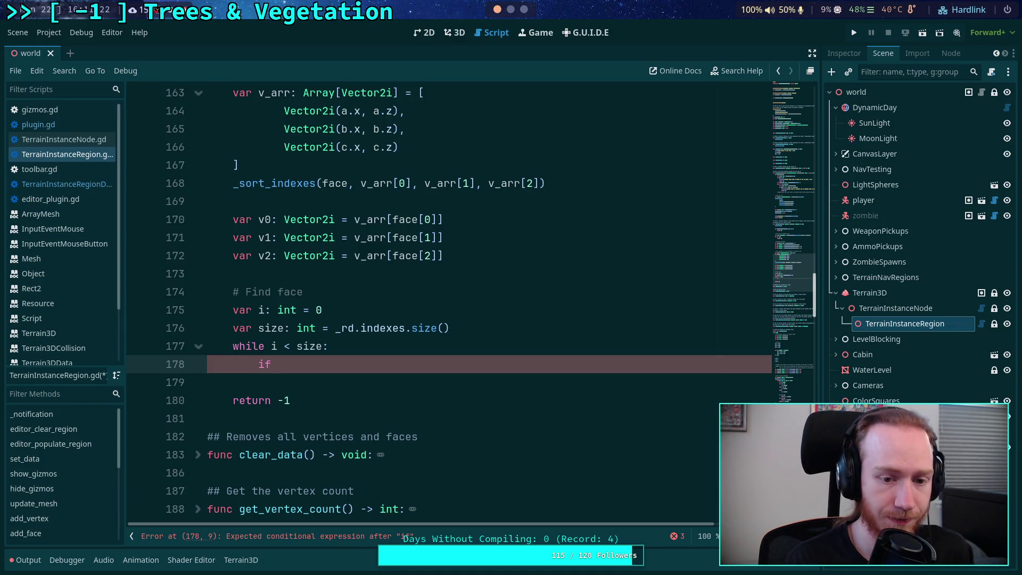
text(_rd)
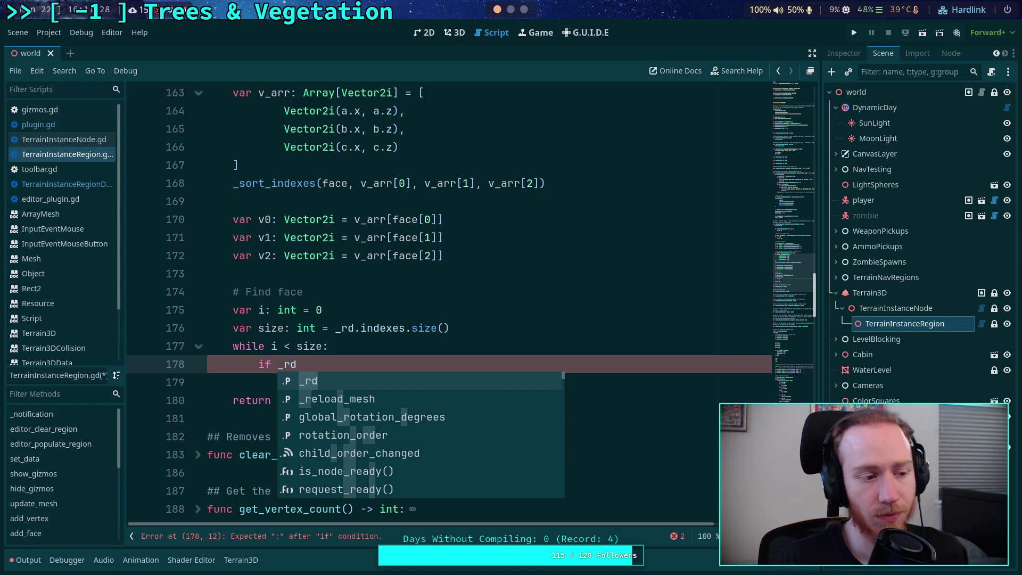
scroll(459, 277, up, 1)
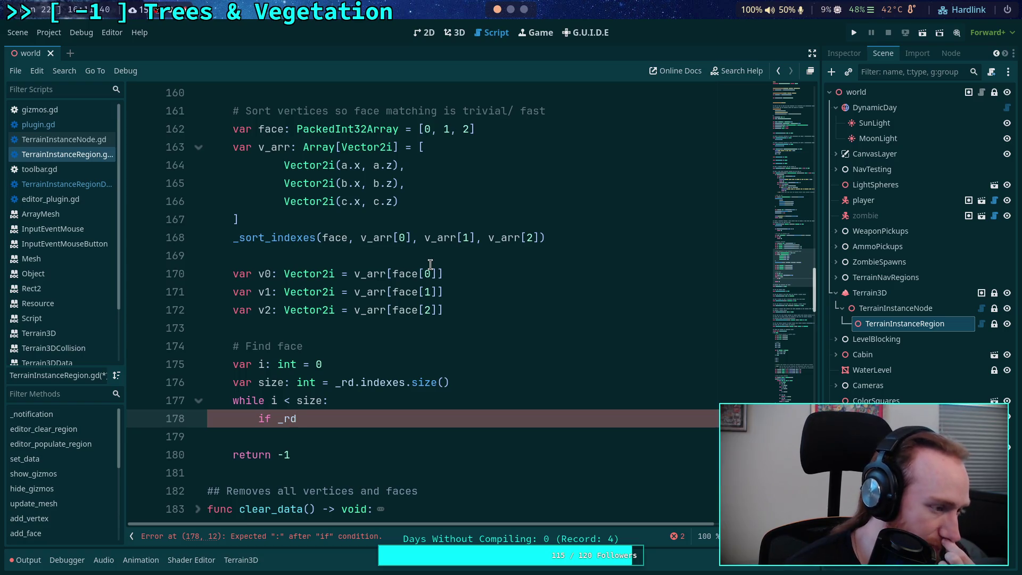
scroll(430, 264, up, 15)
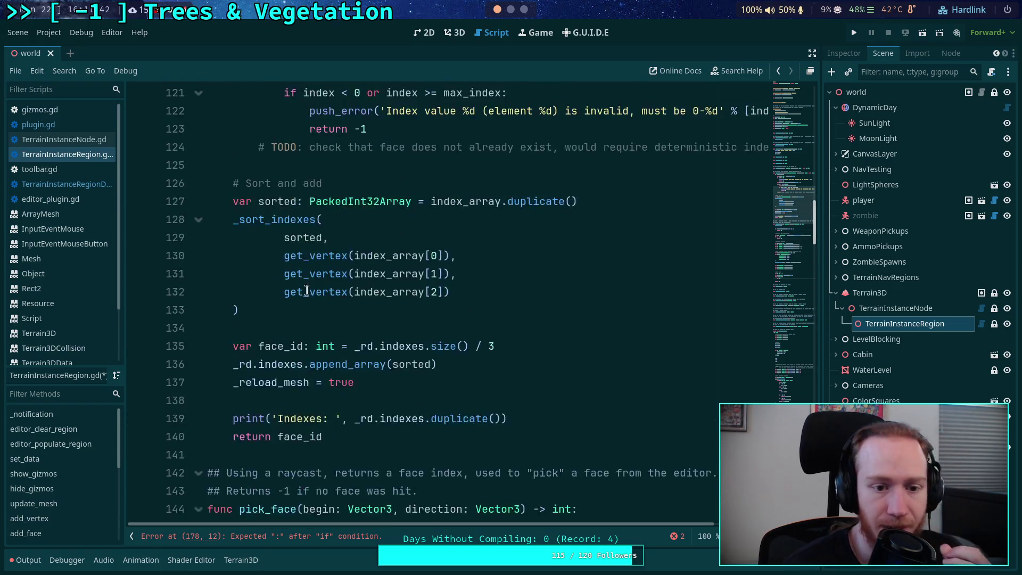
scroll(301, 286, up, 5)
click(198, 424)
scroll(230, 394, down, 5)
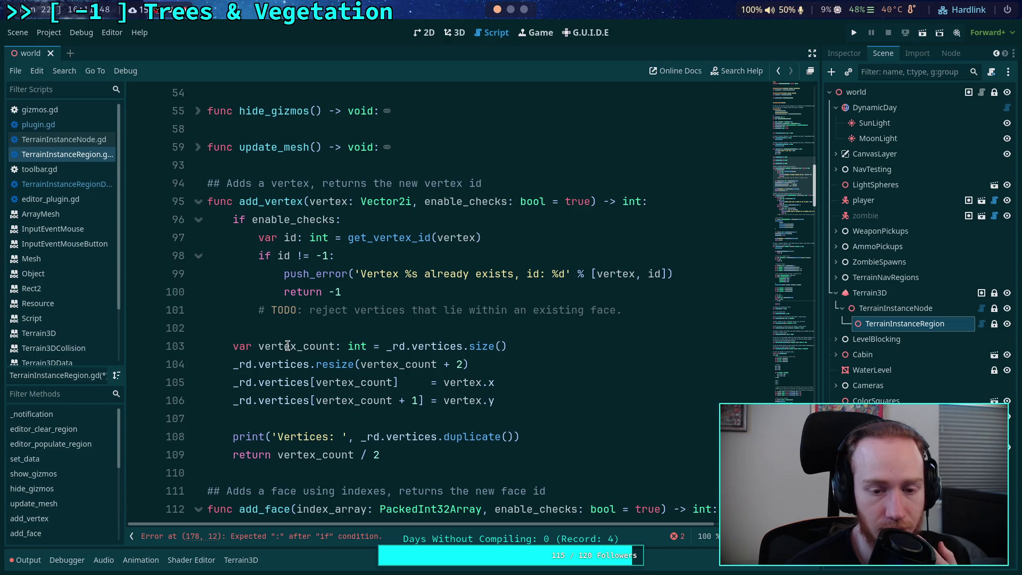
mouse_move(400, 291)
mouse_down()
mouse_move(237, 220)
mouse_move(256, 237)
mouse_up()
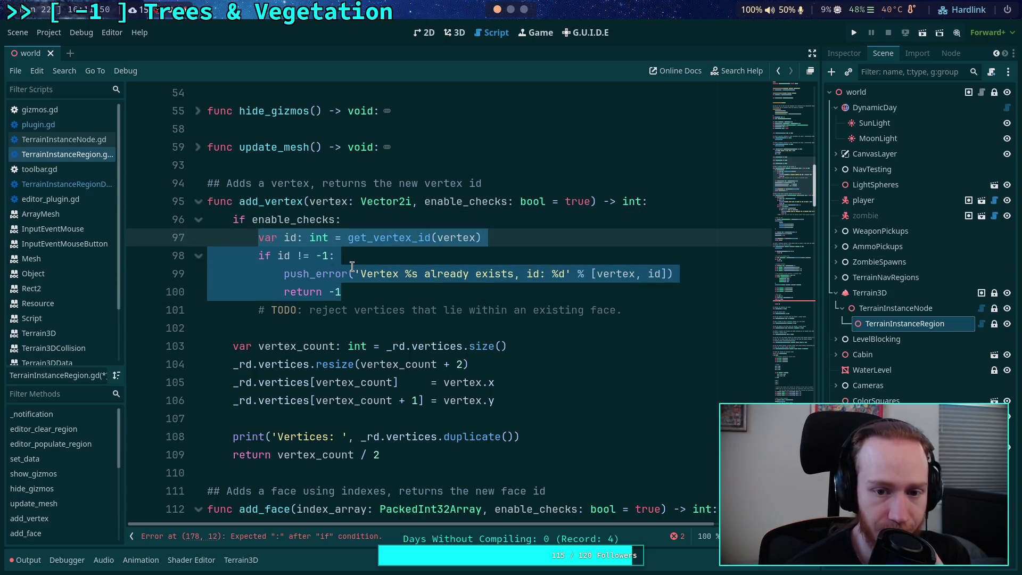
click(354, 334)
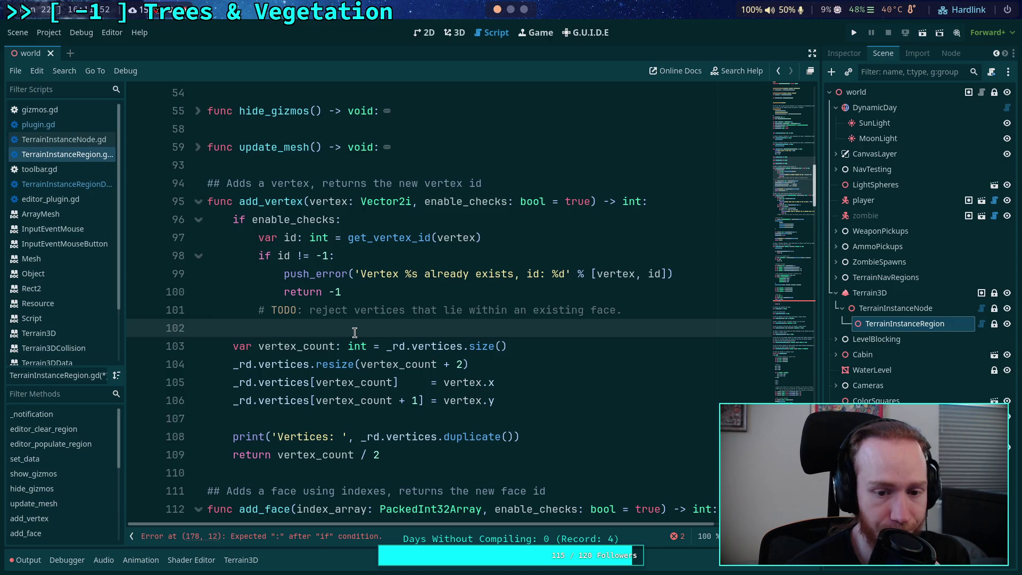
click(198, 201)
scroll(301, 273, down, 1)
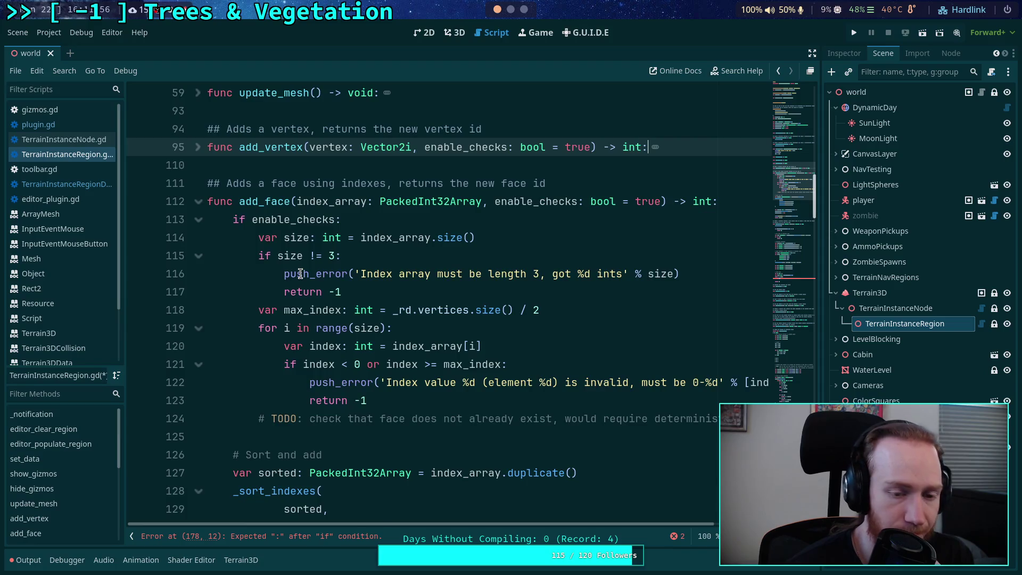
scroll(300, 273, down, 5)
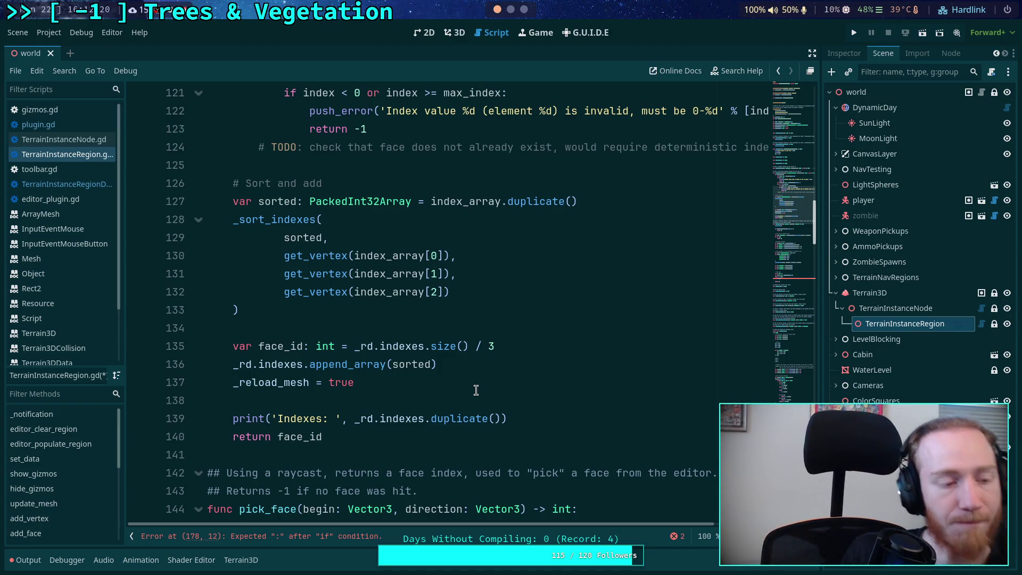
click(547, 422)
scroll(523, 388, up, 1)
click(521, 366)
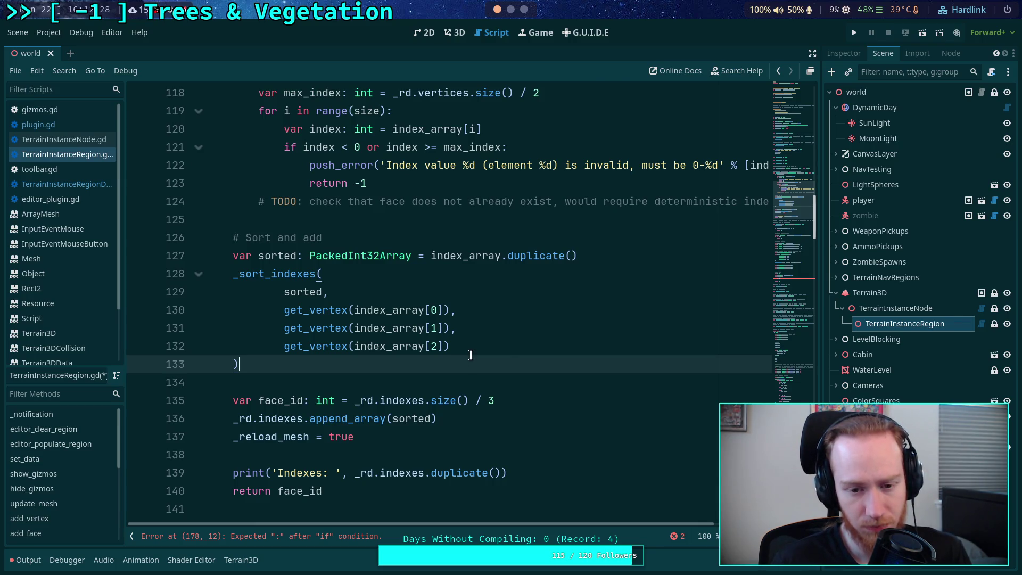
scroll(471, 355, up, 2)
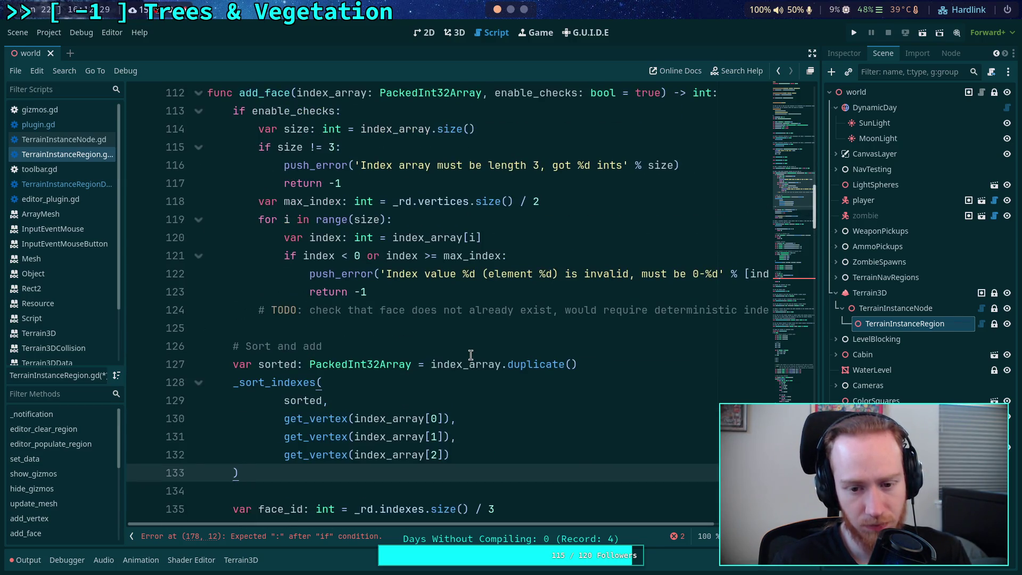
double_click(390, 420)
scroll(516, 385, down, 1)
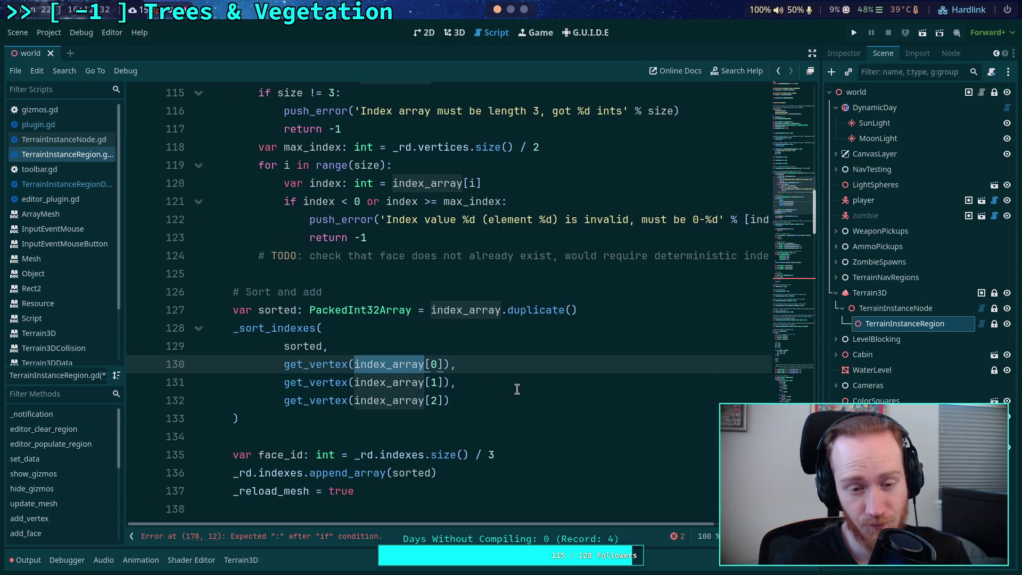
scroll(518, 381, down, 4)
scroll(373, 320, up, 8)
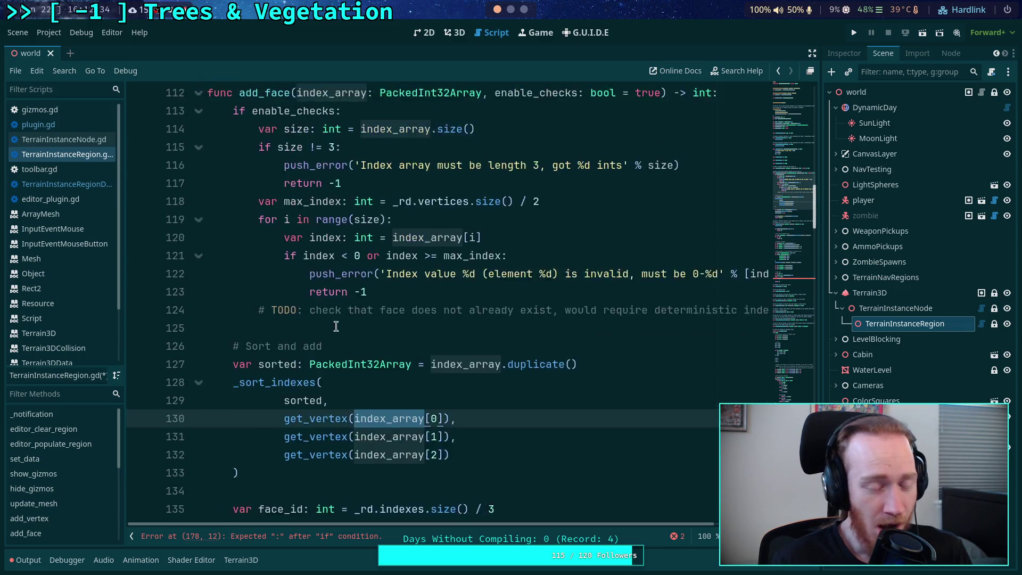
click(198, 256)
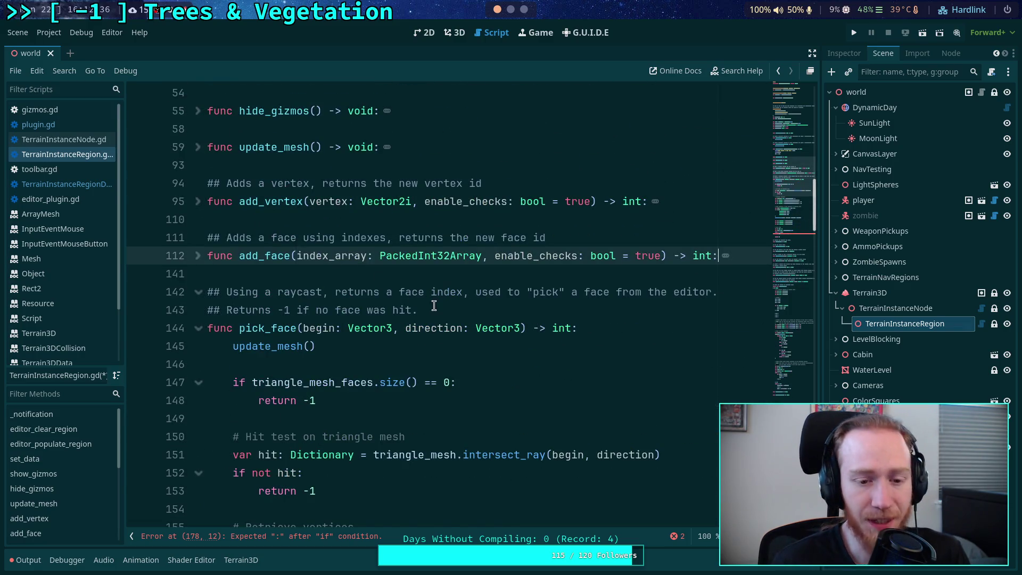
scroll(299, 268, down, 4)
scroll(329, 274, up, 2)
scroll(483, 318, down, 6)
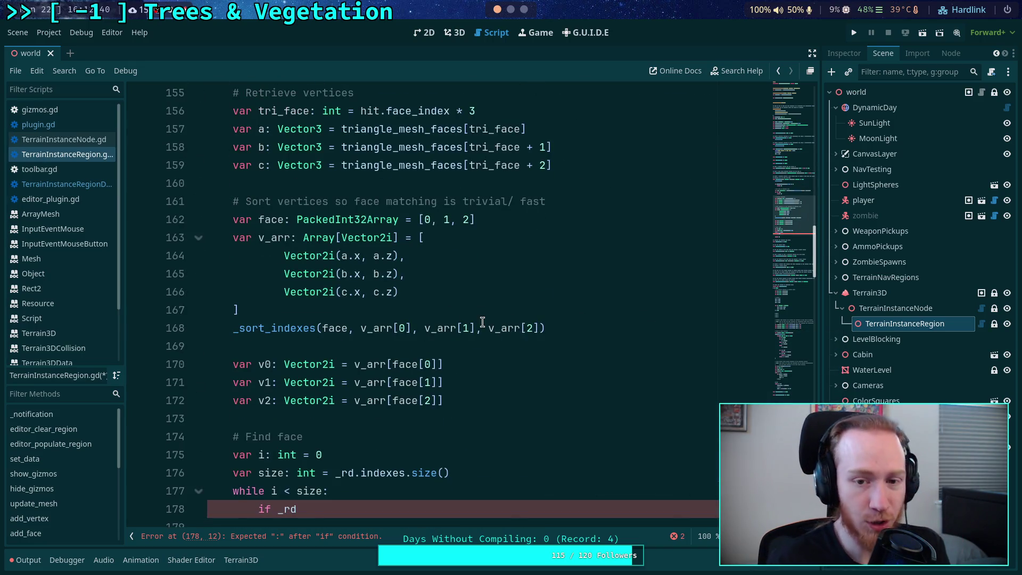
scroll(481, 311, up, 1)
click(613, 221)
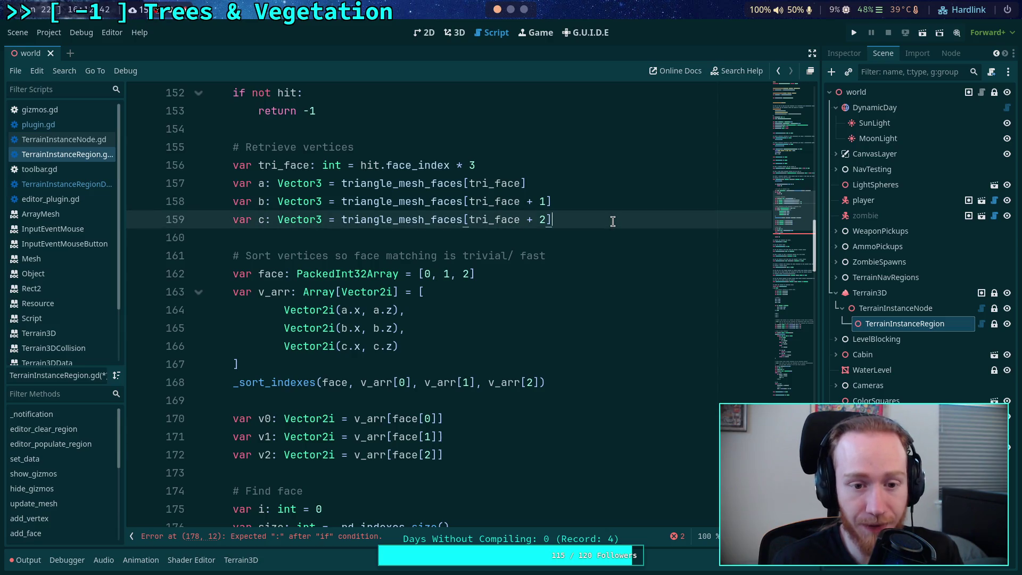
click(597, 258)
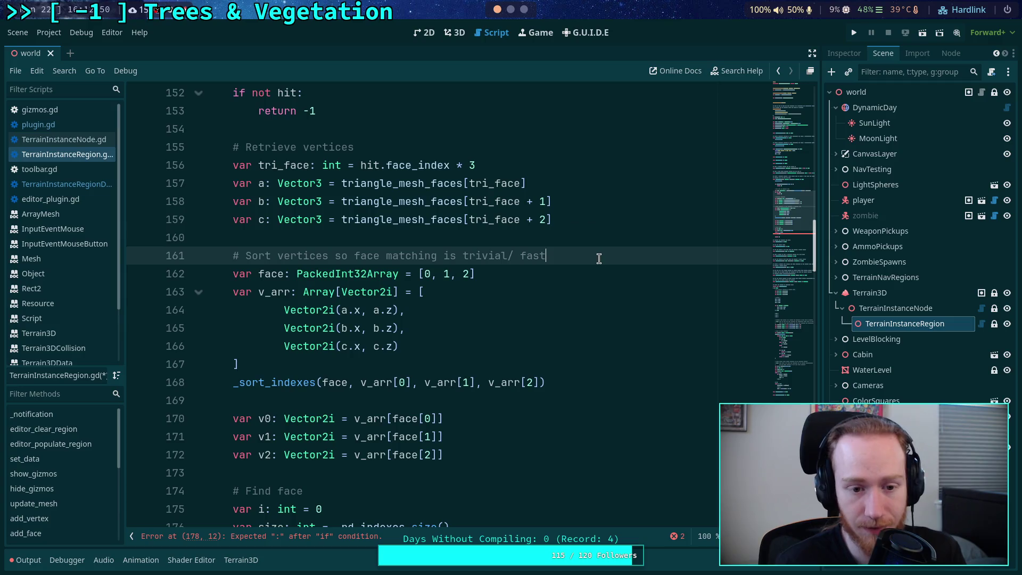
Open blank lines in pick_face after the vertex lookups for a new declaration
key(Return)
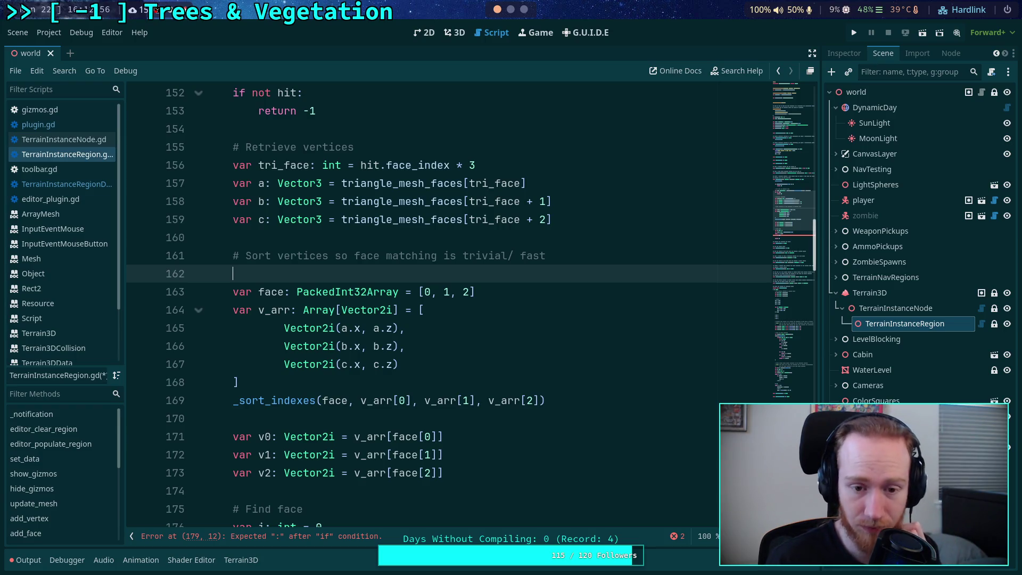
click(446, 239)
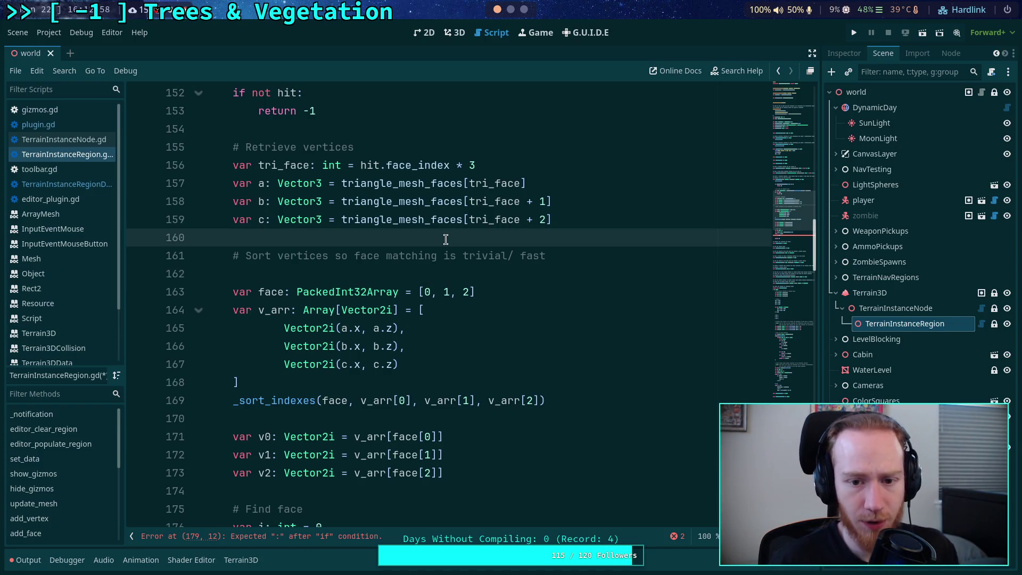
key(Return)
key(Return)
key(Up)
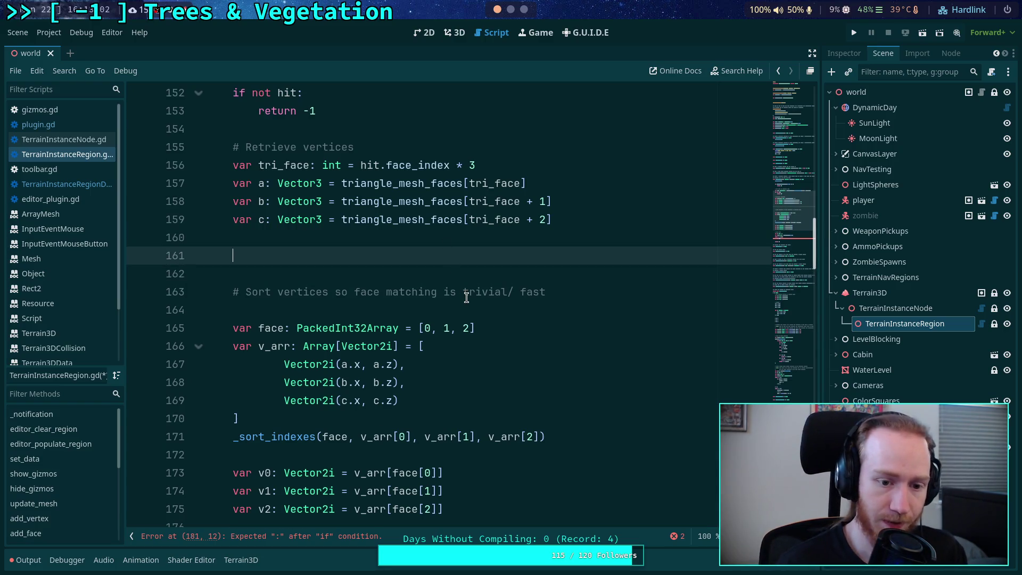
drag(239, 346, 246, 418)
click(230, 328)
click(298, 238)
key(Return)
Declare 'var face: PackedInt32Array' with no assignment
text(var)
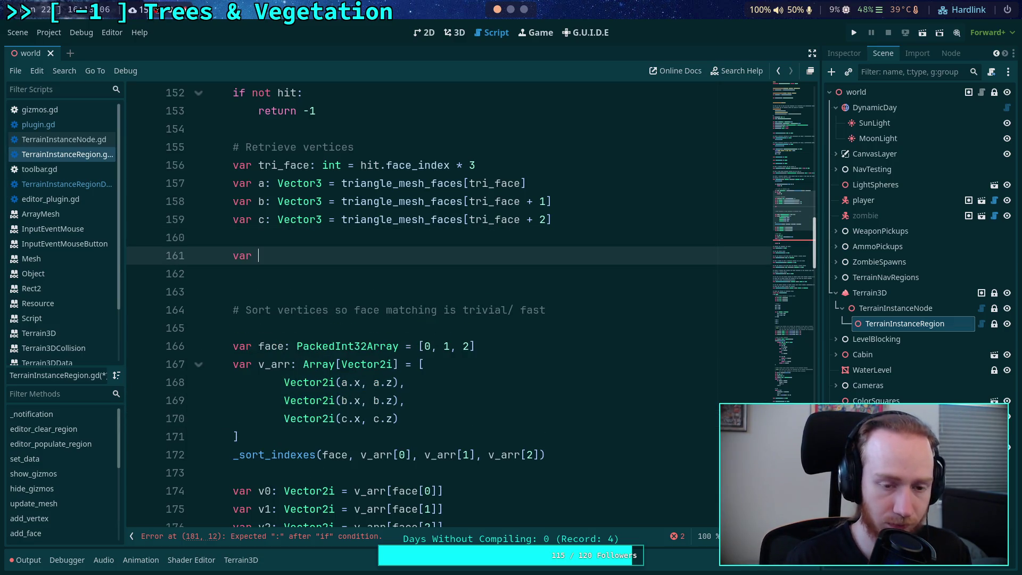
scroll(306, 250, up, 1)
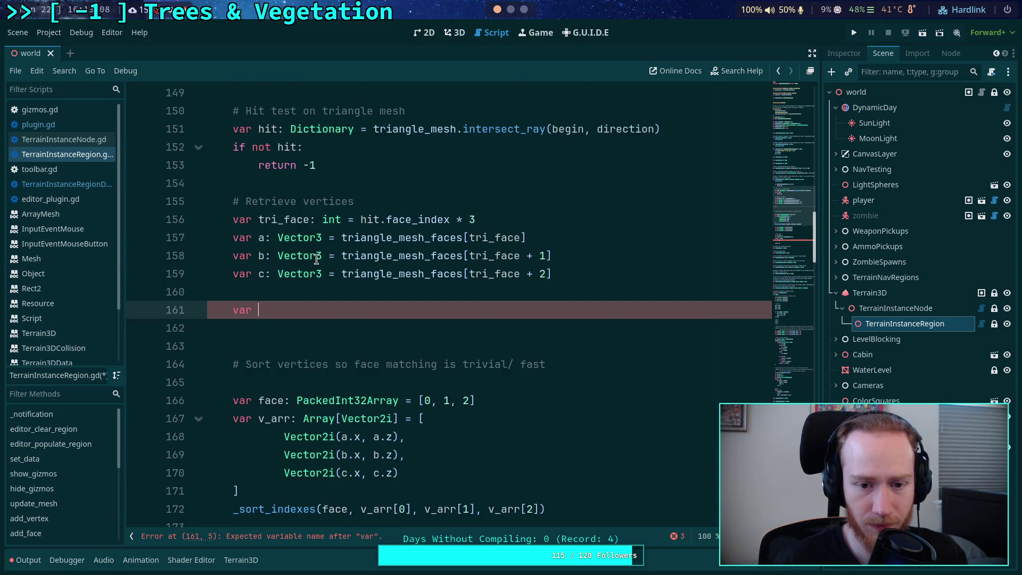
text(face: PackedI)
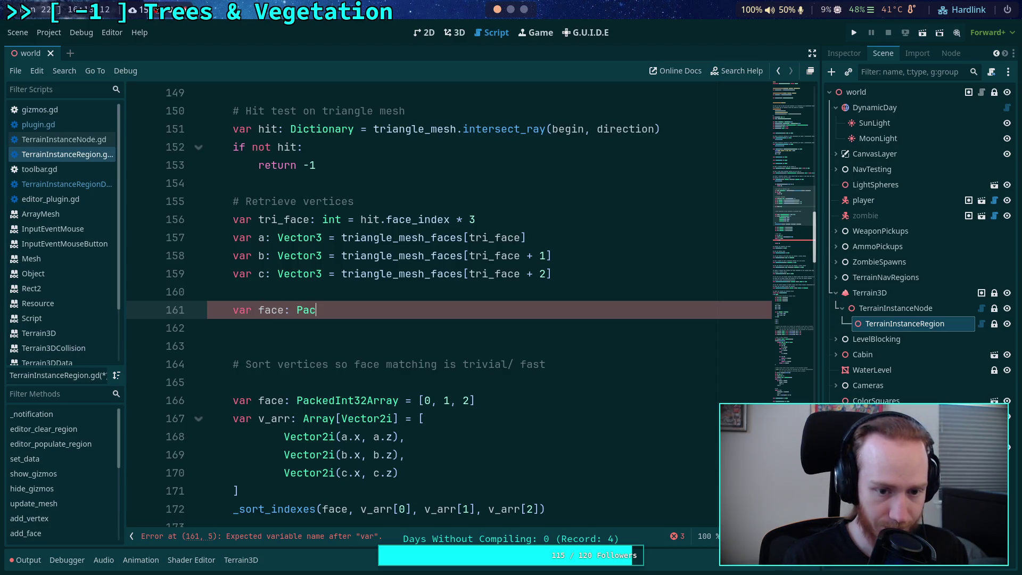
text(nt32Array)
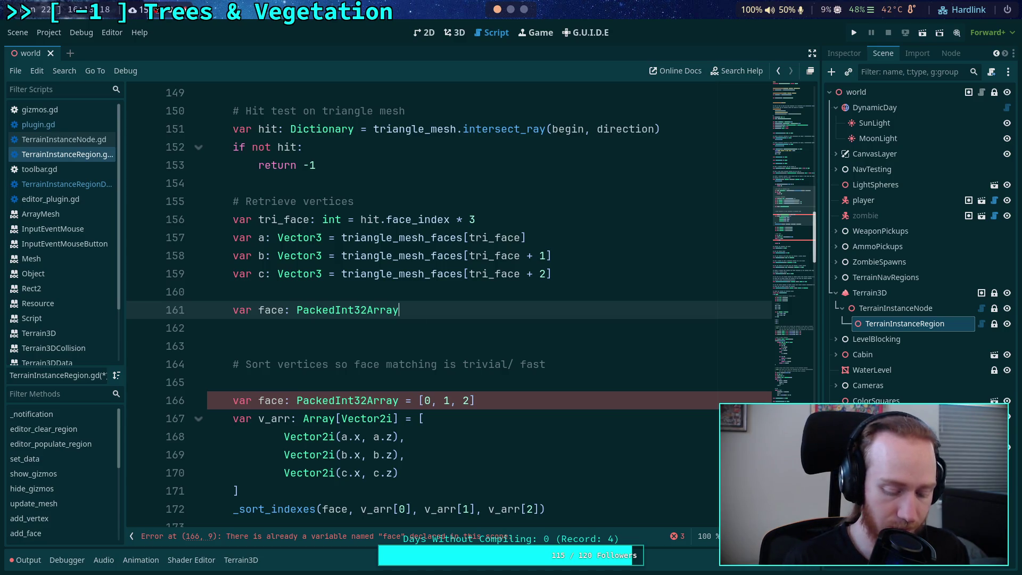
key(BackSpace)
key(BackSpace)
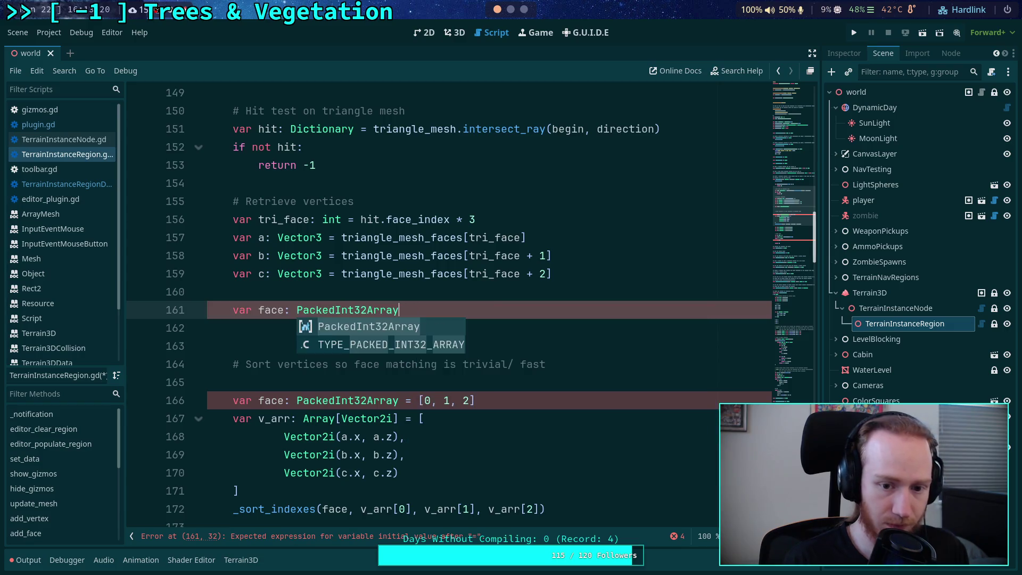
Add face.resize(3) on the next line, discarding a started for-loop line
key(Return)
text(face.re)
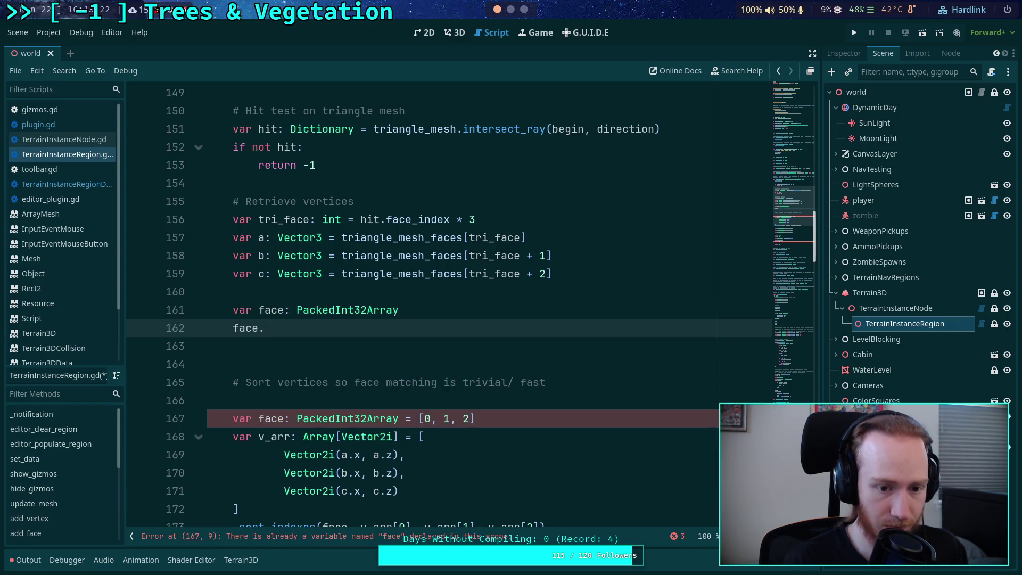
text(size)
key(Return)
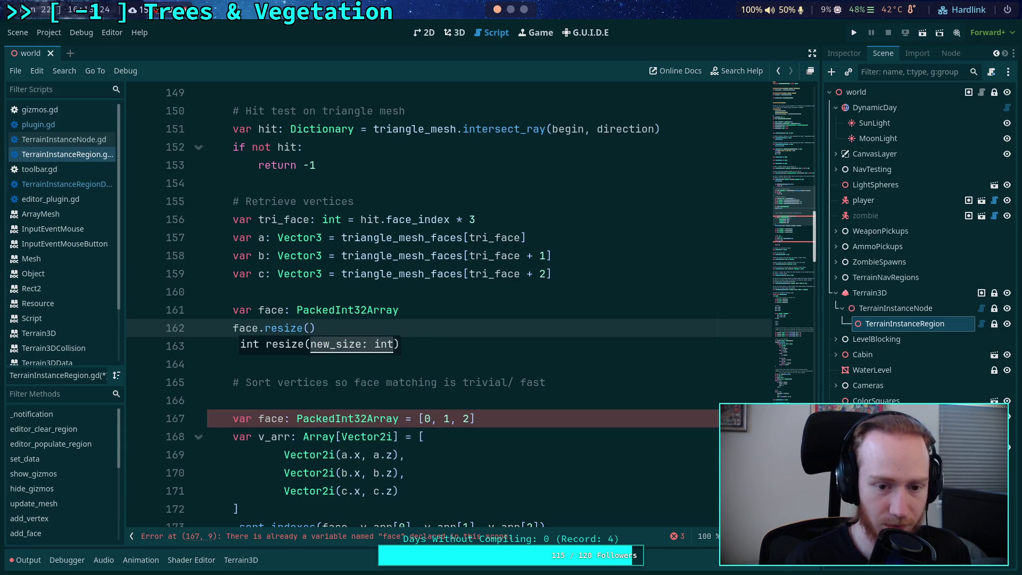
text(3))
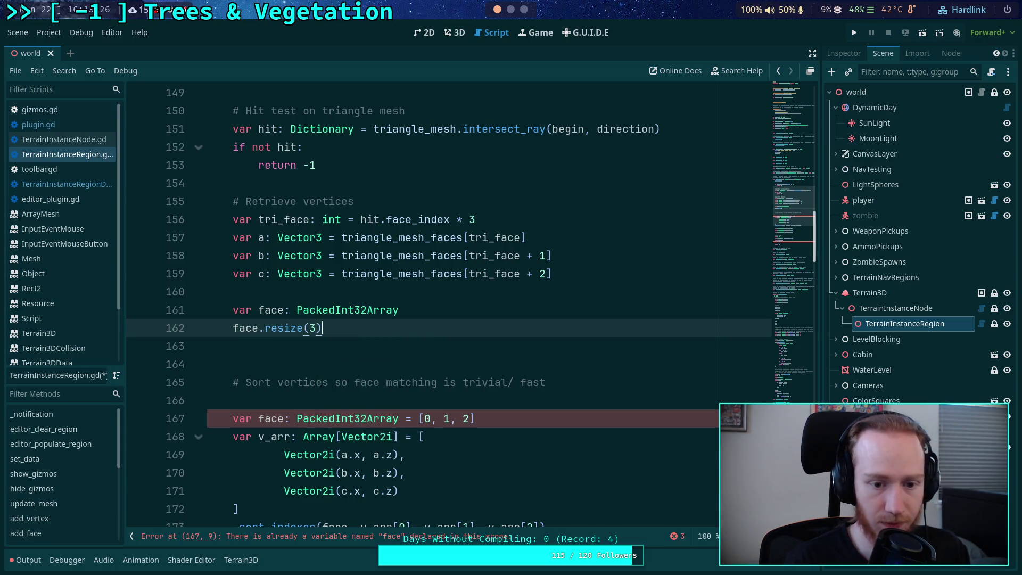
key(Return)
text(for)
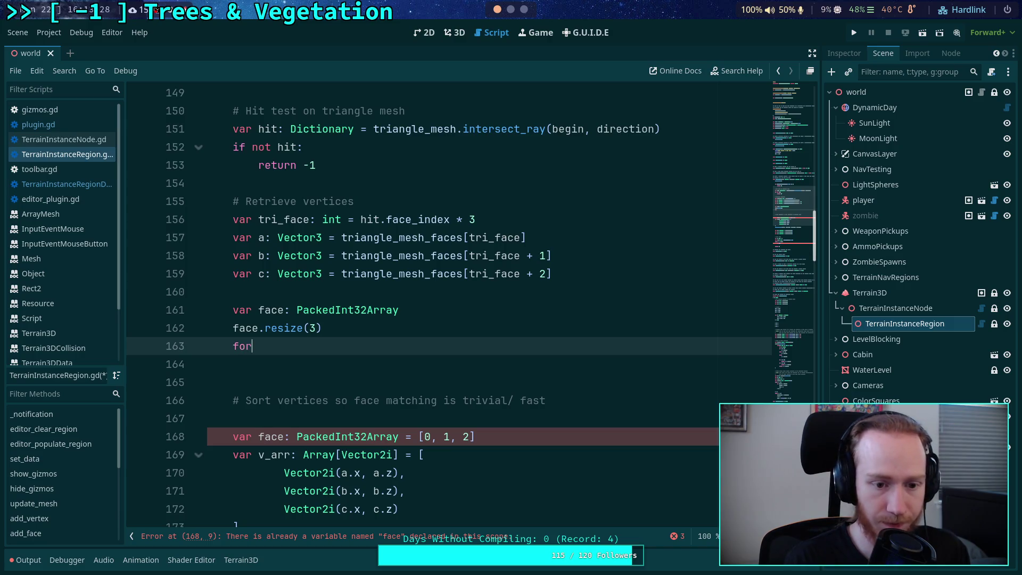
key(BackSpace)
key(BackSpace)
key(BackSpace)
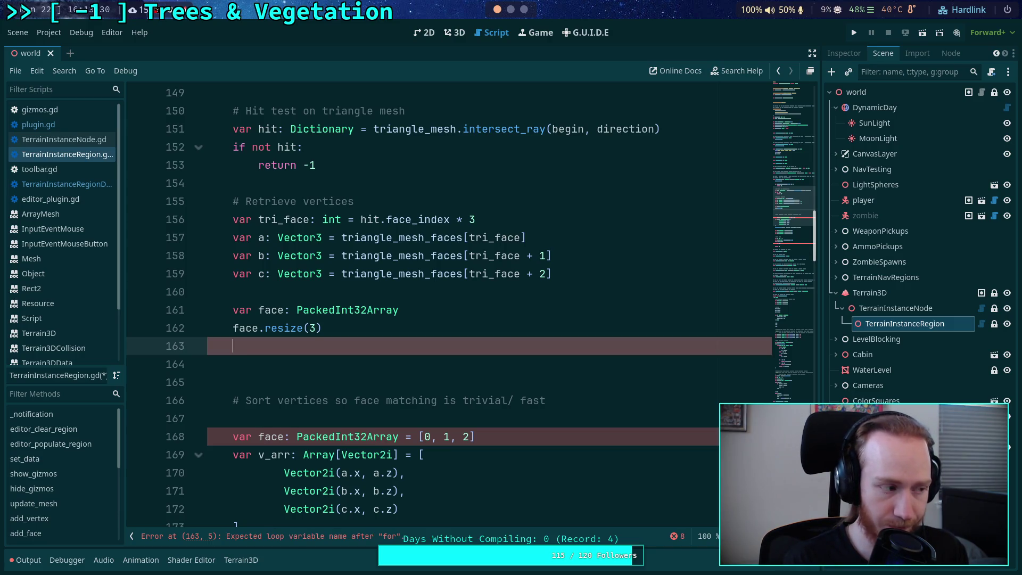
text(int i)
key(BackSpace)
key(BackSpace)
key(BackSpace)
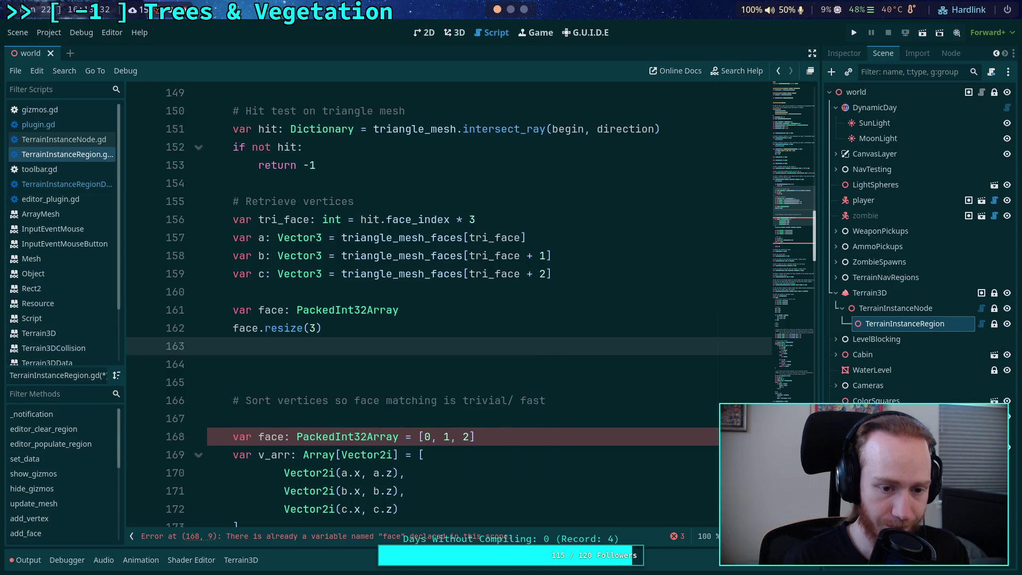
Add 'var i: int = 0', 'var size: int = _rd.vertices.size()' and 'while i < size:'
key(Return)
text(var i: )
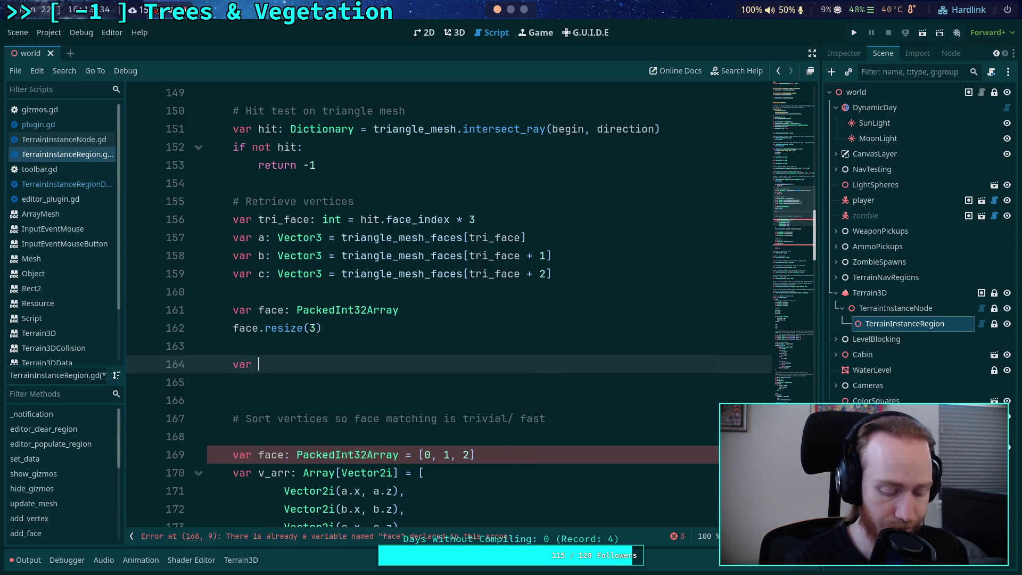
text(int = 0)
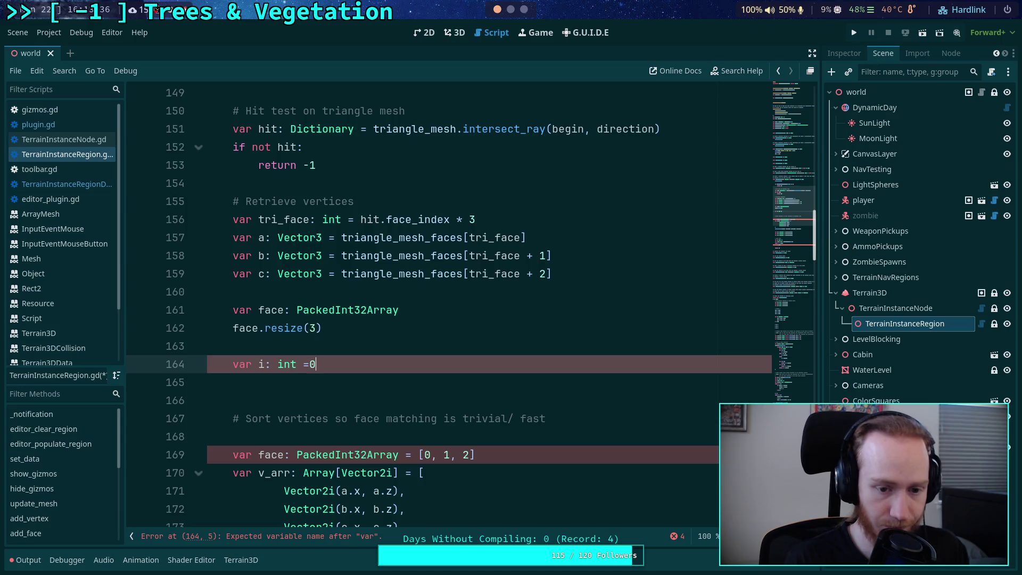
key(Return)
text(var )
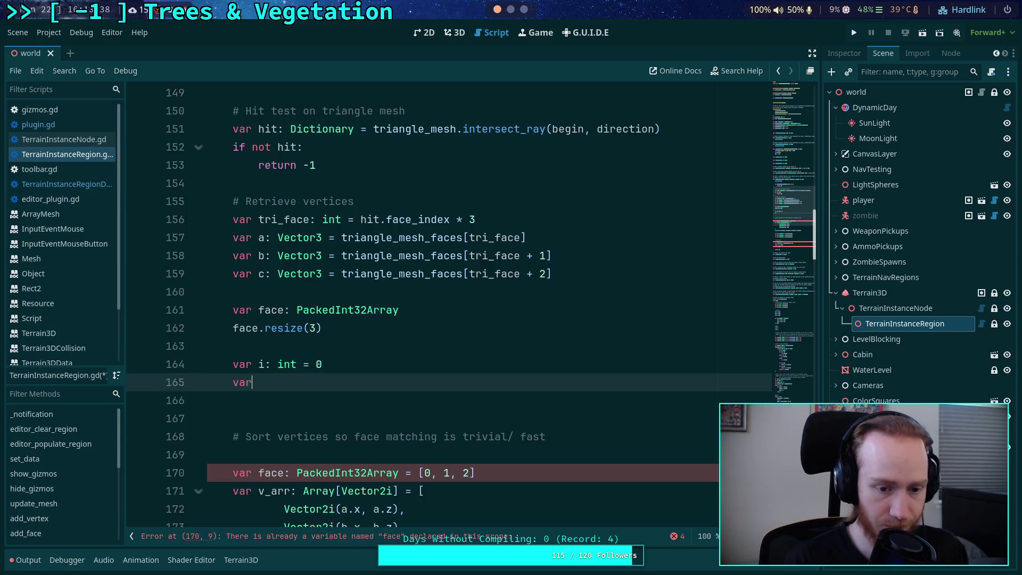
text(size: int = )
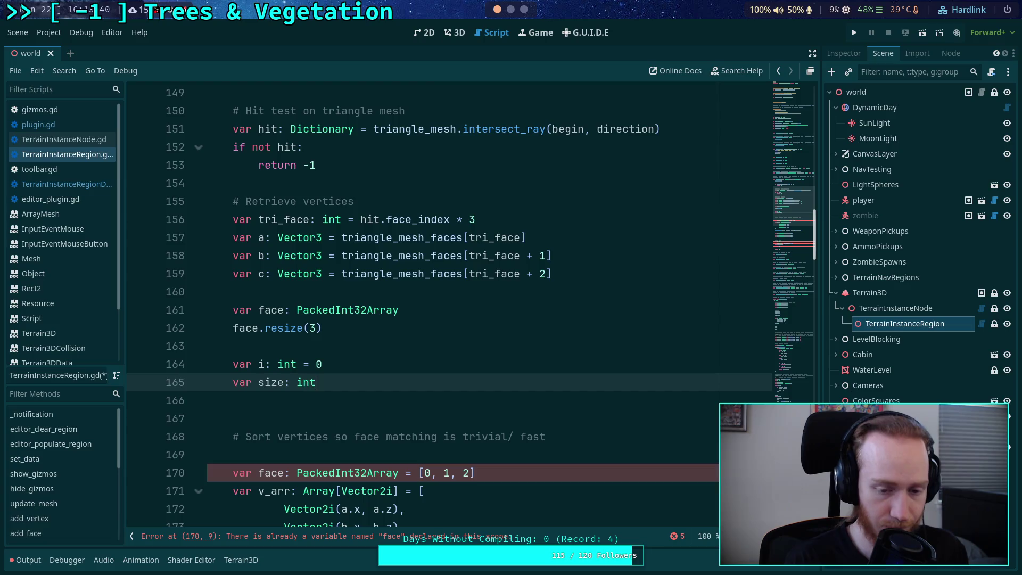
text(_rd.vertices)
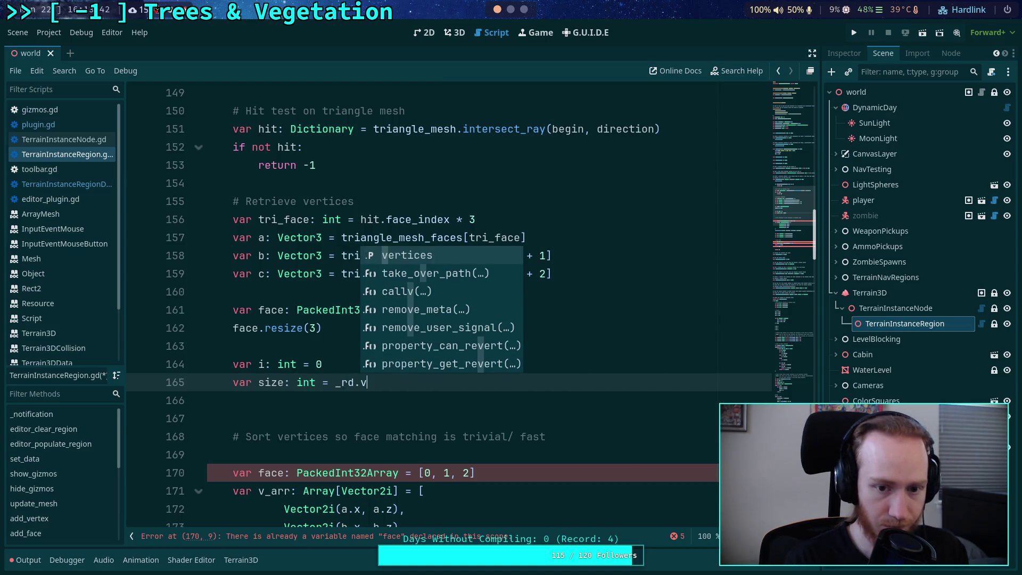
text(.size())
key(Return)
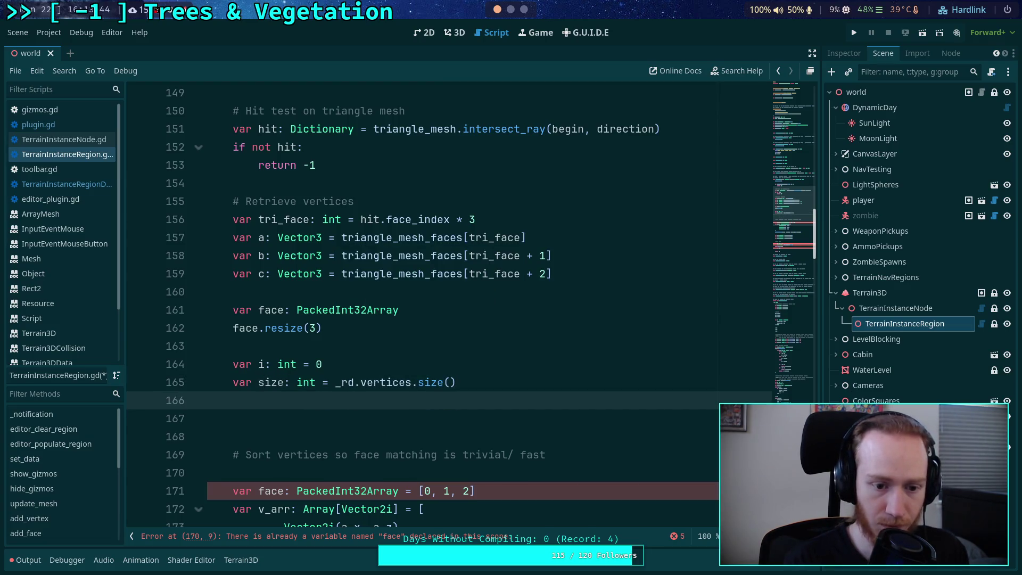
text(while )
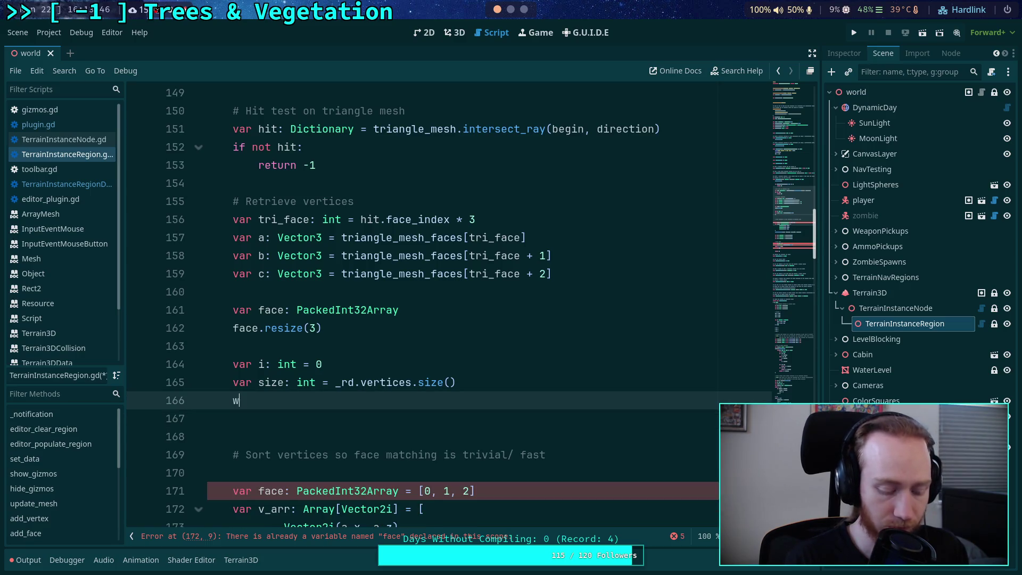
text(i < size;)
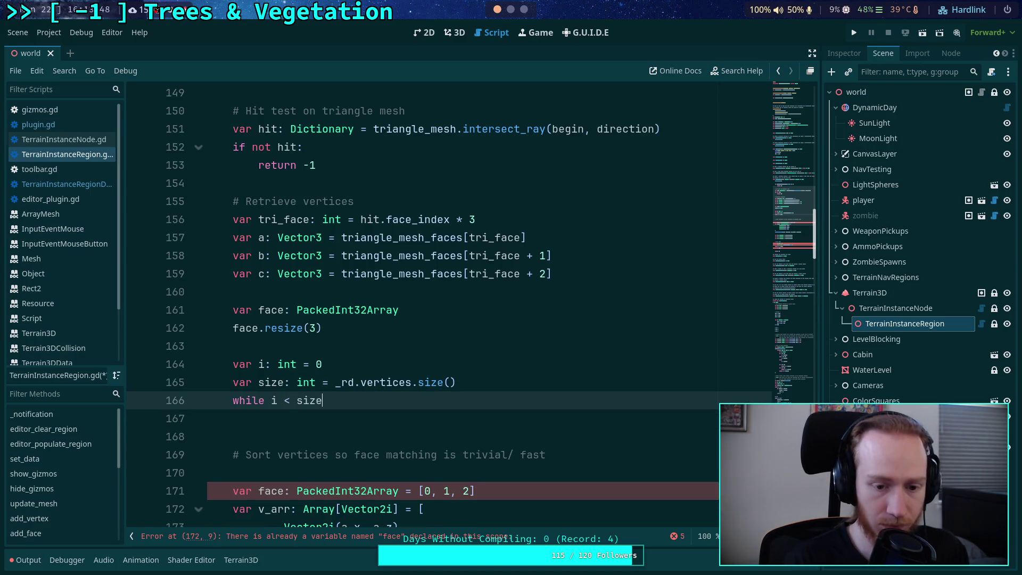
key(Return)
click(348, 407)
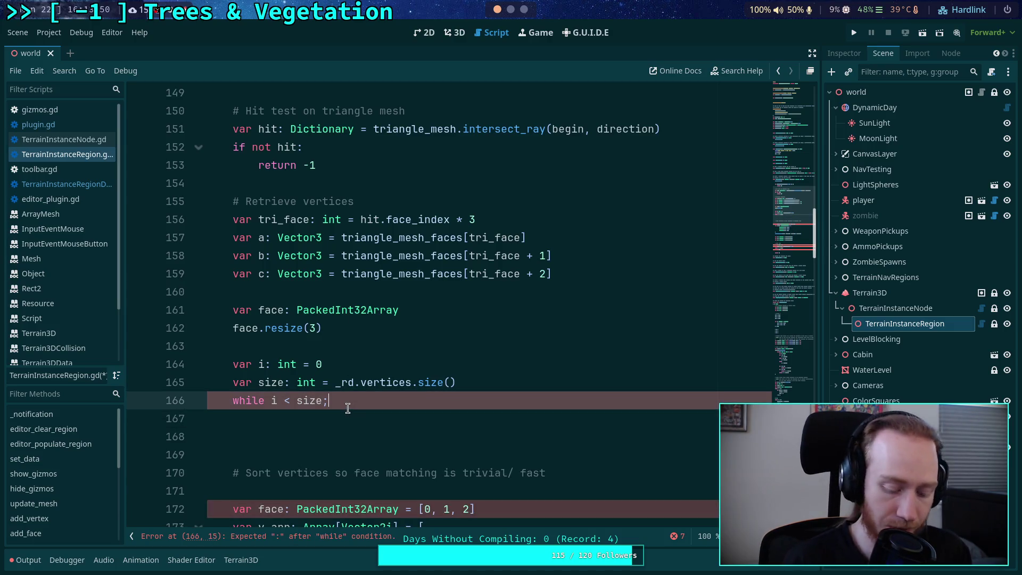
key(BackSpace)
text(:)
scroll(375, 371, down, 2)
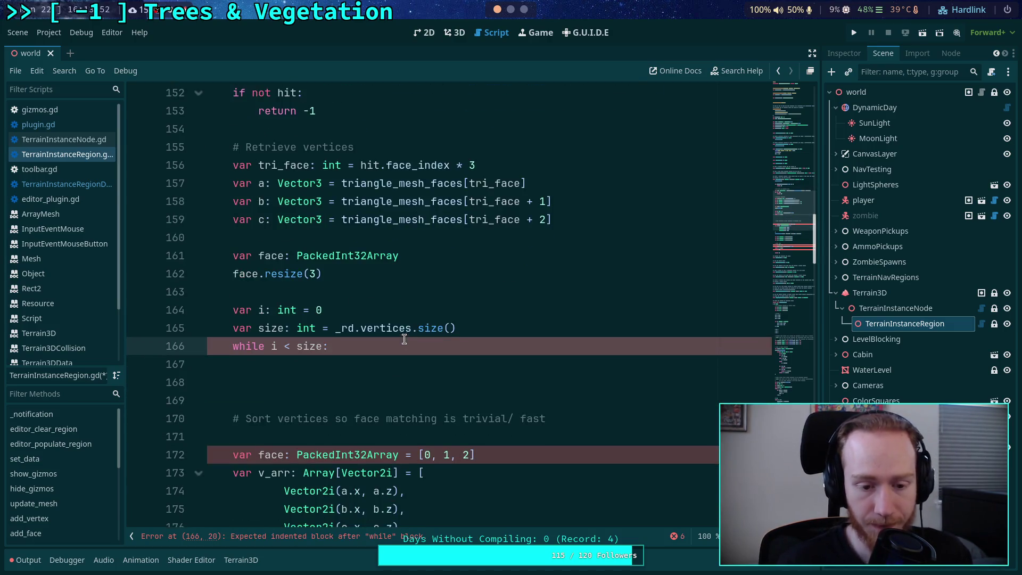
Insert 'var verts: Array[Vector2i]' below face.resize(3)
click(416, 222)
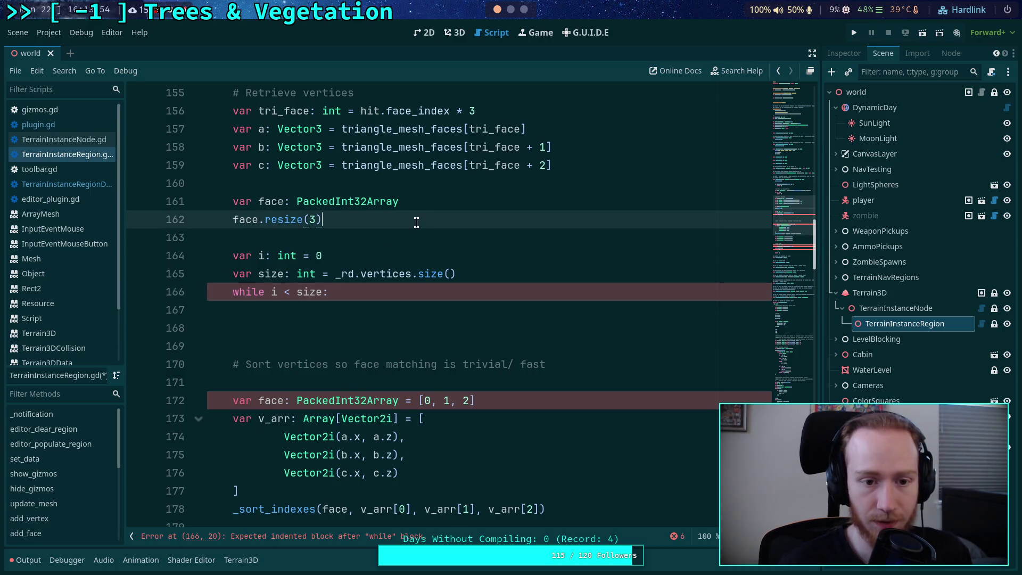
key(Return)
key(Return)
text(var verts:)
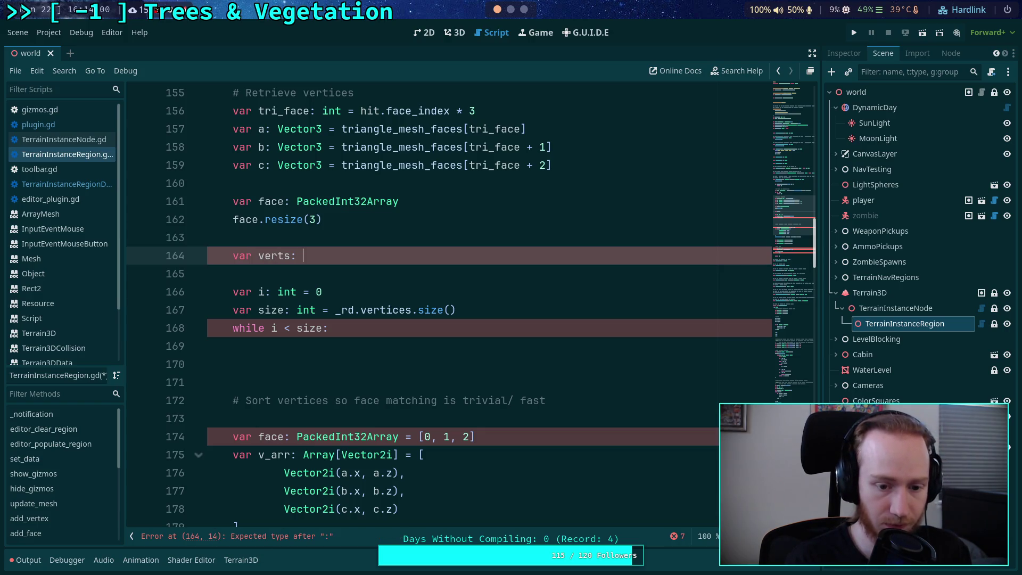
text( Array[V)
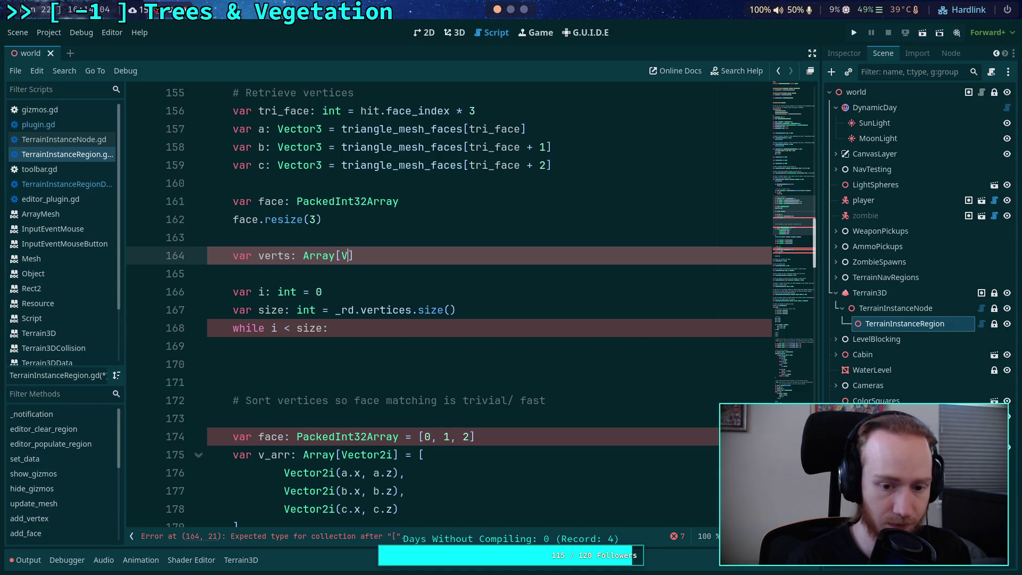
text(ector2i)
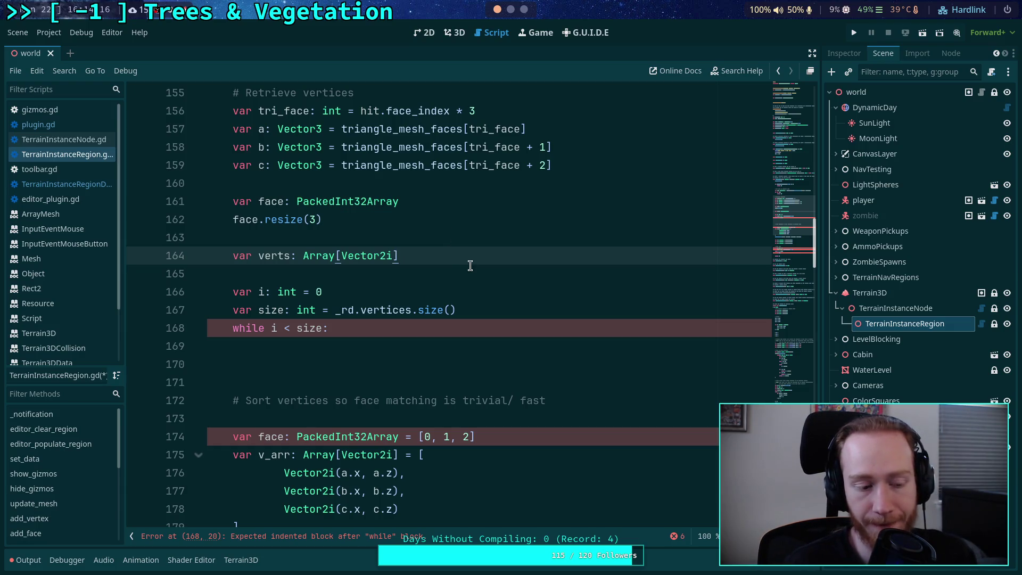
scroll(470, 261, down, 11)
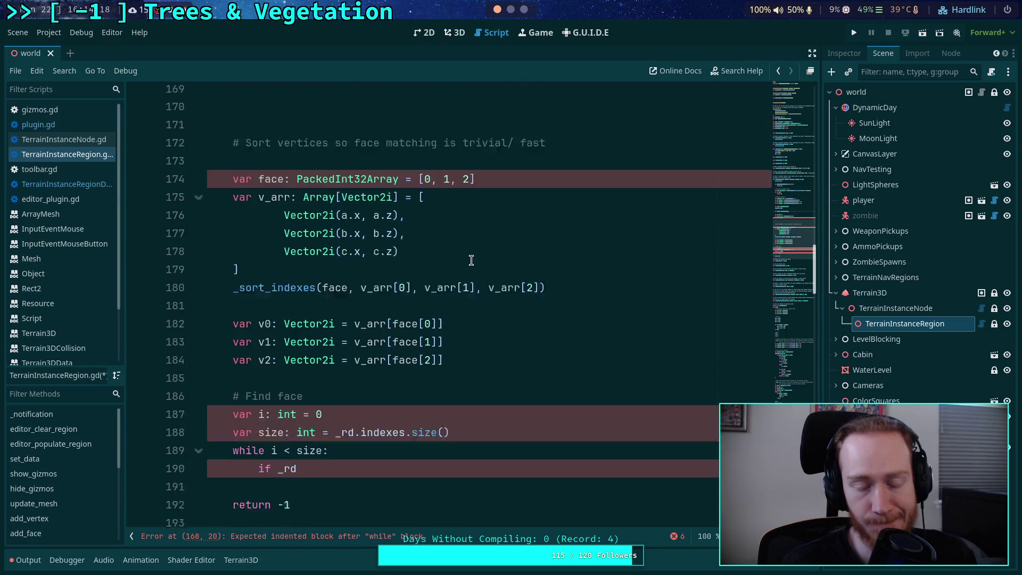
Remove the extra vertex arguments from the _sort_indexes call in add_face
scroll(518, 280, up, 18)
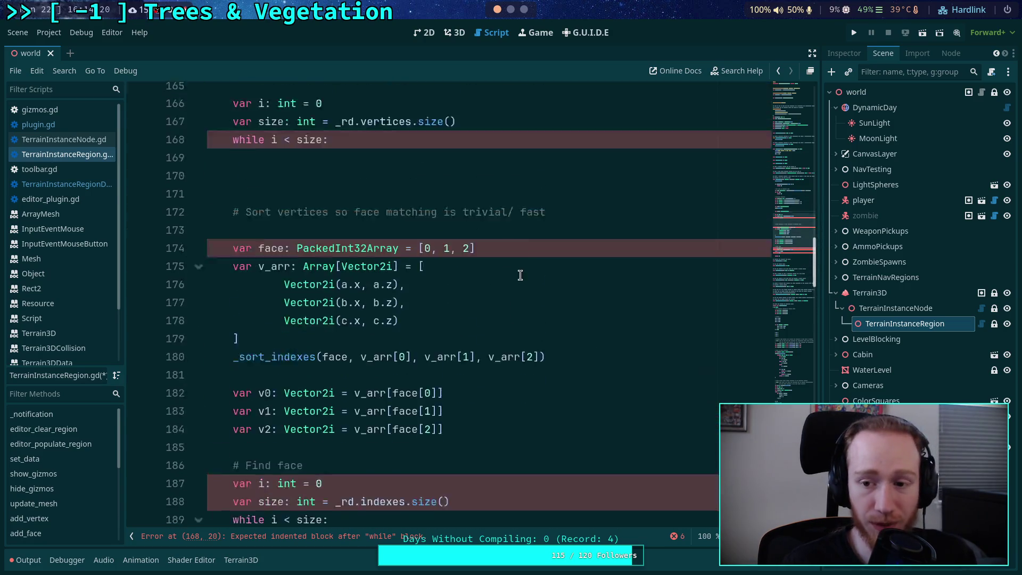
click(197, 256)
scroll(213, 255, down, 7)
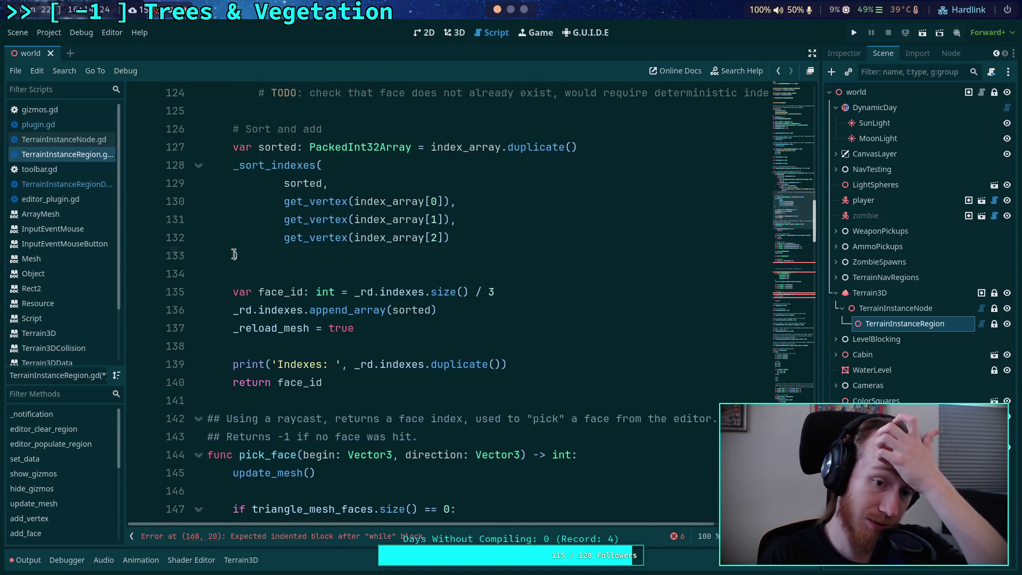
drag(239, 256, 324, 183)
key(BackSpace)
key(Home)
key(BackSpace)
key(BackSpace)
key(BackSpace)
scroll(459, 191, down, 11)
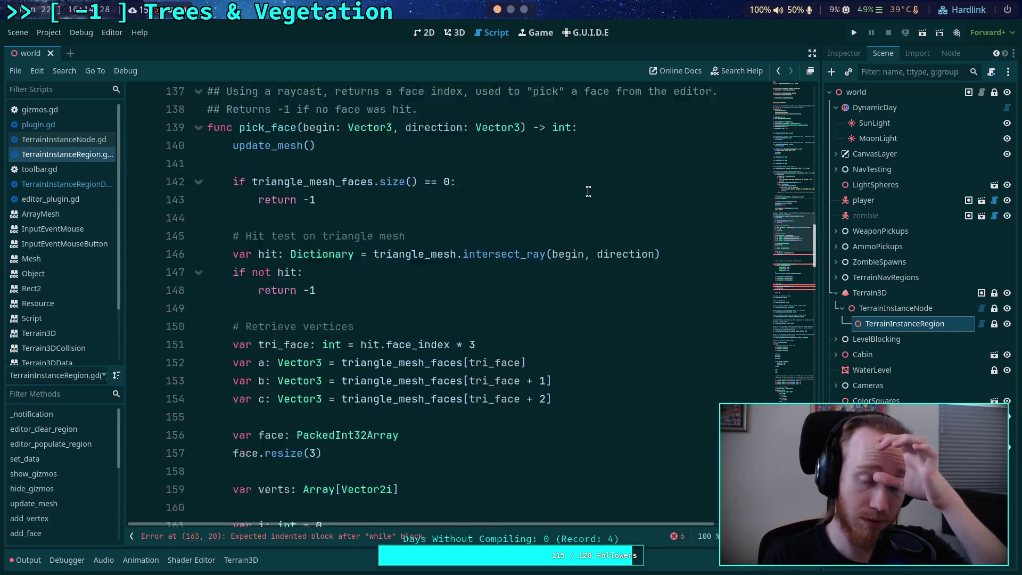
scroll(425, 255, up, 3)
scroll(425, 267, down, 20)
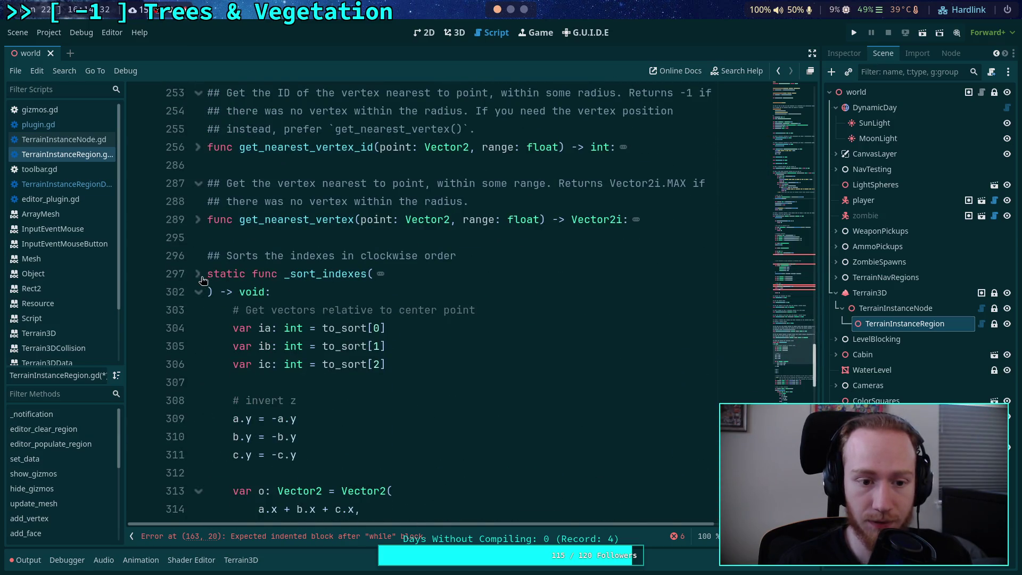
Make _sort_indexes non-static, taking only to_sort: PackedInt32Array, on one line
click(198, 273)
scroll(391, 227, down, 2)
drag(391, 234, 469, 190)
key(Delete)
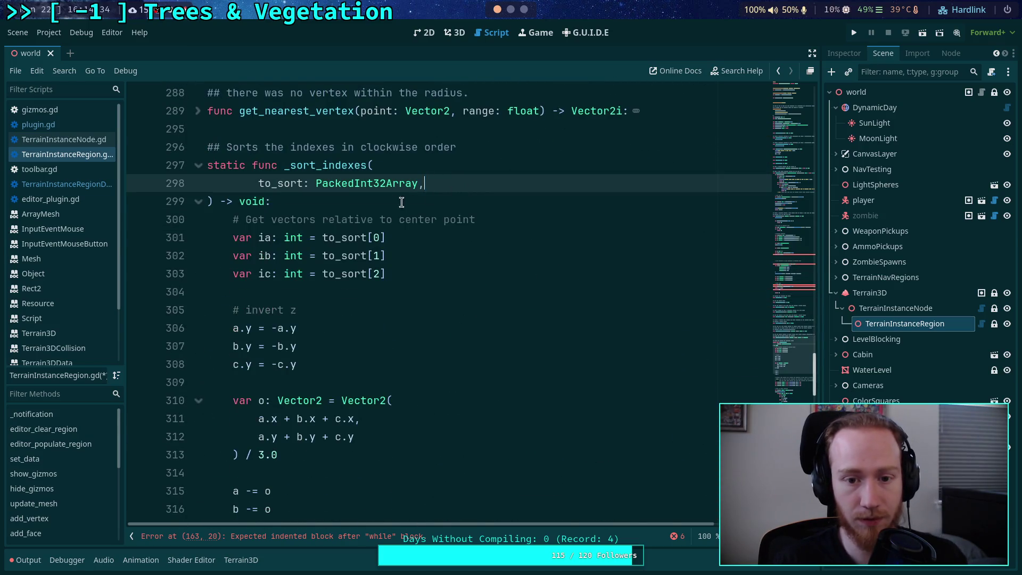
key(Home)
key(BackSpace)
key(BackSpace)
key(BackSpace)
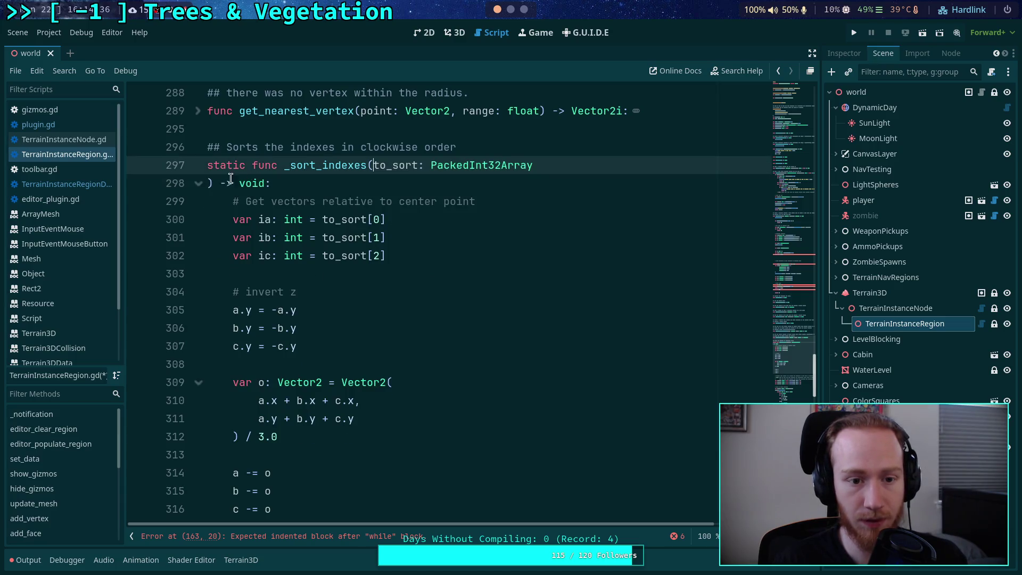
key(End)
key(Delete)
double_click(218, 166)
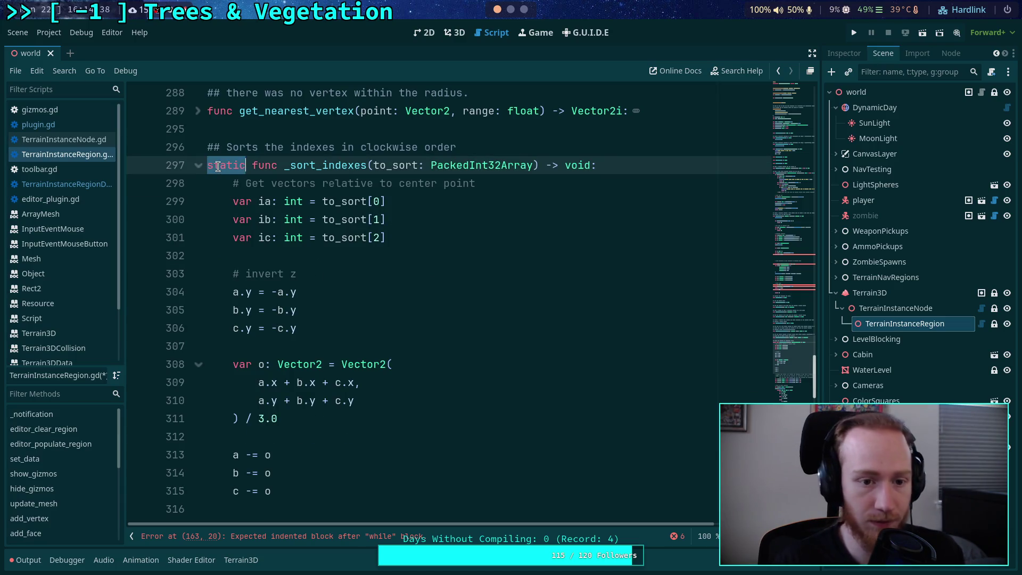
key(Delete)
key(Delete)
Save TerrainInstanceRegion.gd and switch to the terminal
click(545, 184)
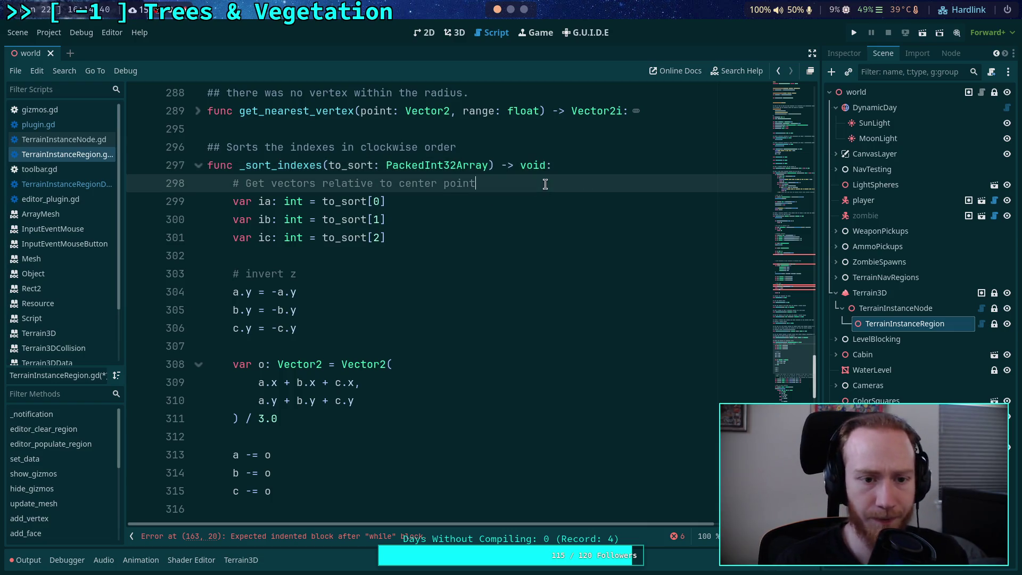
key(ctrl+s)
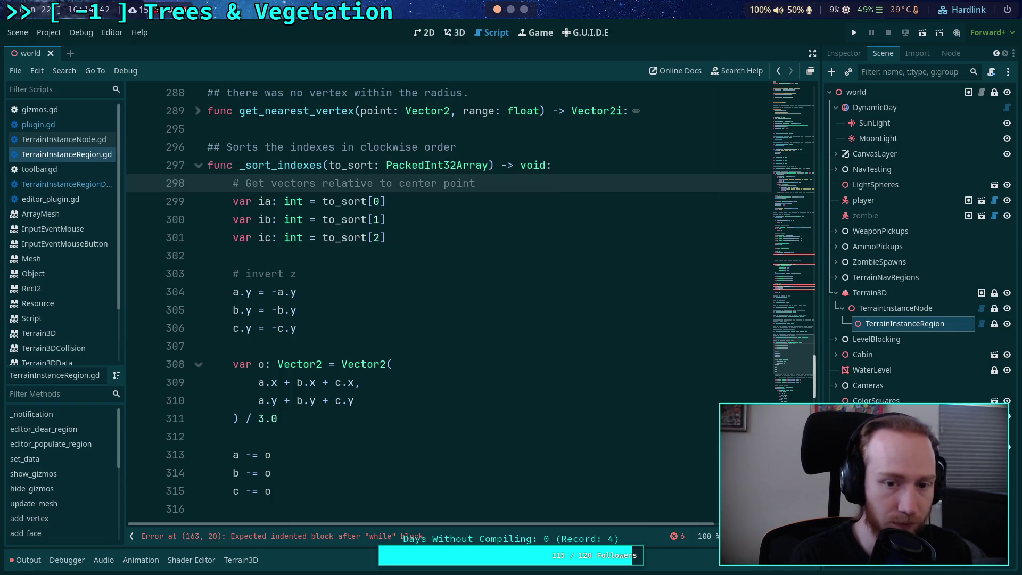
key(super+1)
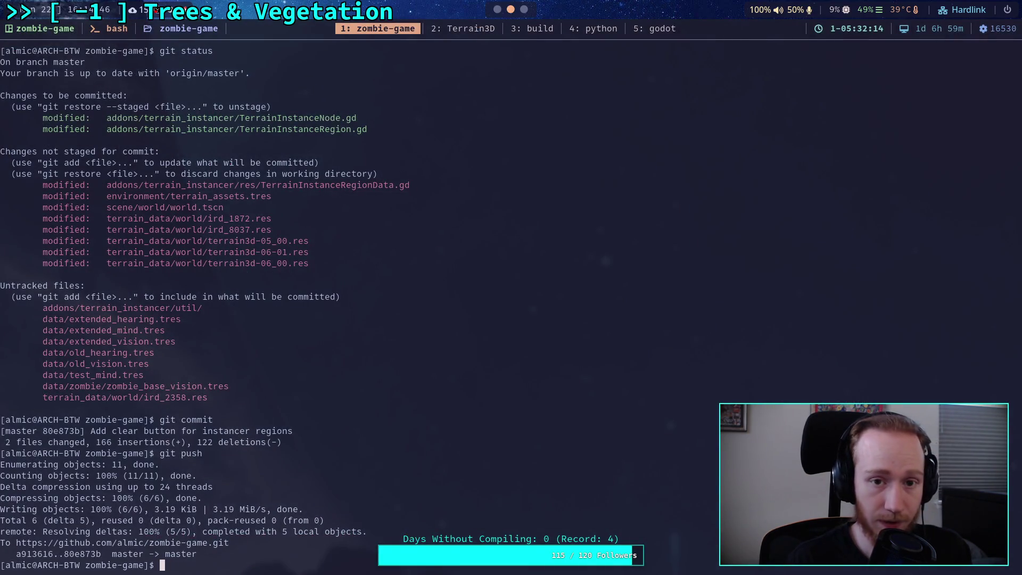
Page through git diff and check git status for changed files
text(git diff)
key(Return)
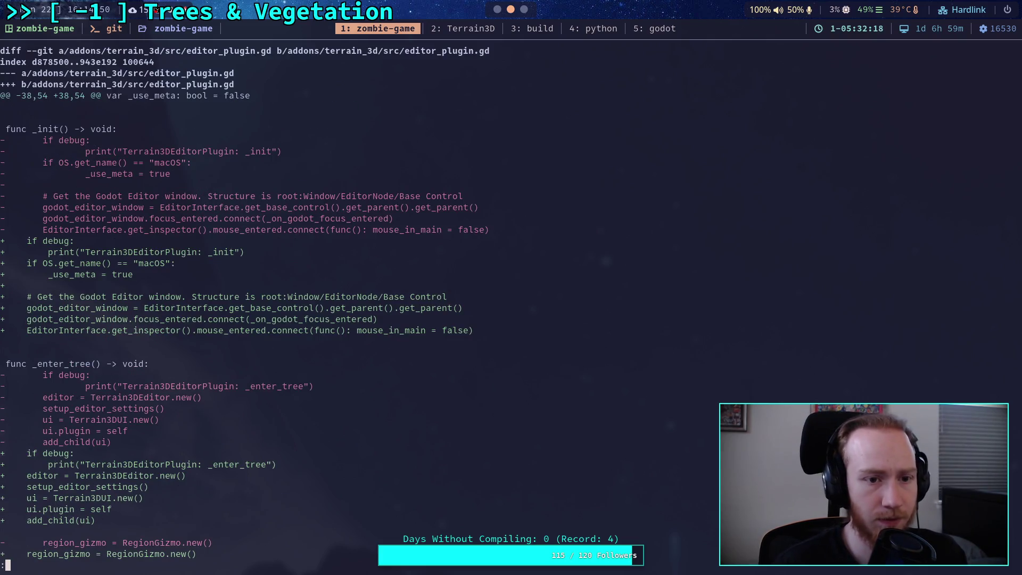
key(space)
key(space)
key(space)
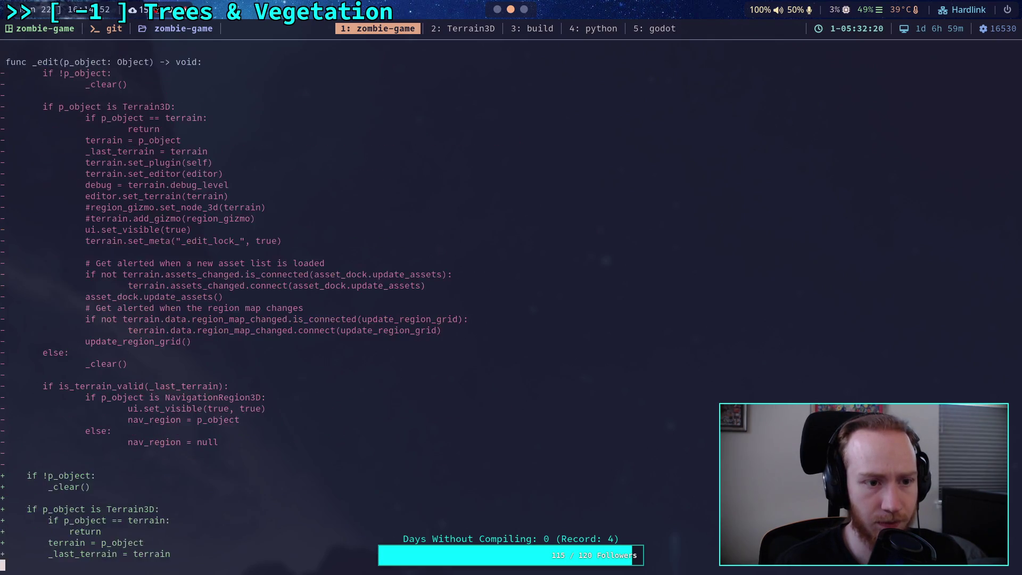
key(space)
key(space)
key(space)
key(space)
key(space)
key(space)
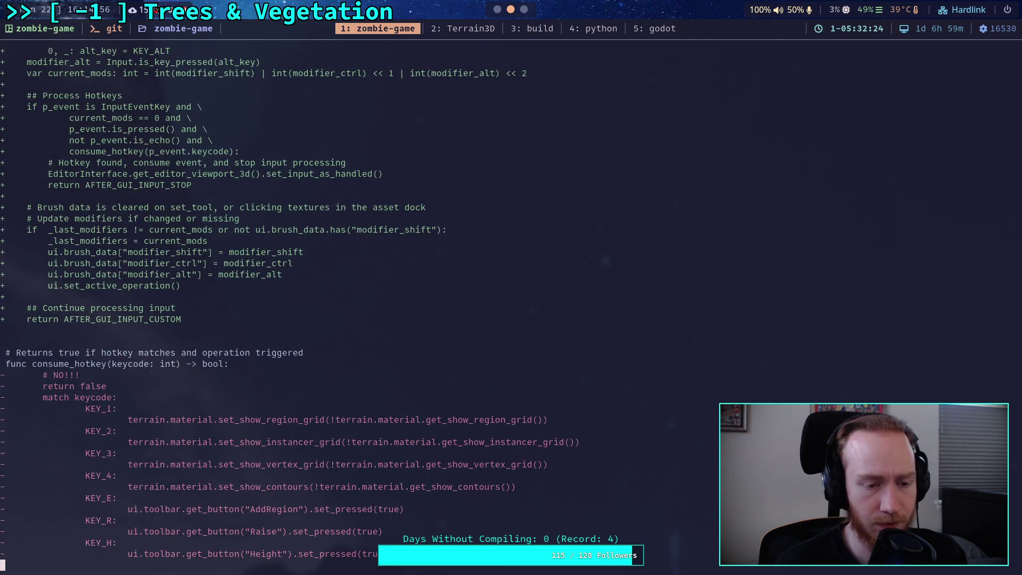
key(space)
key(space)
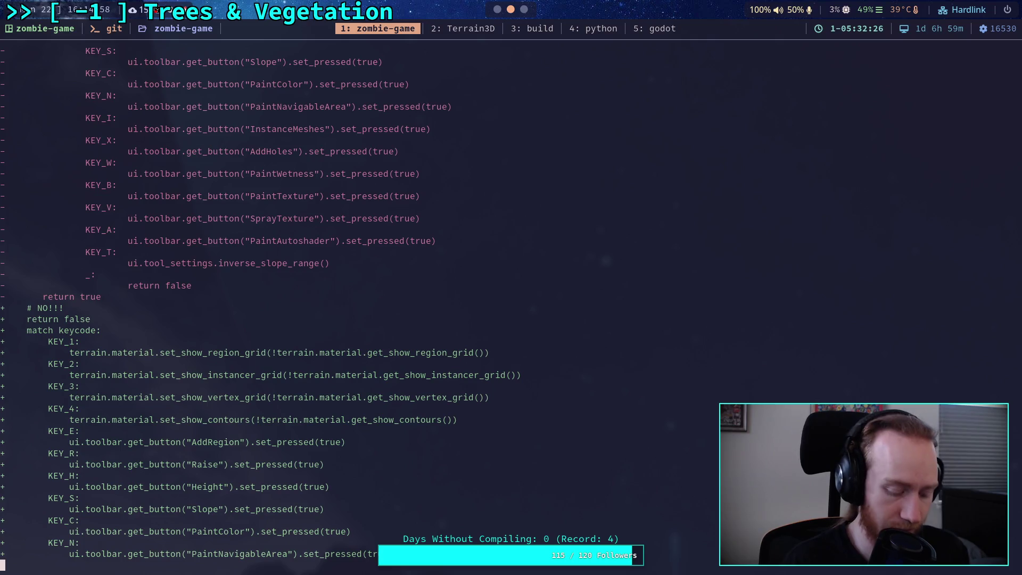
text(git status)
key(Return)
Run 'git restore addons/terrain_3d/' and rerun git diff to confirm
text(git restore addons/terrain_3d/)
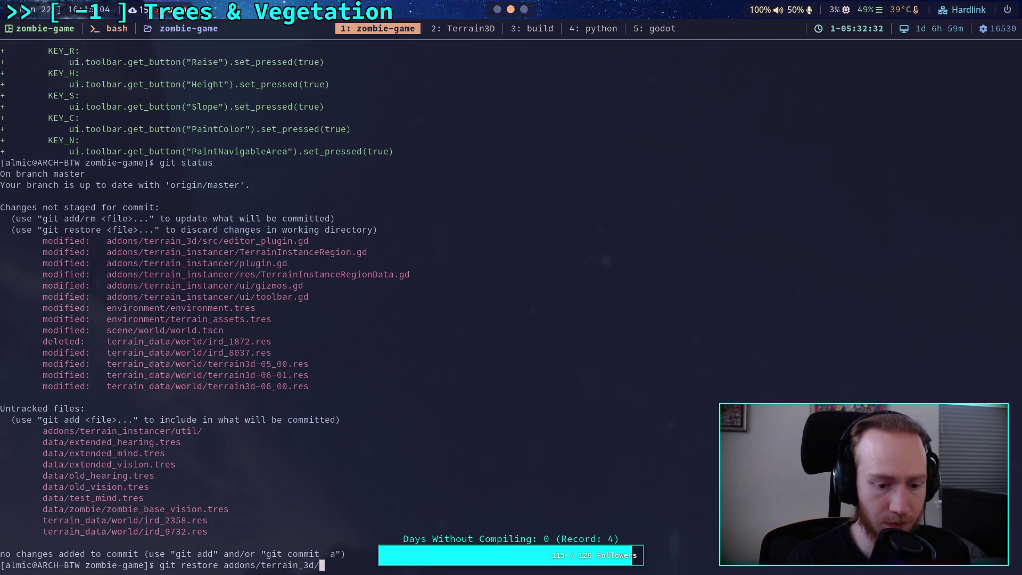
key(Return)
text(git diff)
key(Return)
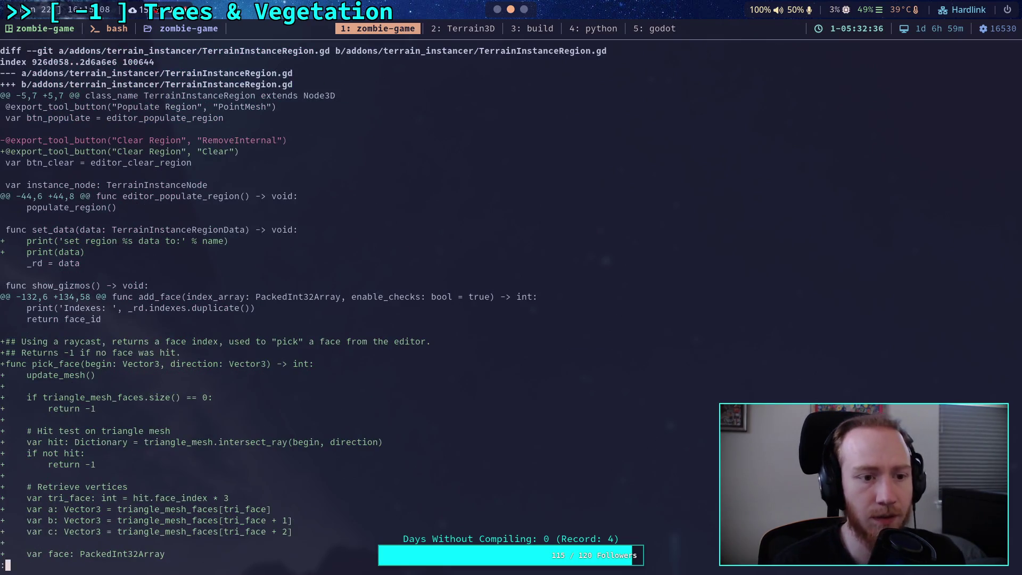
key(super+5)
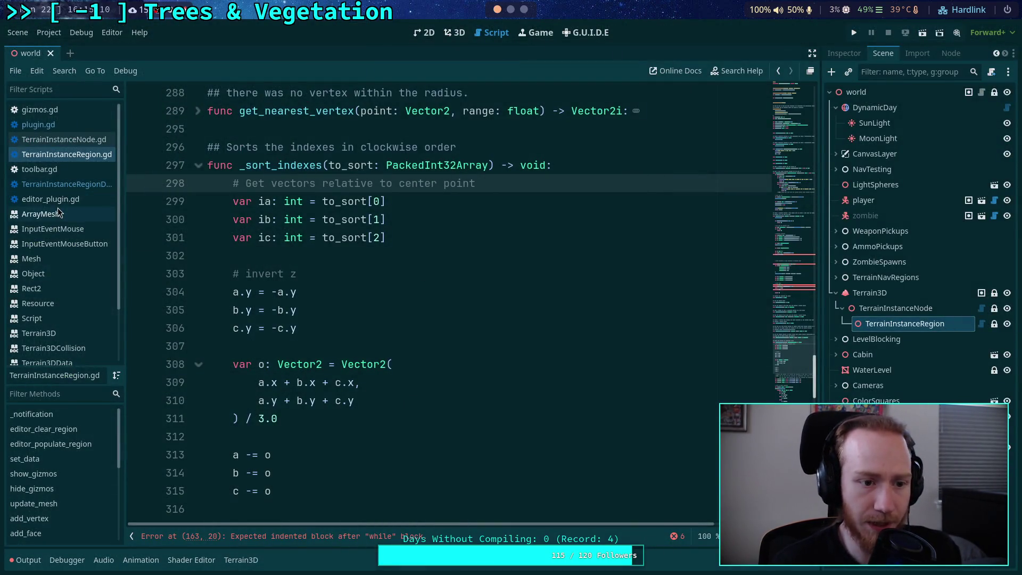
Close editor_plugin.gd in the Godot script list and save the project
click(53, 199)
right_click(55, 199)
click(79, 234)
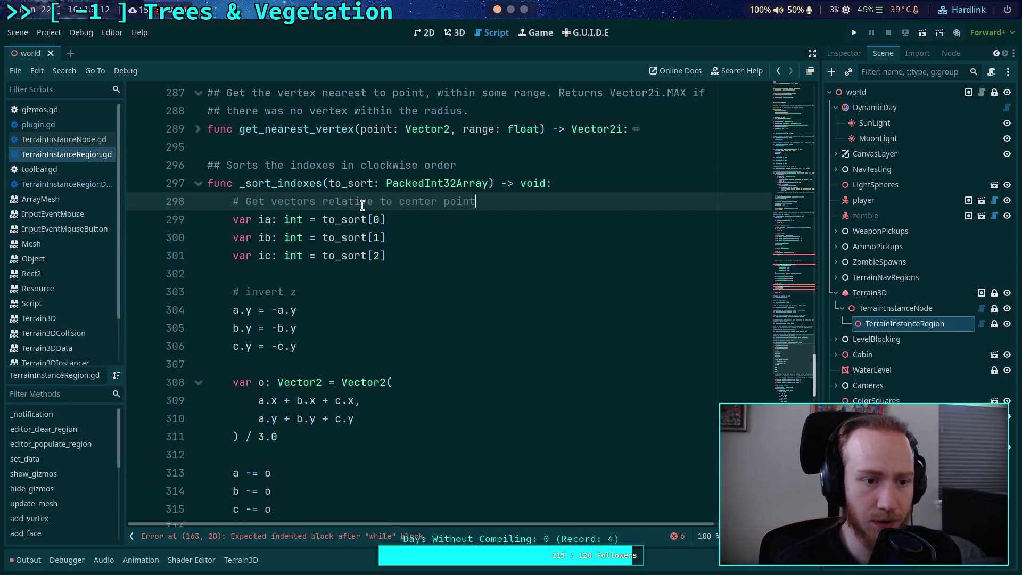
key(ctrl+s)
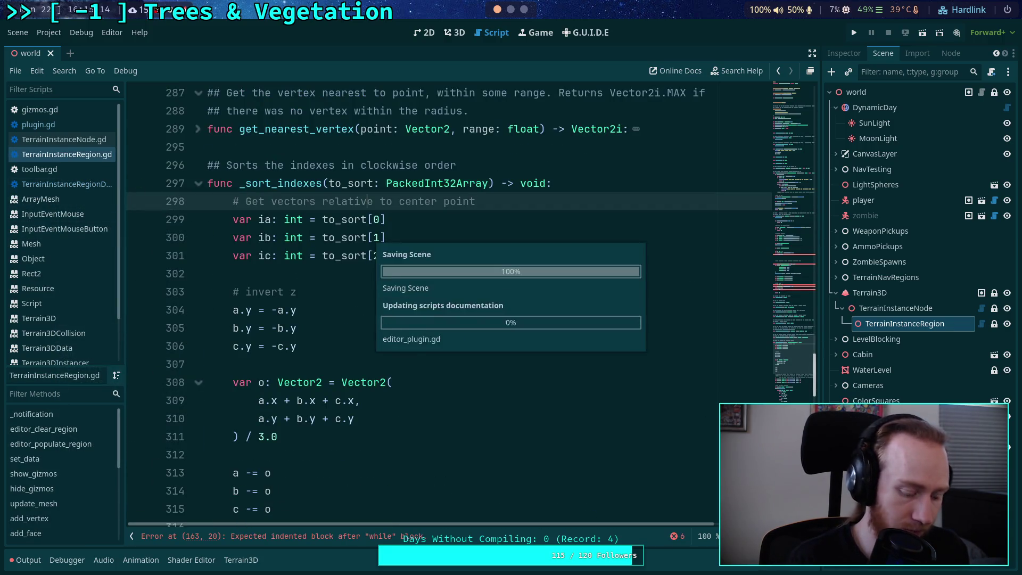
Page the terminal diff through pick_face to the _sort_indexes changes
key(super+1)
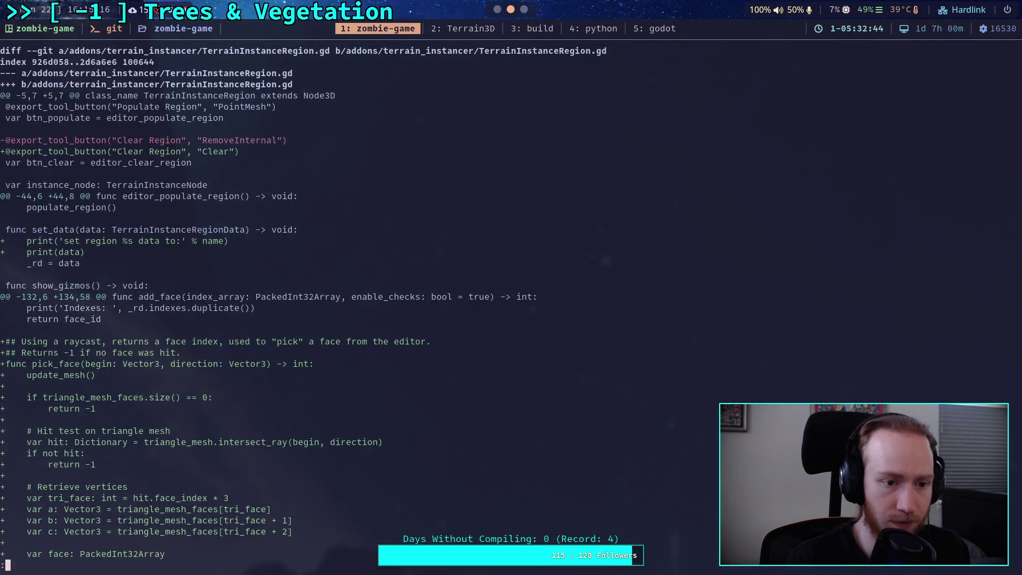
key(Page_Down)
key(Escape)
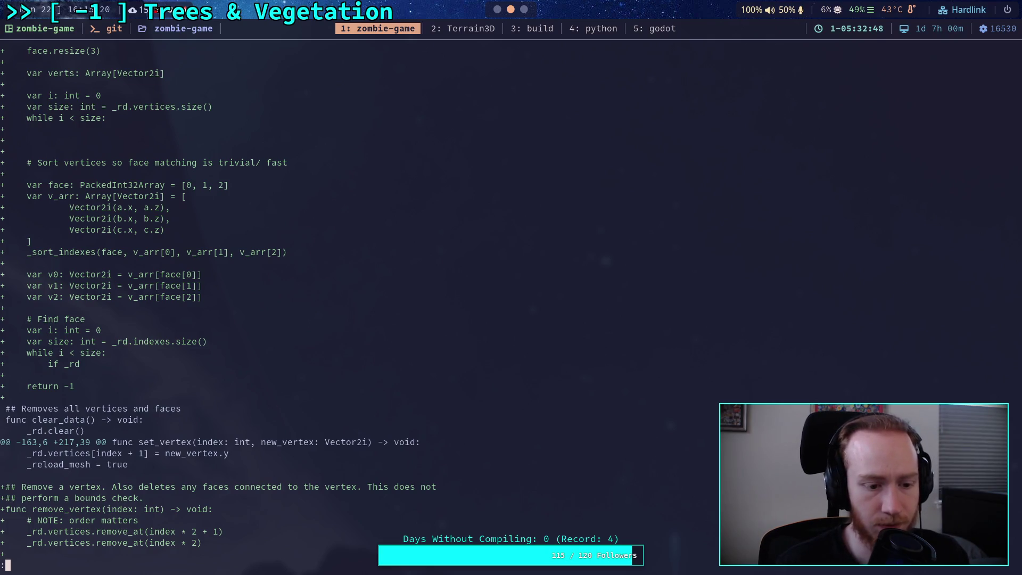
key(Page_Down)
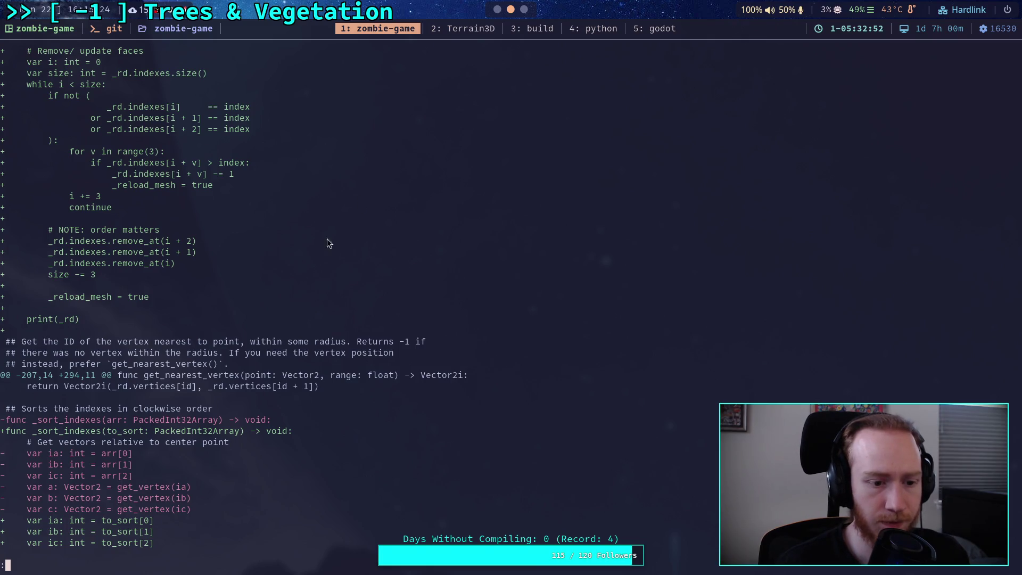
key(Down)
key(Down)
key(Down)
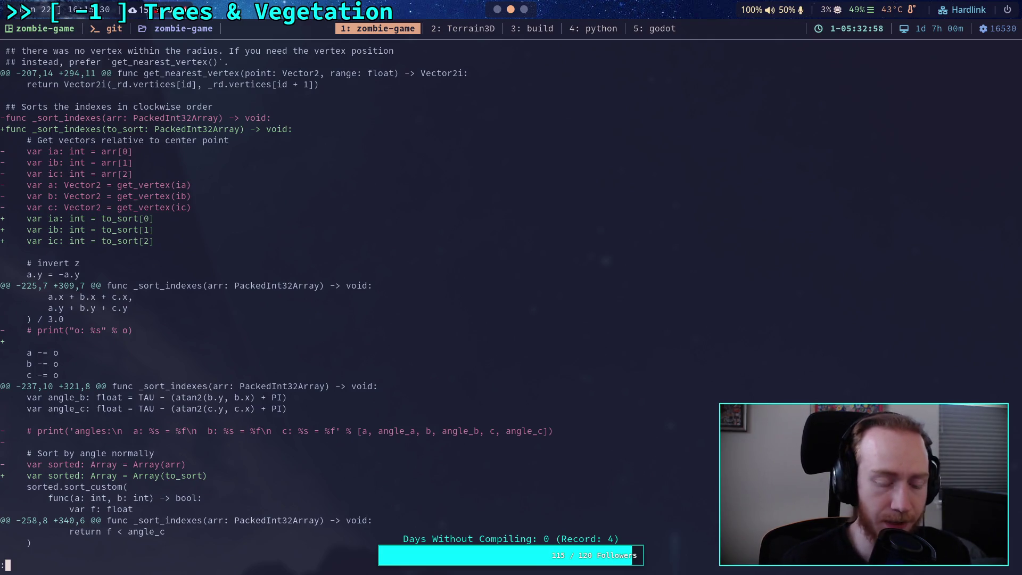
key(Down)
key(Down)
key(Down)
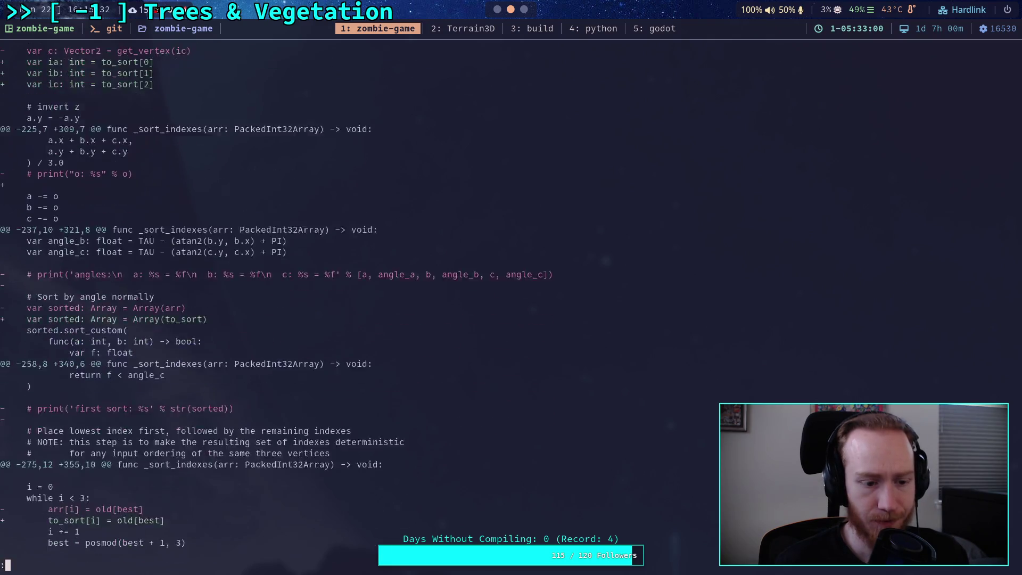
key(Up)
key(Up)
key(Up)
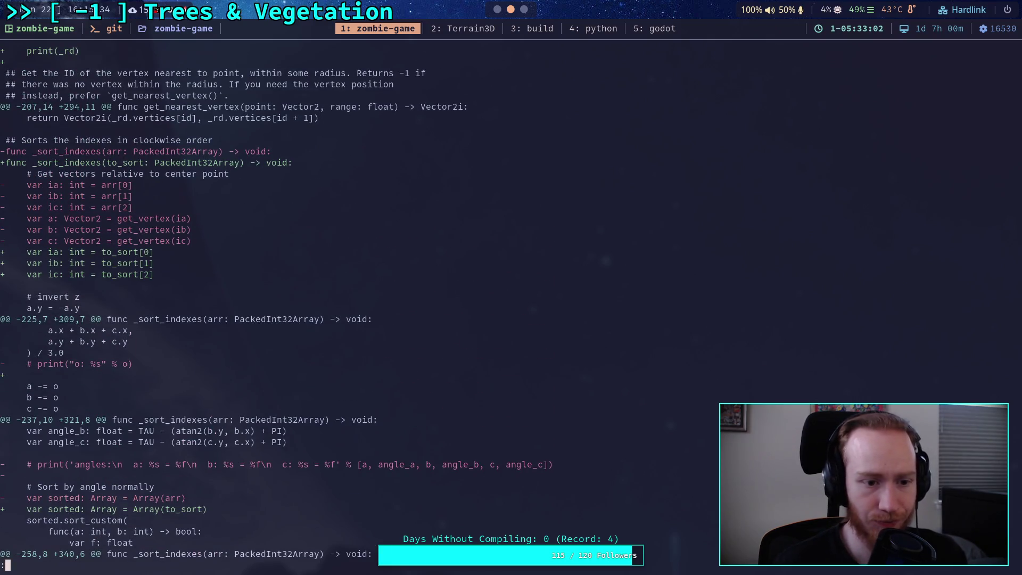
key(super+5)
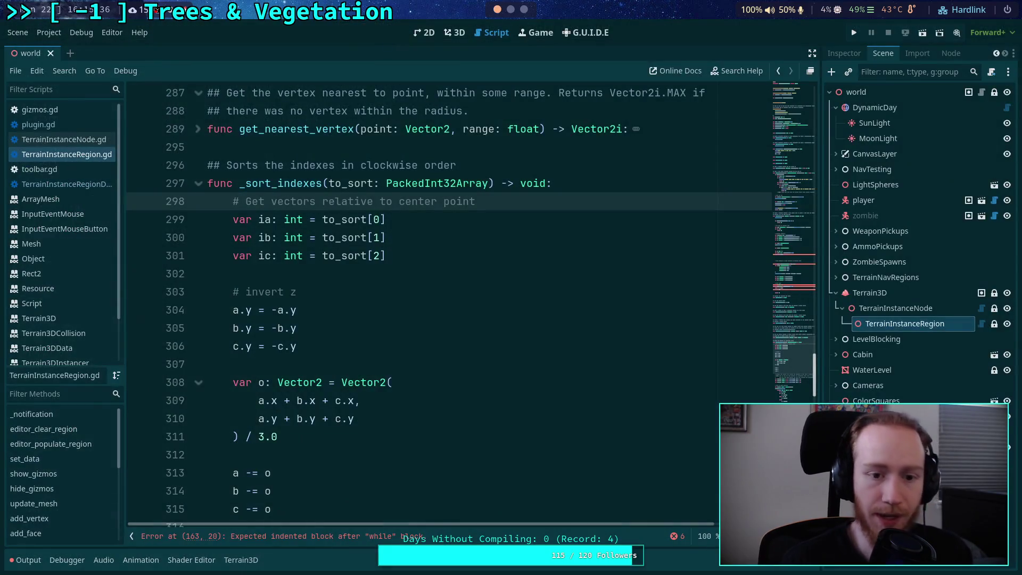
Rename to_sort to arr in the _sort_indexes signature and lines 299–301
double_click(351, 183)
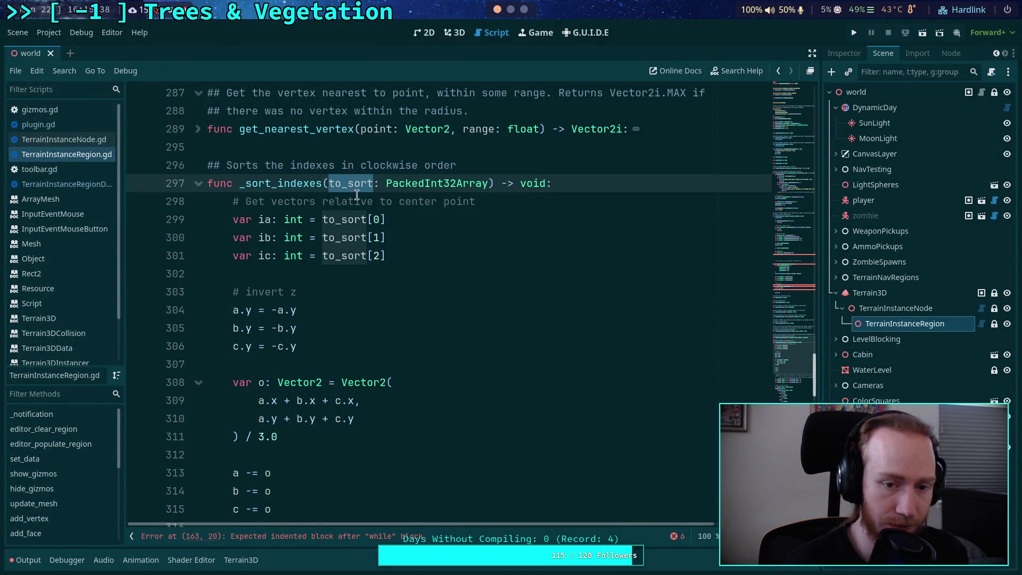
text(arr)
double_click(337, 184)
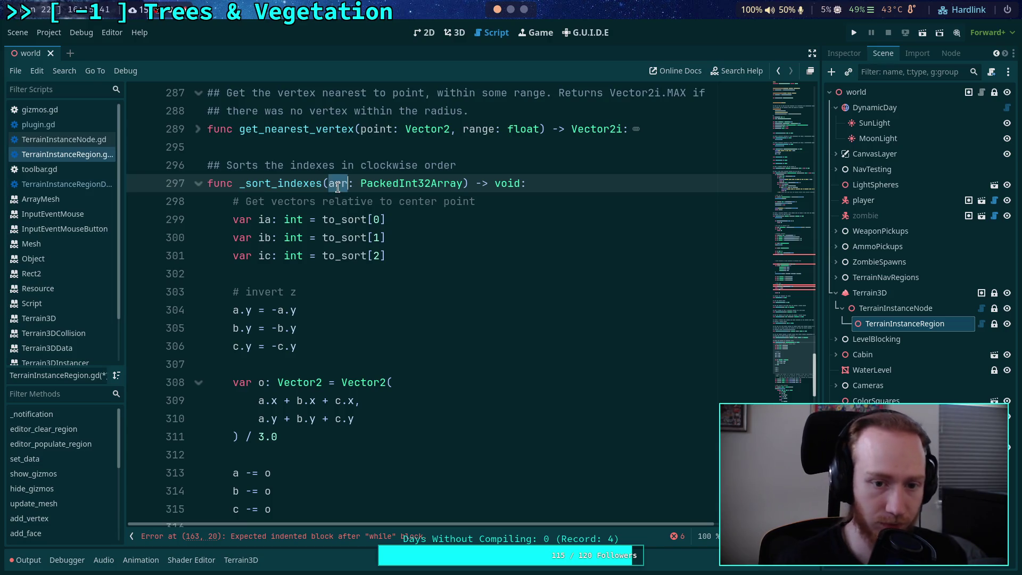
double_click(340, 219)
text(arr)
double_click(340, 237)
text(arr)
double_click(342, 255)
text(arr)
Replace the remaining to_sort uses on lines 325 and 358 with arr
scroll(346, 250, down, 5)
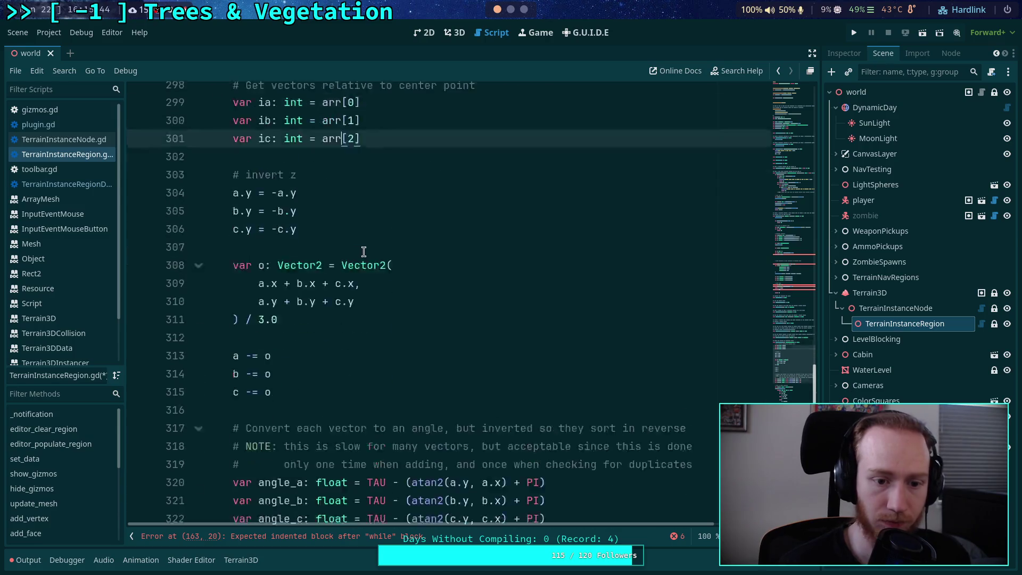
scroll(348, 253, down, 4)
double_click(420, 201)
text(arr)
scroll(388, 242, down, 6)
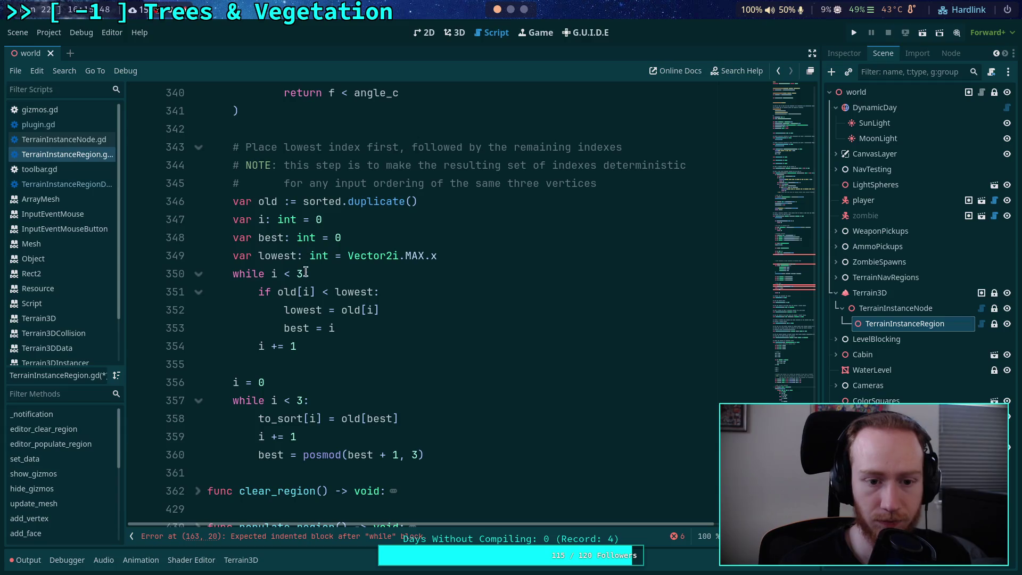
double_click(292, 414)
text(arr)
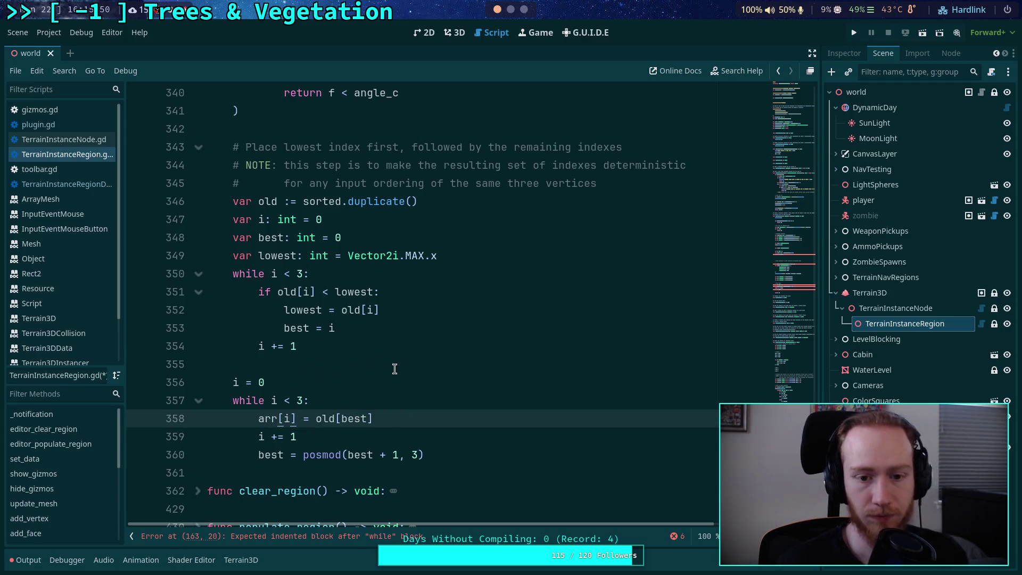
click(395, 369)
Save the script and rerun git diff in the terminal
key(ctrl+s)
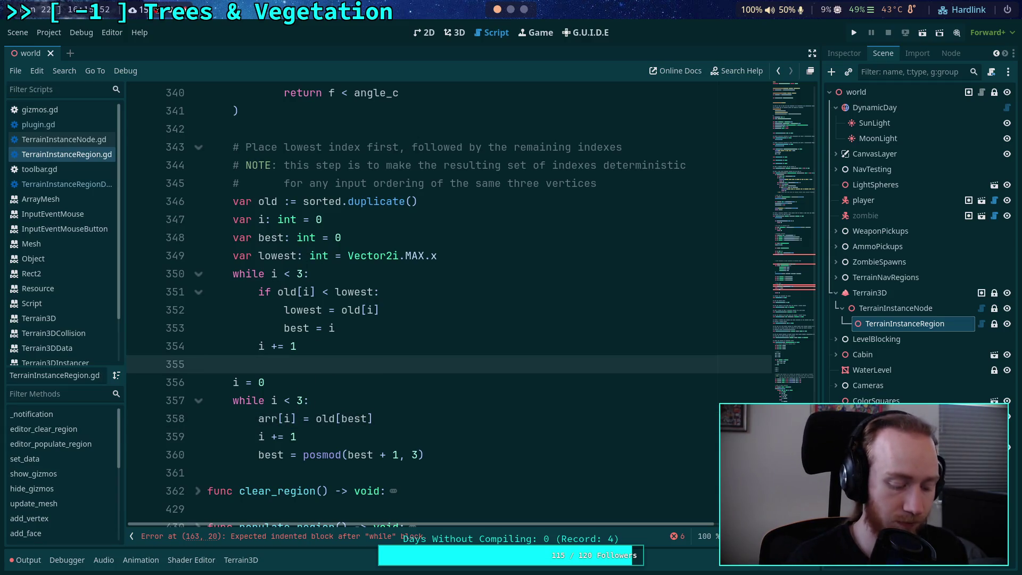
key(super+1)
key(q)
key(Up)
key(Return)
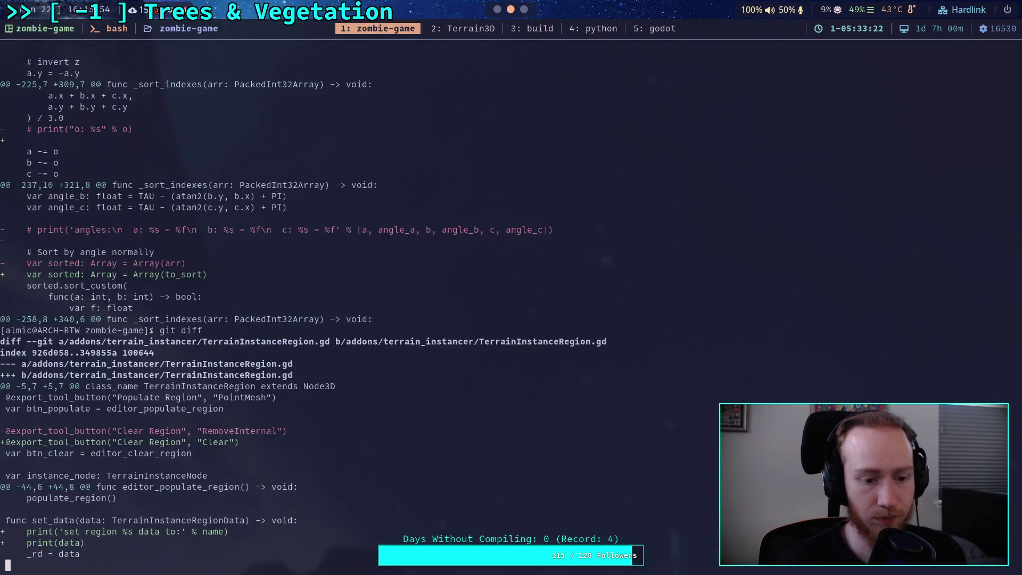
Scroll to the _sort_indexes hunk and copy the removed var a, b, c lines
scroll(511, 287, down, 10)
scroll(511, 288, down, 10)
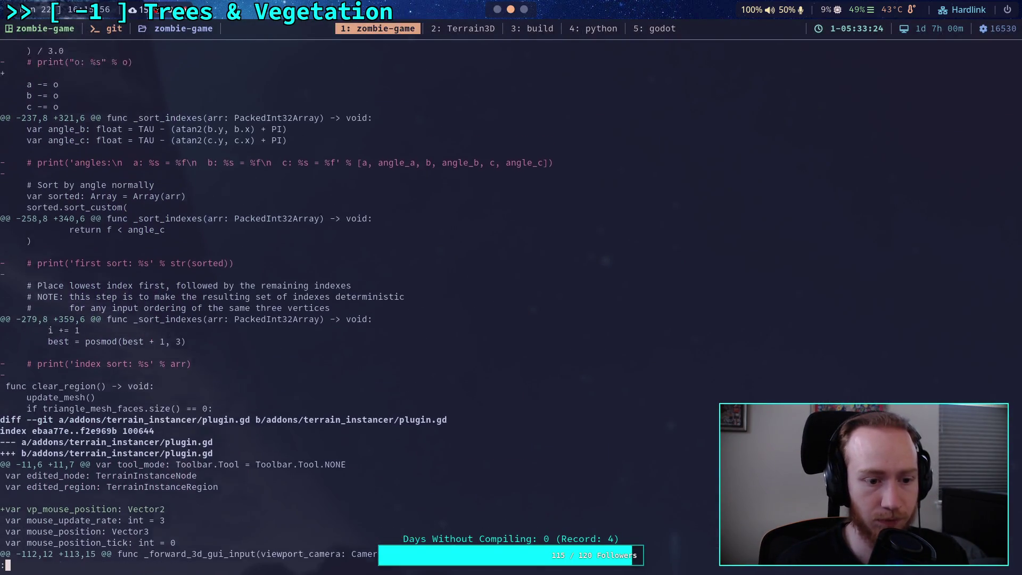
scroll(173, 290, up, 6)
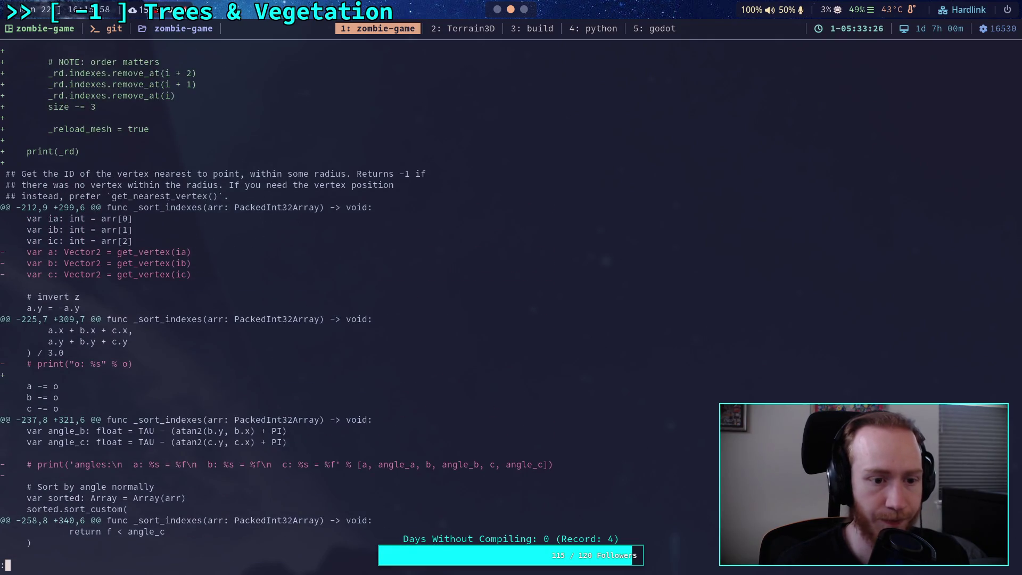
drag(191, 278, 27, 256)
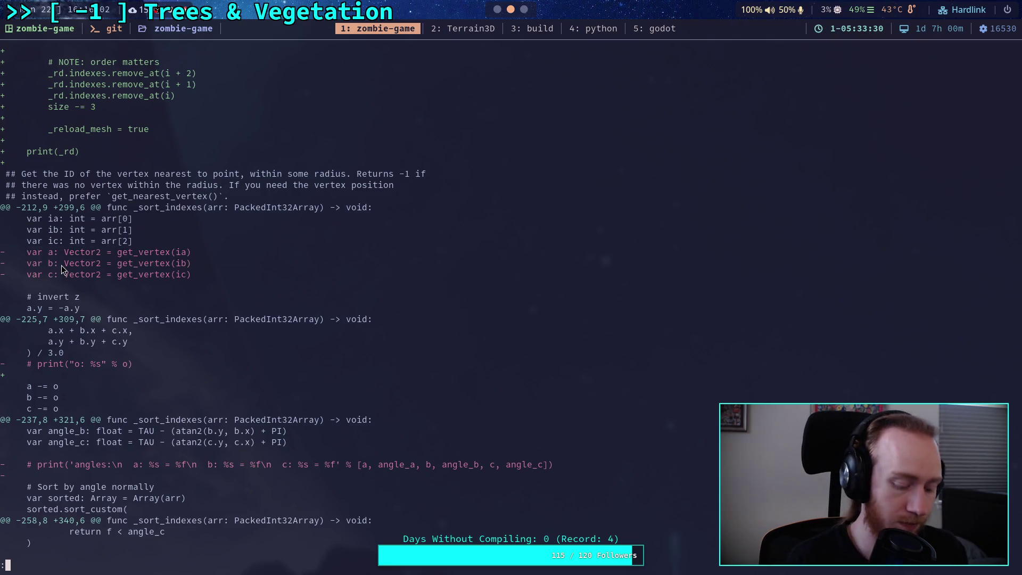
key(super+5)
scroll(387, 301, up, 15)
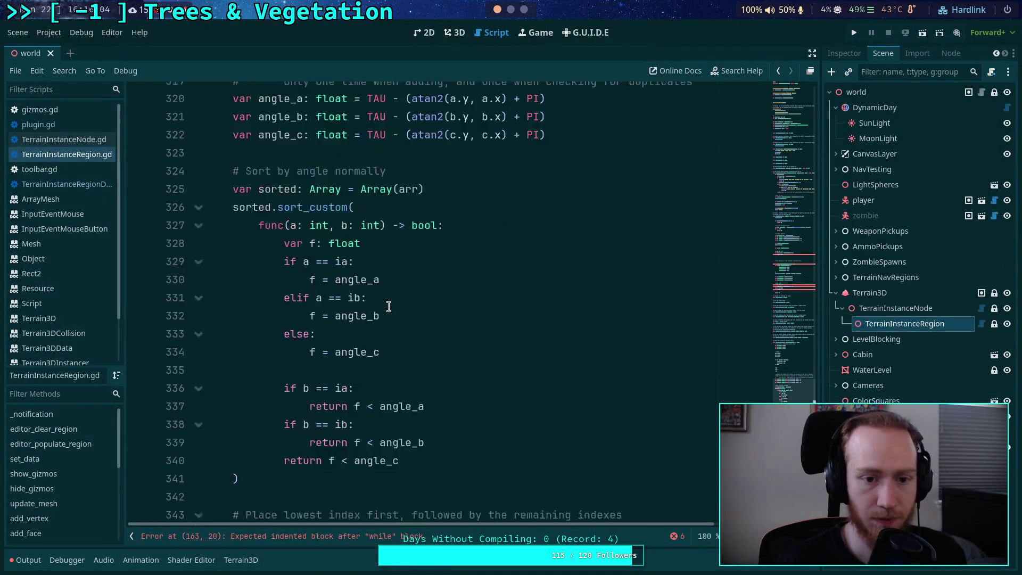
Paste the a, b, c get_vertex lines after line 301 and fix their indentation
click(406, 200)
key(Return)
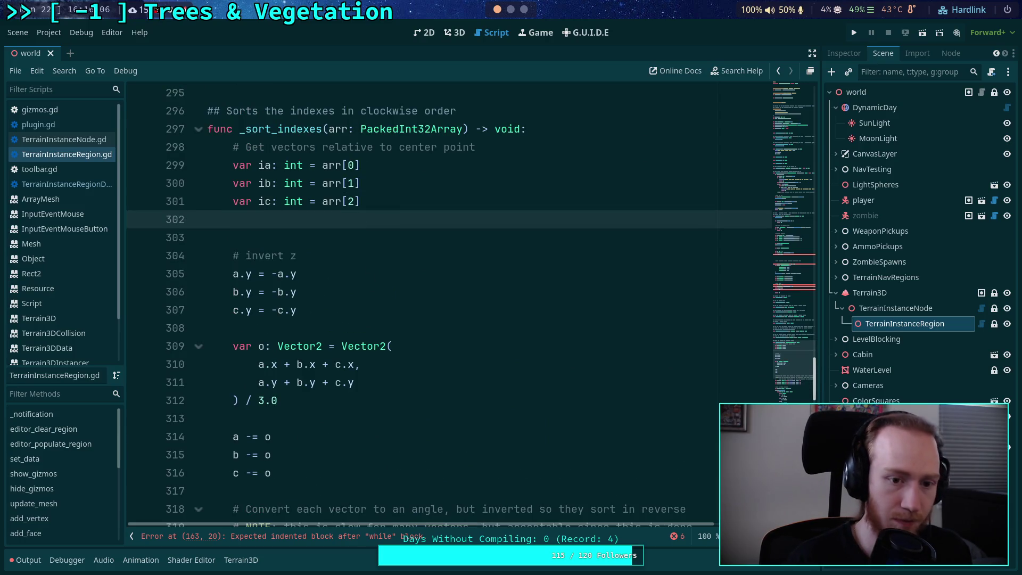
key(ctrl+space)
key(ctrl+v)
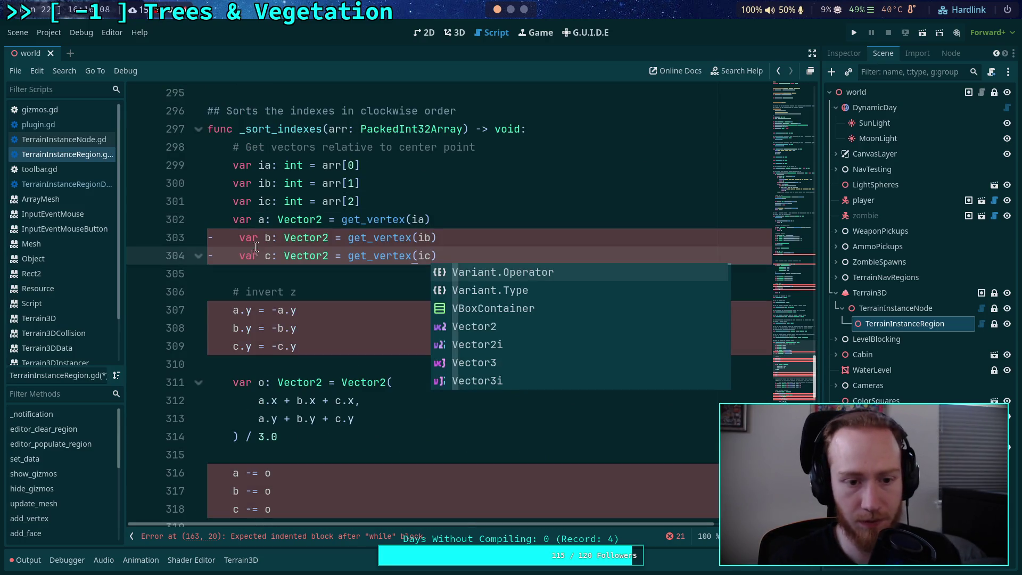
click(213, 237)
key(BackSpace)
key(Down)
key(BackSpace)
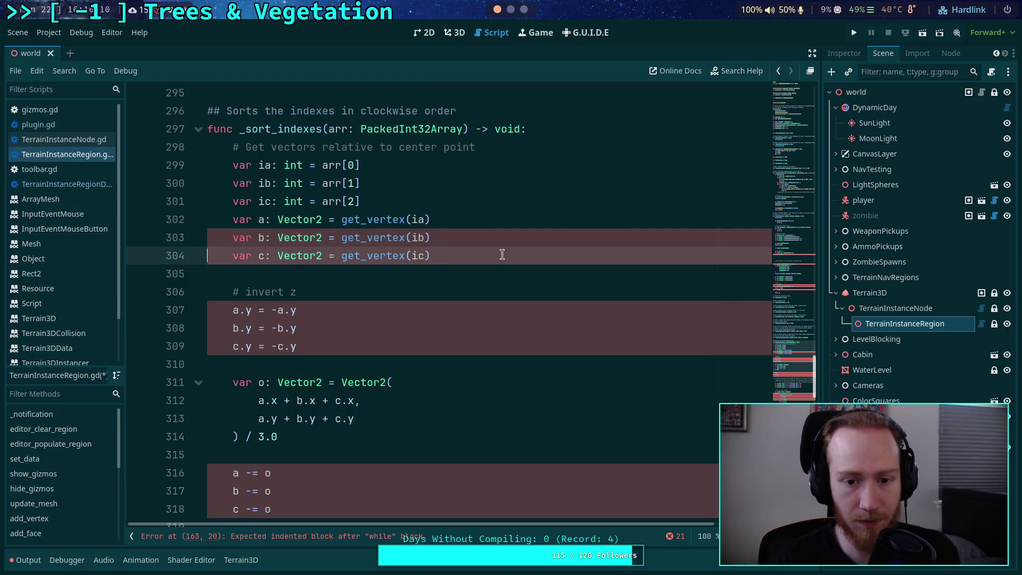
click(502, 255)
Save the script and run git diff in the terminal
key(ctrl+s)
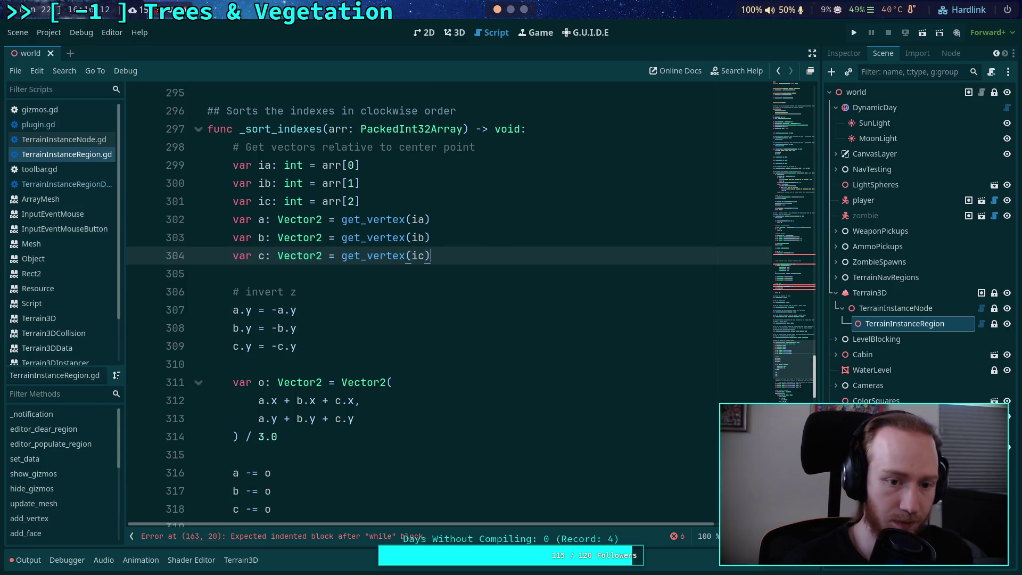
key(super+1)
text(git diff)
key(Return)
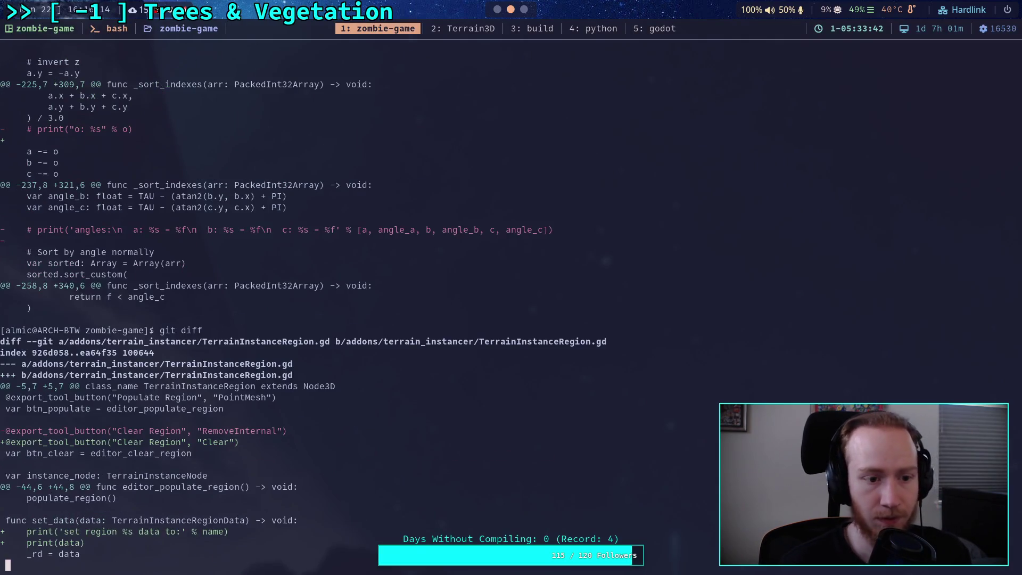
Scroll the TerrainInstanceRegion.gd diff against the Godot script, then quit the pager
scroll(145, 187, down, 20)
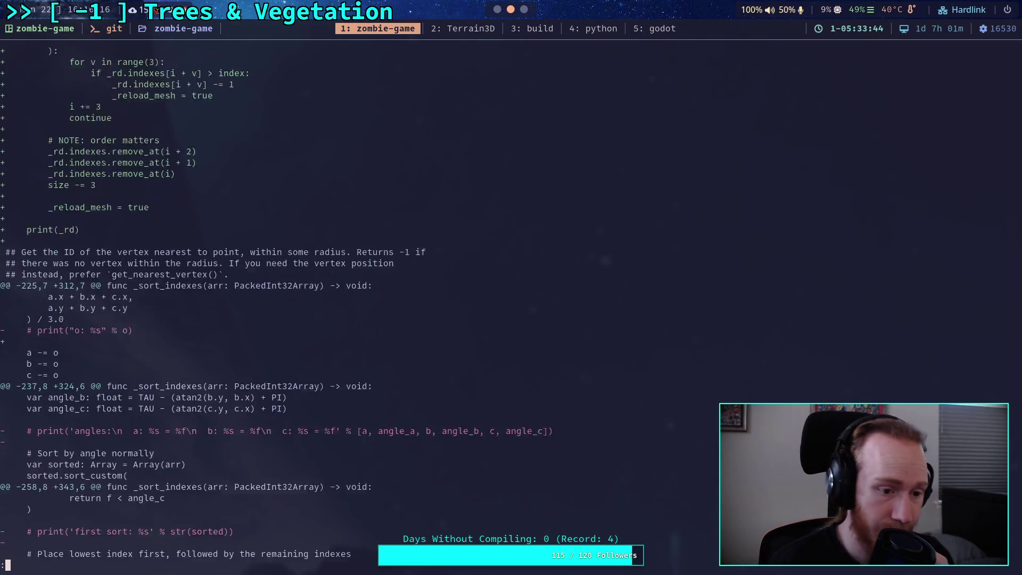
key(super+5)
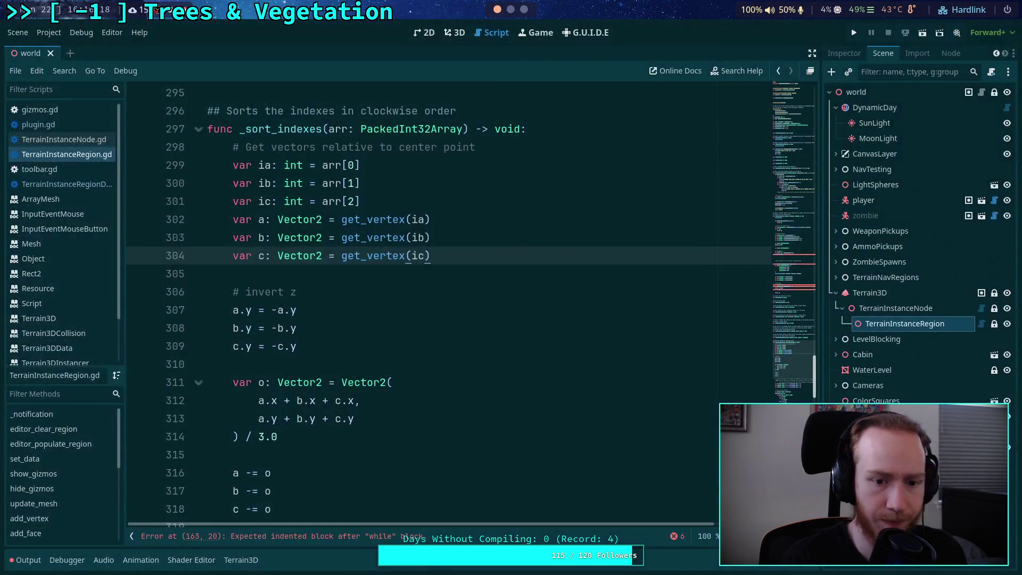
scroll(490, 235, down, 3)
key(super+1)
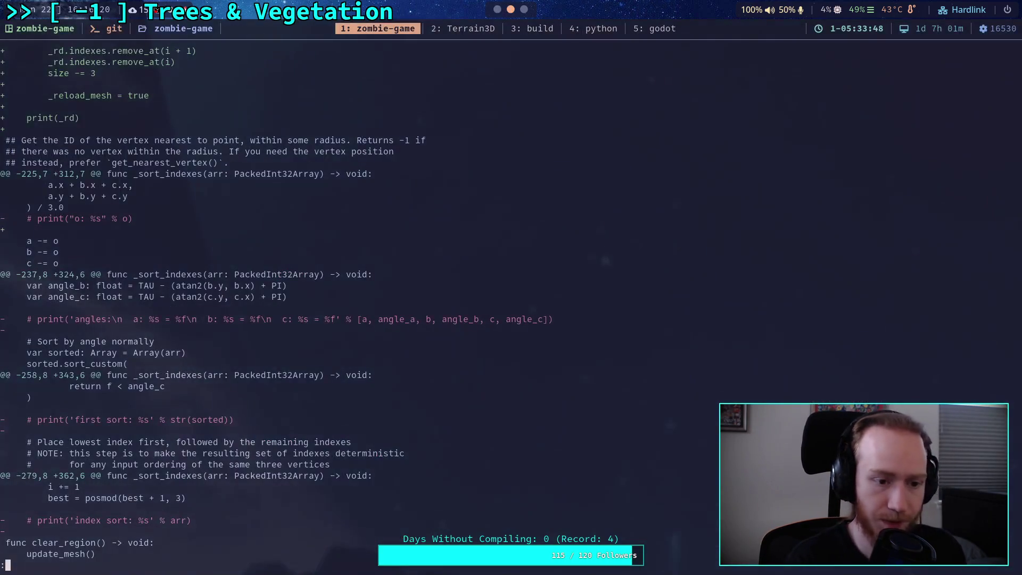
scroll(273, 303, down, 2)
scroll(273, 302, up, 15)
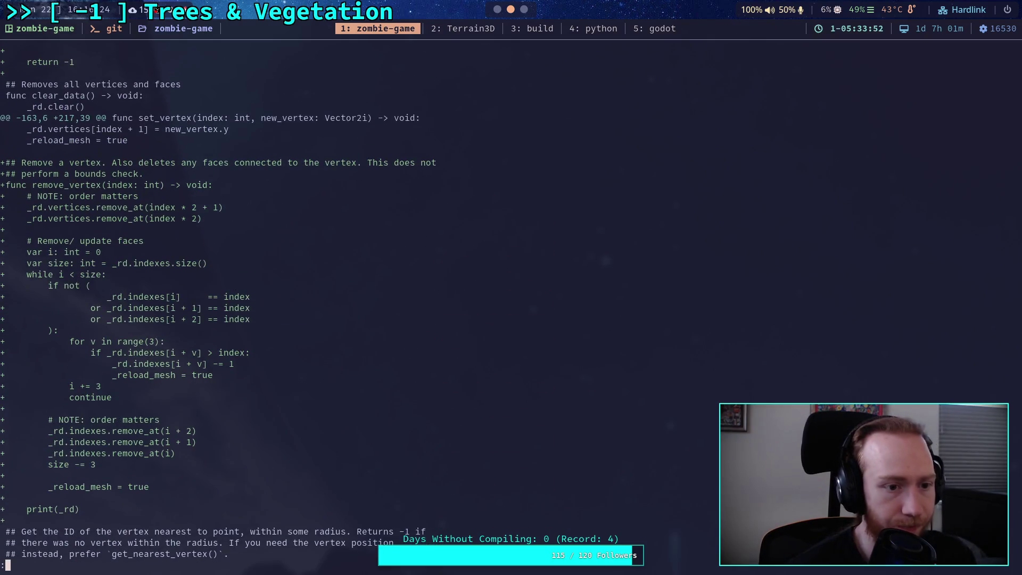
scroll(273, 302, up, 12)
scroll(273, 303, up, 12)
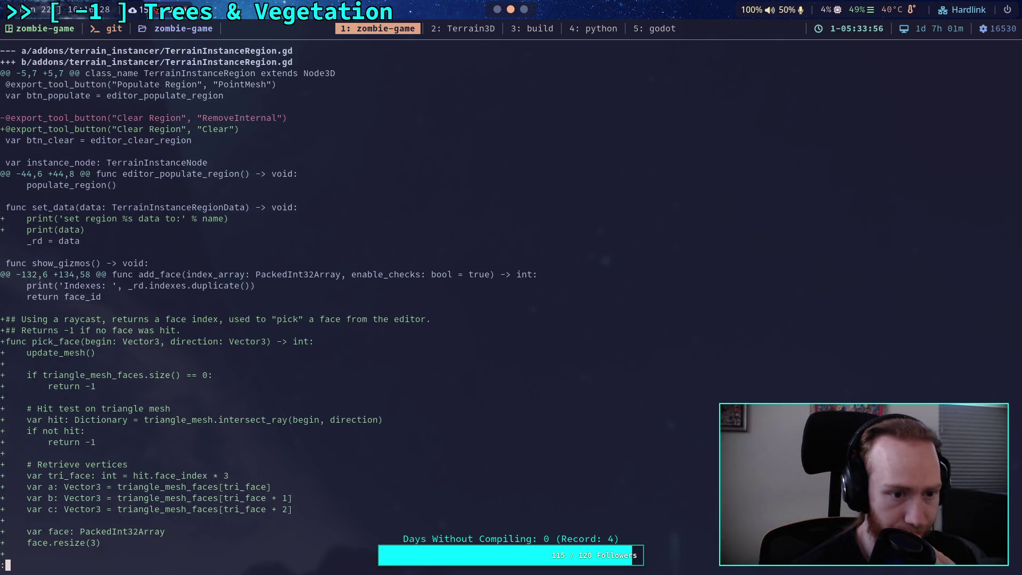
scroll(273, 302, down, 15)
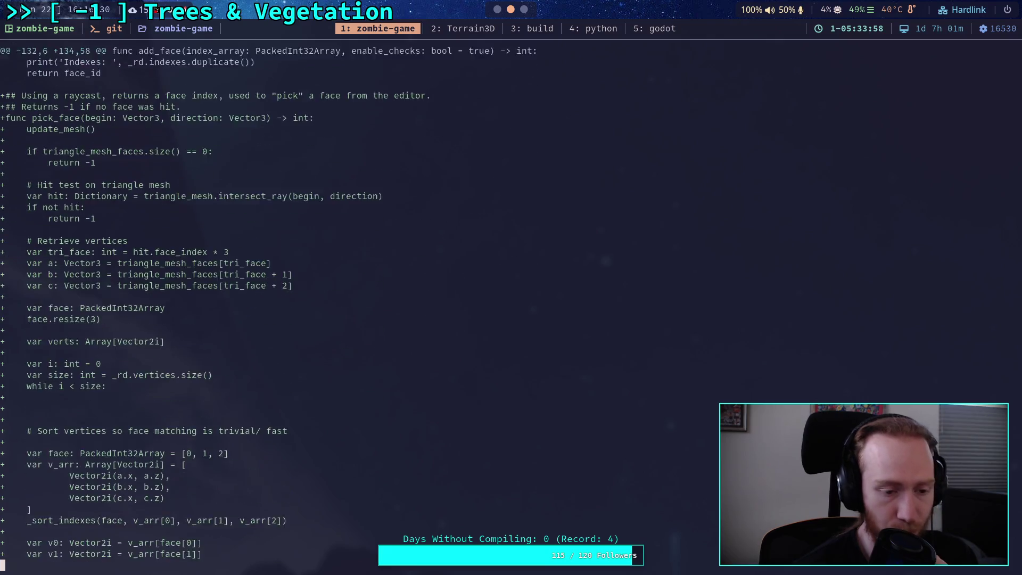
key(q)
key(super+5)
scroll(536, 279, up, 20)
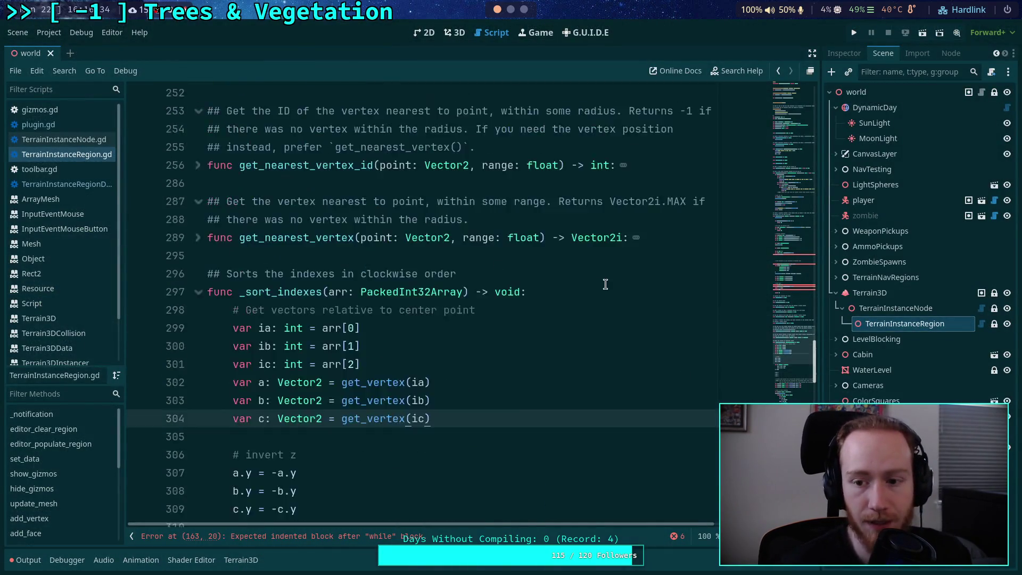
Delete the unused 'var verts: Array[Vector2i]' line and the blank line above it in pick_face
scroll(602, 373, down, 20)
scroll(272, 234, up, 20)
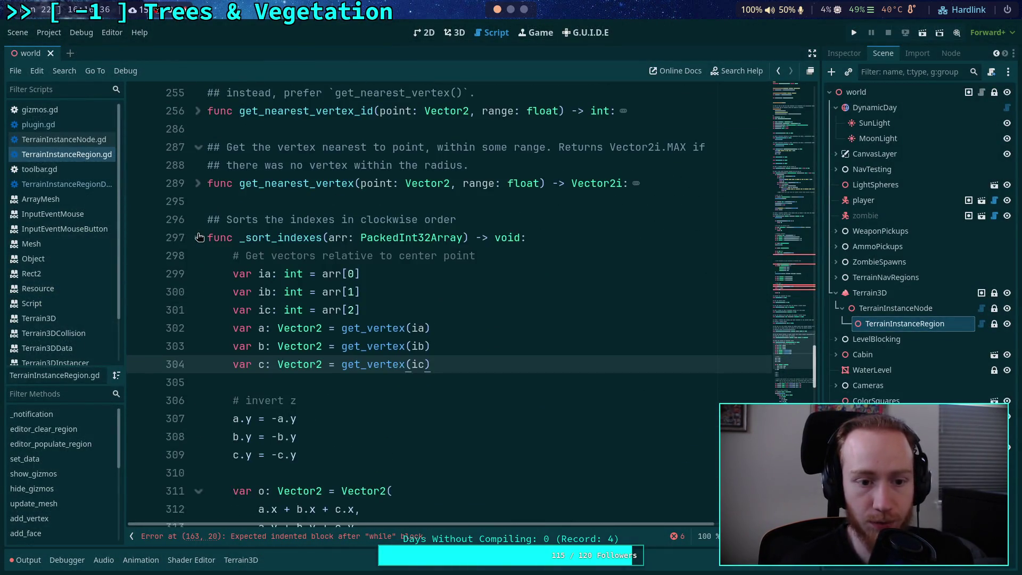
scroll(346, 319, up, 7)
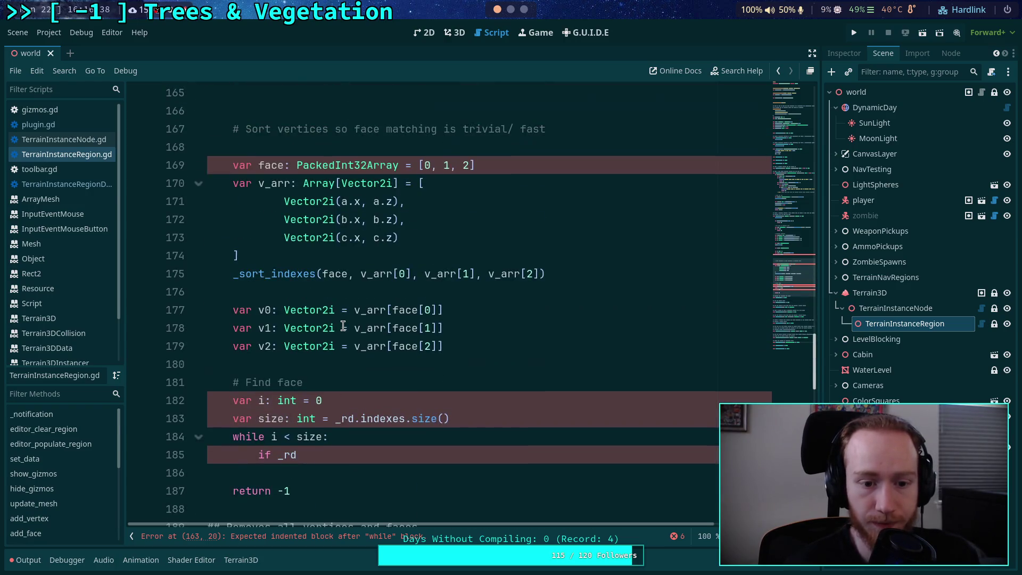
scroll(354, 302, up, 1)
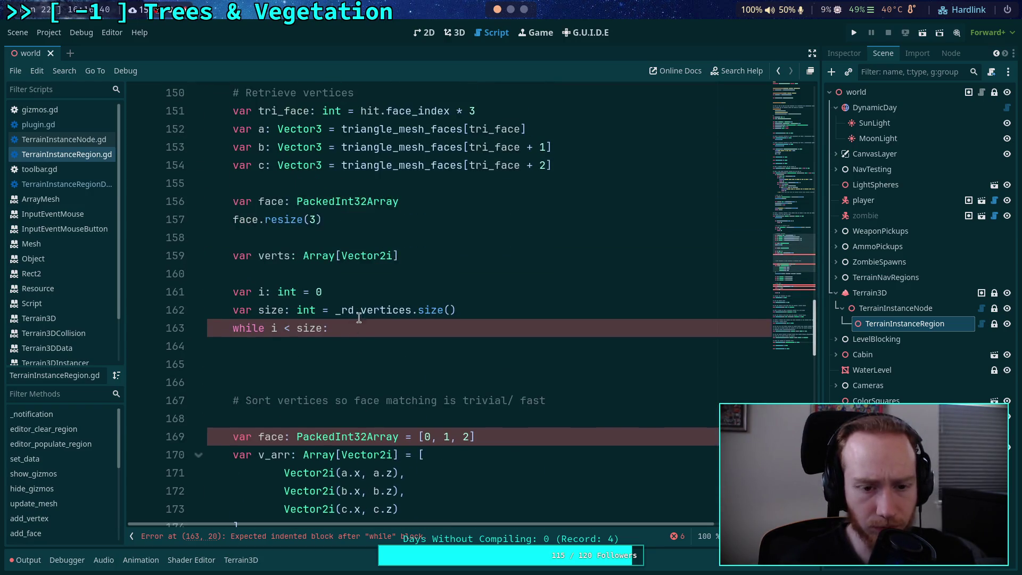
click(413, 349)
drag(443, 252, 455, 226)
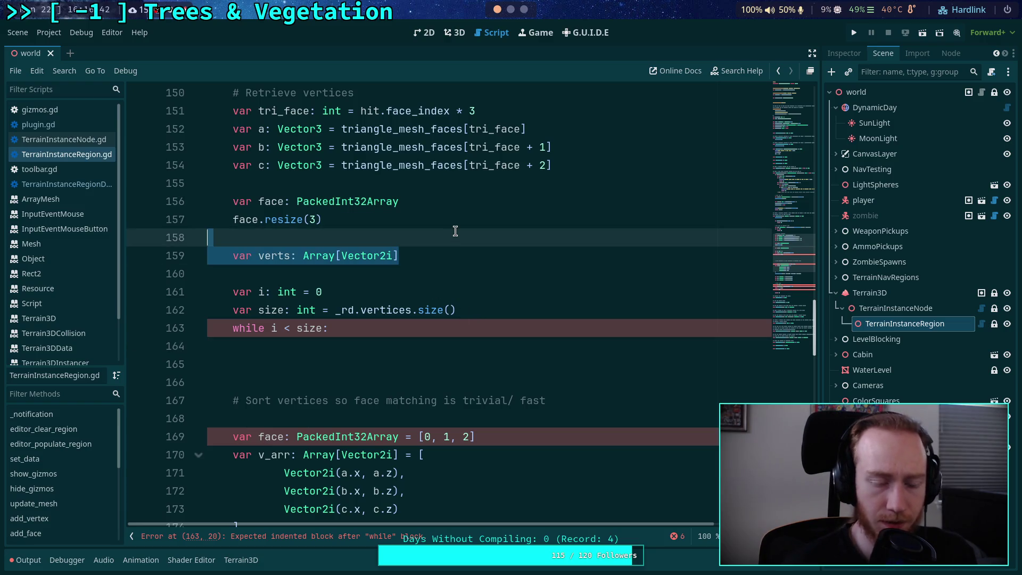
key(BackSpace)
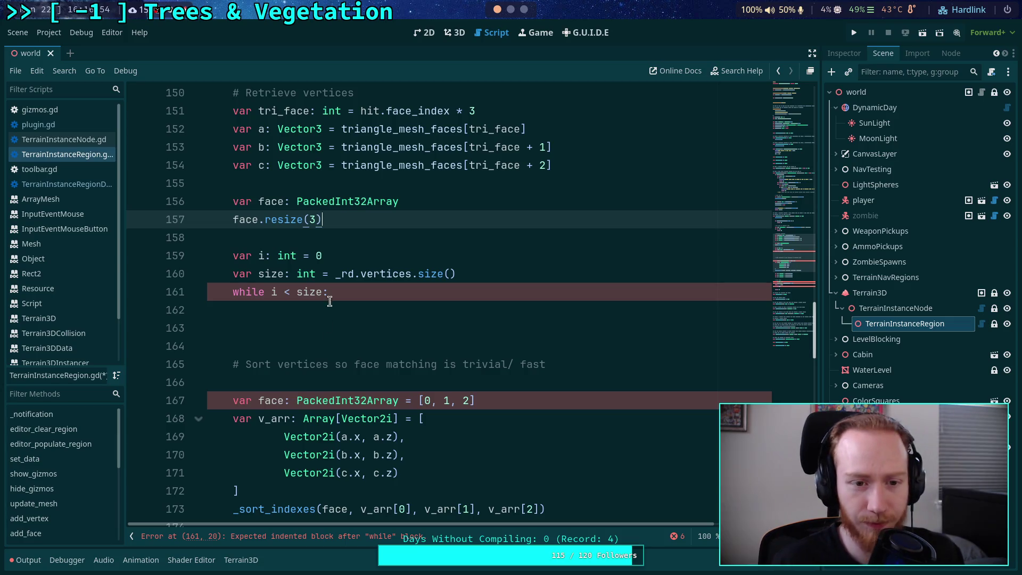
Select the word 'vertices' in the Retrieve comment above the while loop
scroll(362, 304, up, 1)
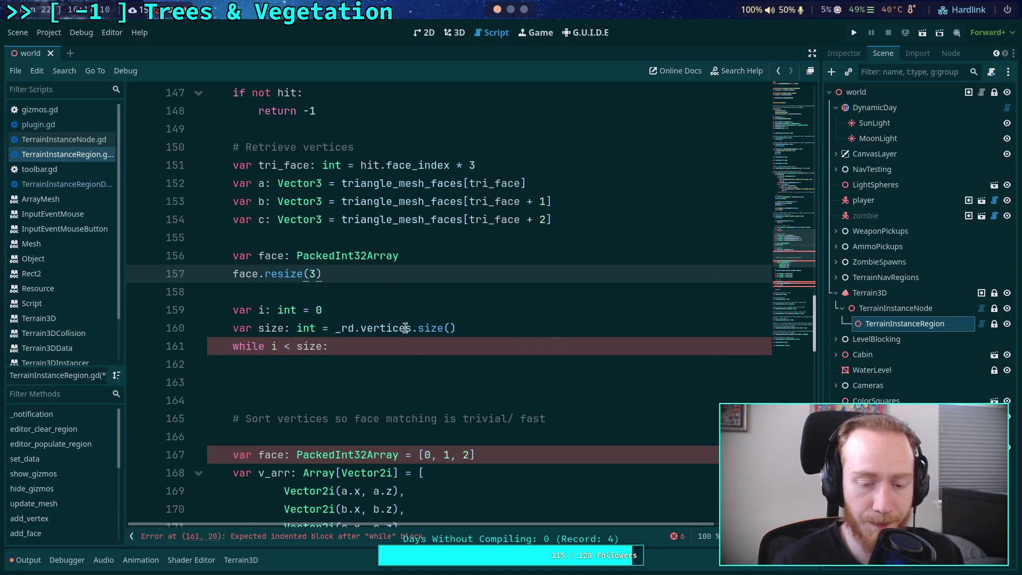
click(439, 362)
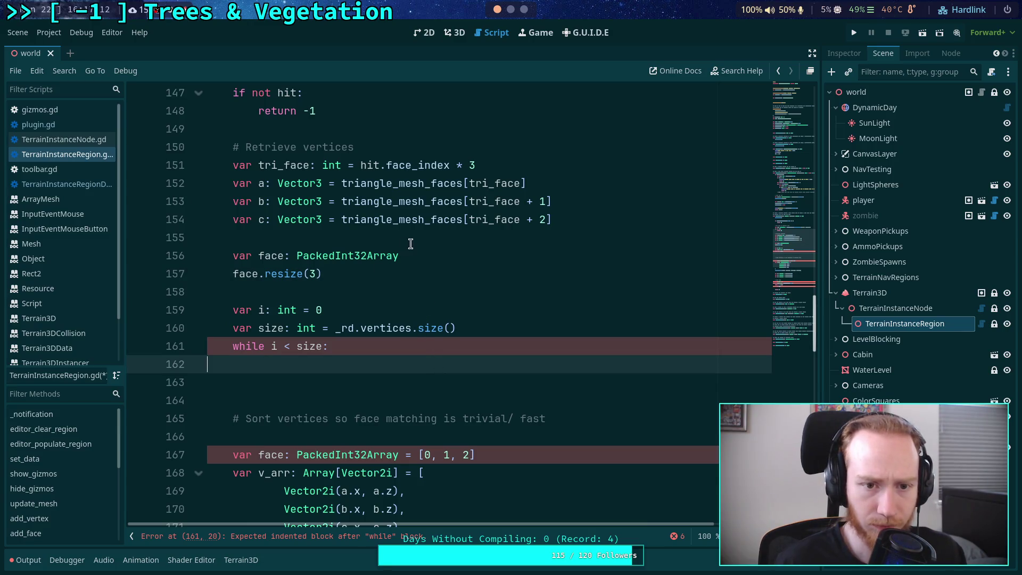
drag(355, 147, 302, 146)
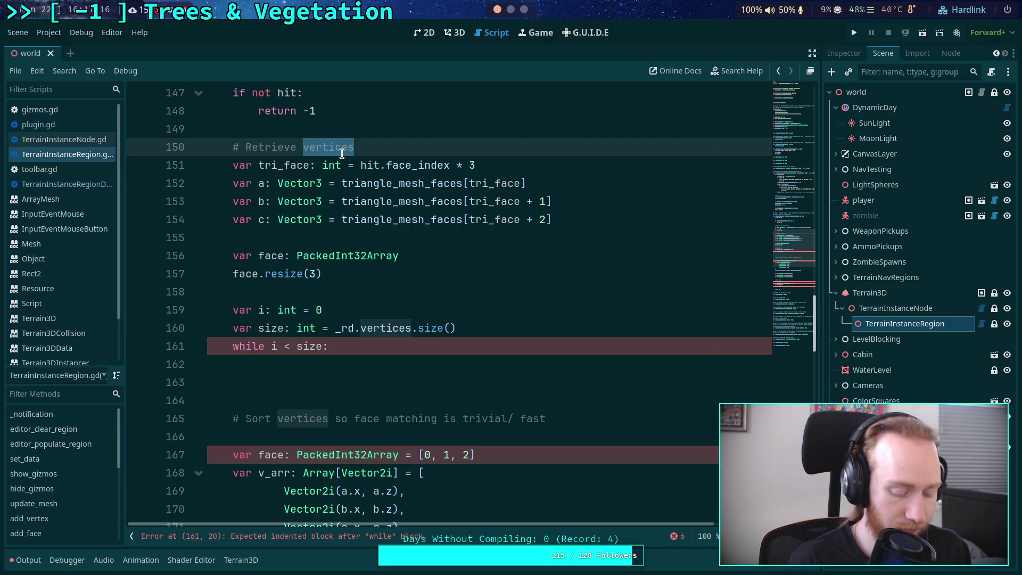
text(vertex indi)
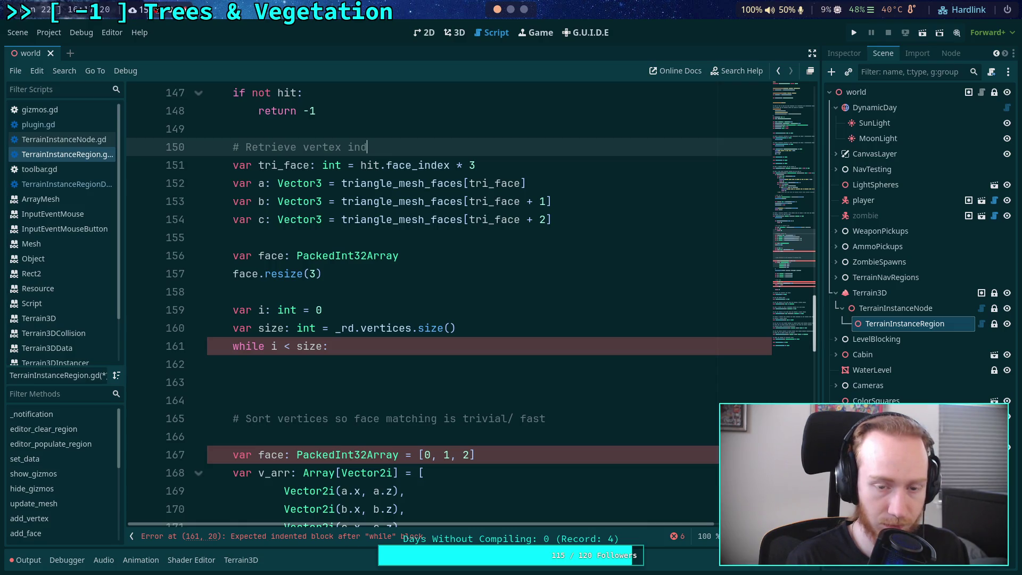
text(ces)
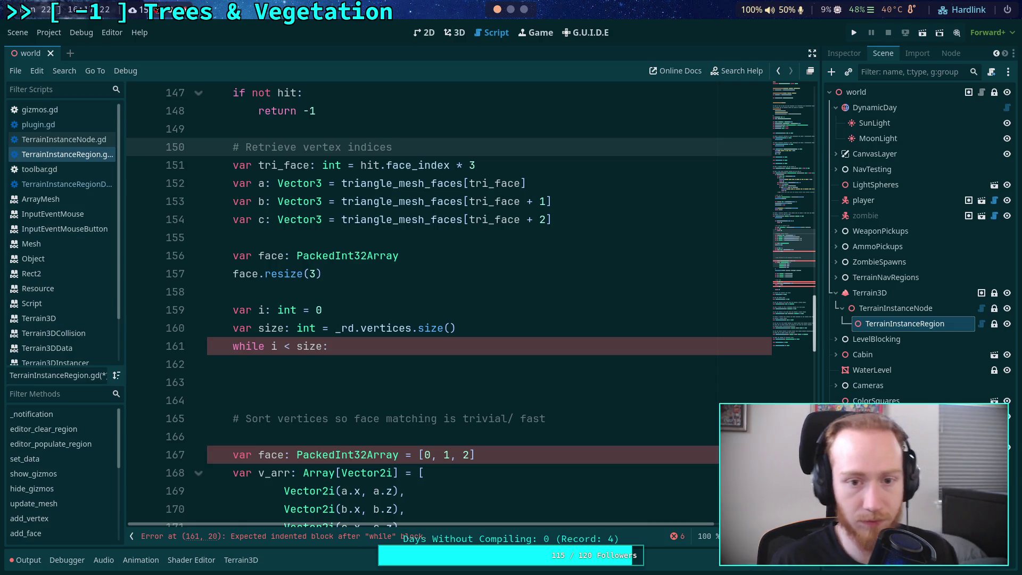
click(440, 254)
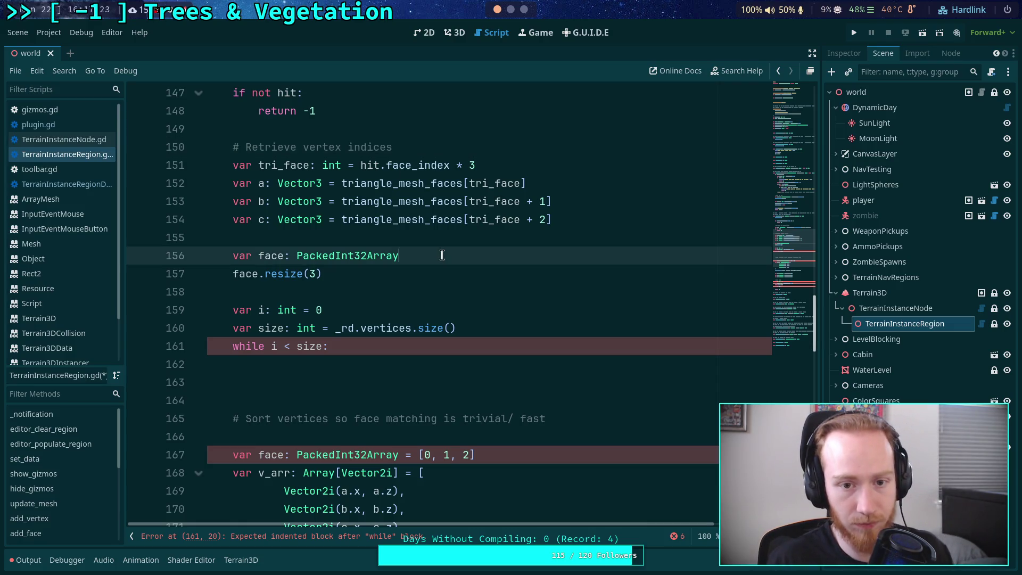
click(430, 365)
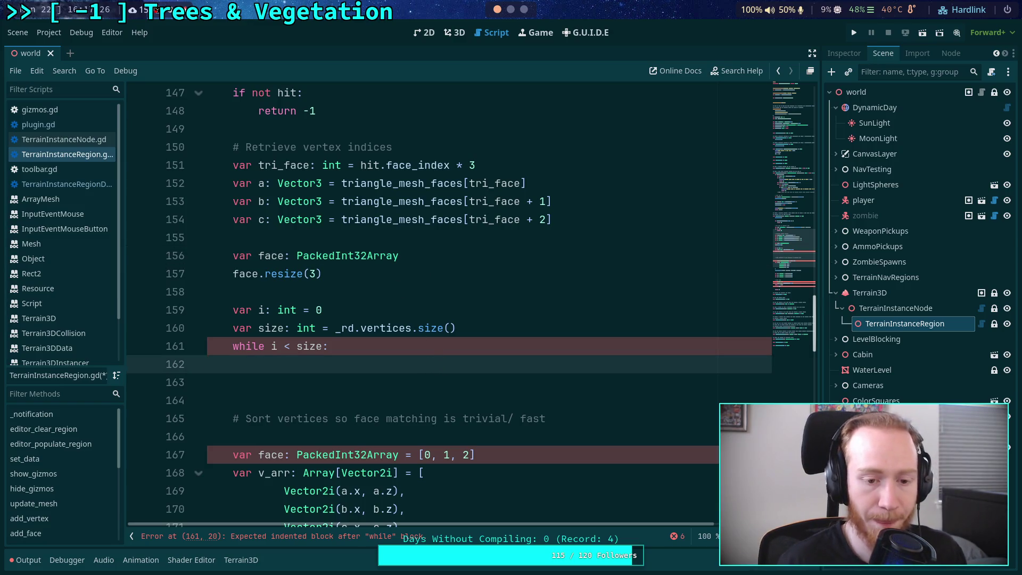
scroll(529, 432, up, 1)
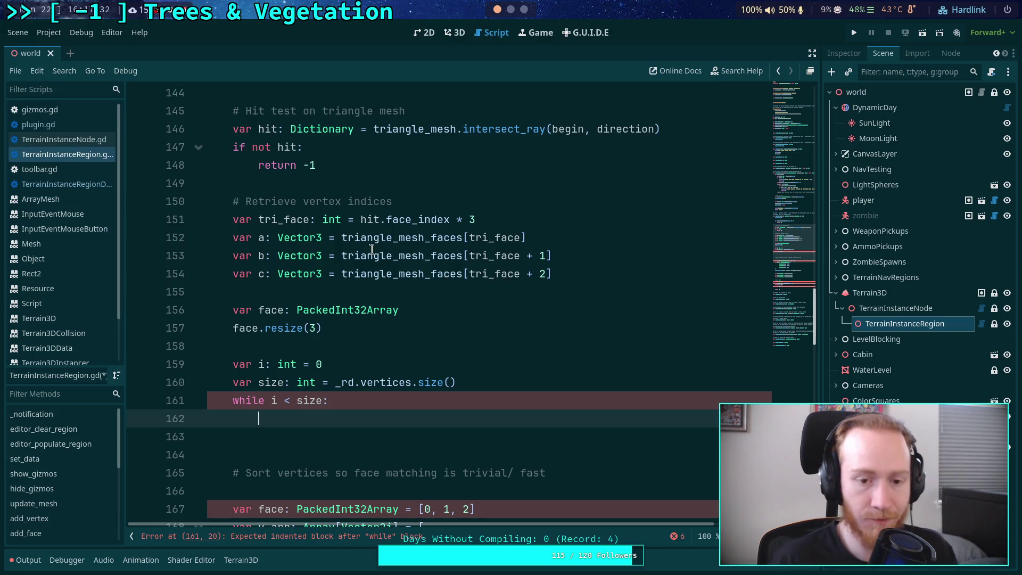
mouse_move(349, 243)
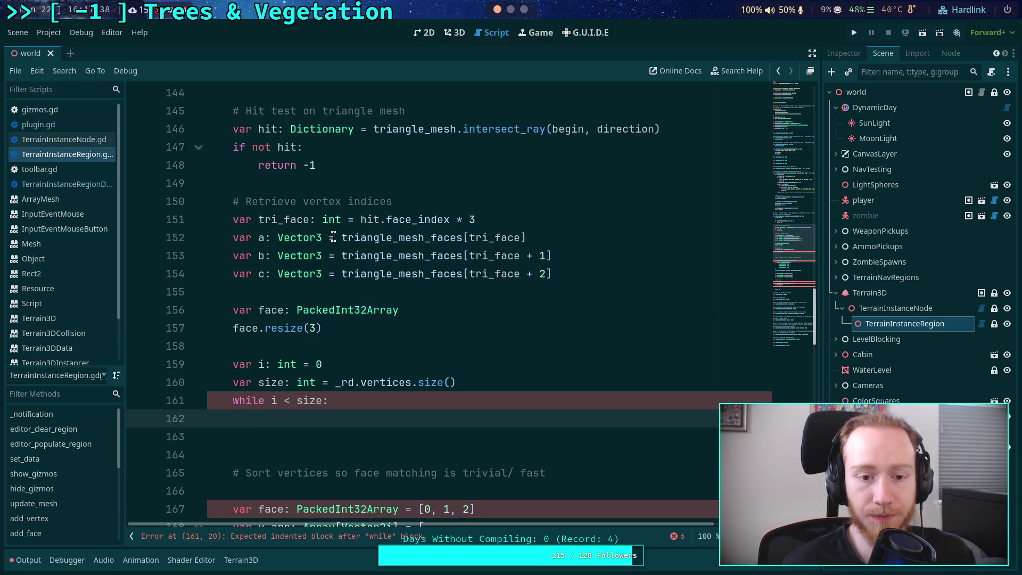
click(264, 238)
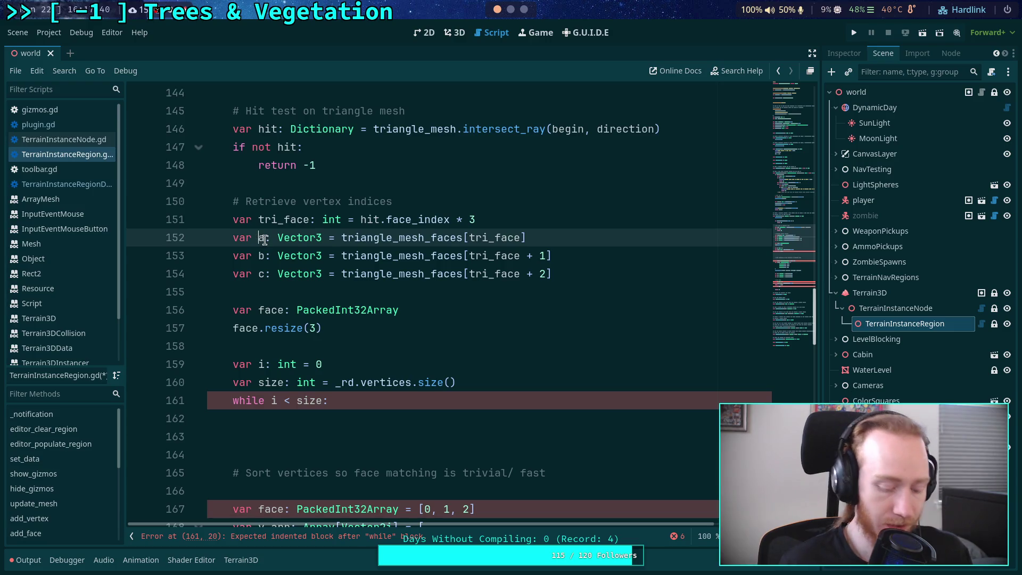
text(t)
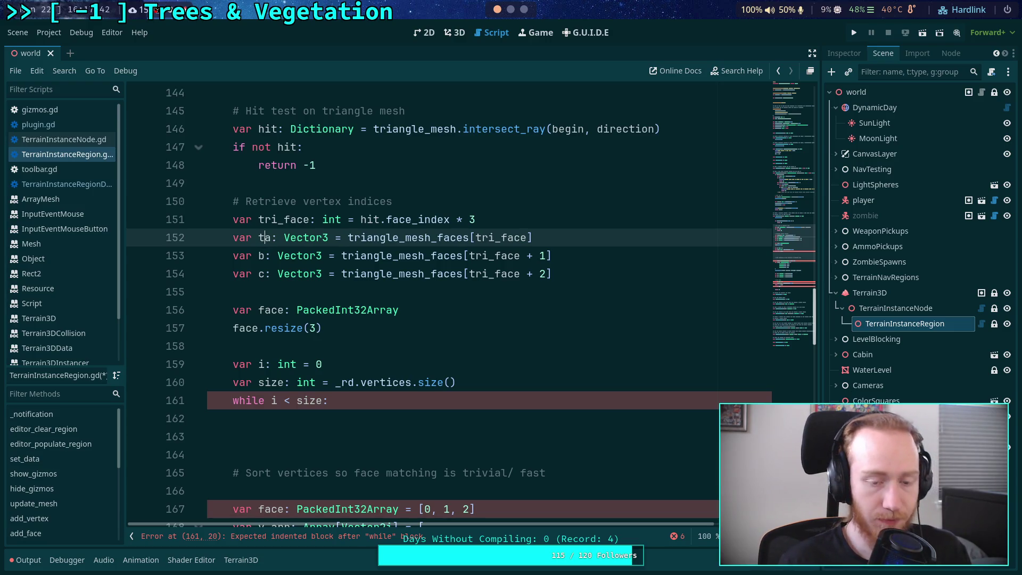
text(_)
click(259, 255)
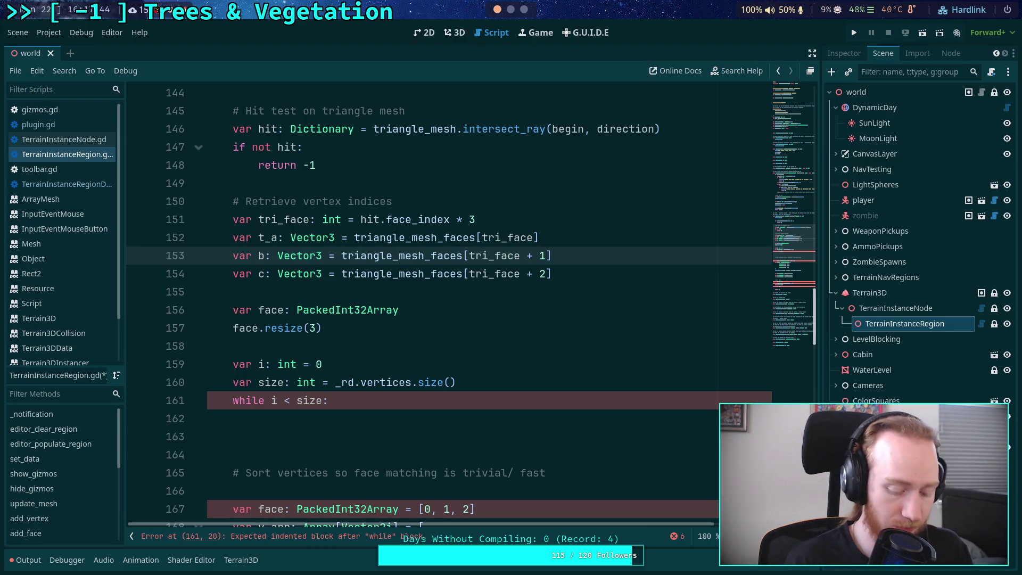
text(t_)
click(260, 274)
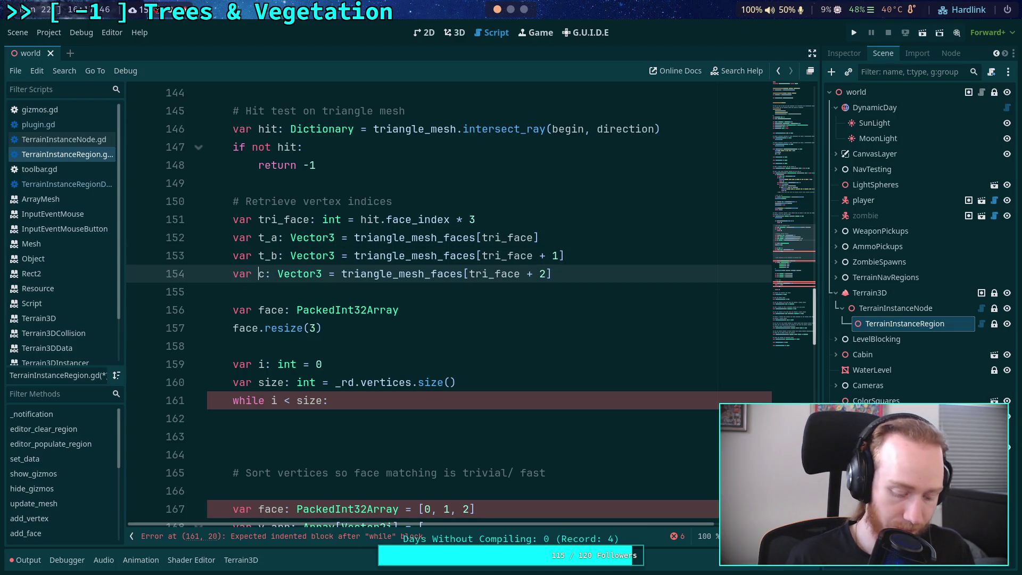
text(t_)
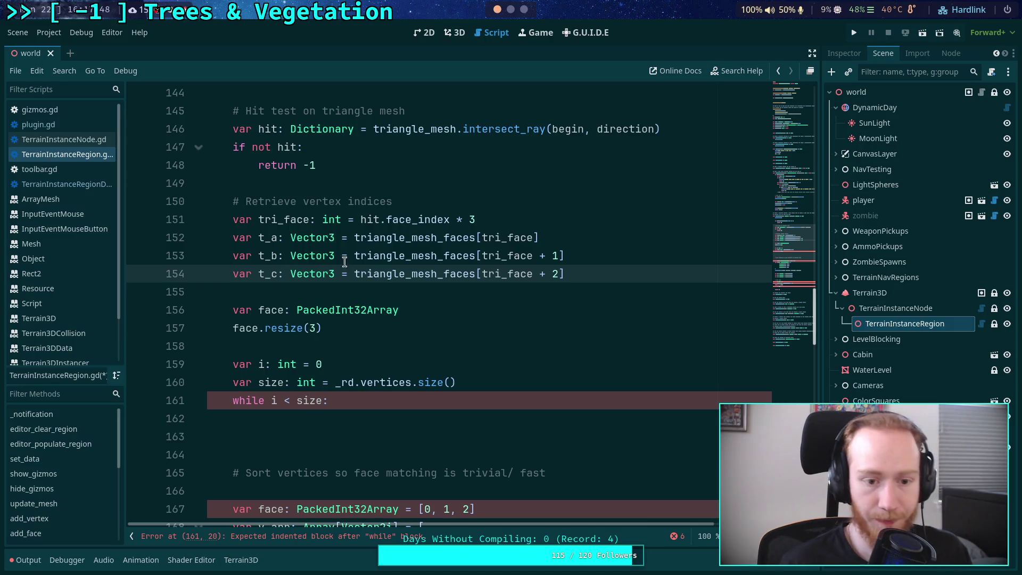
click(627, 274)
key(Return)
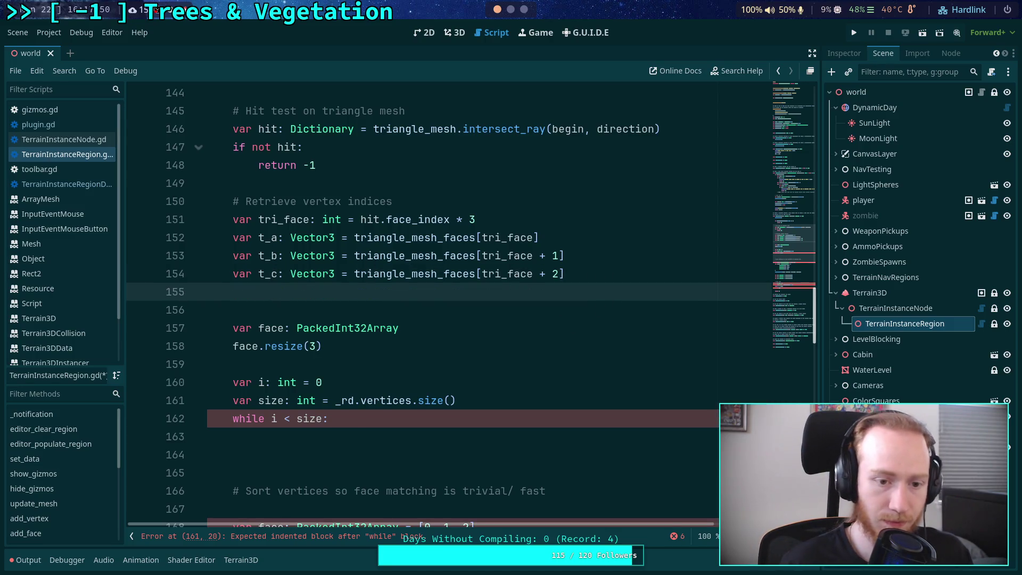
key(BackSpace)
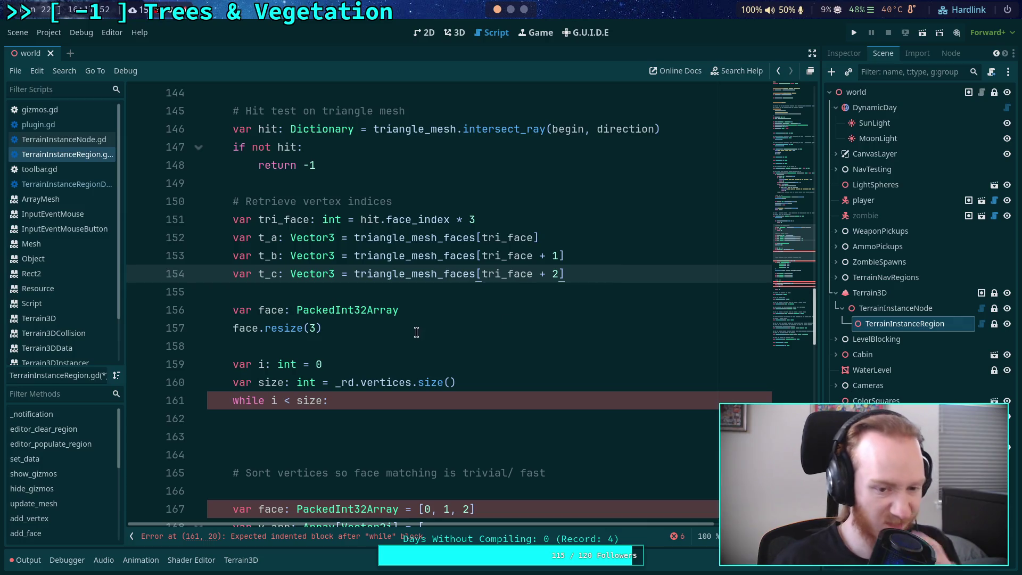
click(458, 325)
key(Return)
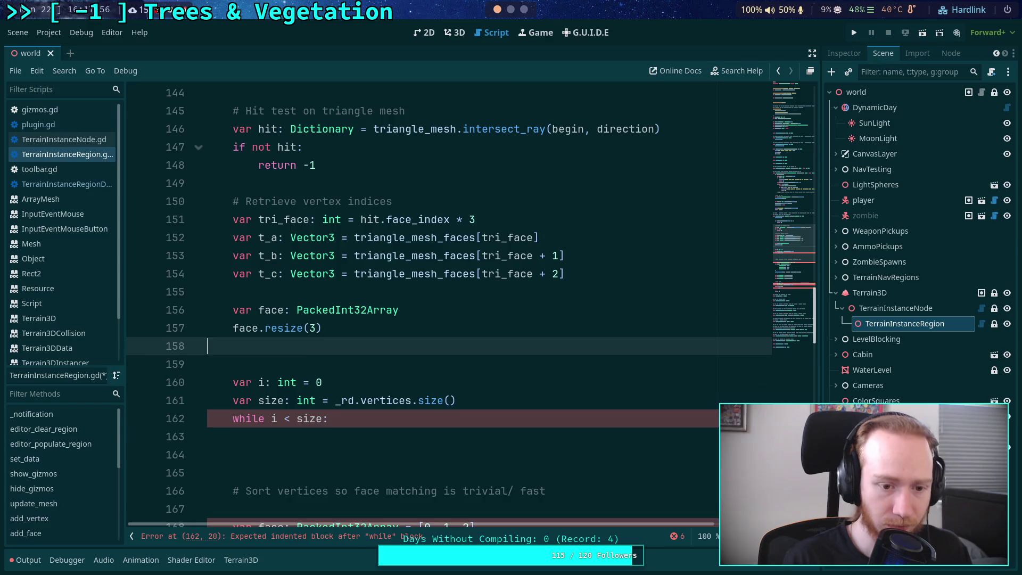
Add 'var a: Vector2i = Vector2i(roundi(t_a.x), roundi(t_a.z))' after the t_c declaration
key(BackSpace)
key(Return)
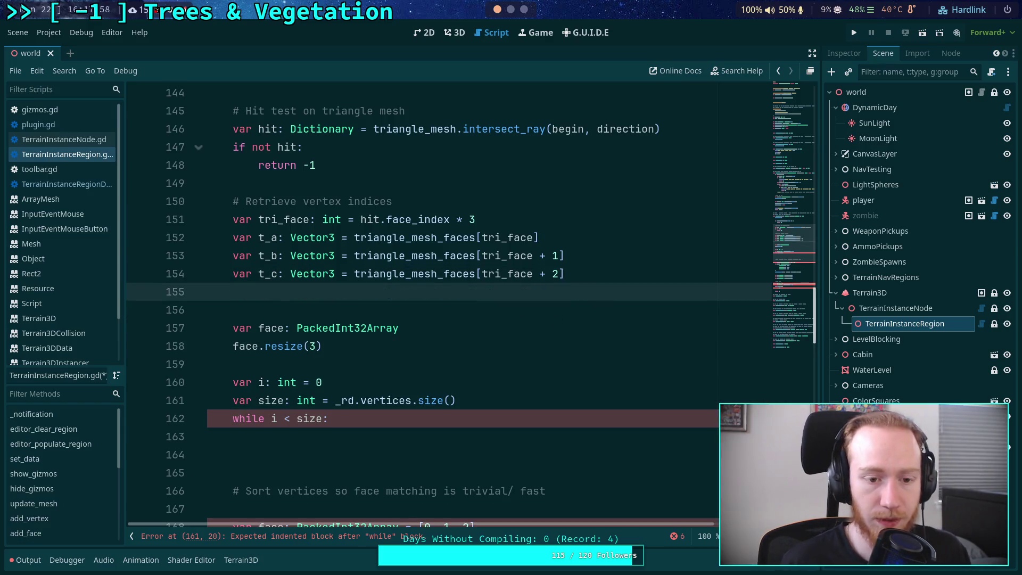
key(Return)
text(var a: )
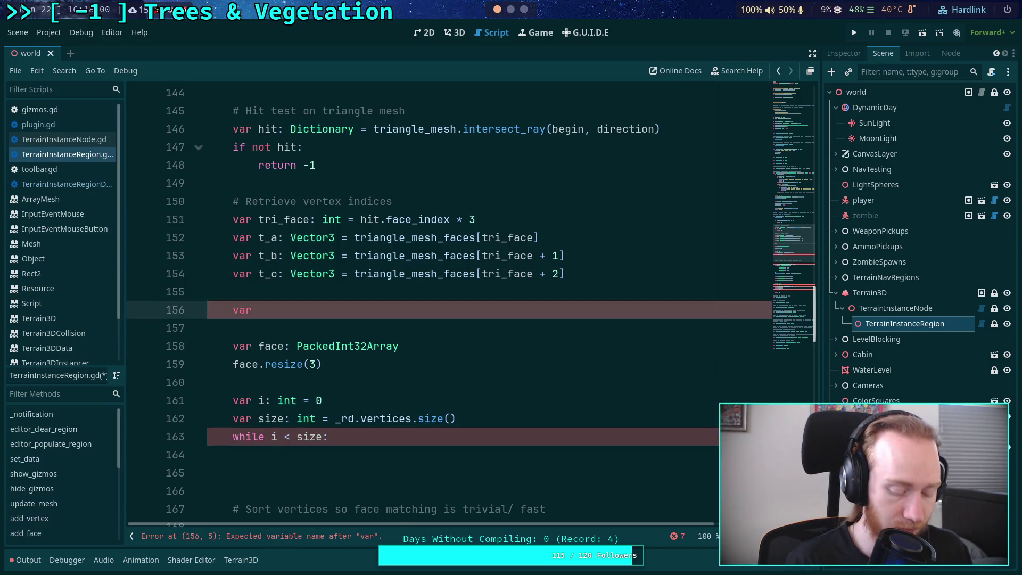
text(Vector2i)
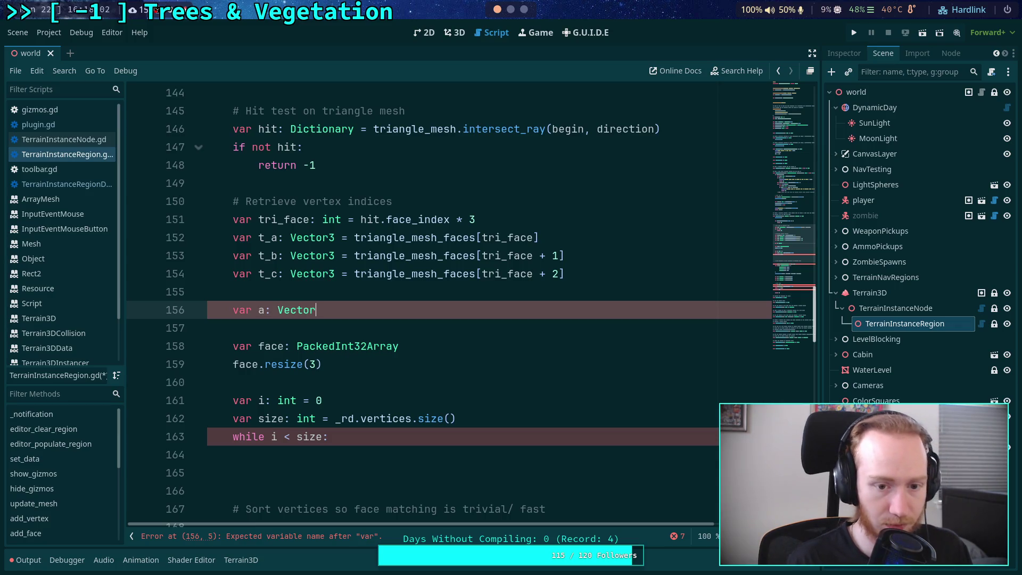
text( = Ve)
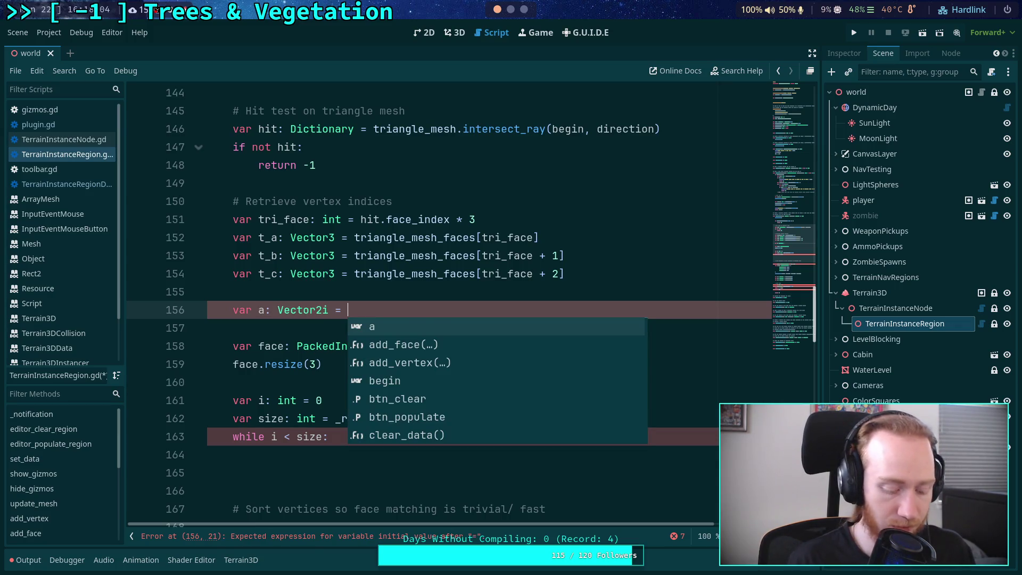
text(ctor2i)
key(Return)
text(round)
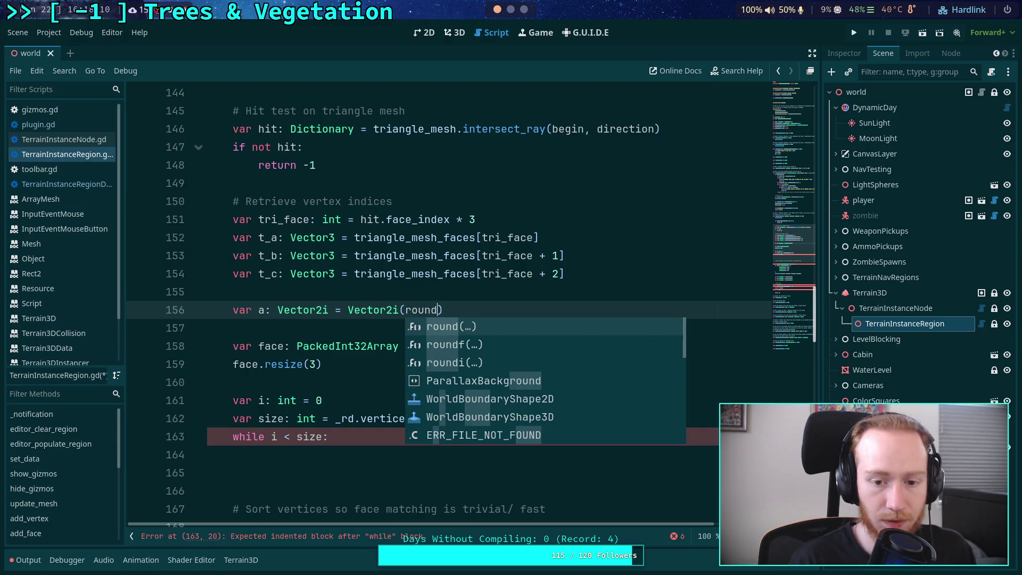
text(i)
key(Return)
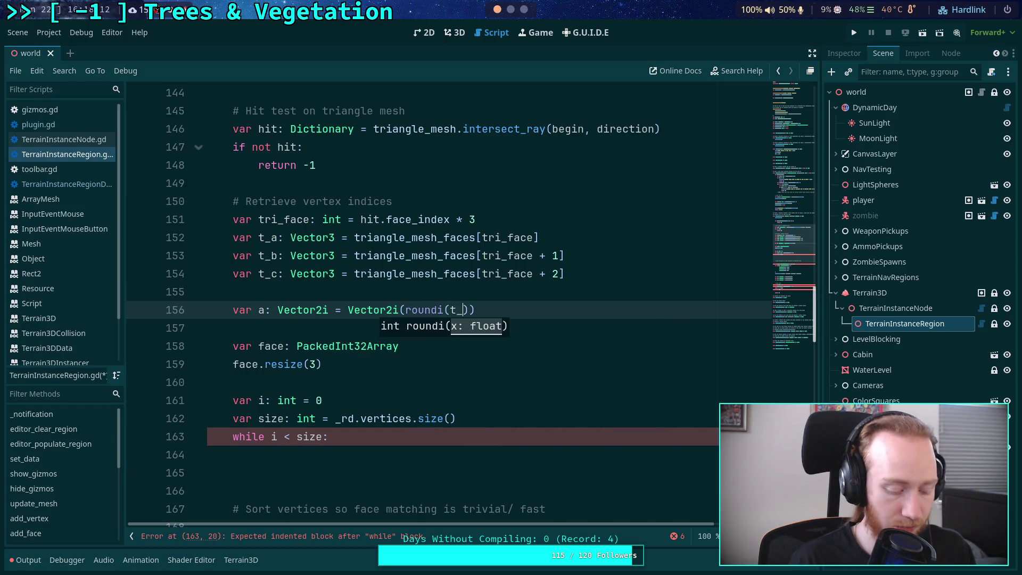
text(t_a.x), roundi(t)
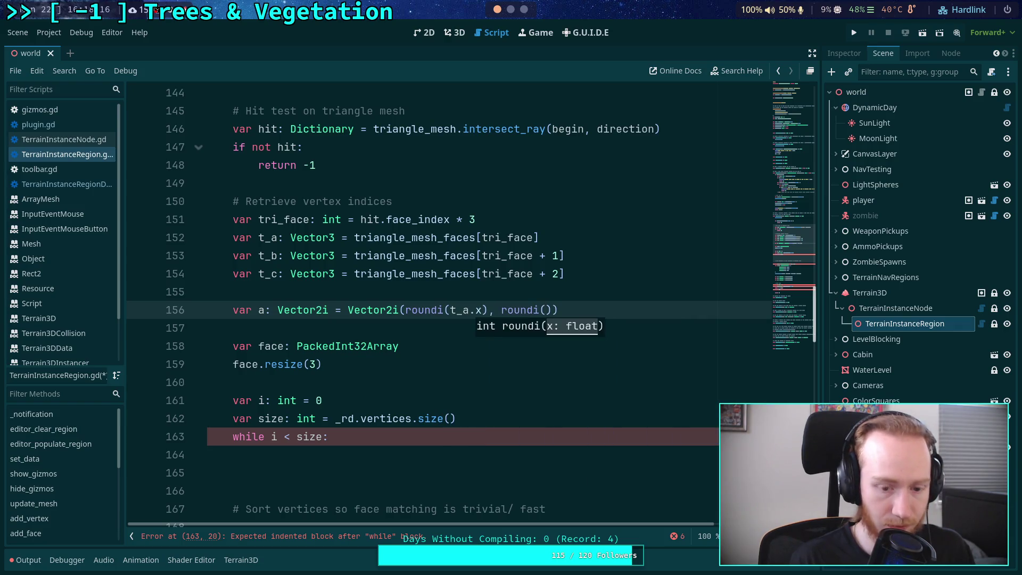
text(_a.)
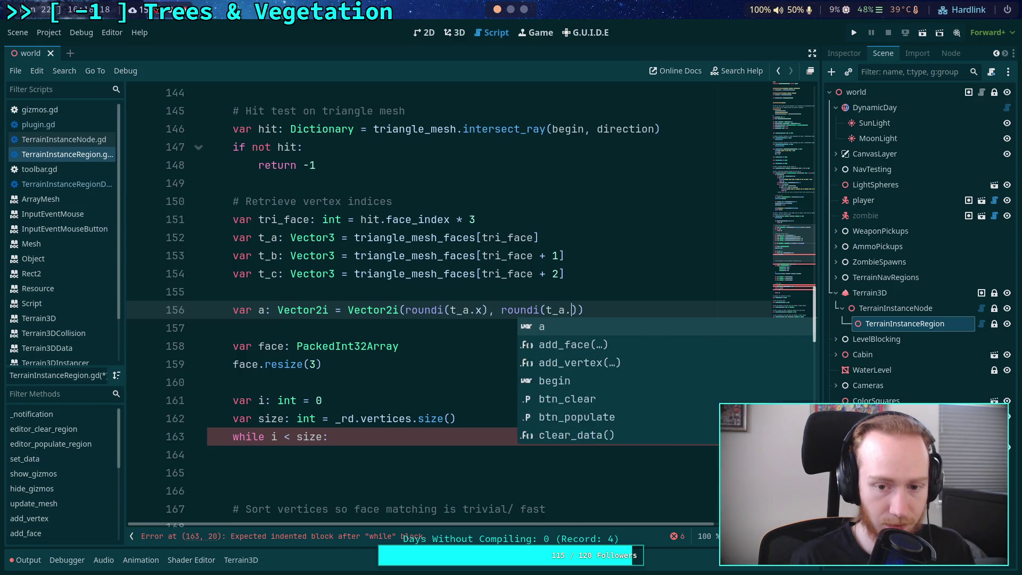
text(z))
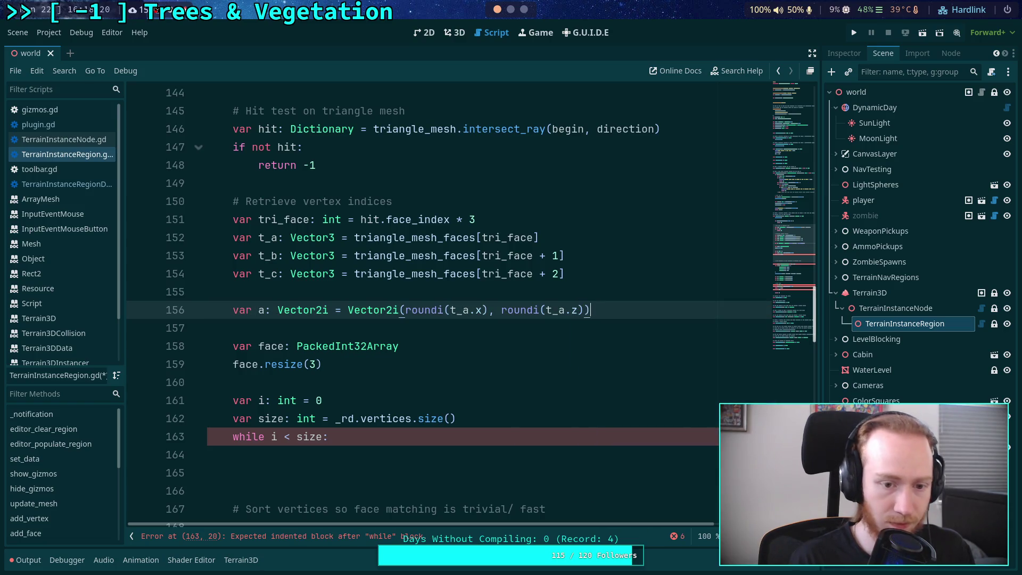
Duplicate the line twice and rename the copies to b and c, using t_b and t_c
key(ctrl+shift+d)
key(ctrl+shift+d)
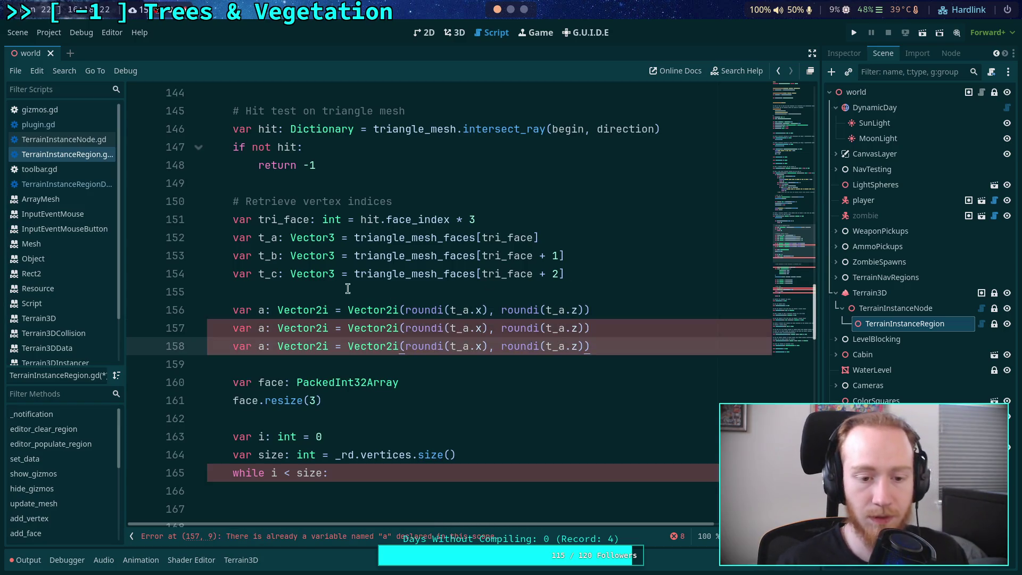
double_click(261, 328)
text(b)
double_click(260, 346)
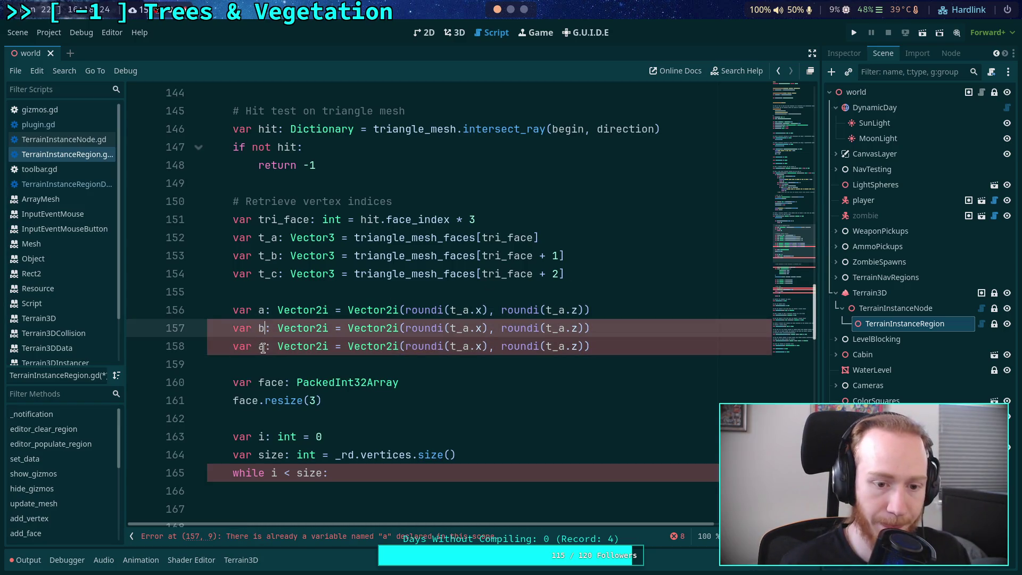
text(c)
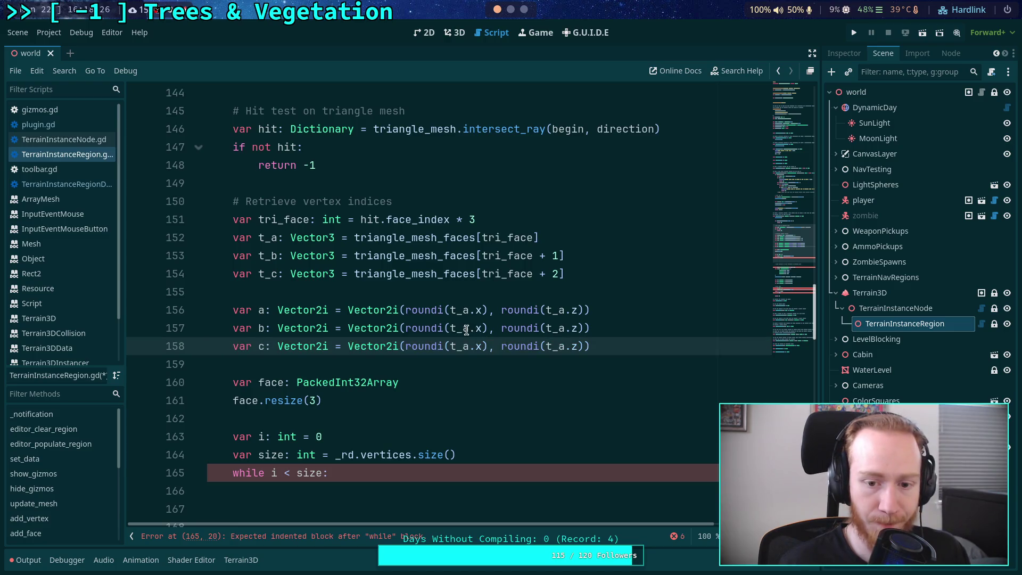
drag(462, 328, 469, 328)
text(b)
drag(559, 328, 565, 328)
text(b)
drag(469, 346, 465, 347)
text(c)
drag(558, 346, 564, 346)
text(c)
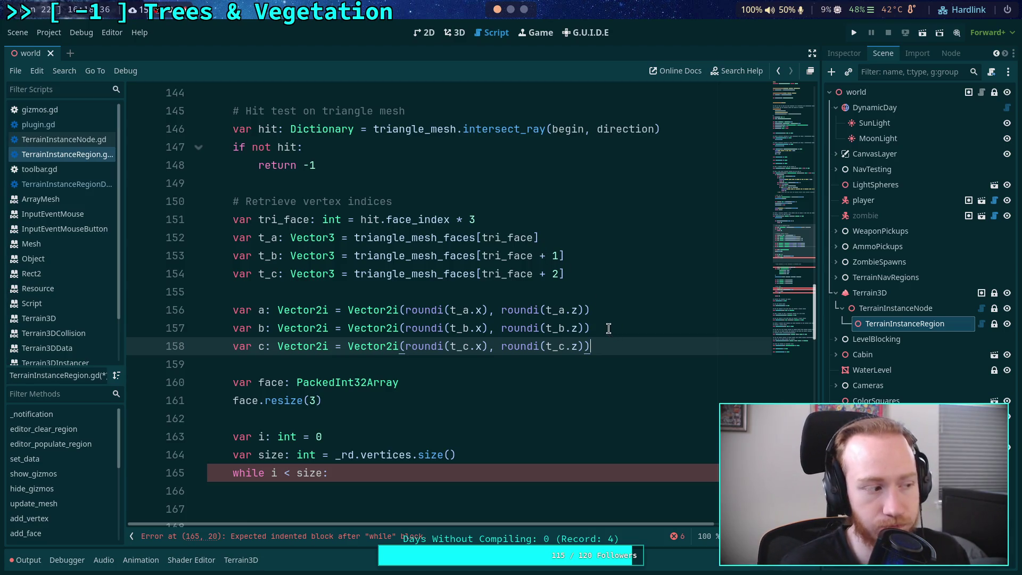
click(513, 371)
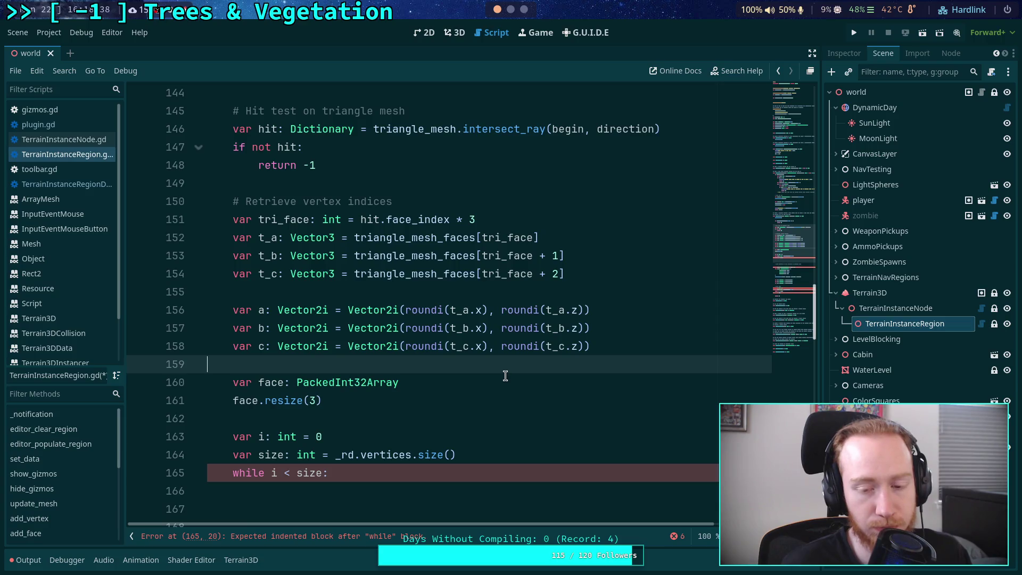
click(539, 217)
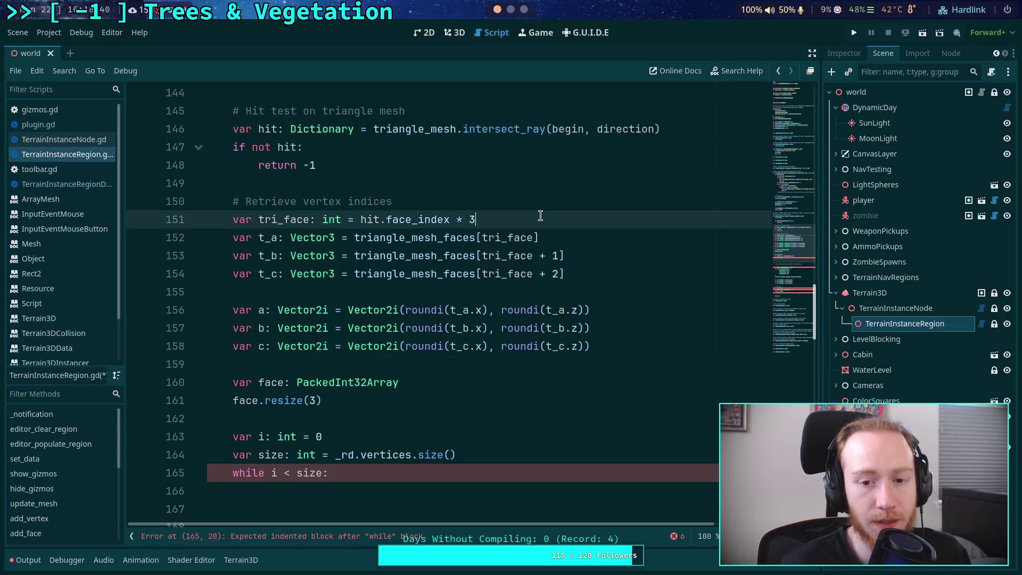
Declare 'var verts: Array[Vector2i]', resize it to 3, and add a 'for i in range(3):' loop
key(Return)
text(var verts: A)
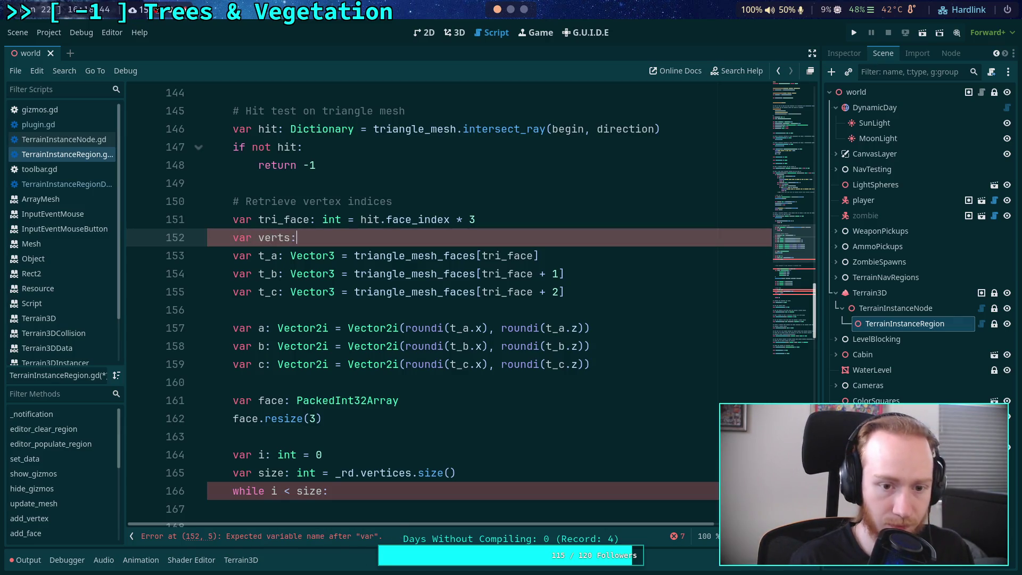
text(rray[)
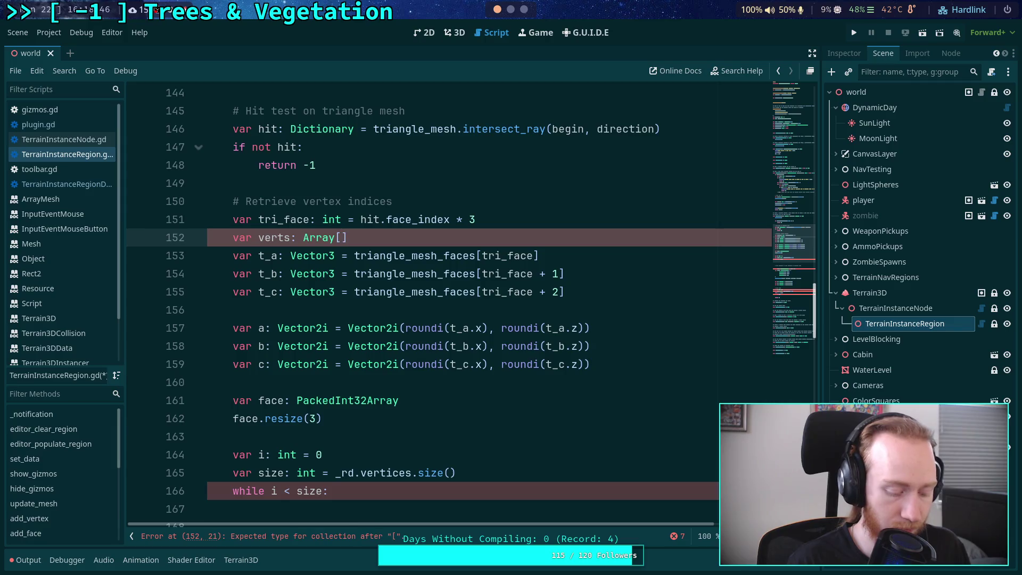
text(Vector2i)
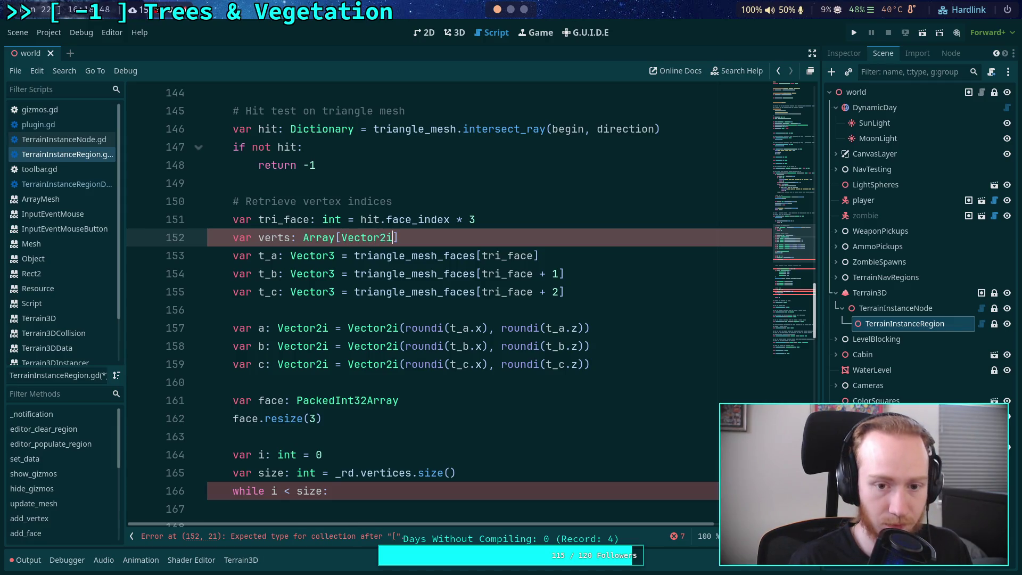
key(Return)
text(erts.resize(3))
key(Return)
key(Return)
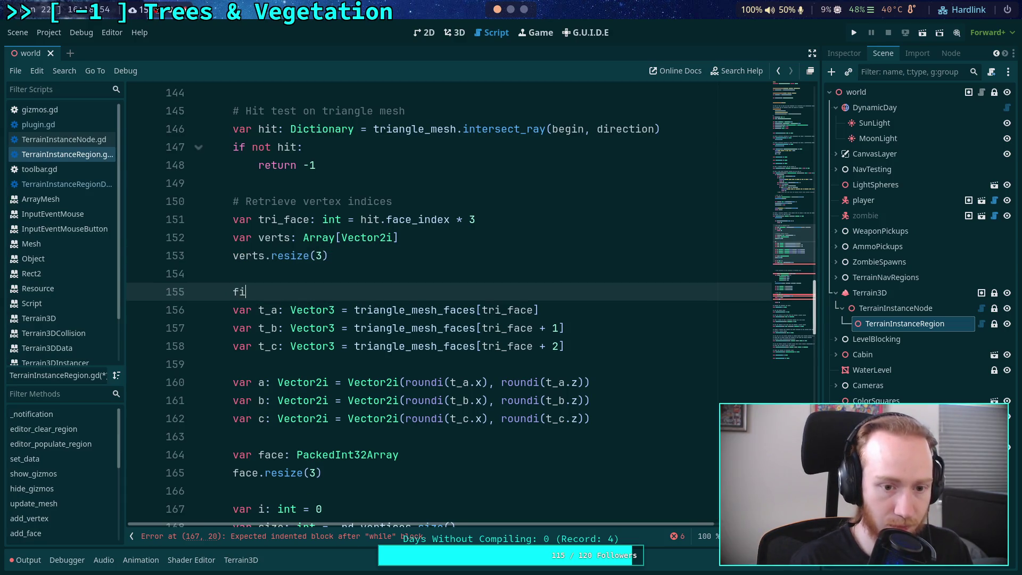
key(BackSpace)
text(or i in range(3))
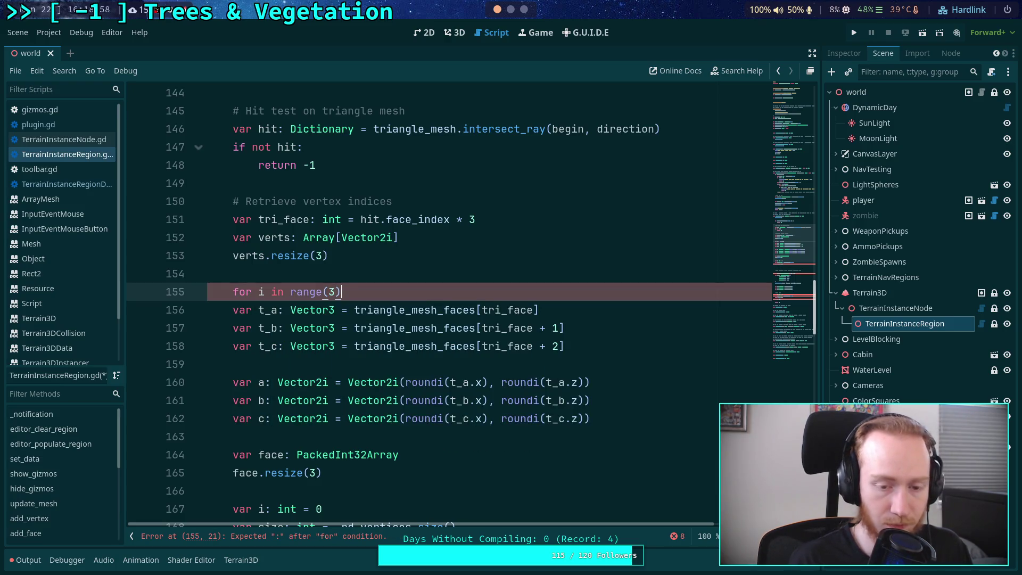
text(:)
key(Return)
Start the loop body with a verts[i] = Vector2i assignment and a 'var point: Vector3i' declaration
scroll(515, 263, down, 1)
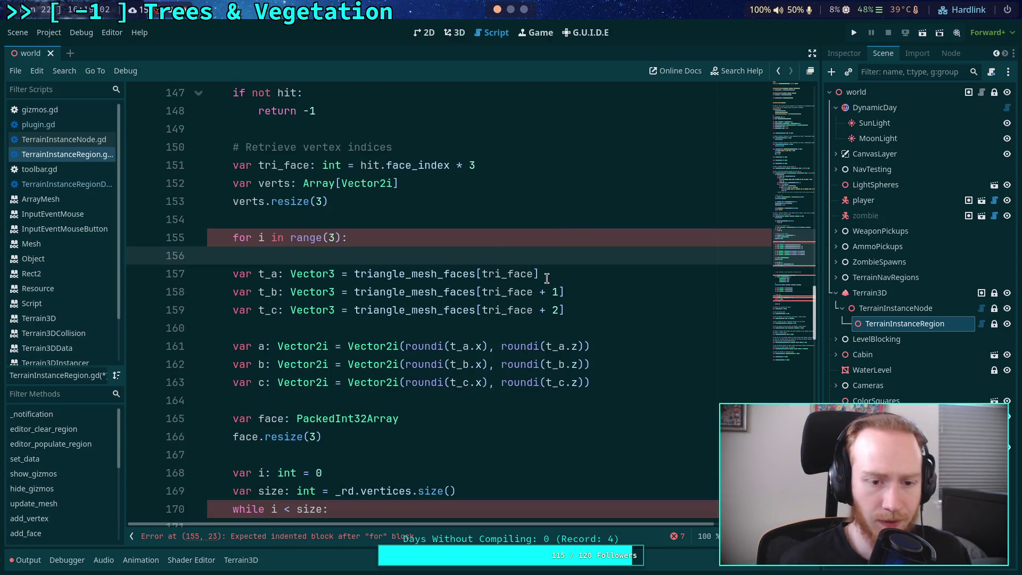
text(verts[i])
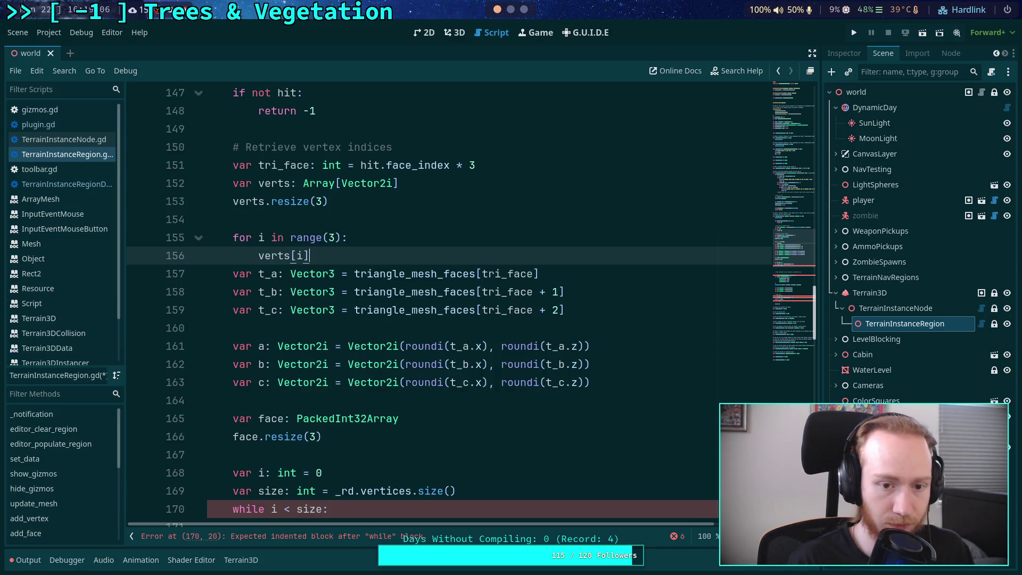
text( = Vector2)
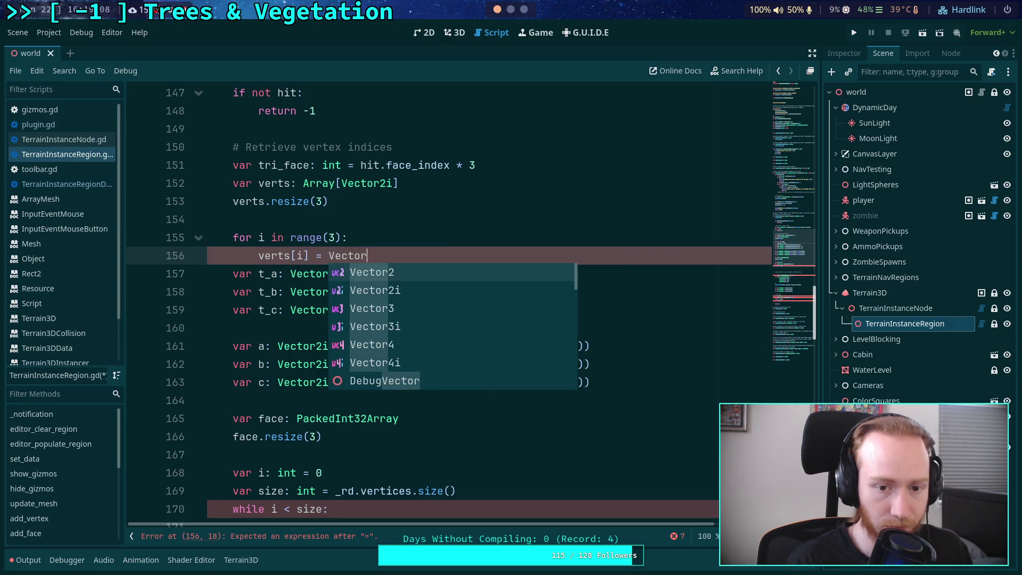
text(i(ro)
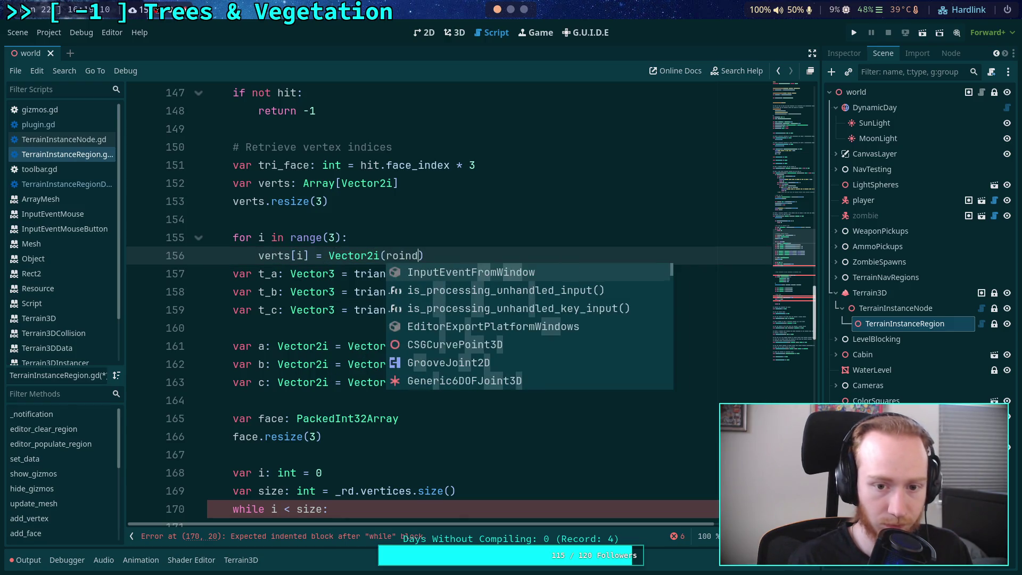
text(undi)
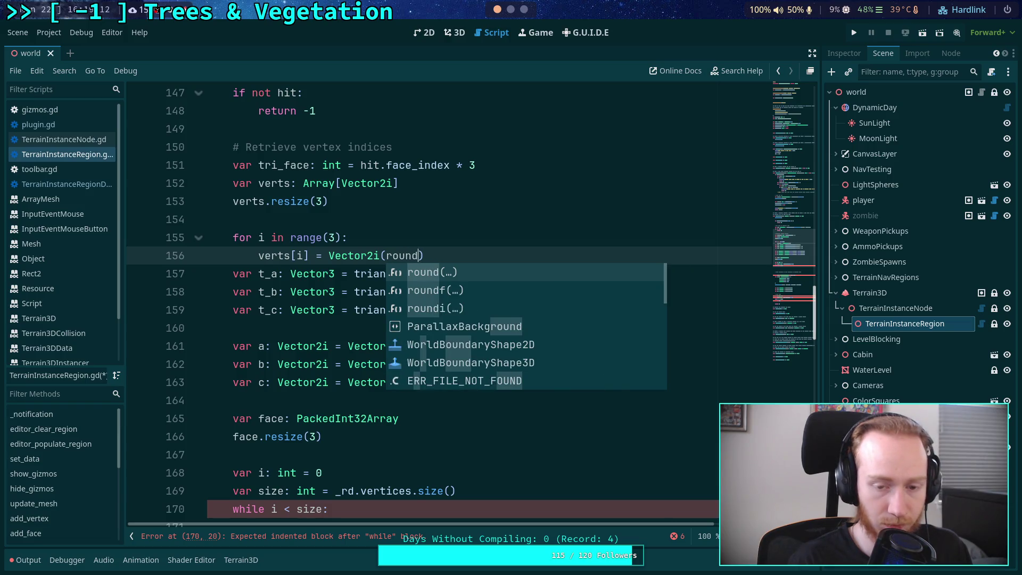
key(Return)
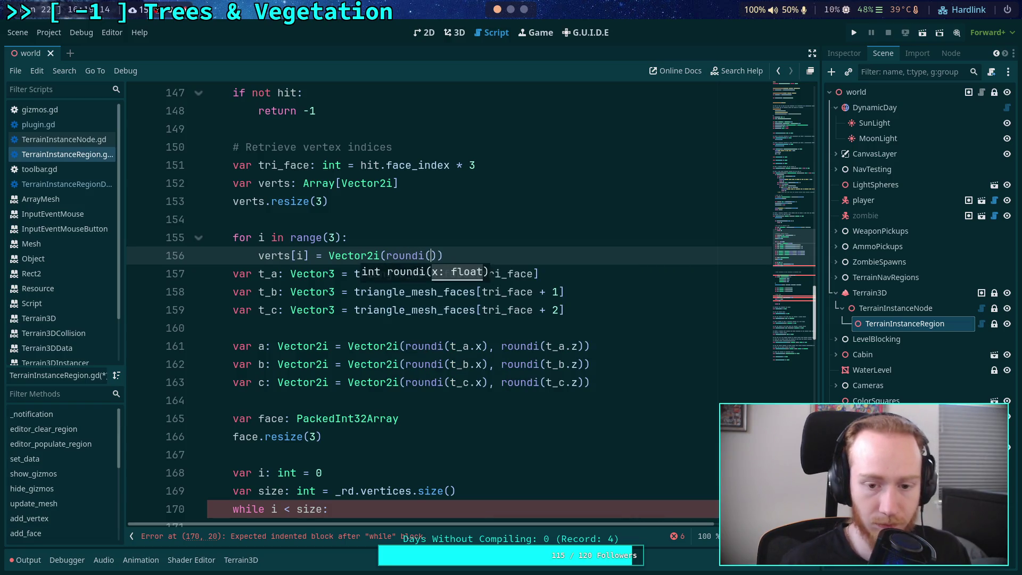
click(423, 236)
key(Return)
text(var)
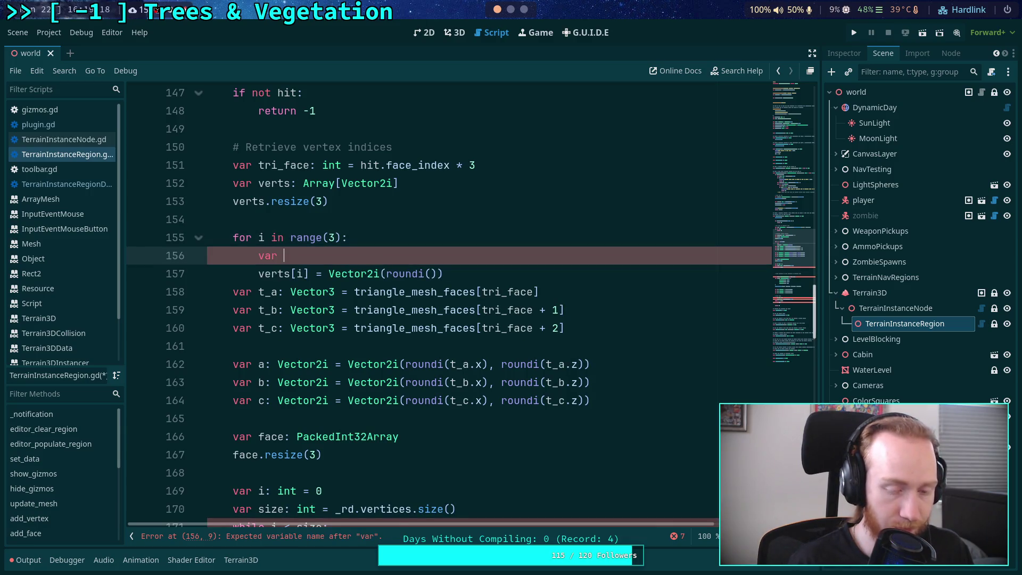
text(int: Vector3 )
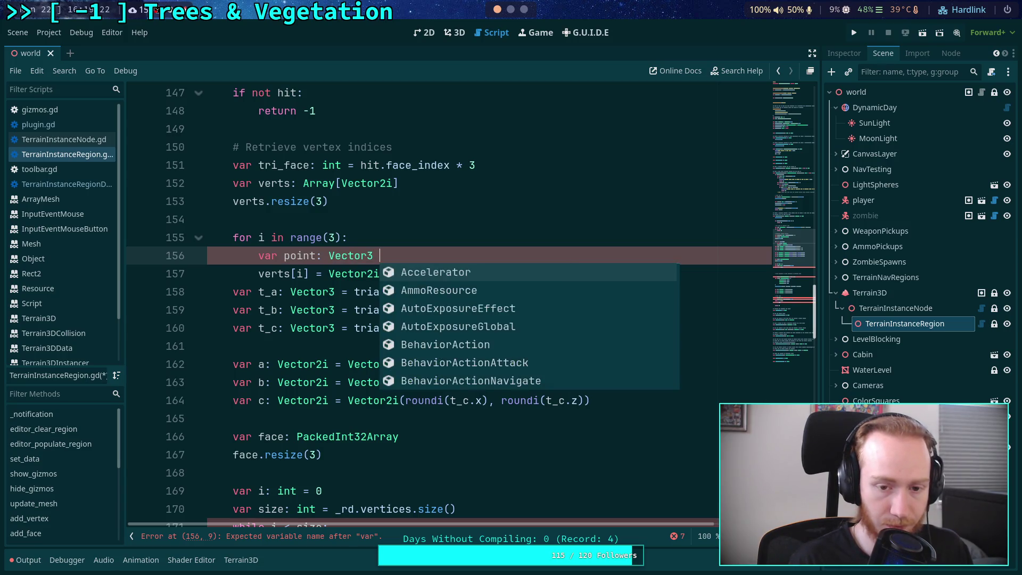
text(=)
key(BackSpace)
key(BackSpace)
text(=)
key(Left)
key(Left)
text(i)
key(End)
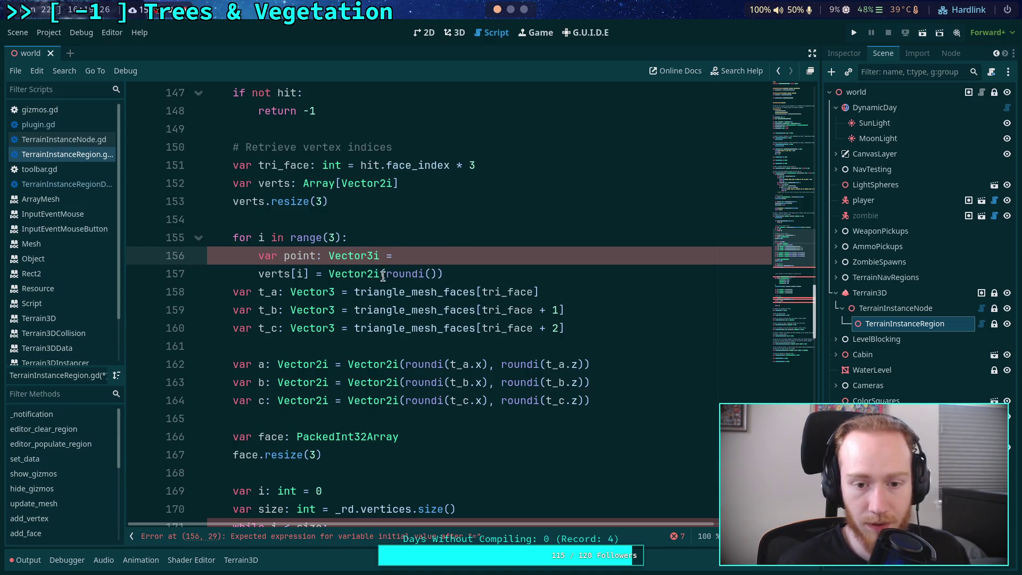
drag(384, 273, 437, 274)
key(BackSpace)
Set point to Vector3i(triangle_mesh_faces[tri_face + i].round())
click(452, 246)
text(V)
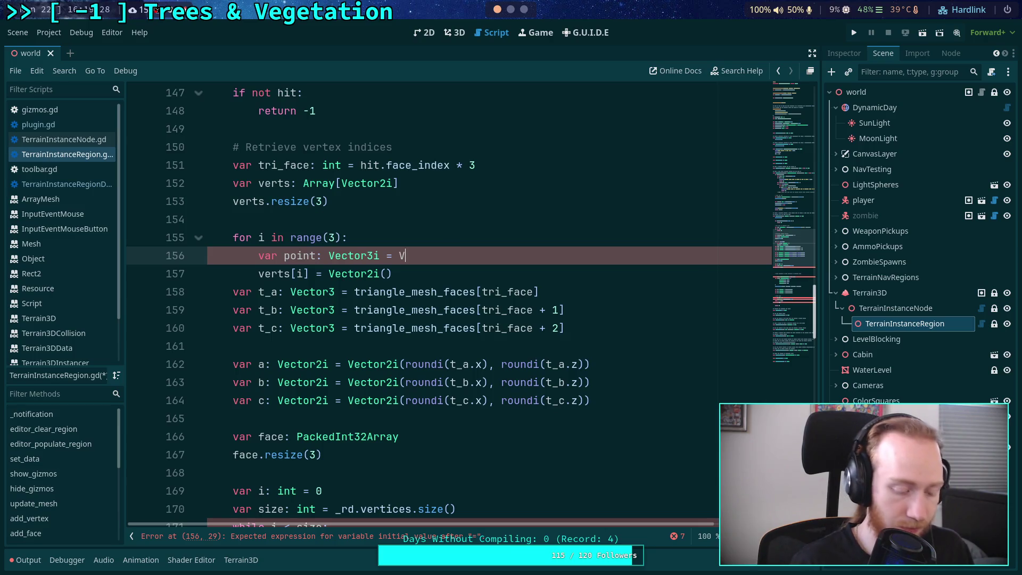
text(ector3i)
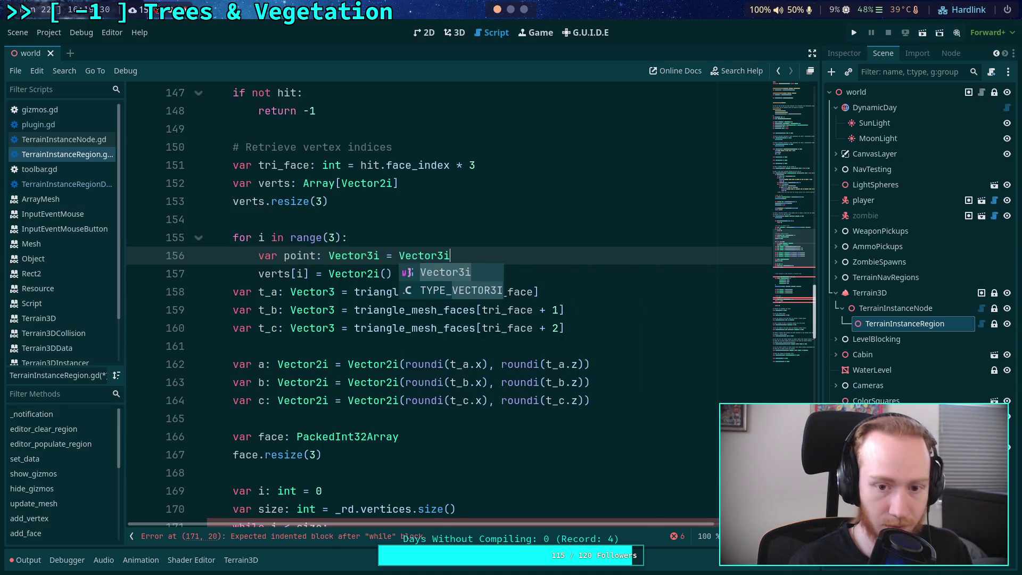
key(Return)
text(tr)
key(Down)
key(Return)
text([tr)
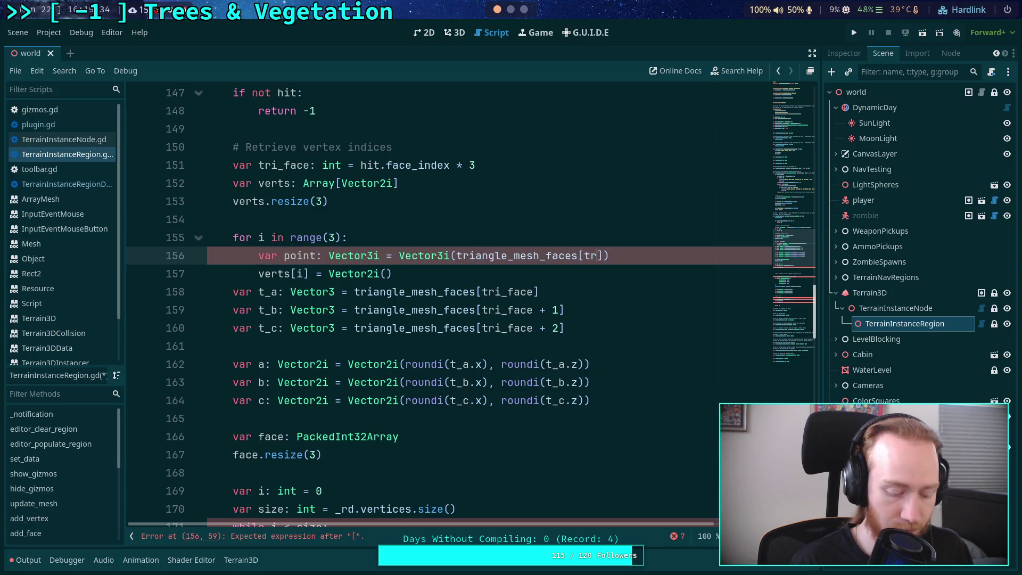
key(Down)
key(Down)
key(Down)
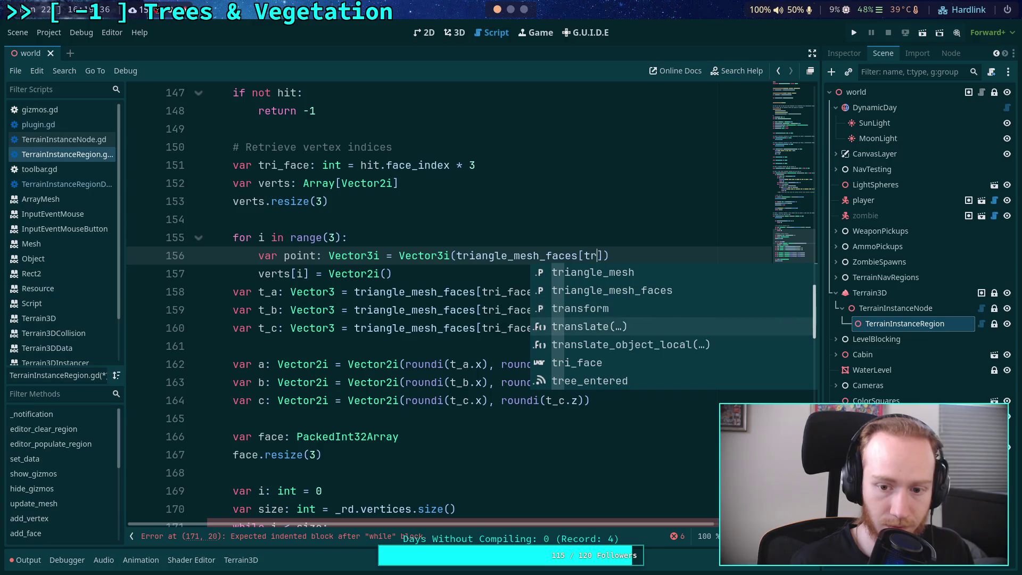
key(Return)
text(+ i)
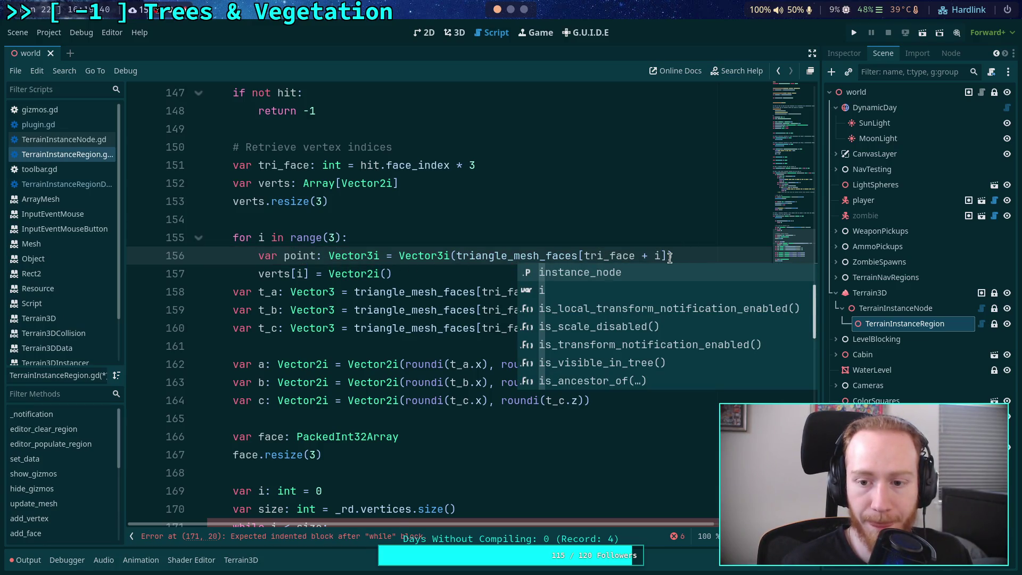
text(],)
key(BackSpace)
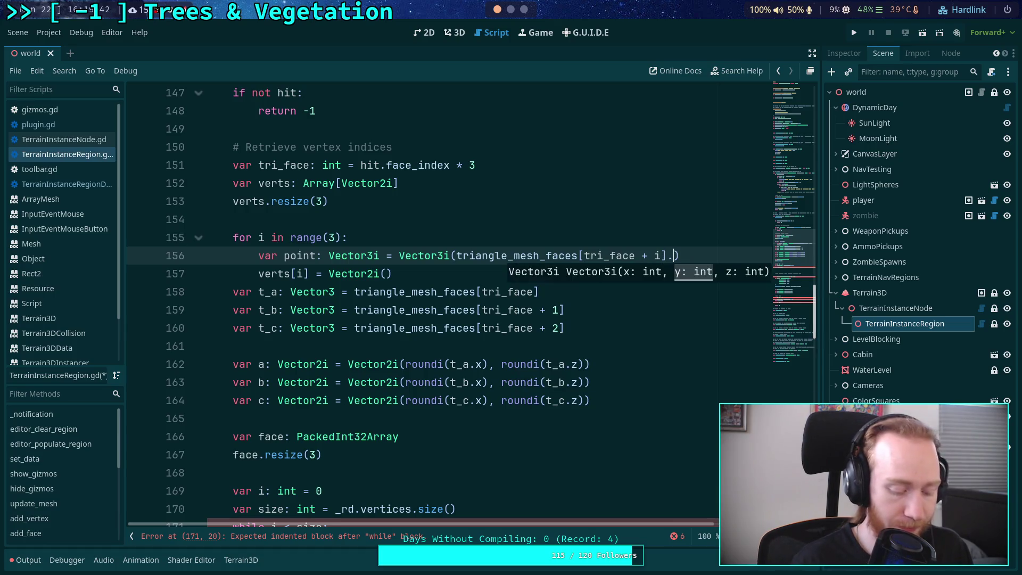
text(.round)
key(Return)
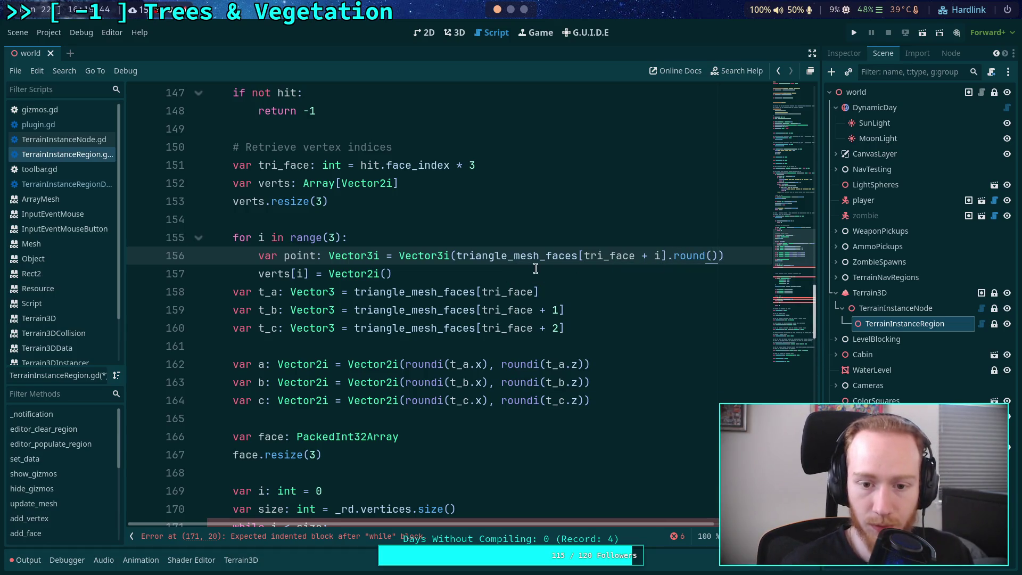
Make verts[i] Vector2i(point.x, point.z) and delete the old t_a–t_c and a–c lines
click(422, 271)
text(or2i(p)
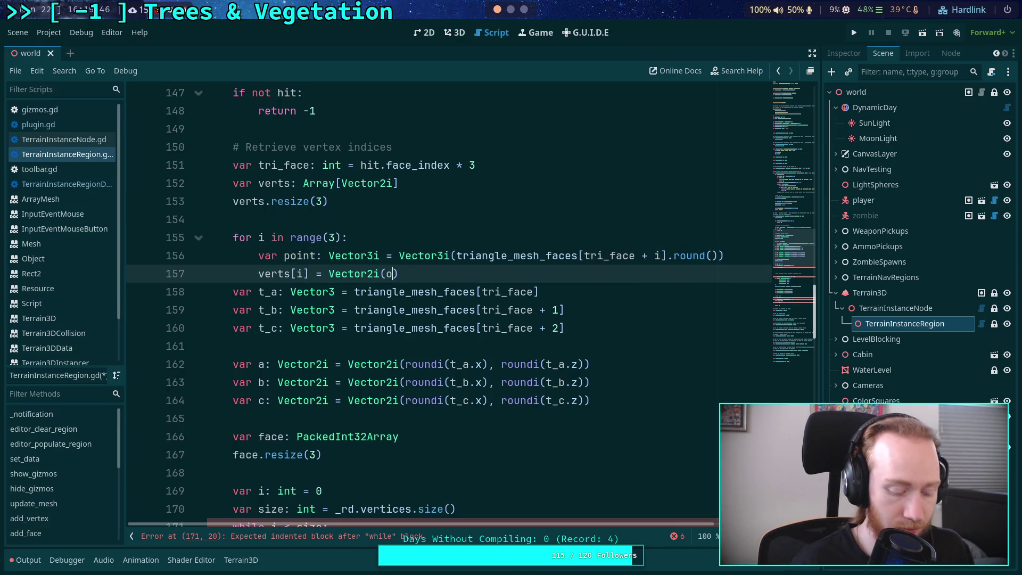
text(oint.x, )
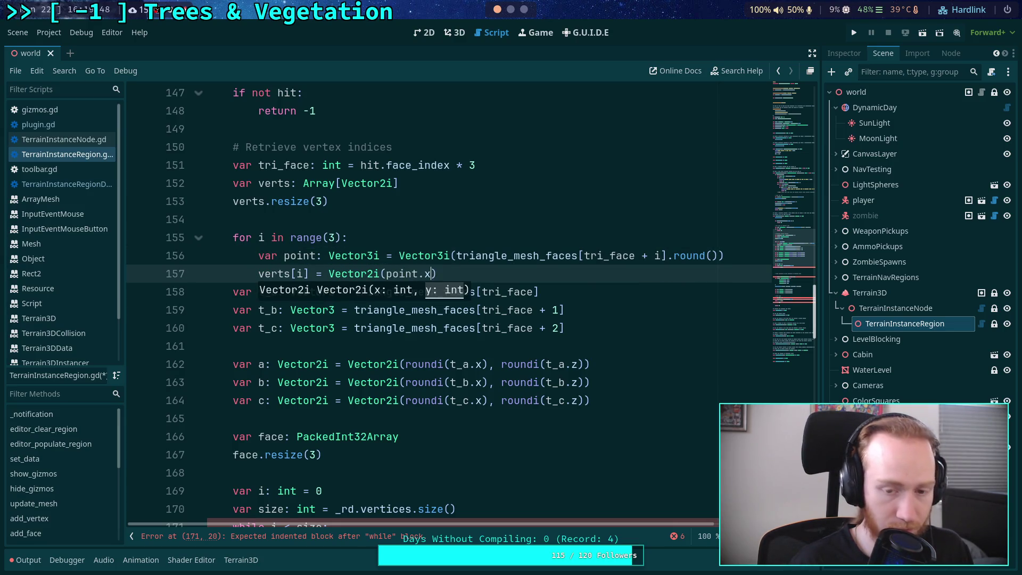
text(point.z)
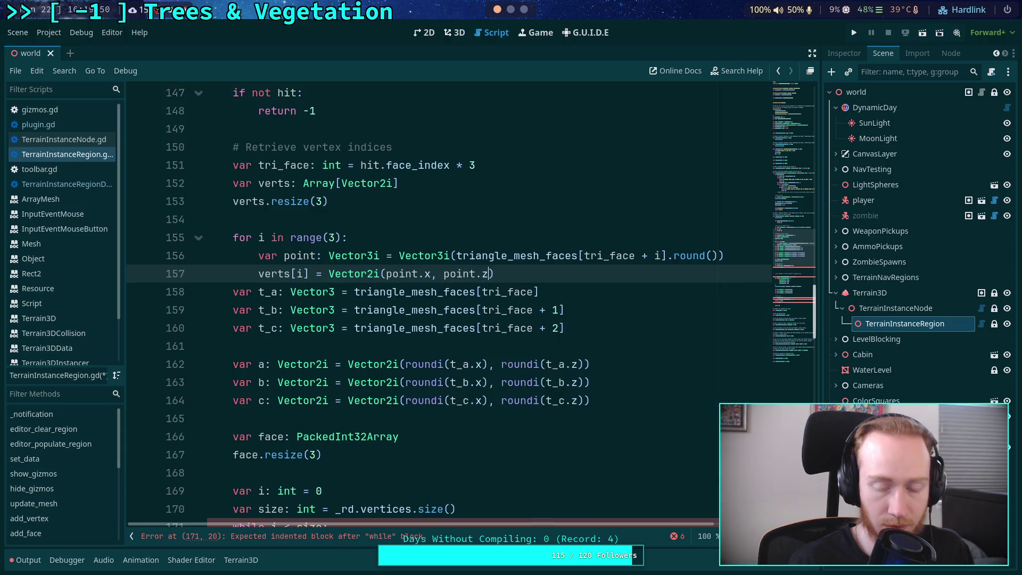
drag(639, 398, 597, 267)
key(BackSpace)
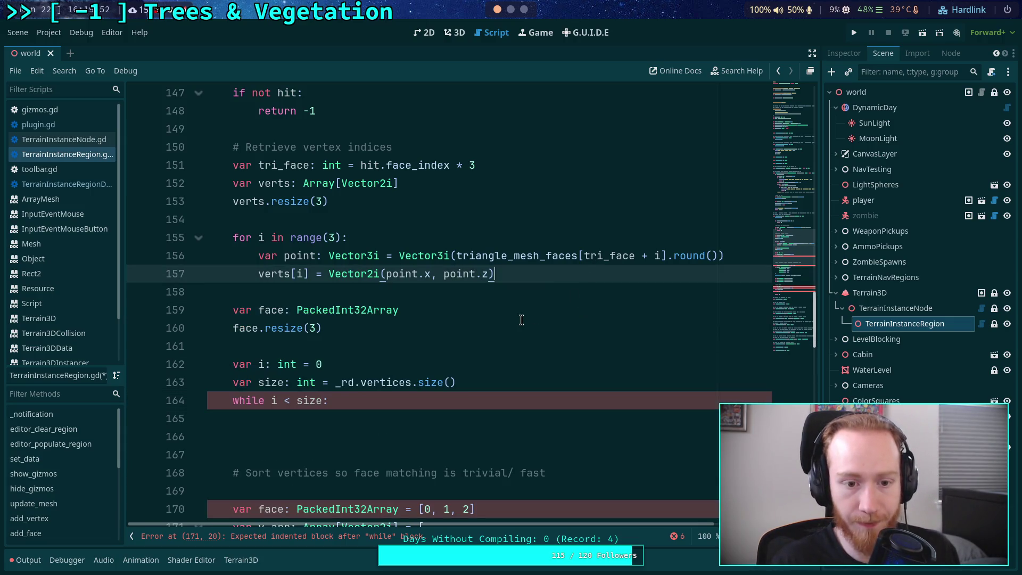
In the while body, declare 'var vertex: Vector2i = Vector2i(_rd.vertices[i], _rd.vertices[i + 1])'
click(428, 418)
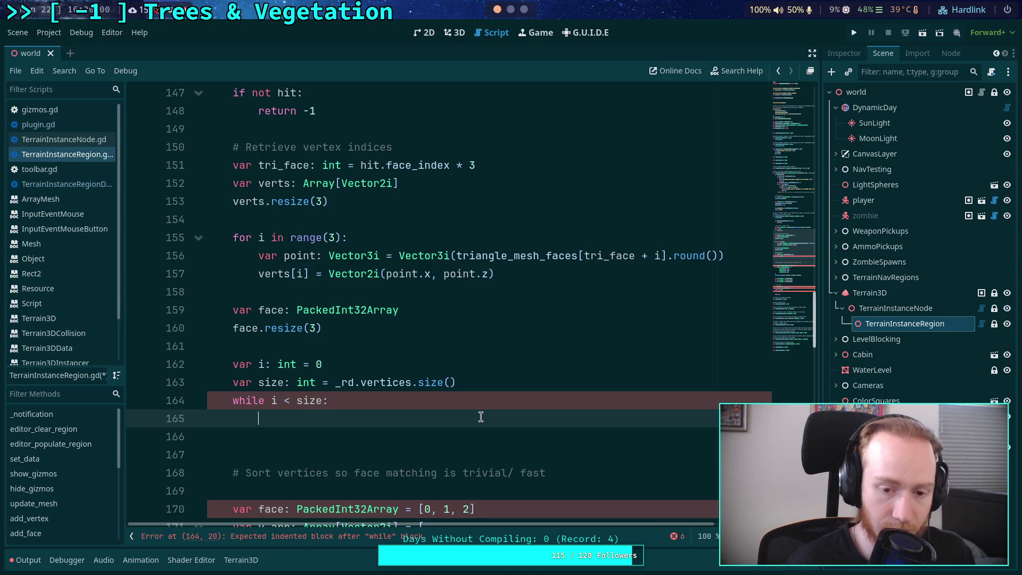
text(var ve)
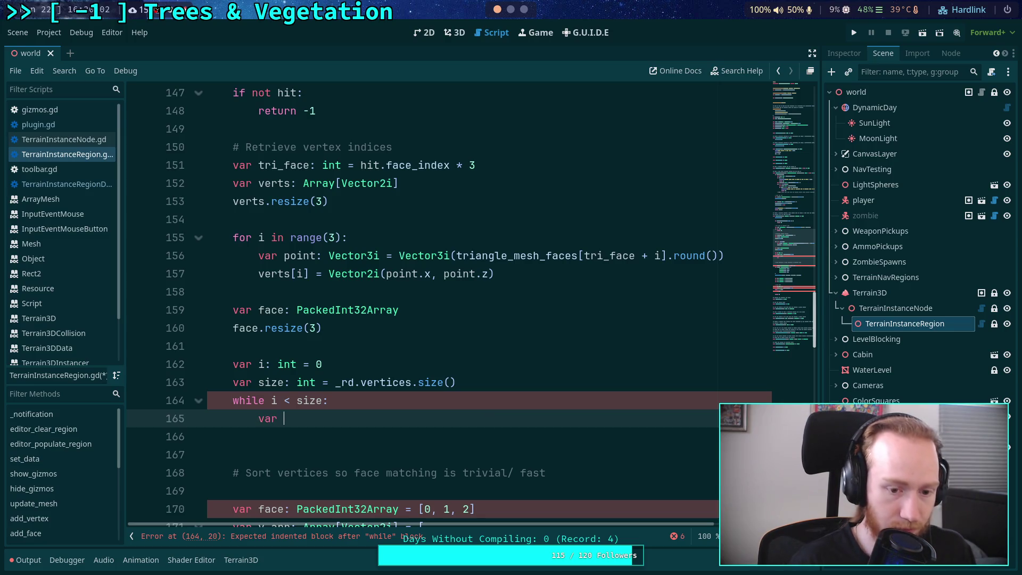
text(rtex: Vector2i )
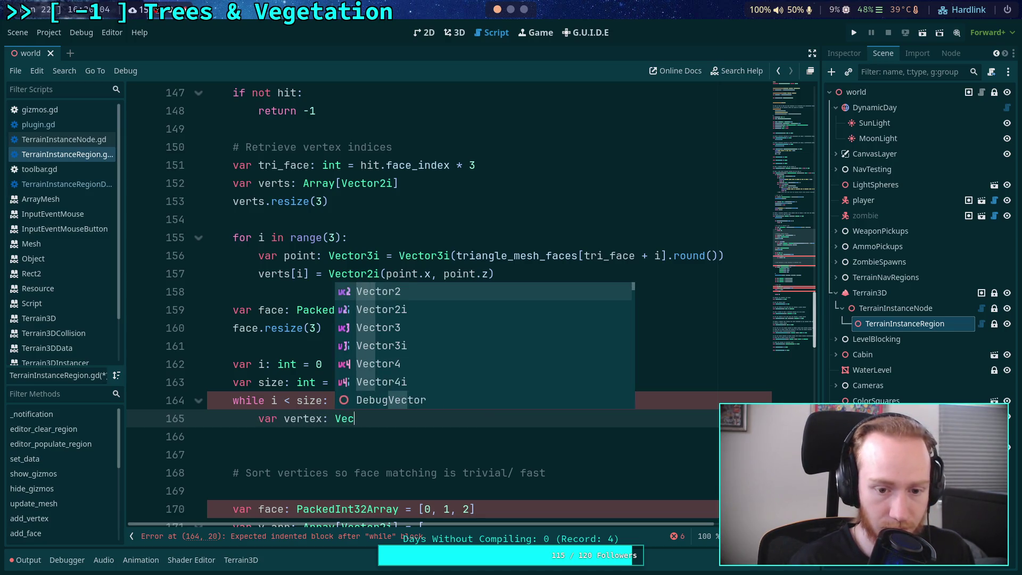
text(= _r)
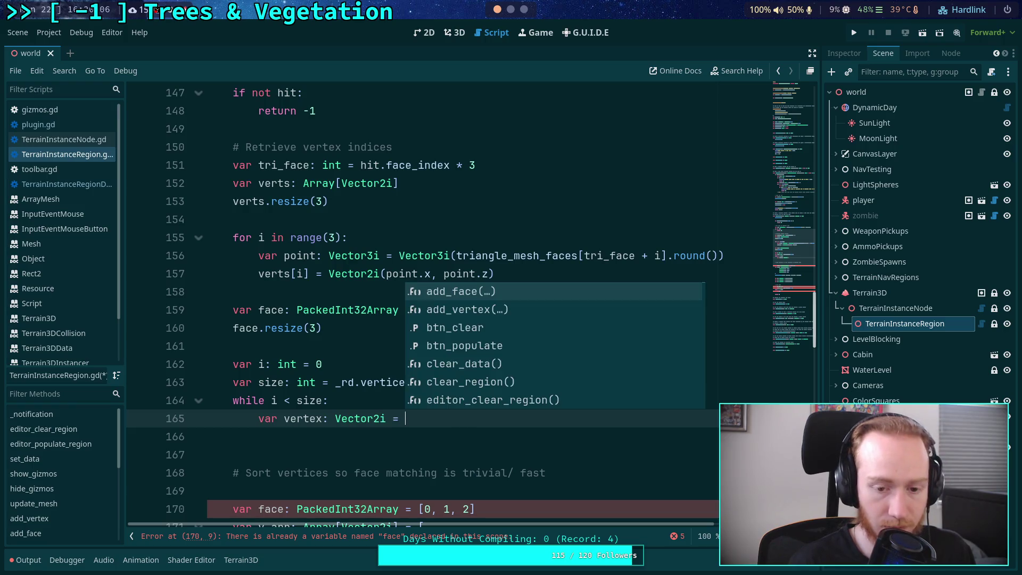
key(Return)
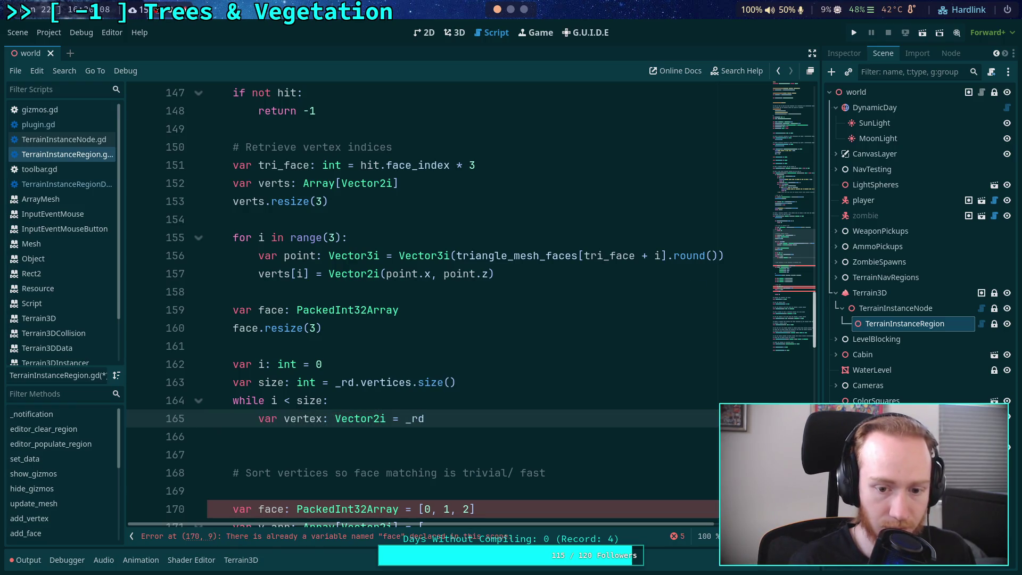
text(ector)
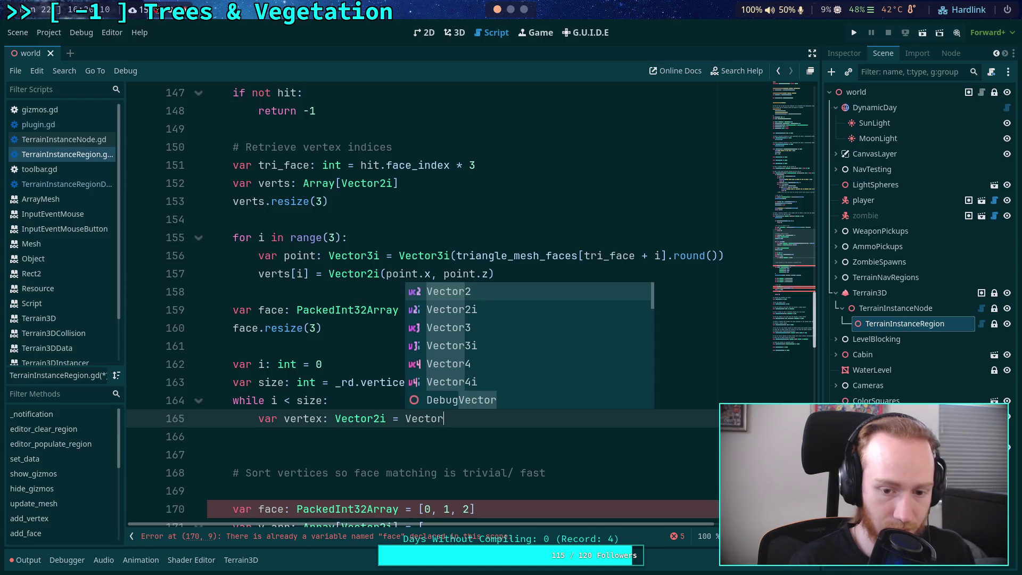
text(2i)
key(Return)
text(_rd.vertices.)
key(BackSpace)
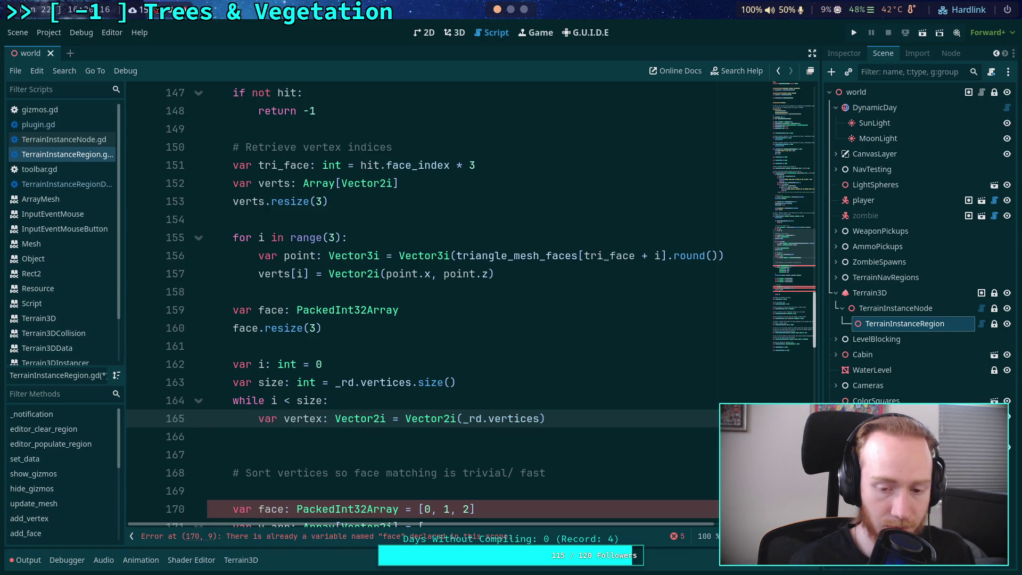
text([i], _rd.v)
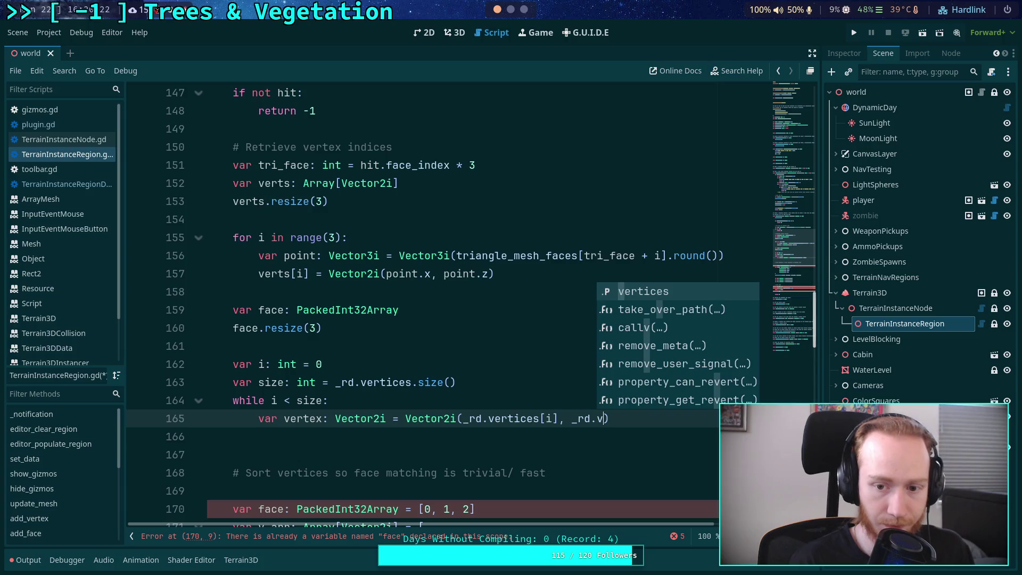
key(Return)
text([i )
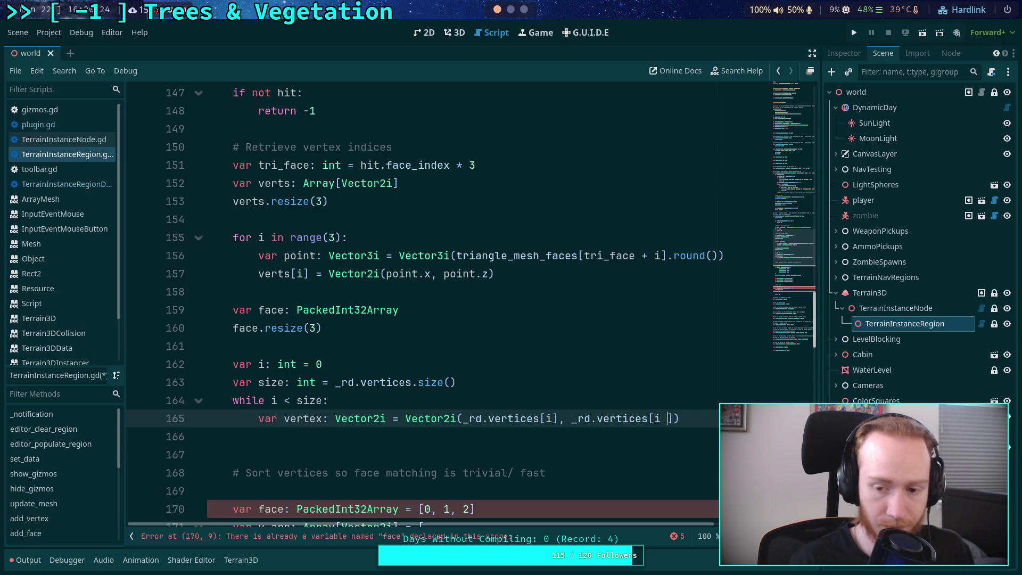
text(+ 1)
Add an unfinished 'if vertex == verts[i]' check below the vertex declaration
key(Return)
text(if ve)
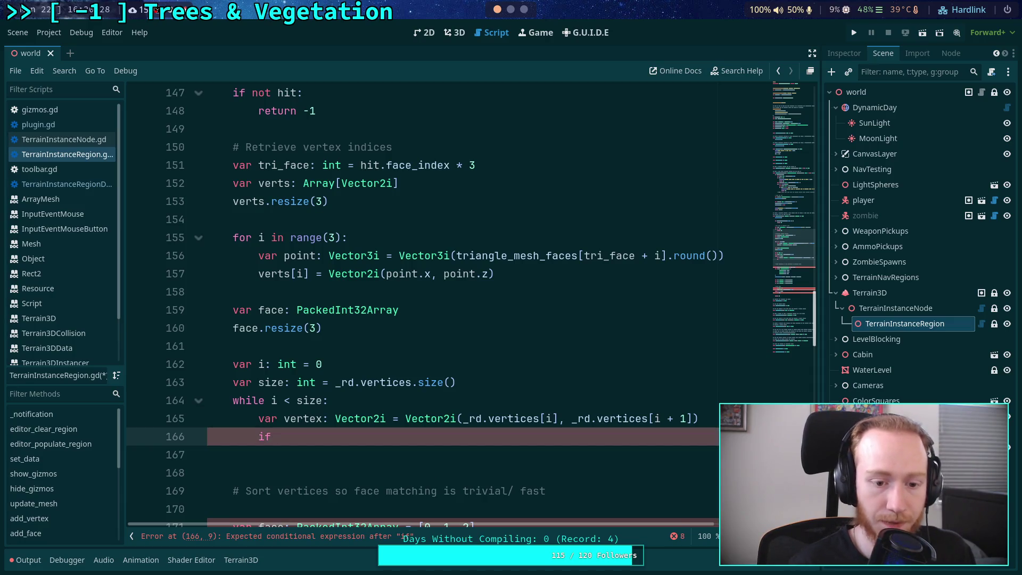
text(rtex == )
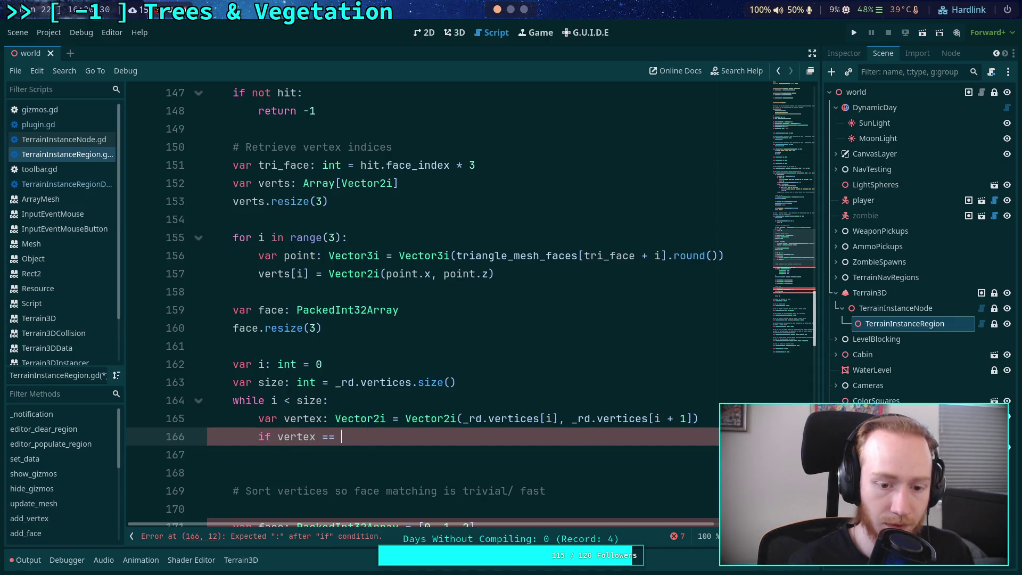
text(v)
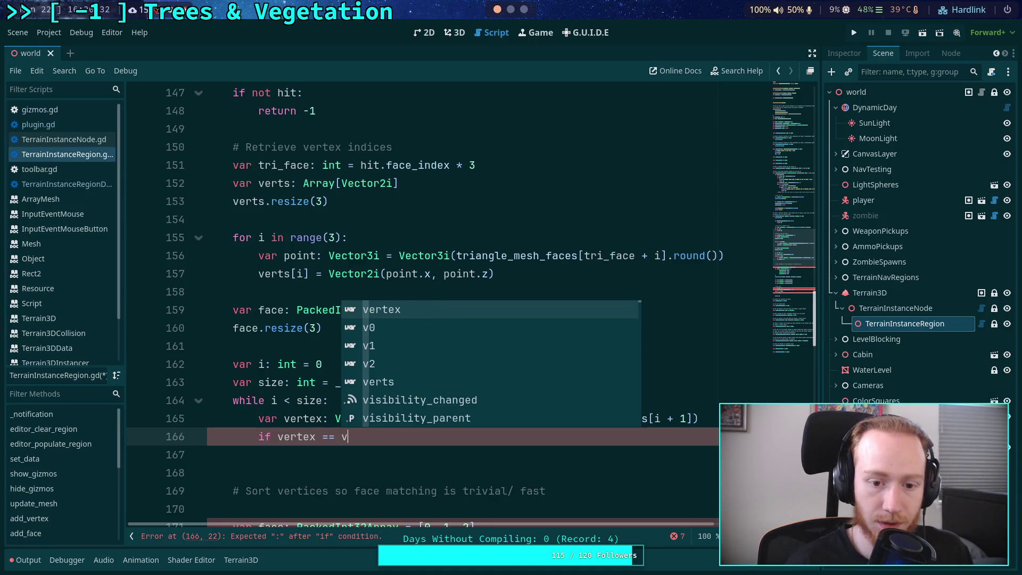
text(erts[i])
scroll(477, 407, down, 2)
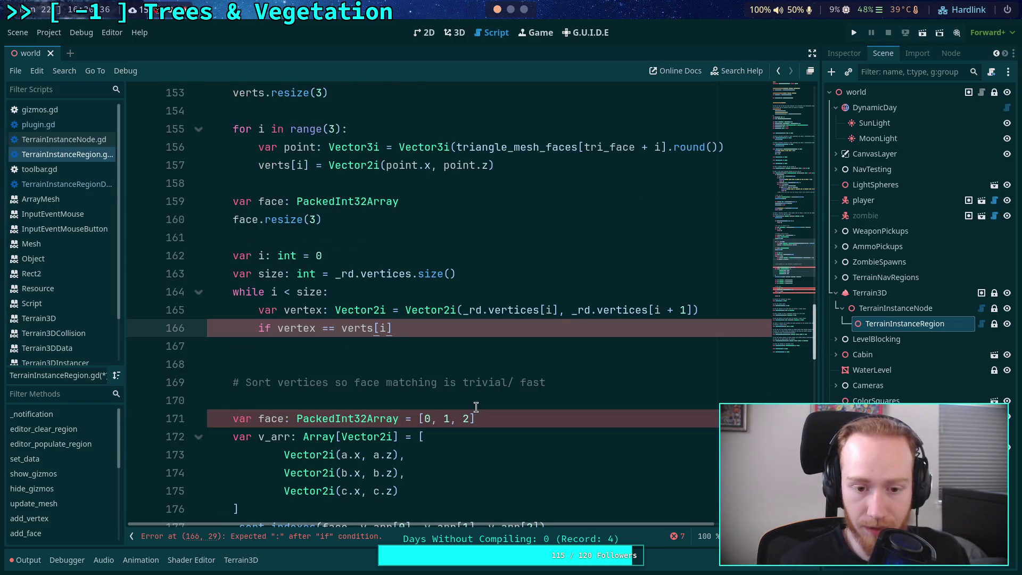
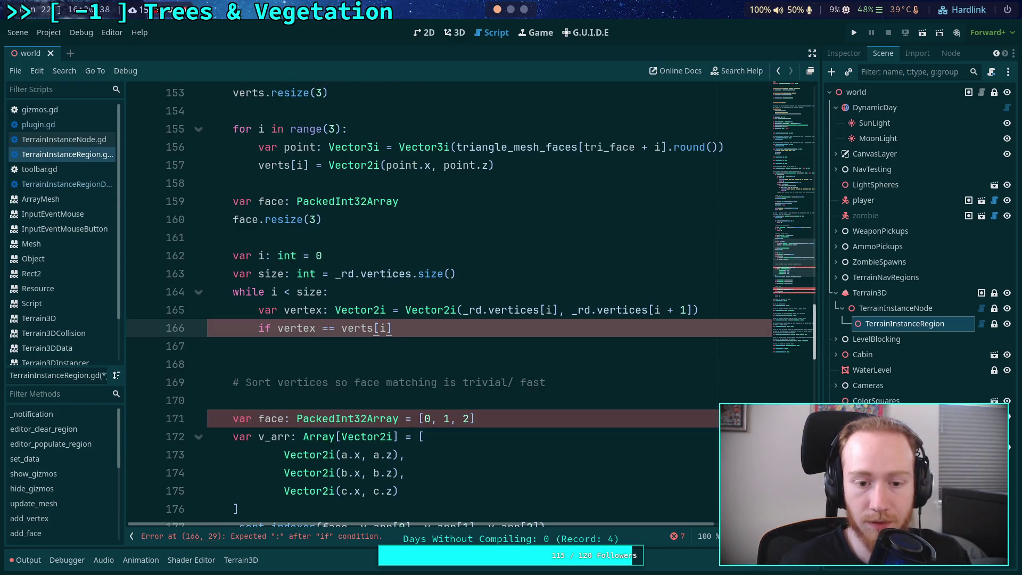
Draft an if body that assigns face[0] = i / 2, followed by an elif line
key(BackSpace)
text(0)
key(Right)
text(:)
key(Return)
scroll(478, 404, up, 1)
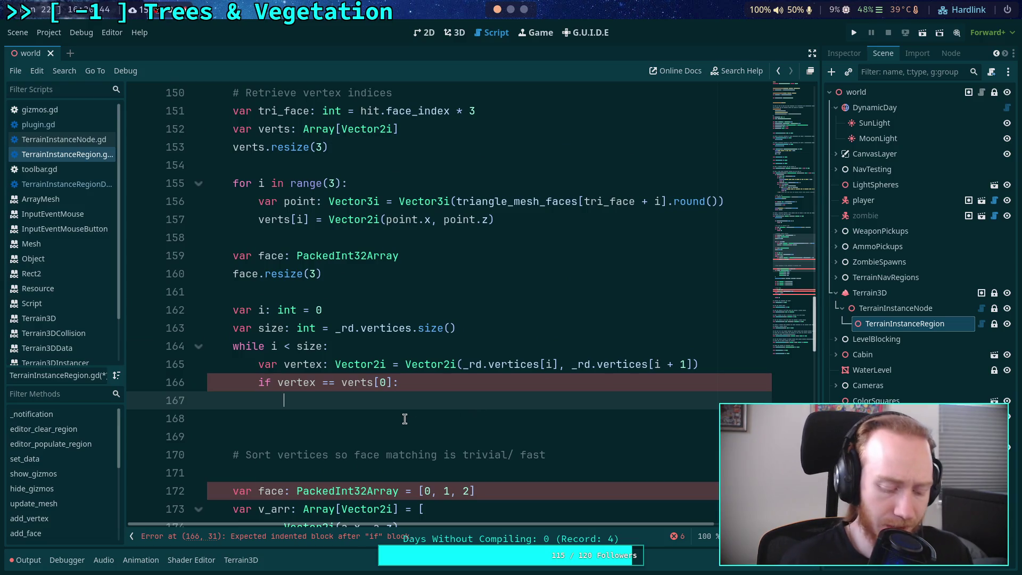
text(face[0])
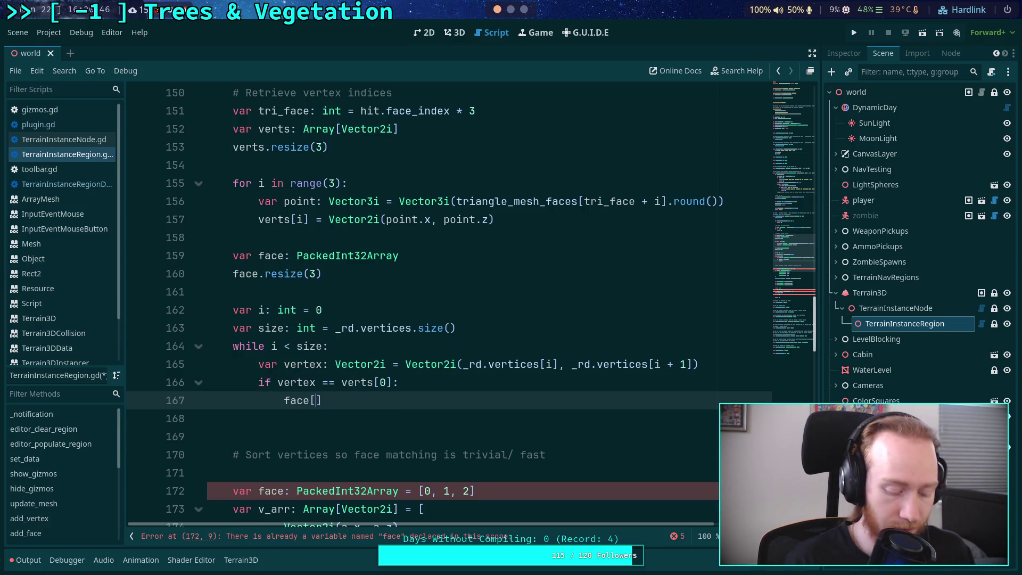
key(BackSpace)
key(BackSpace)
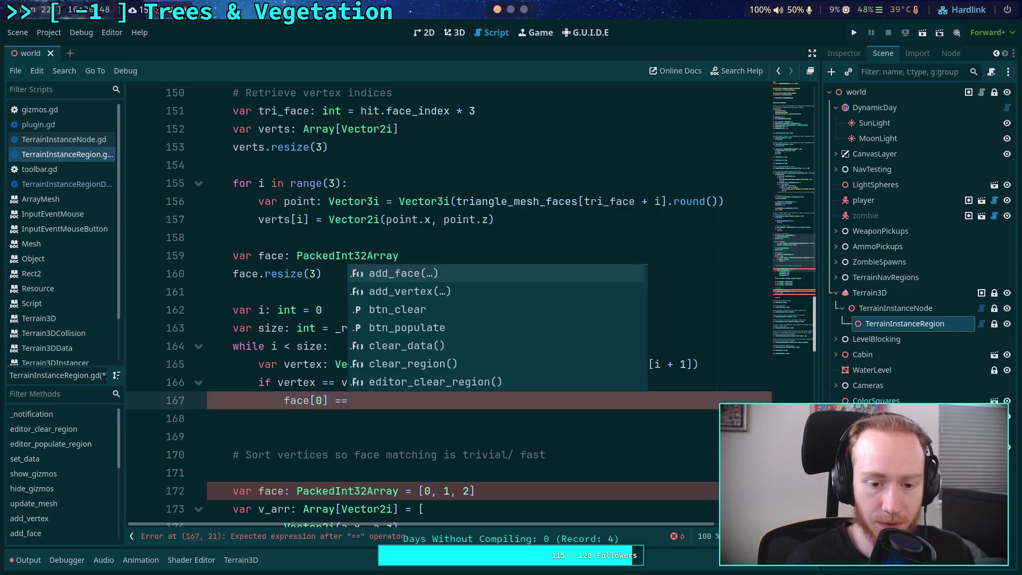
text(i / 2)
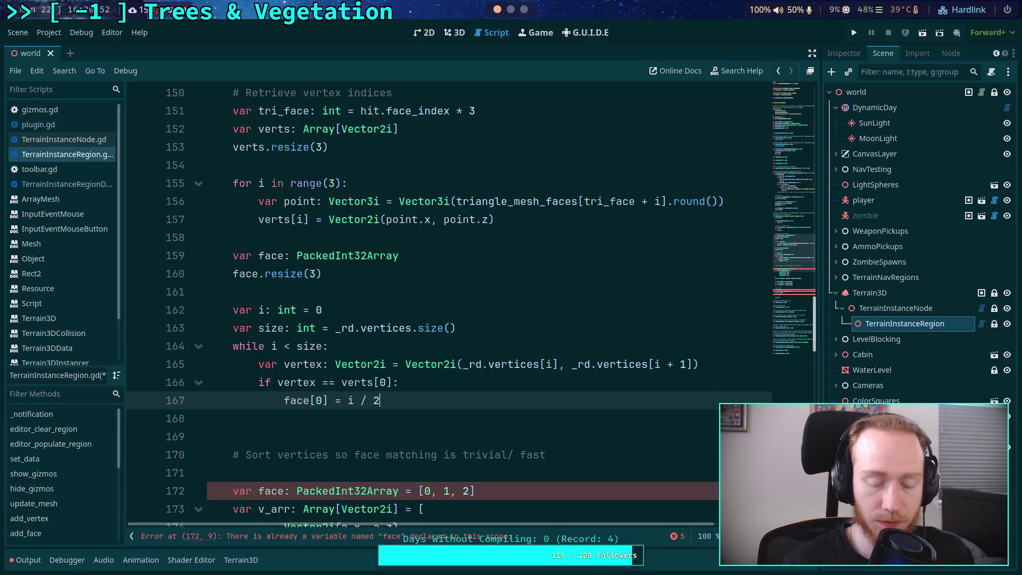
key(Return)
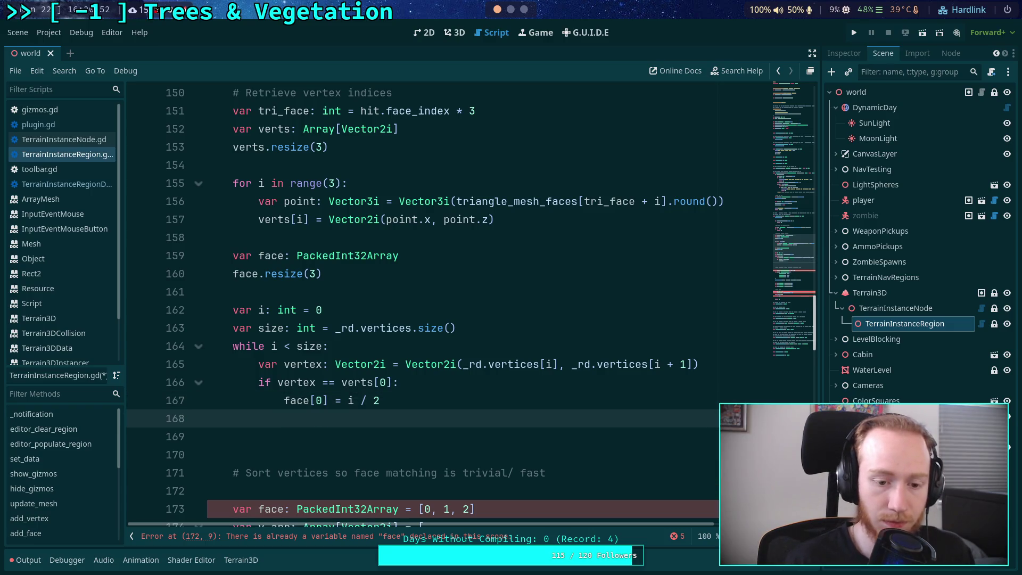
key(BackSpace)
text(elif)
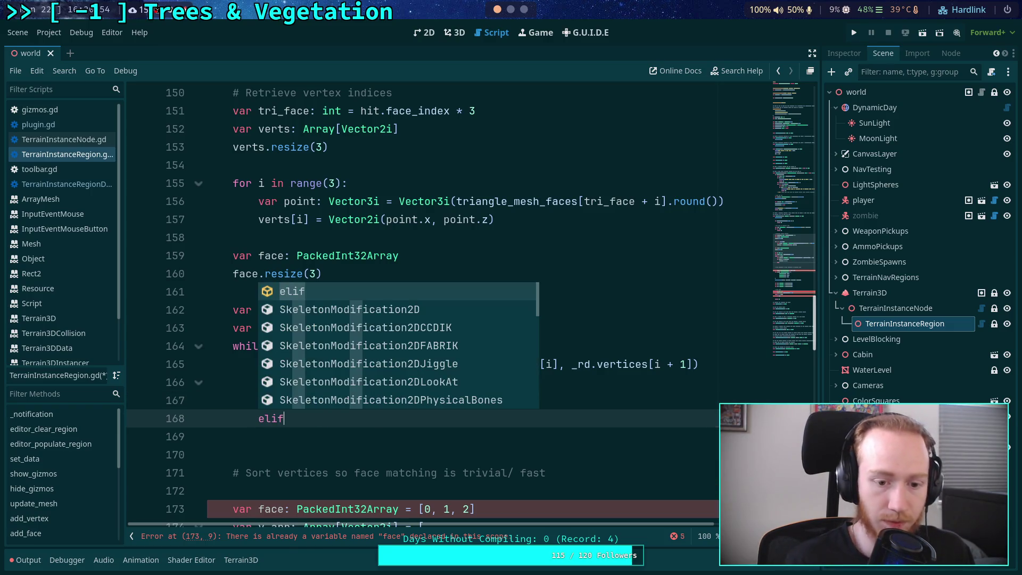
key(Escape)
Add a 'for v in range(3):' loop below the vertex declaration line
drag(285, 418, 256, 382)
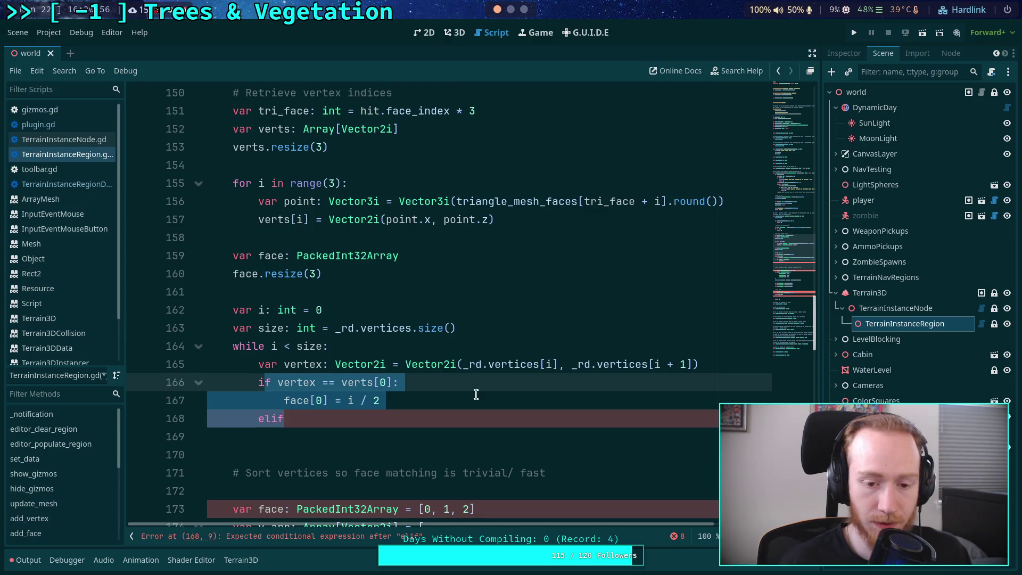
click(713, 370)
key(Return)
text(or )
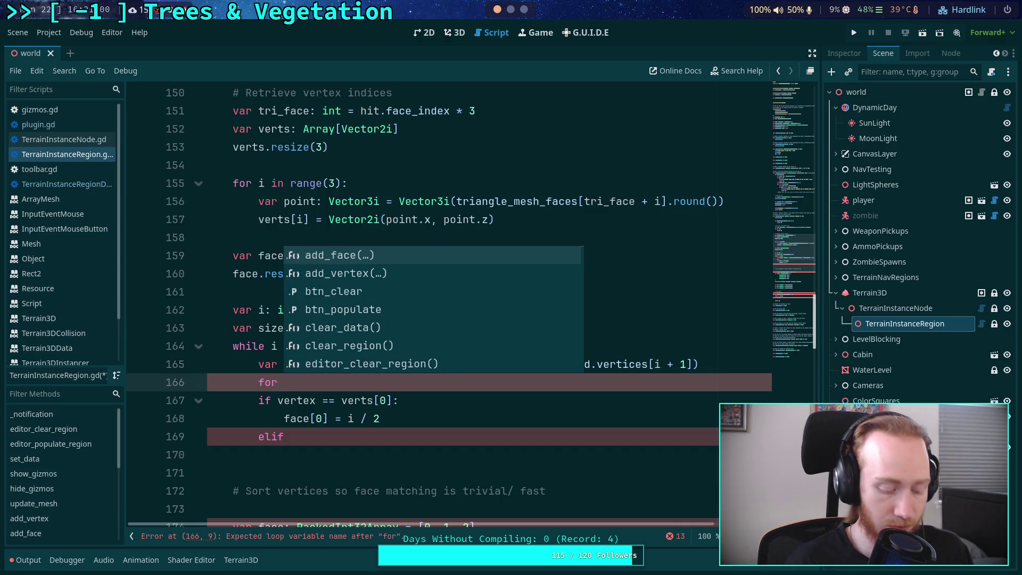
text(f in)
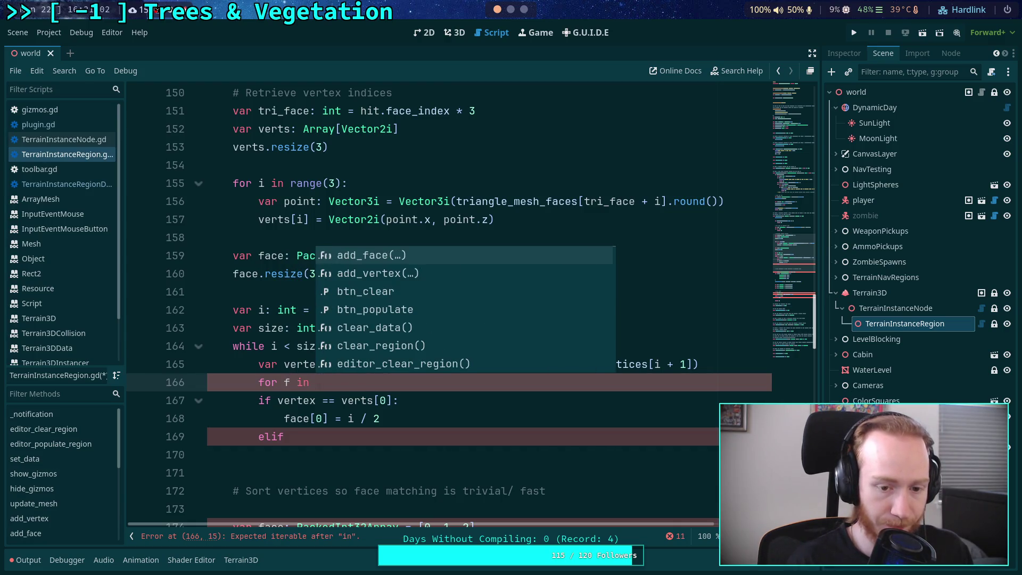
key(BackSpace)
key(BackSpace)
text(v in range)
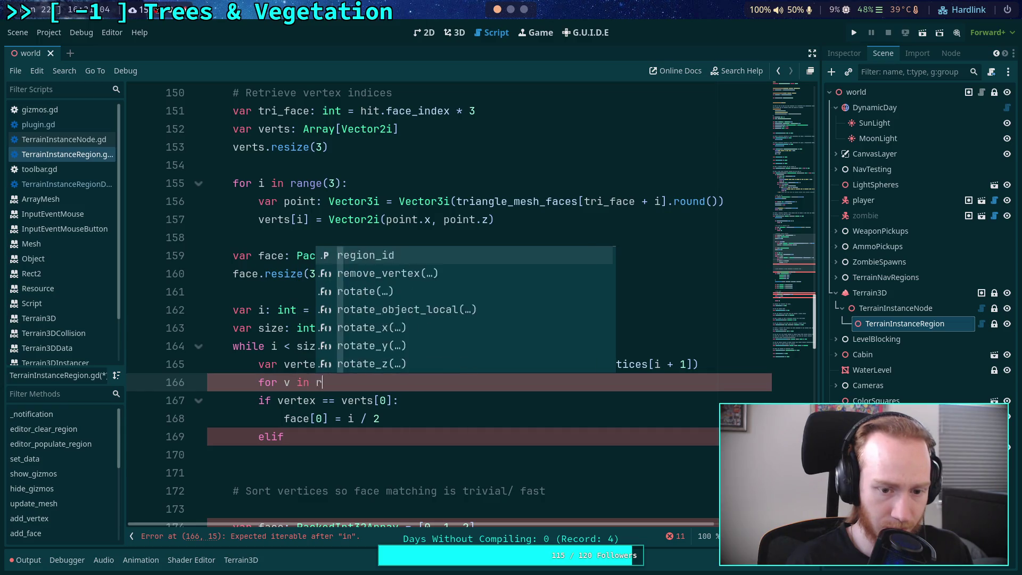
text(()
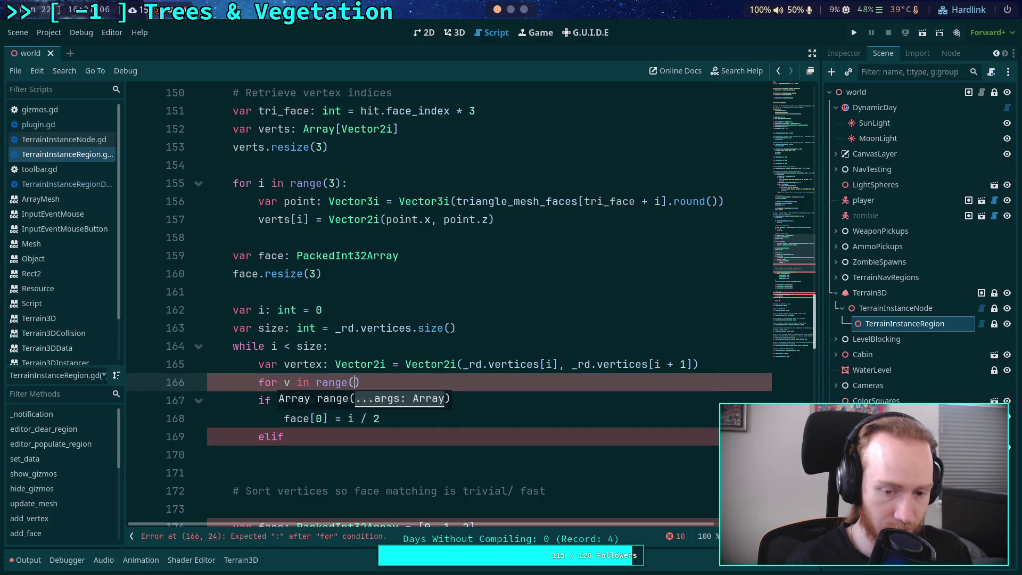
text(3))
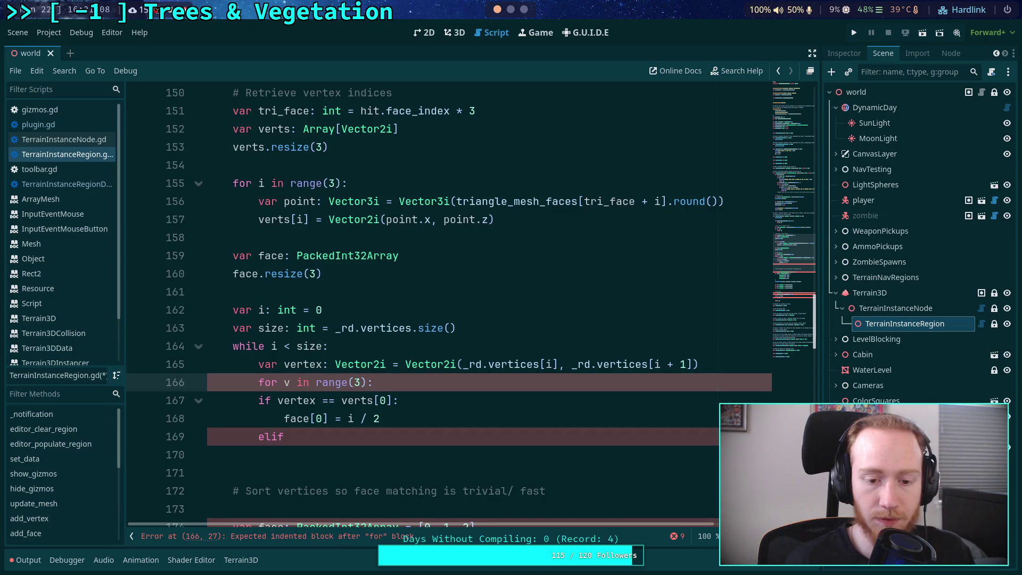
Inside the loop, add 'if vertex == verts[v]:' that sets face[v] = i / 2 and breaks
key(Return)
text(if v)
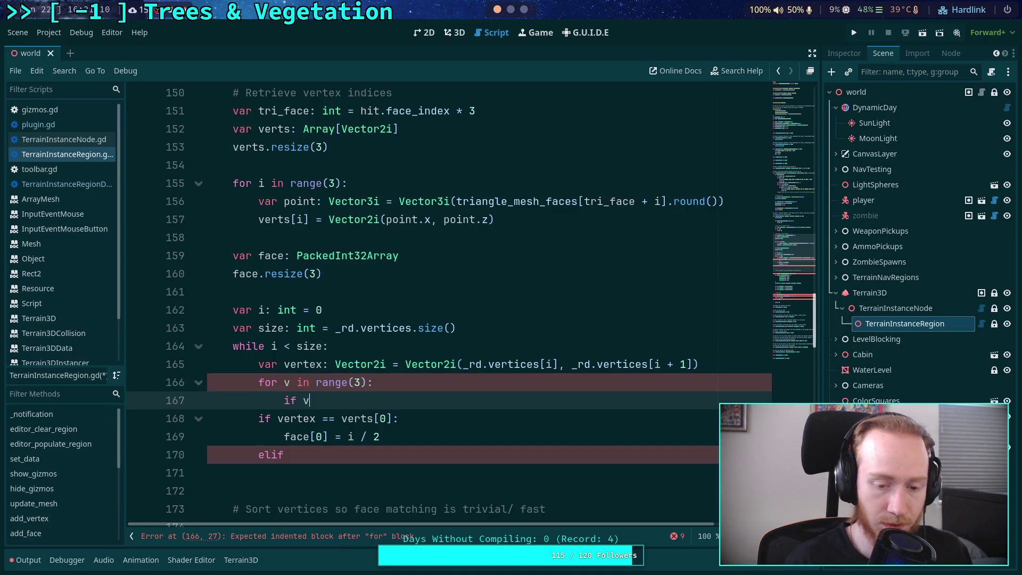
text(ertex == verts)
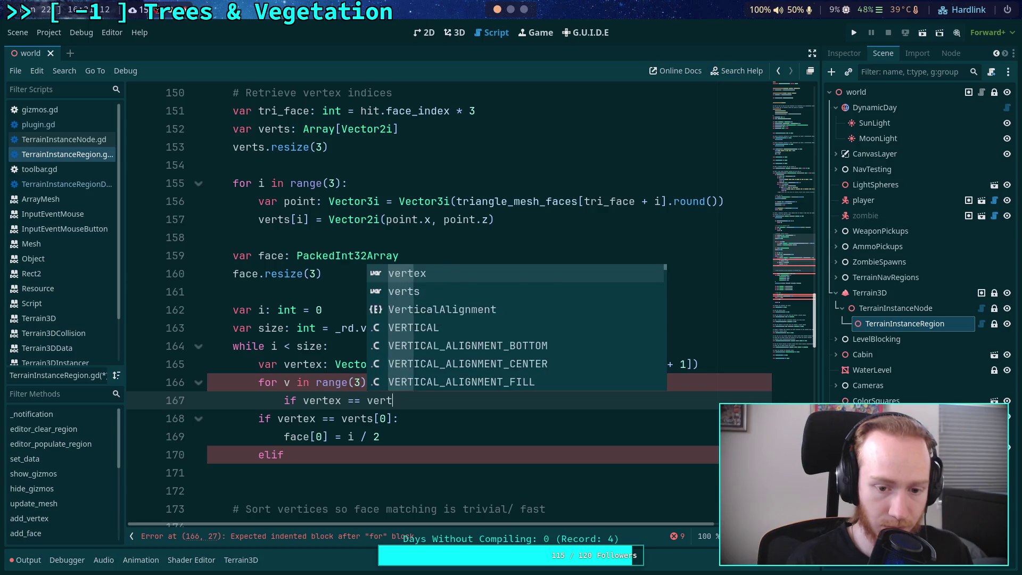
text([v]:)
key(Return)
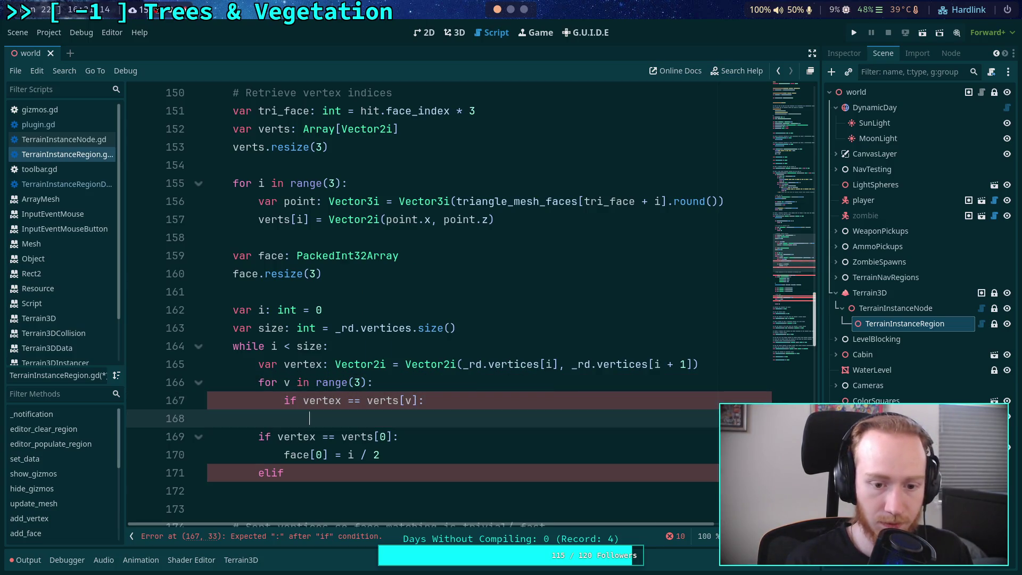
text(face[i)
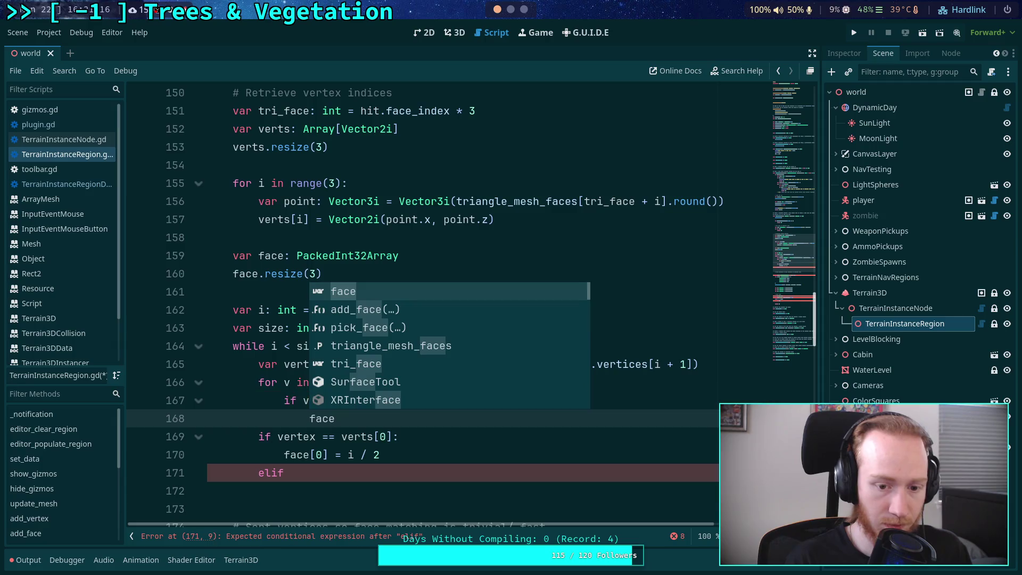
text(v] = i )
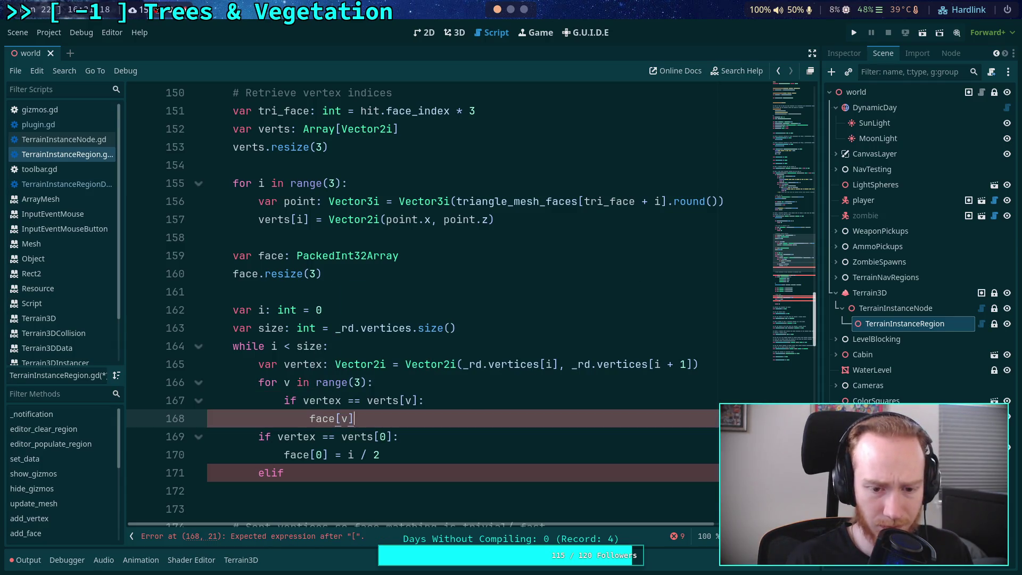
text(/ 2)
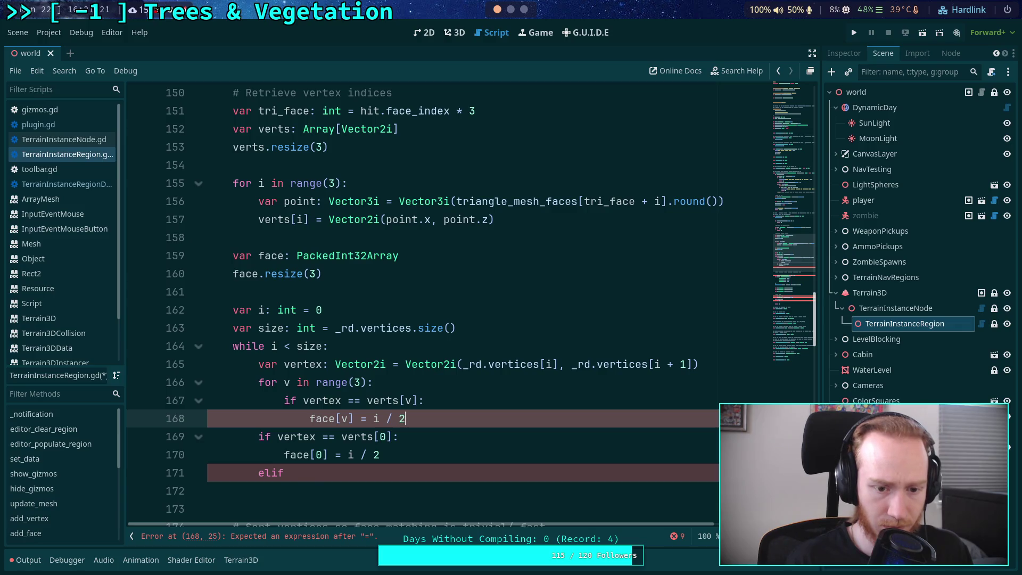
key(Return)
text(break)
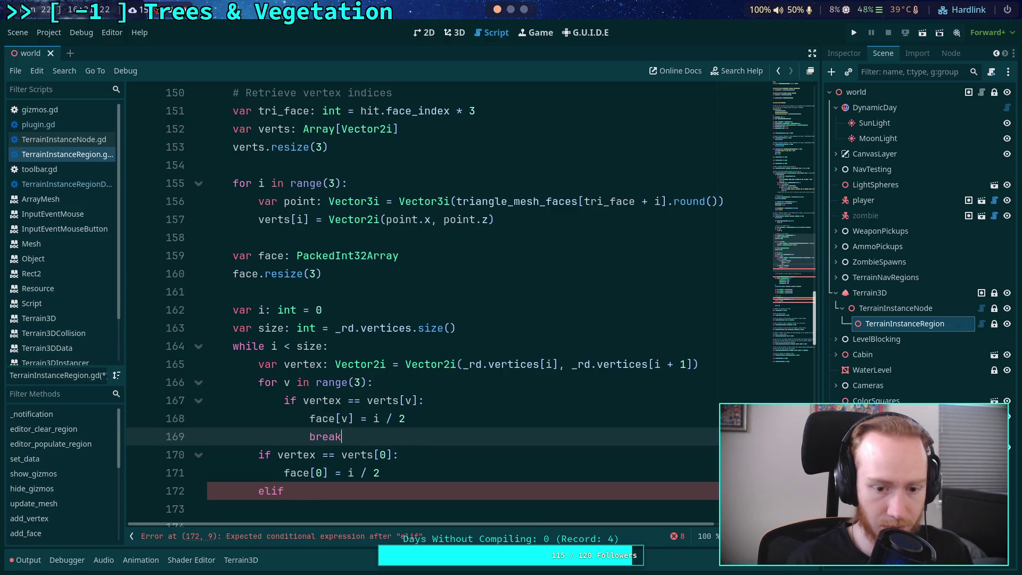
drag(413, 493, 413, 438)
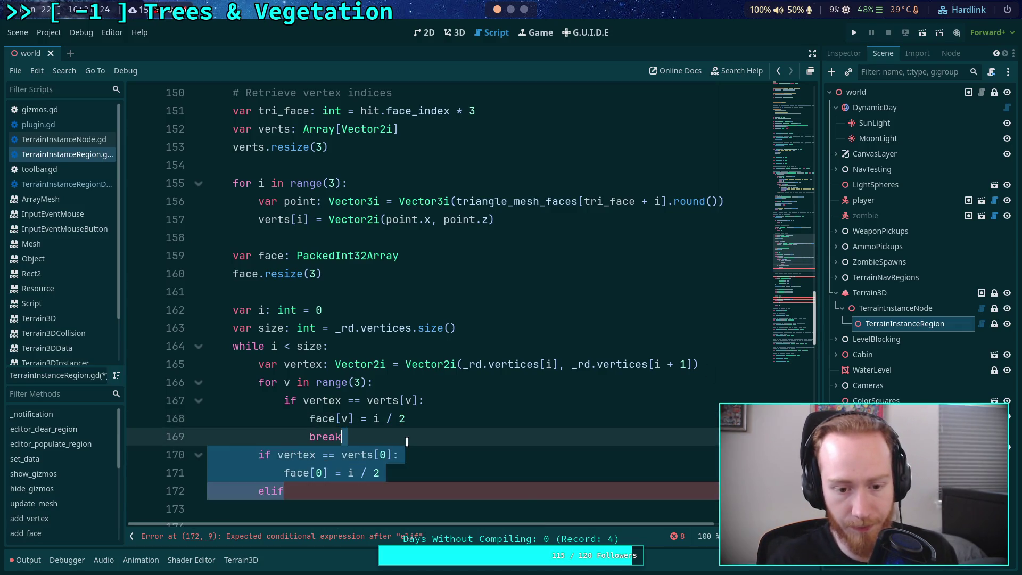
Delete the leftover draft if/elif lines and the extra blank line after break
key(BackSpace)
scroll(403, 442, down, 1)
click(388, 394)
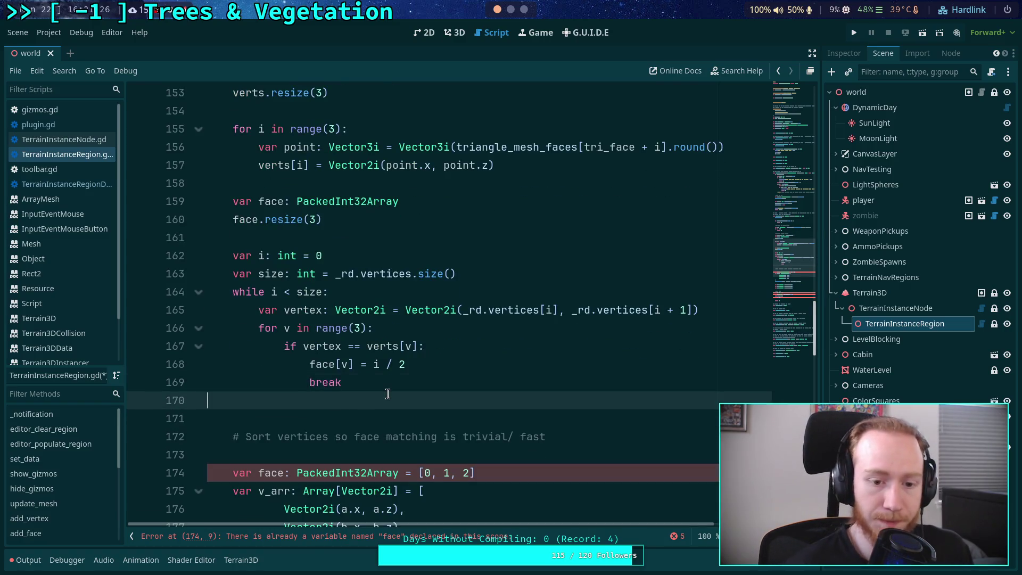
key(BackSpace)
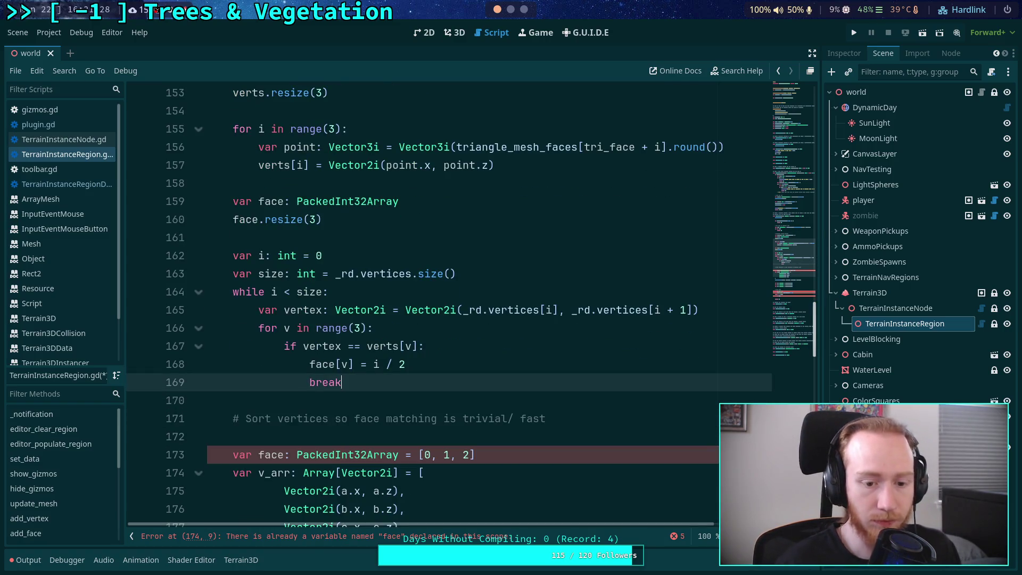
scroll(370, 377, down, 2)
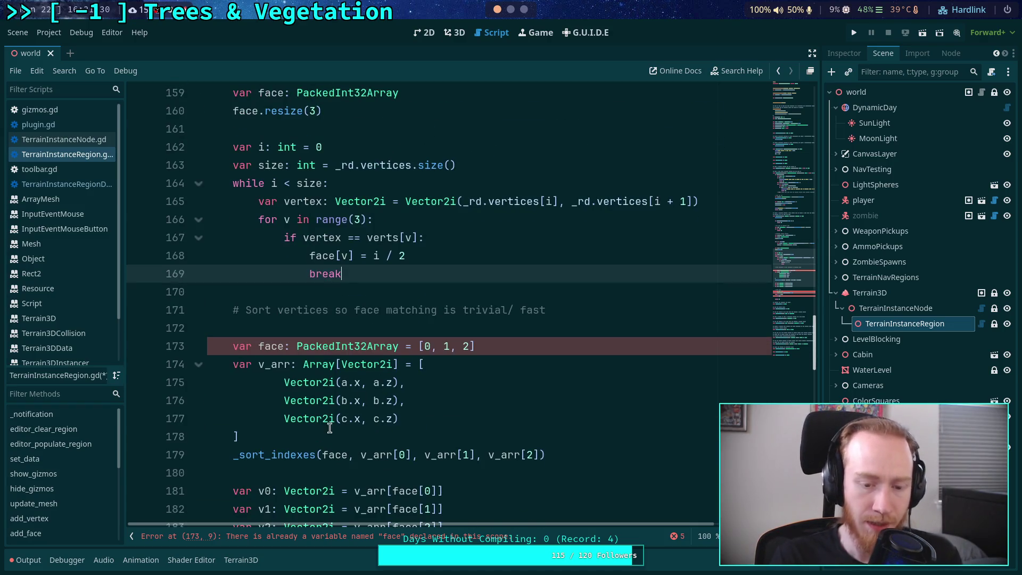
Remove the old face and v_arr declarations, leaving just _sort_indexes(face)
drag(240, 436, 228, 347)
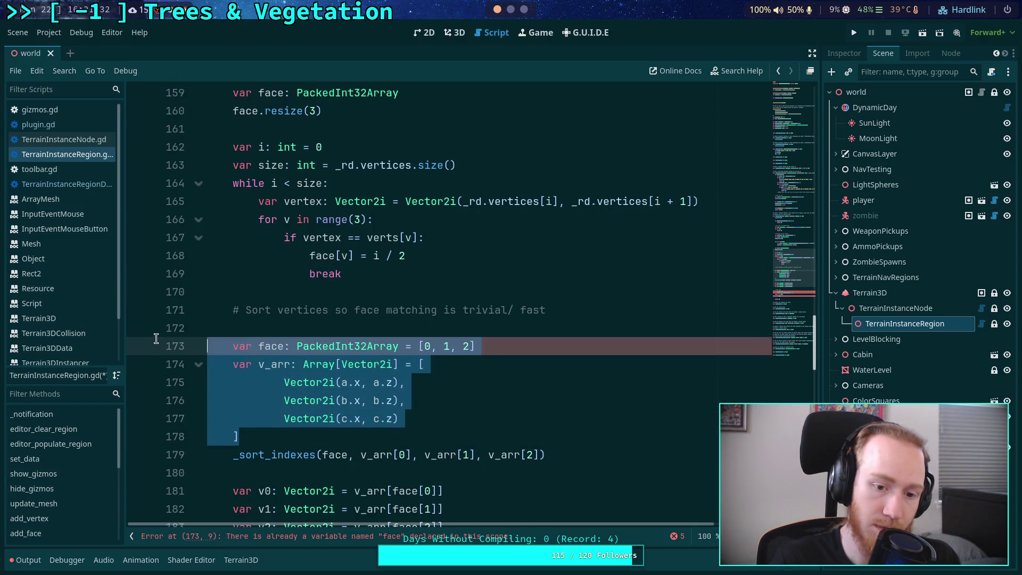
key(BackSpace)
key(BackSpace)
drag(349, 347, 541, 347)
key(BackSpace)
click(529, 334)
key(BackSpace)
click(514, 327)
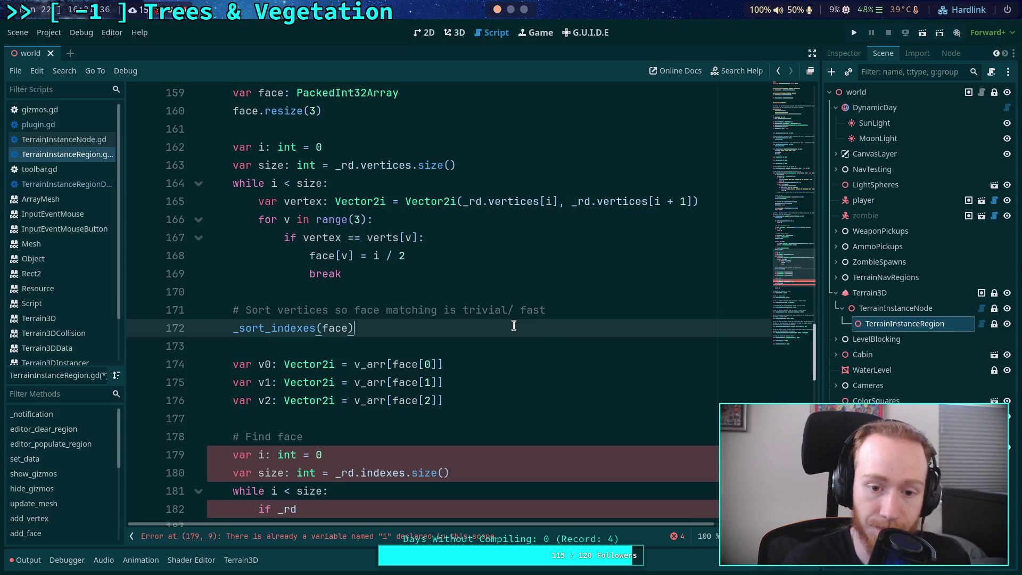
Delete the v0, v1 and v2 vertex declarations
scroll(447, 383, down, 1)
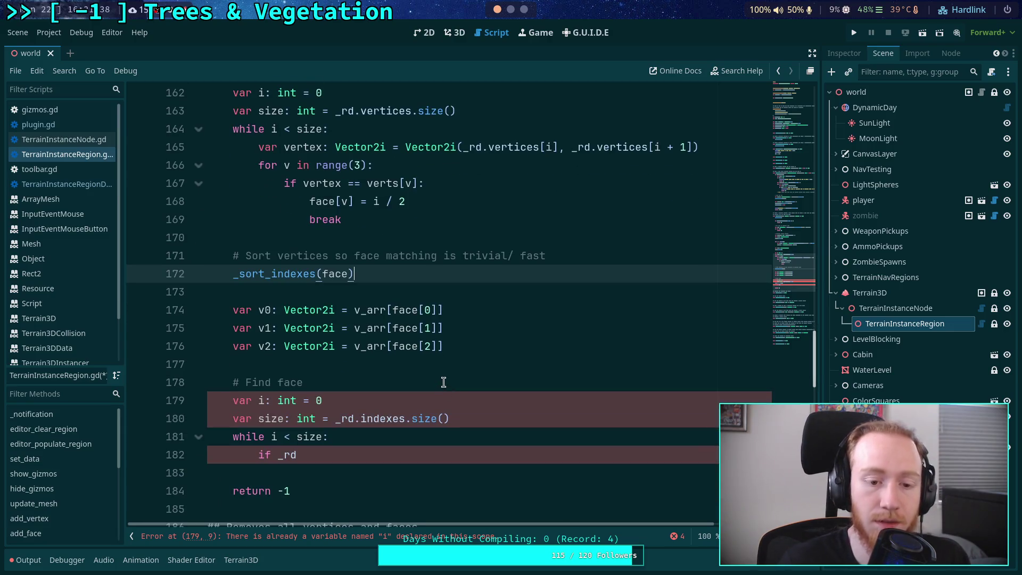
scroll(435, 368, up, 2)
scroll(434, 399, up, 1)
scroll(433, 399, down, 2)
drag(468, 410, 463, 326)
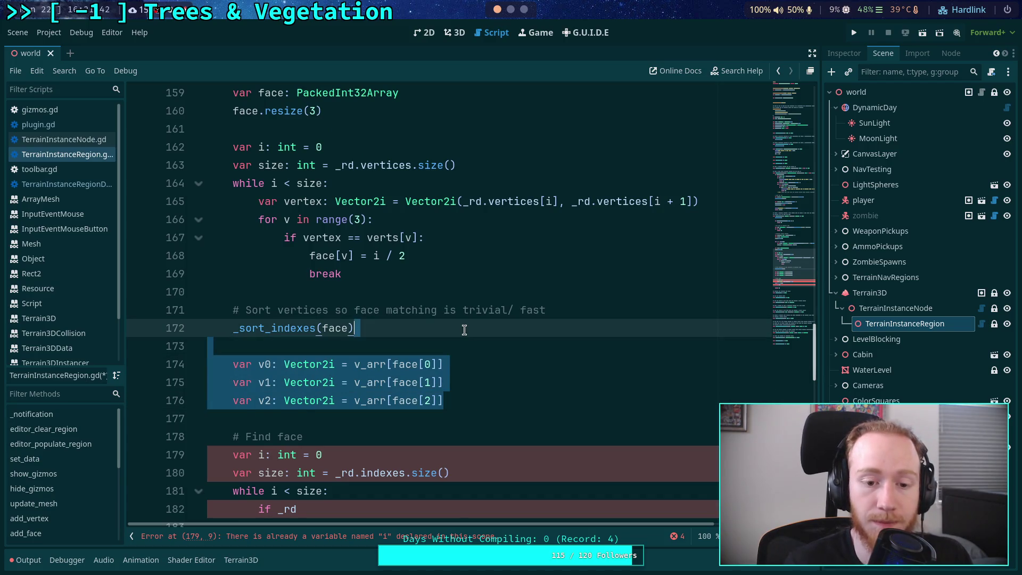
key(BackSpace)
Drop 'var' and ': int' so the face search reuses i and size
scroll(402, 407, up, 1)
scroll(388, 407, down, 1)
scroll(288, 381, up, 2)
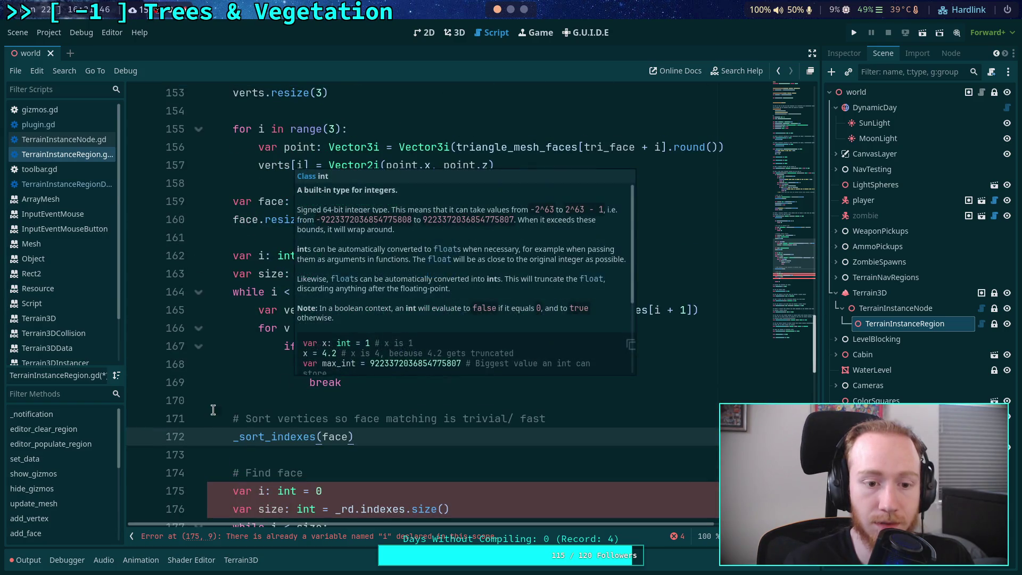
scroll(267, 416, down, 1)
mouse_move(258, 437)
mouse_down()
mouse_move(232, 437)
mouse_move(279, 437)
mouse_move(232, 454)
mouse_move(290, 453)
mouse_up()
key(BackSpace)
key(BackSpace)
key(BackSpace)
key(BackSpace)
scroll(346, 415, down, 2)
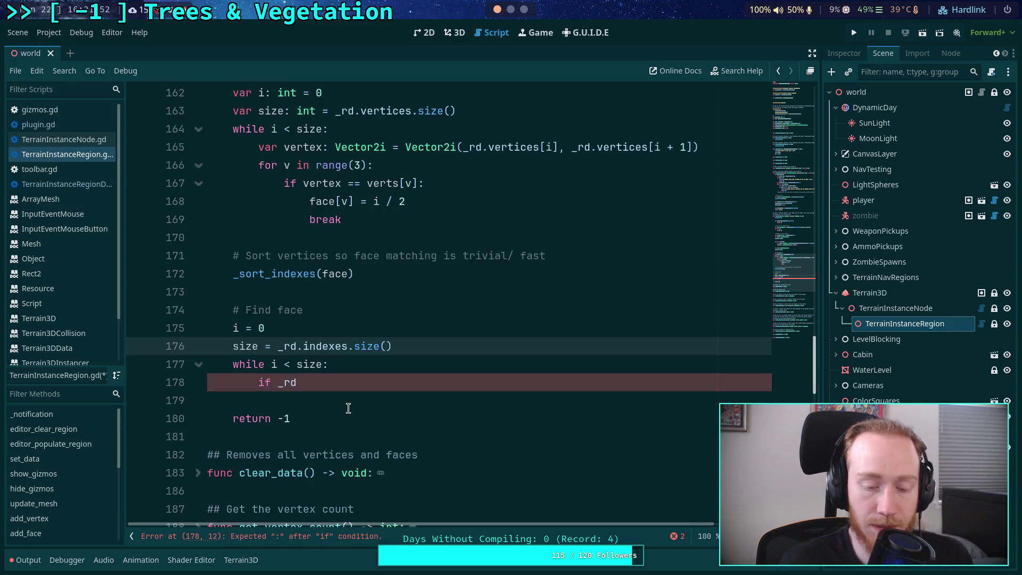
Write the condition _rd.indexes[i] == face[0] and _rd.indexes[i + 1] == face[1]
click(375, 382)
scroll(376, 381, up, 1)
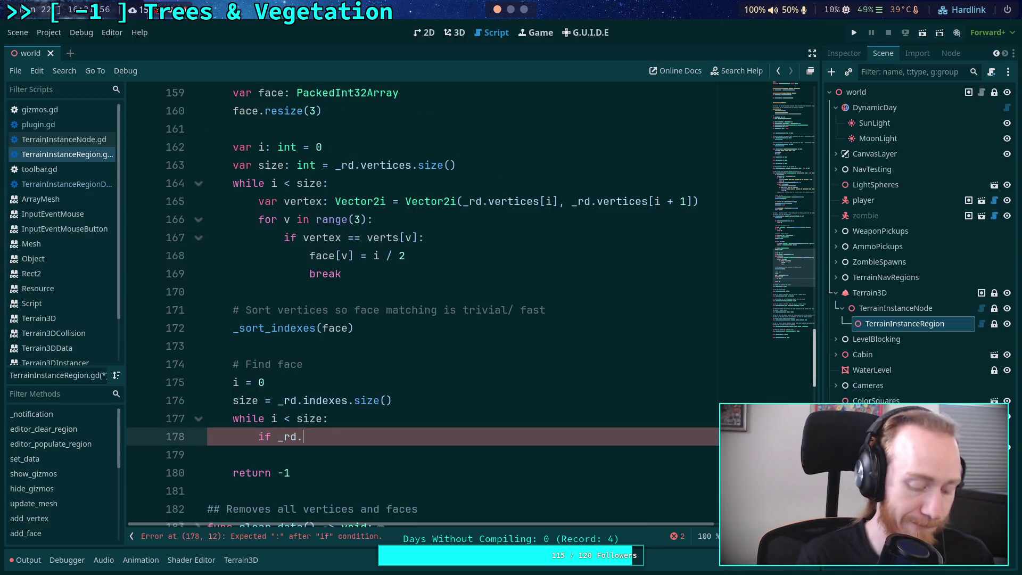
text(.ind)
key(Return)
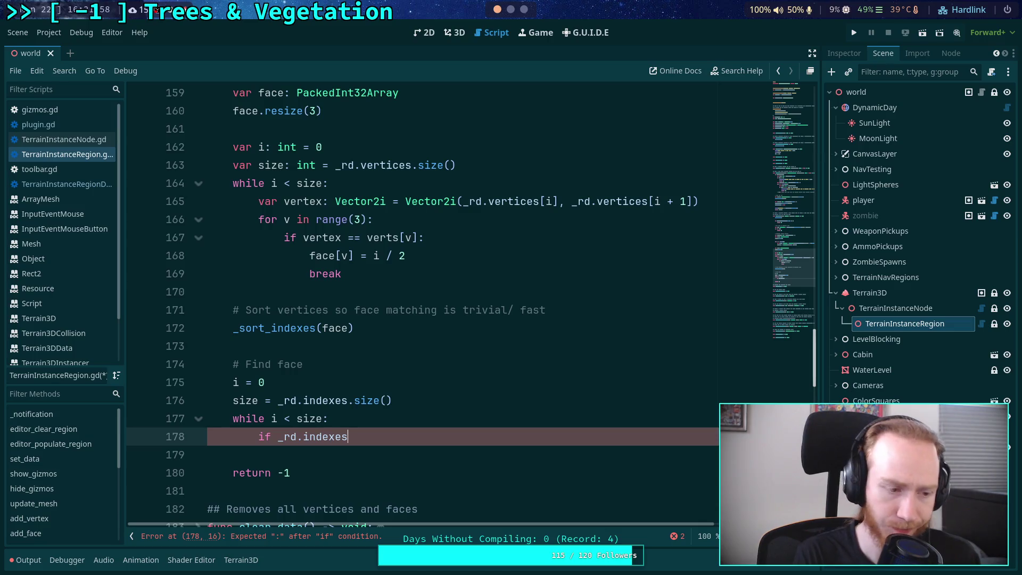
text([i] == )
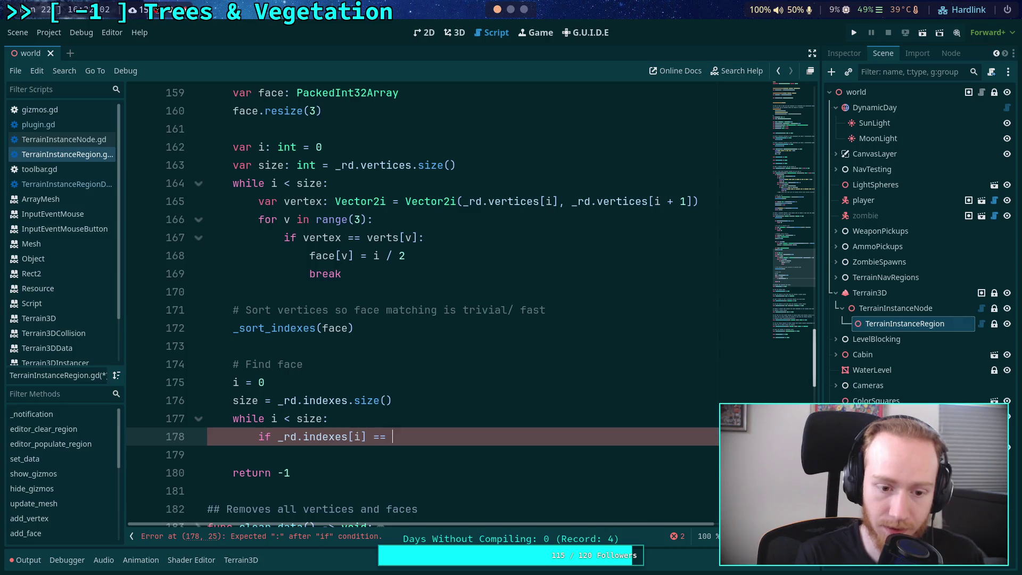
text(face[0] a)
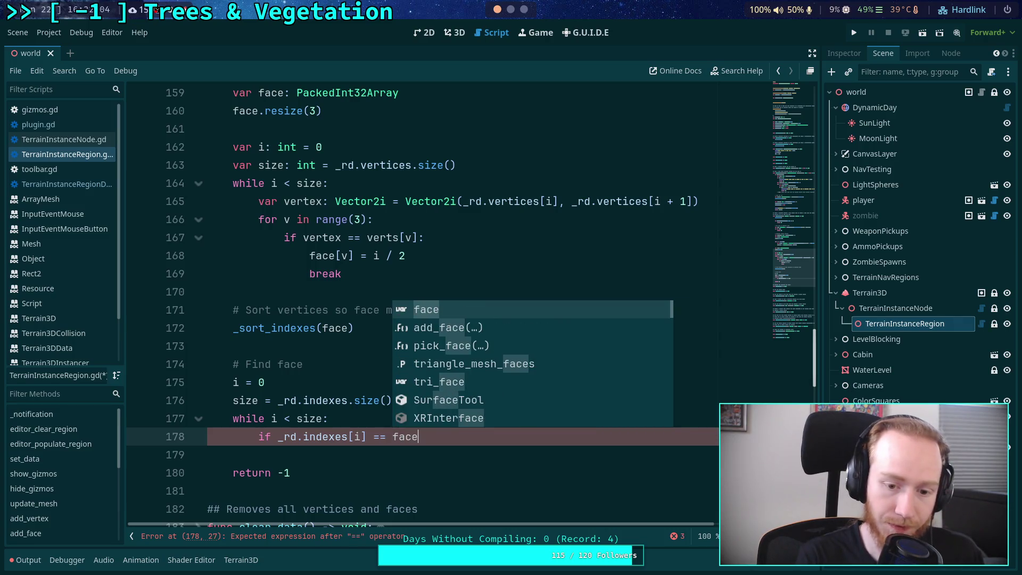
text(nd _)
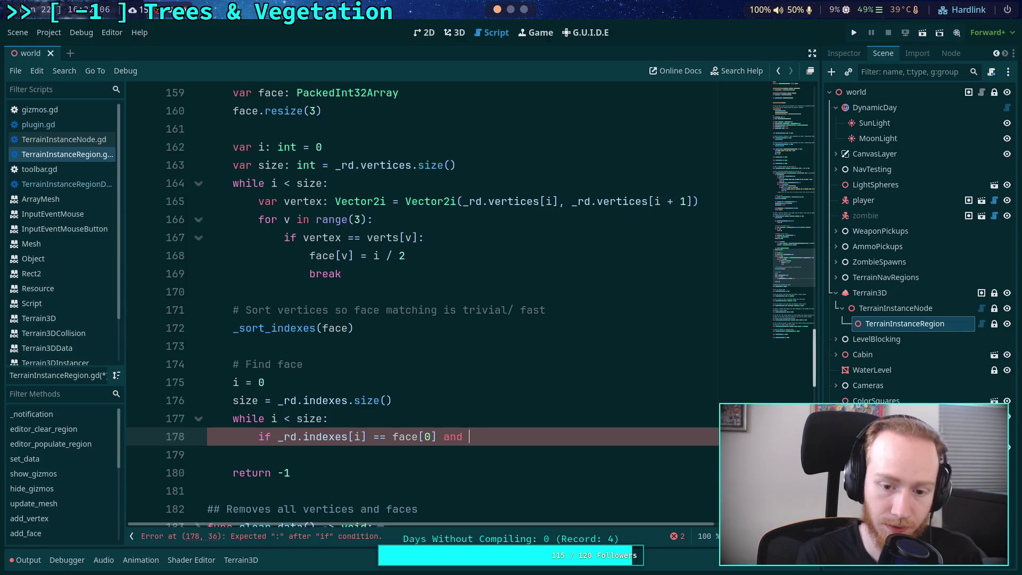
text(rd.ind)
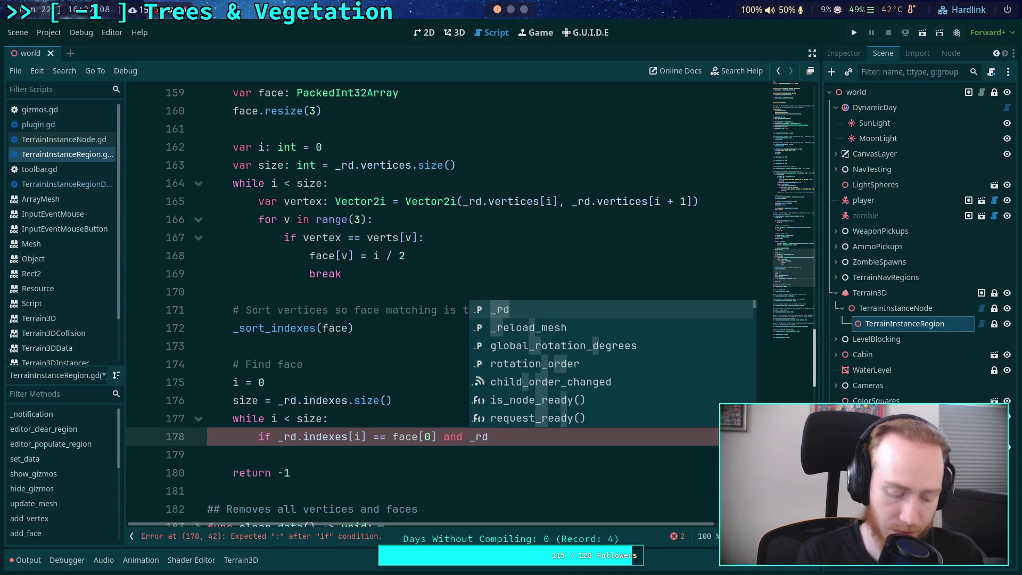
key(Return)
text([i + 1] -)
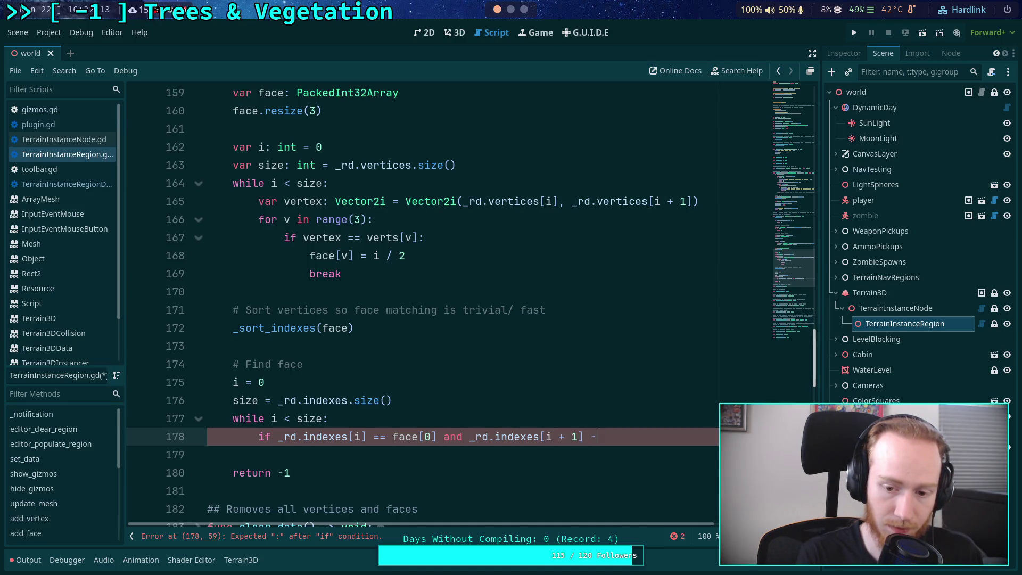
key(BackSpace)
text(==)
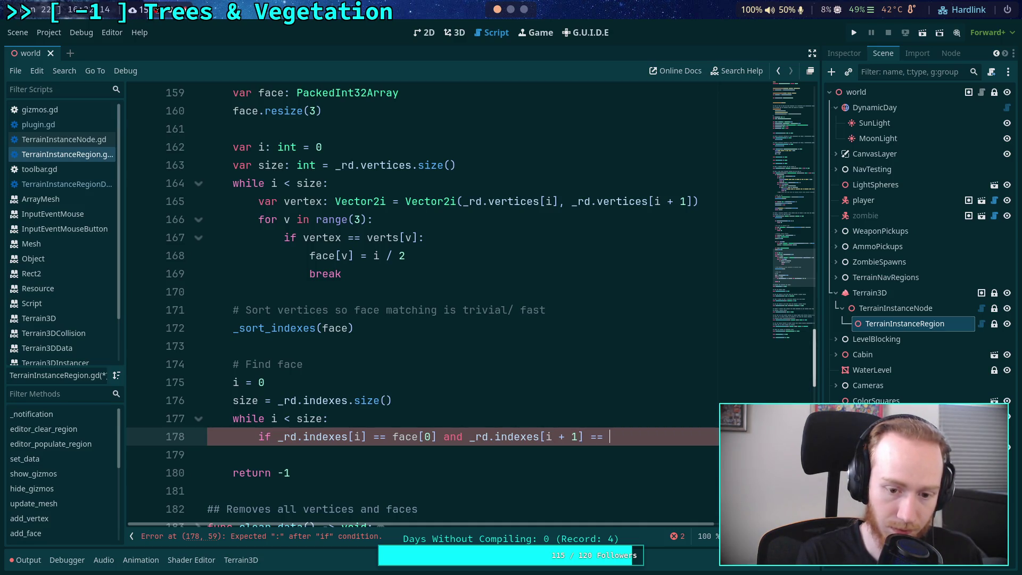
text(face01)
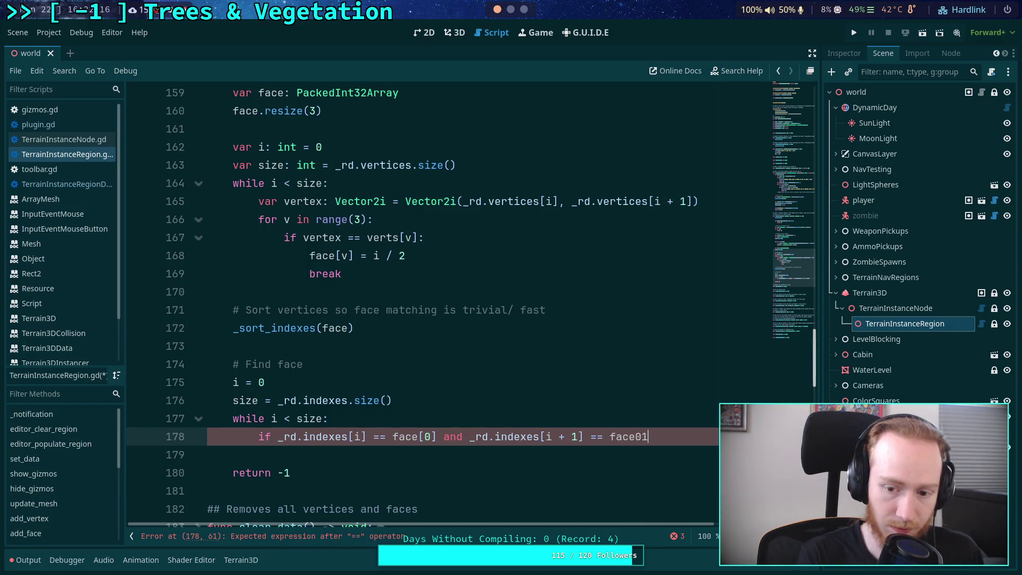
text([1])
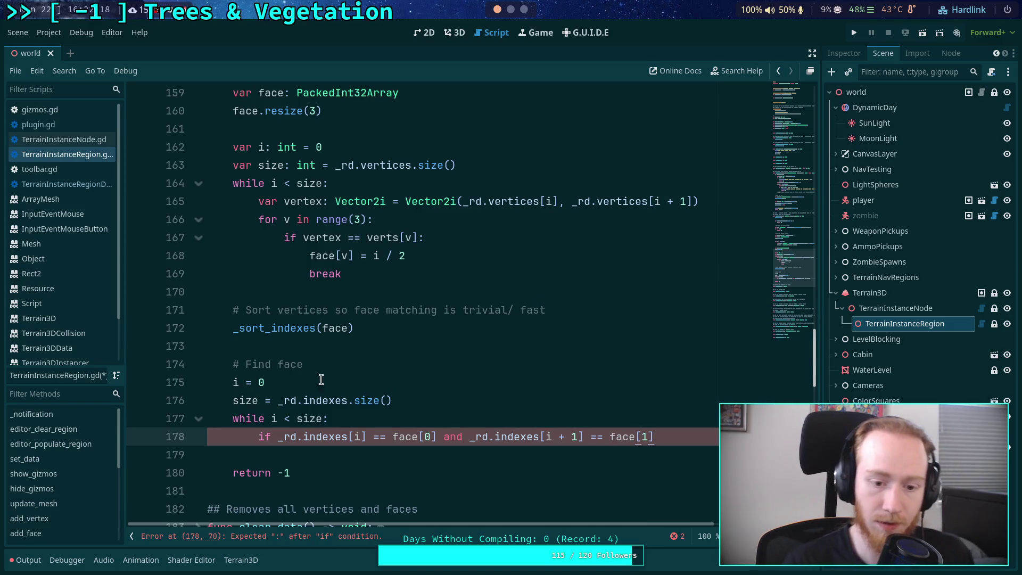
Wrap the condition in parentheses, with each comparison on its own indented line
click(276, 437)
text(()
key(Return)
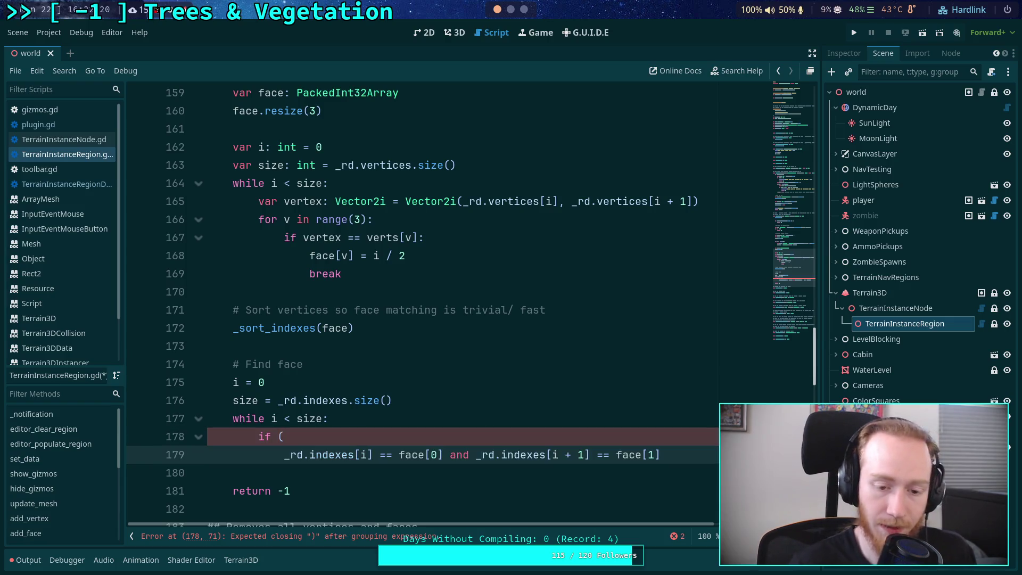
key(Tab)
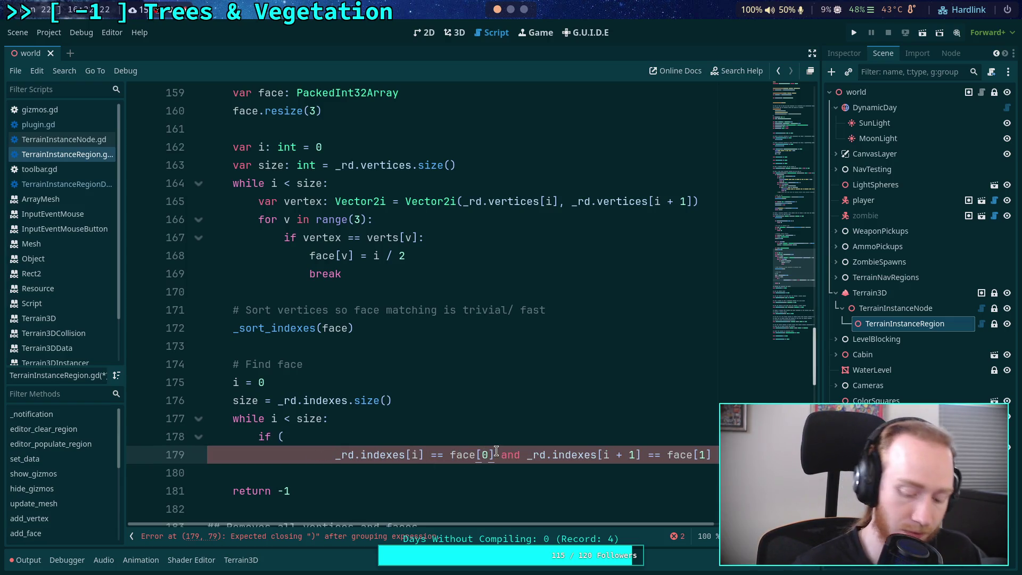
key(Return)
key(shift+Tab)
key(End)
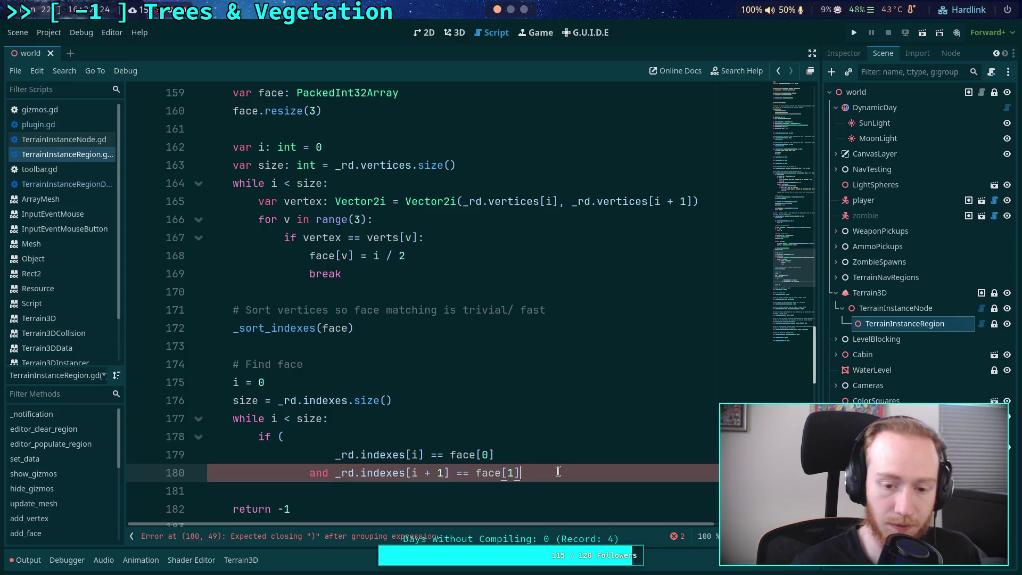
click(431, 454)
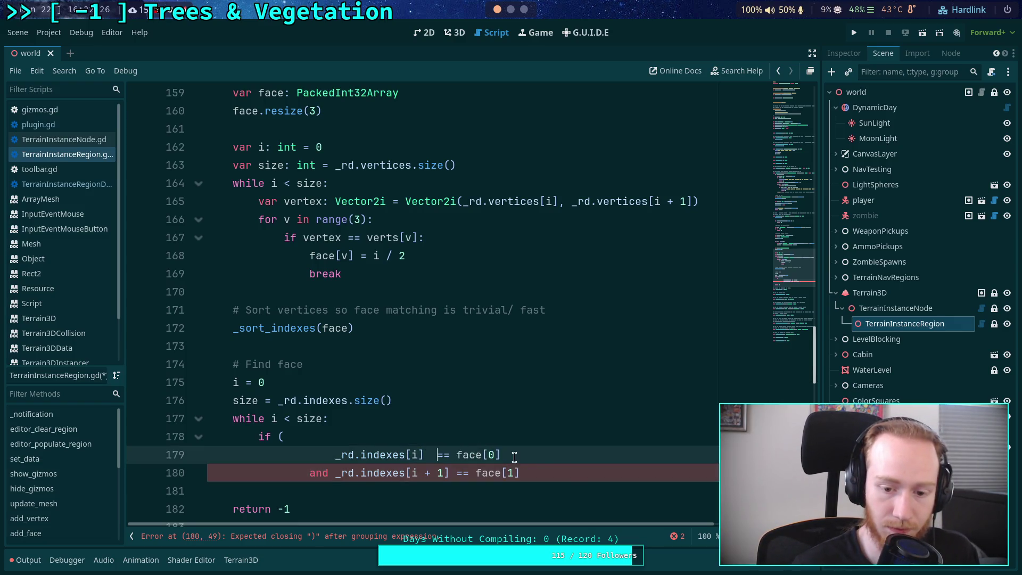
Add a third comparison _rd.indexes[i + 2] == face[2] and close the parenthesis
click(580, 477)
key(ctrl+shift+d)
click(447, 491)
text(2)
key(Left)
key(BackSpace)
double_click(506, 490)
text(2)
scroll(592, 450, down, 2)
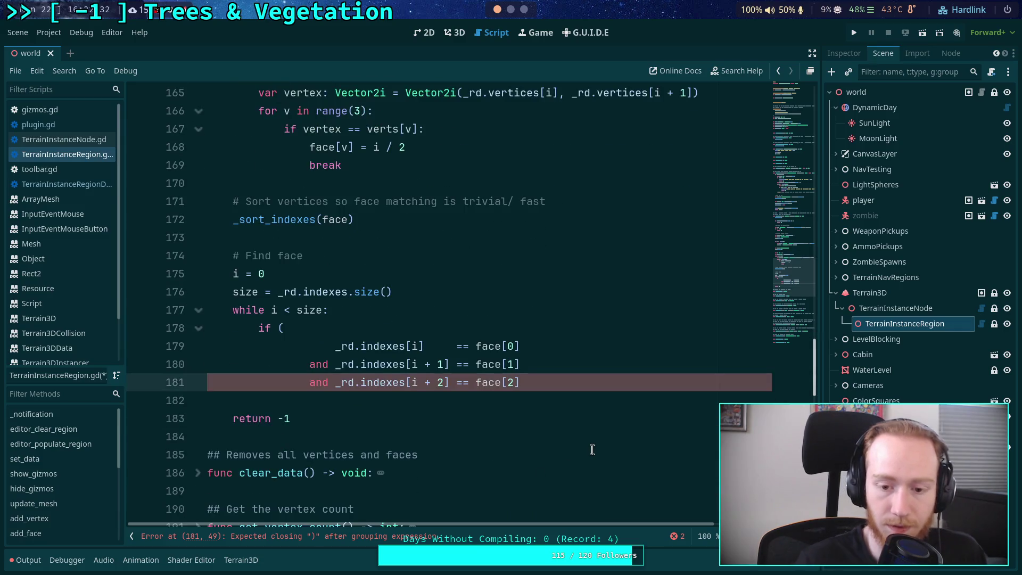
key(End)
key(Return)
text())
Return i / 3 on a match, otherwise advance i by 3
key(Return)
text(return i )
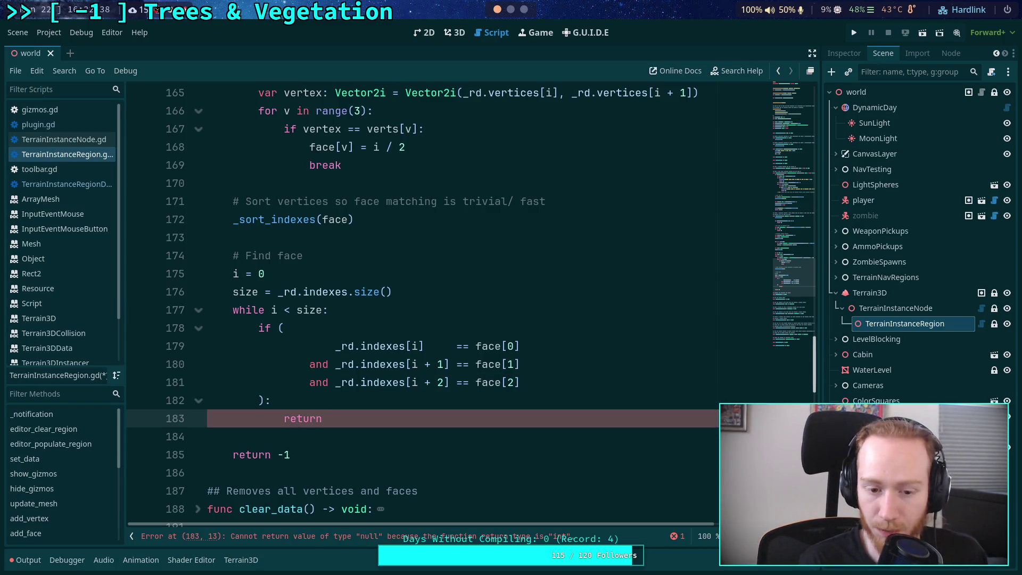
text(/ 3)
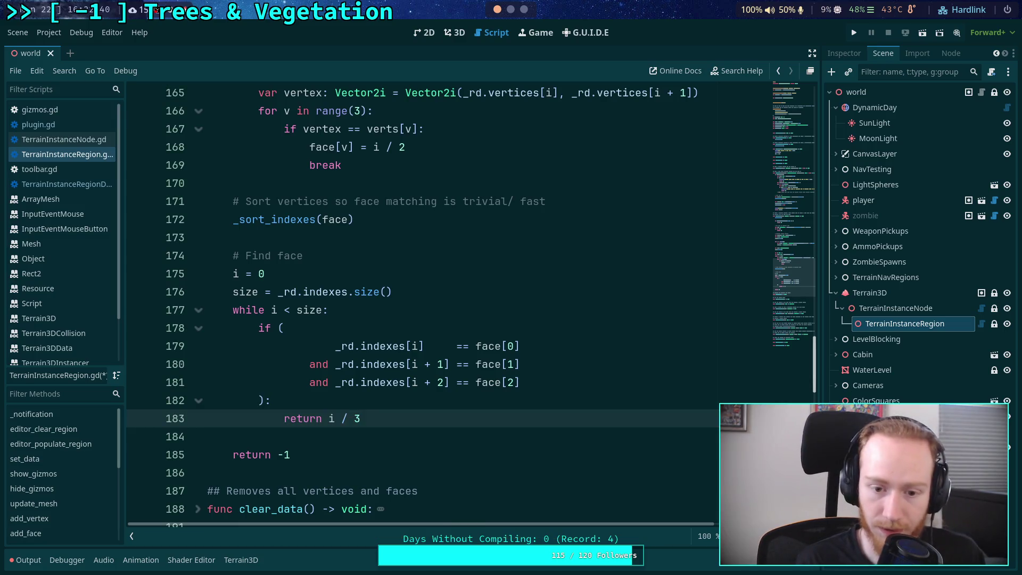
key(Return)
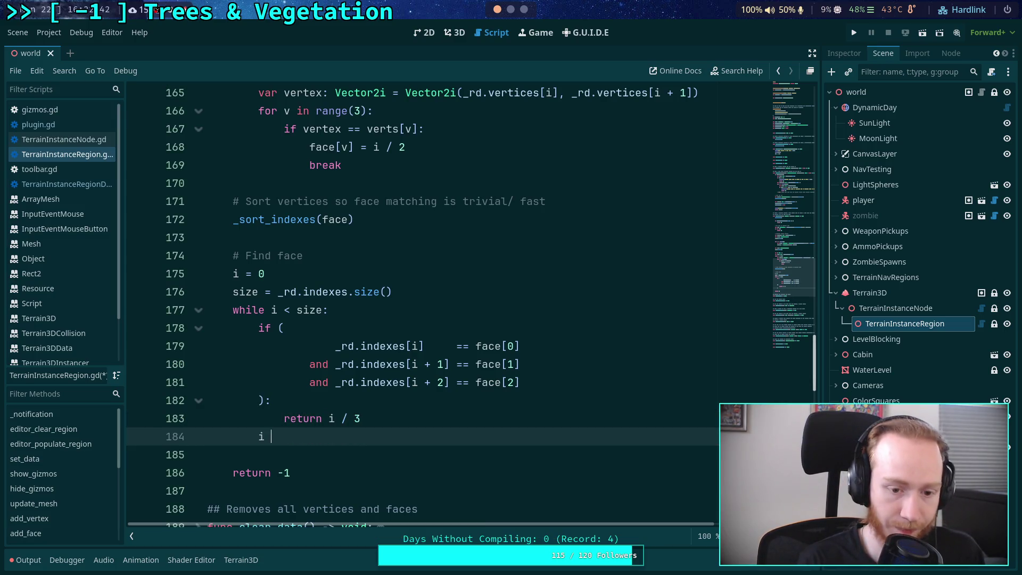
text(3)
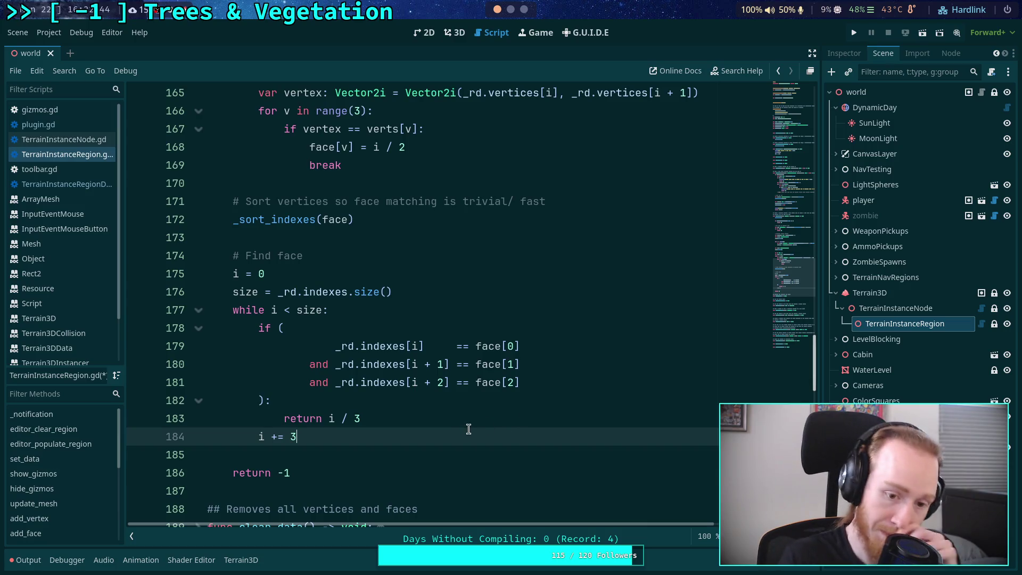
Insert a push_error call at function level after the face search loop
click(330, 455)
key(Return)
key(Up)
key(Return)
text(push_error)
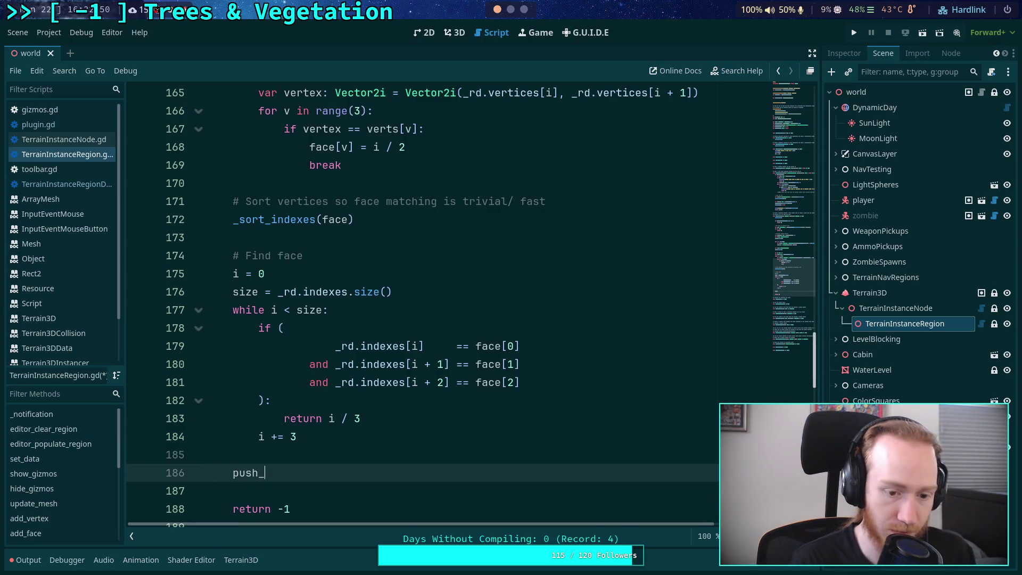
key(Return)
Give it the message 'Failed to match face %s with existing faces!' % face
text(')
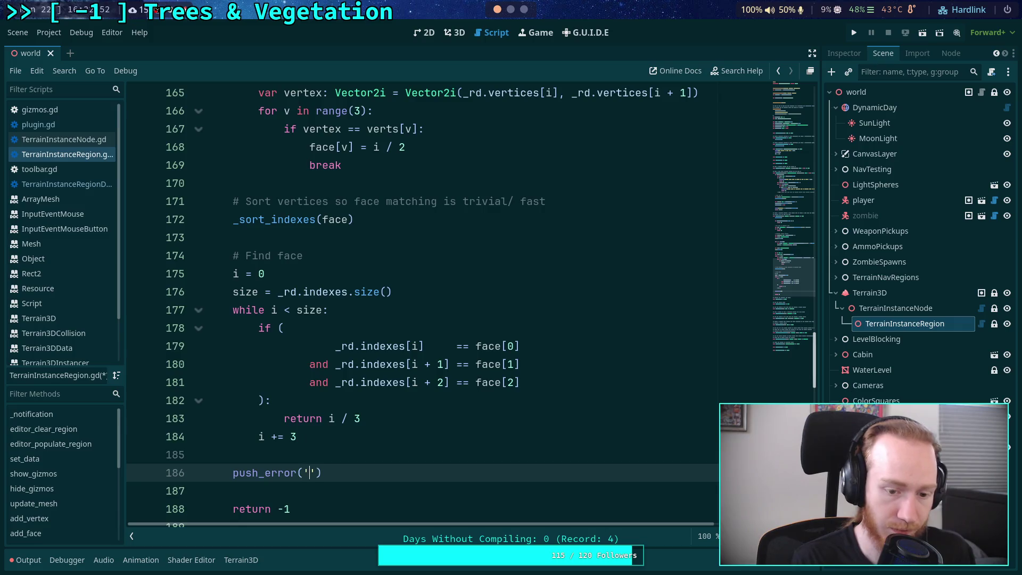
text(Faild )
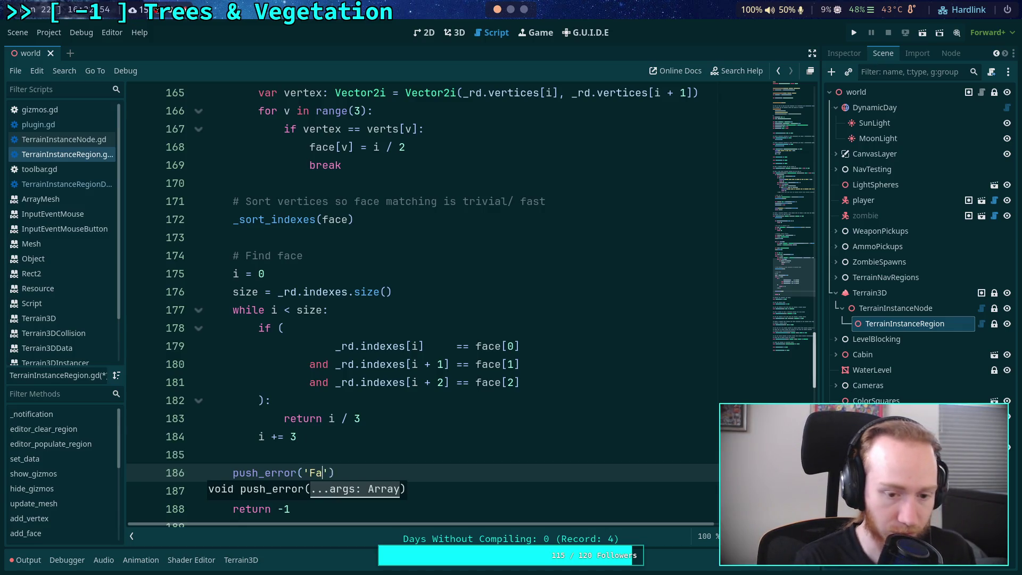
text(d to match fa)
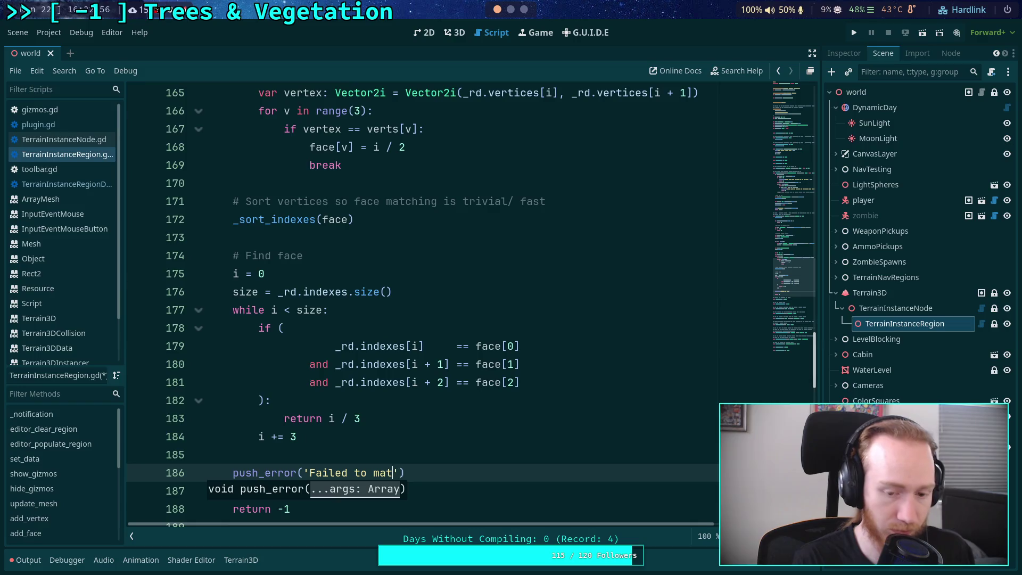
text(ce with inde)
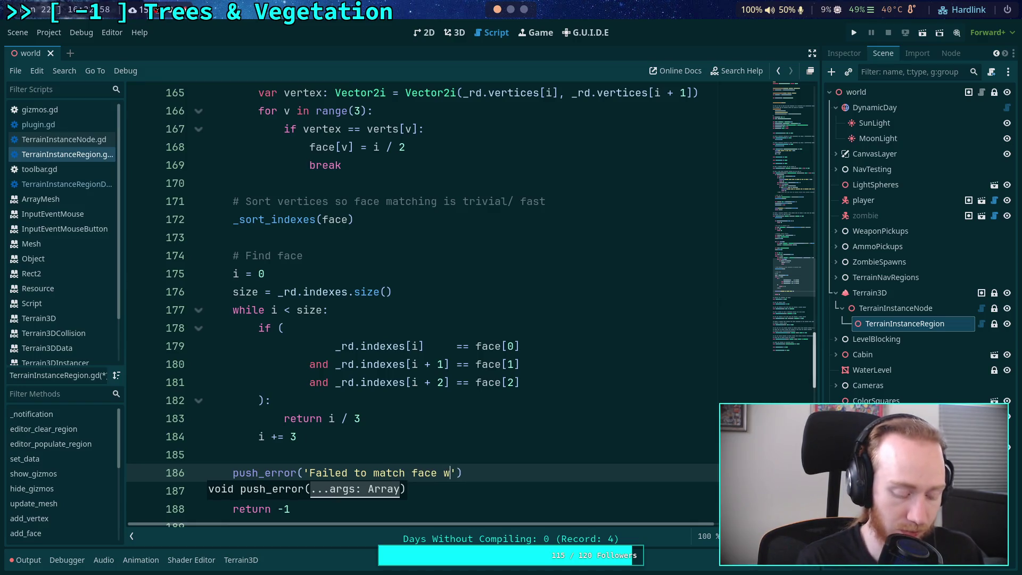
key(BackSpace)
text(ices)
key(BackSpace)
key(BackSpace)
key(BackSpace)
text(ex)
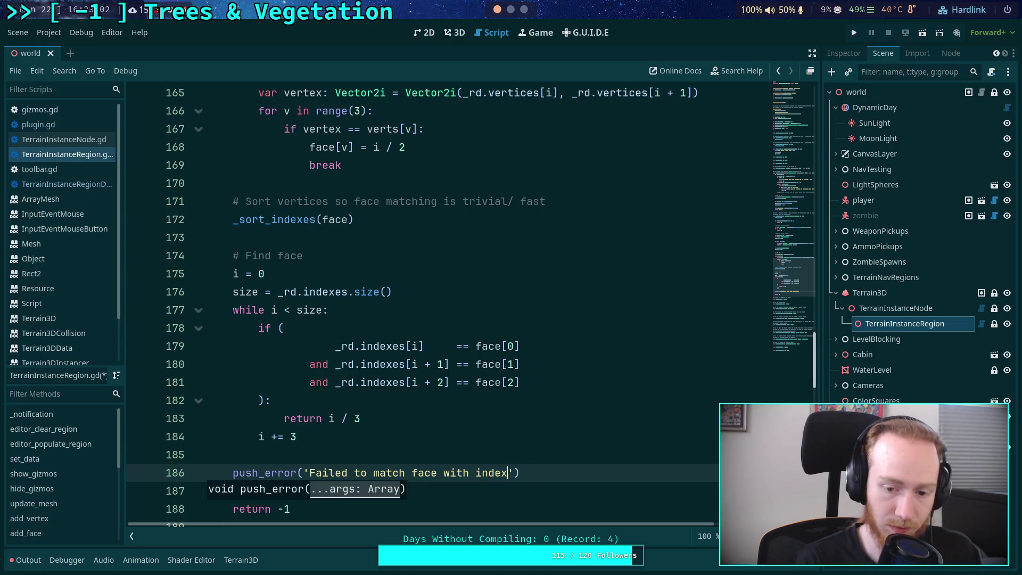
key(BackSpace)
key(BackSpace)
key(BackSpace)
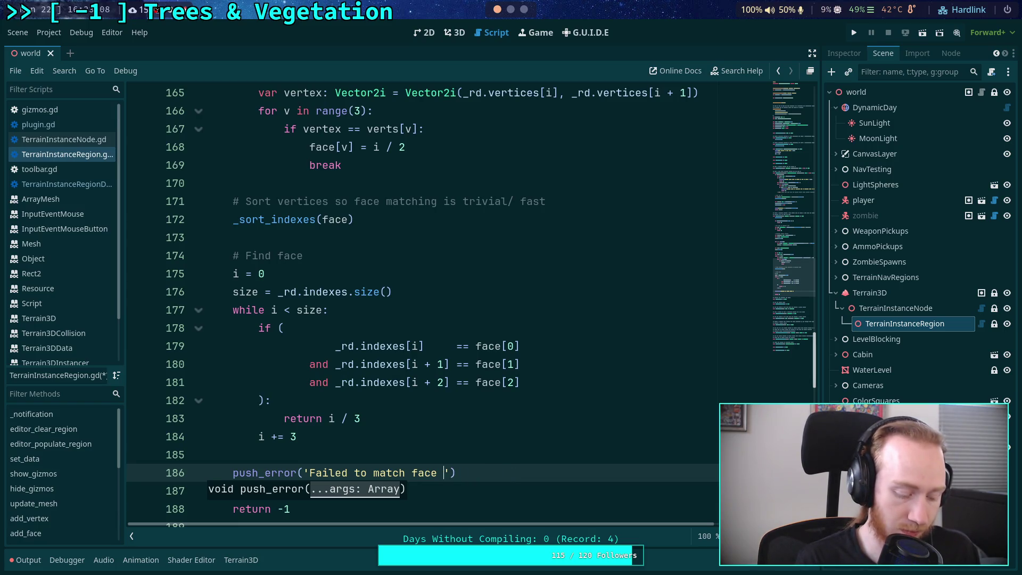
text(%s )
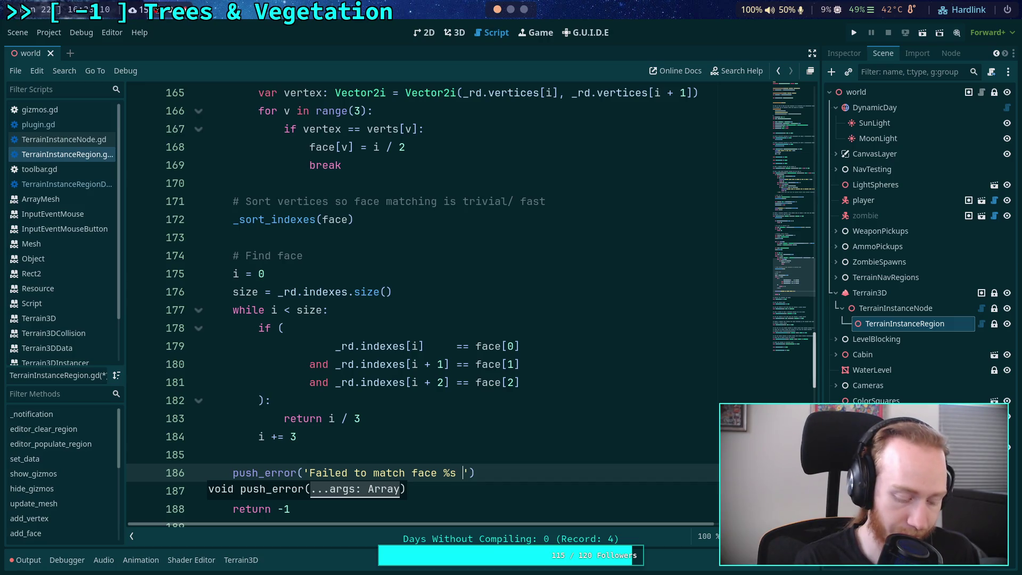
text(with existing )
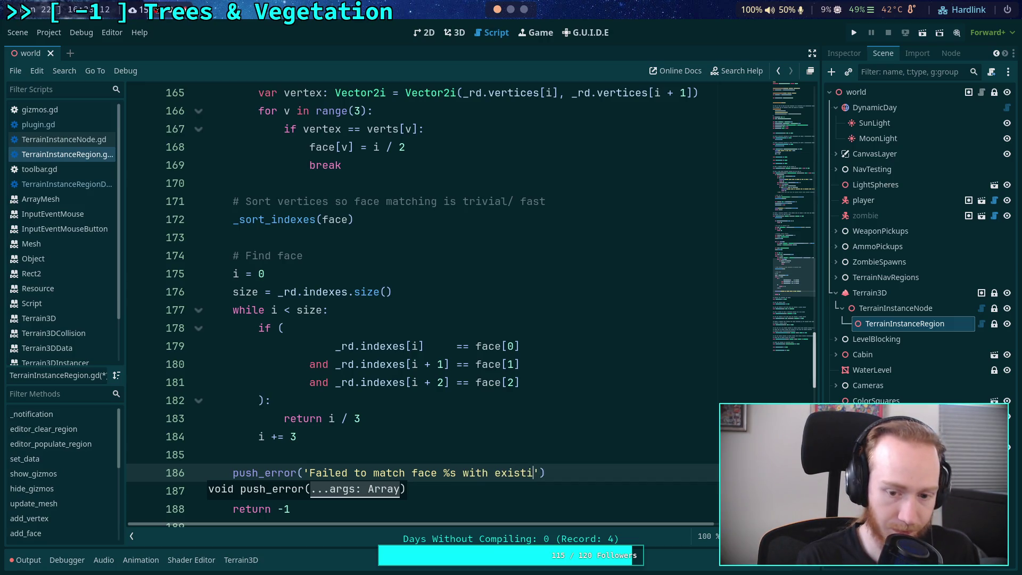
text(faces!')
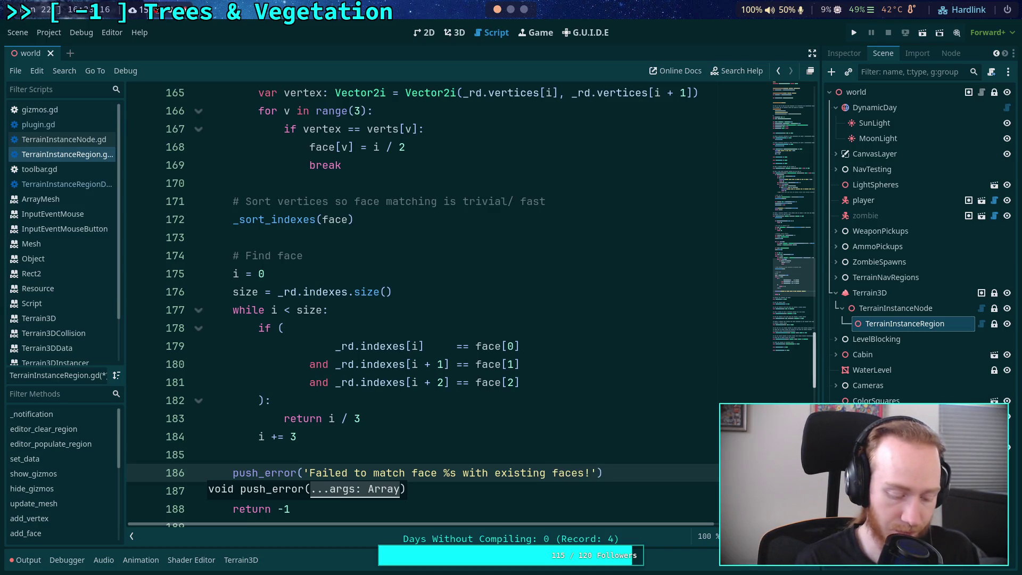
text( % )
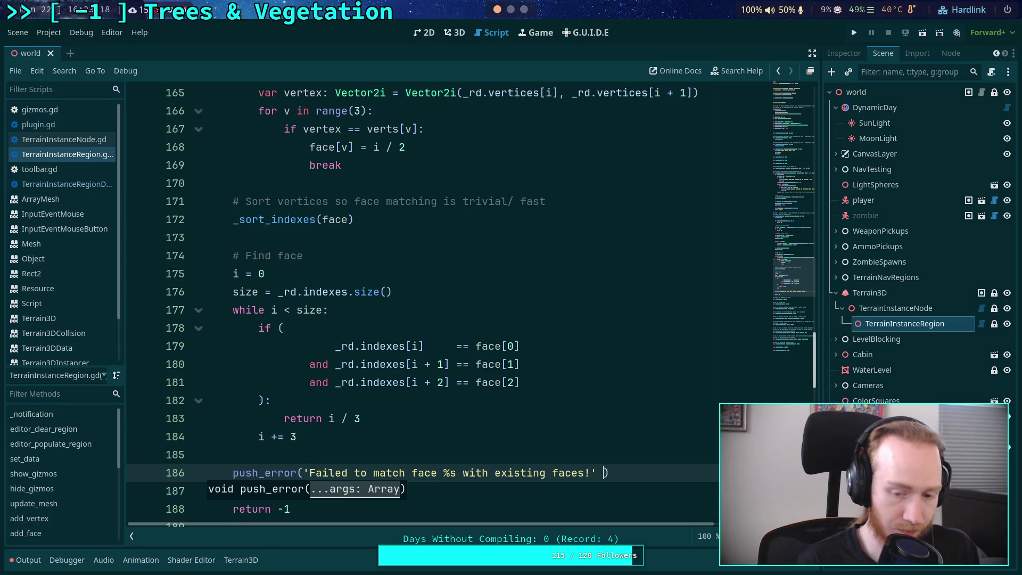
text(face)
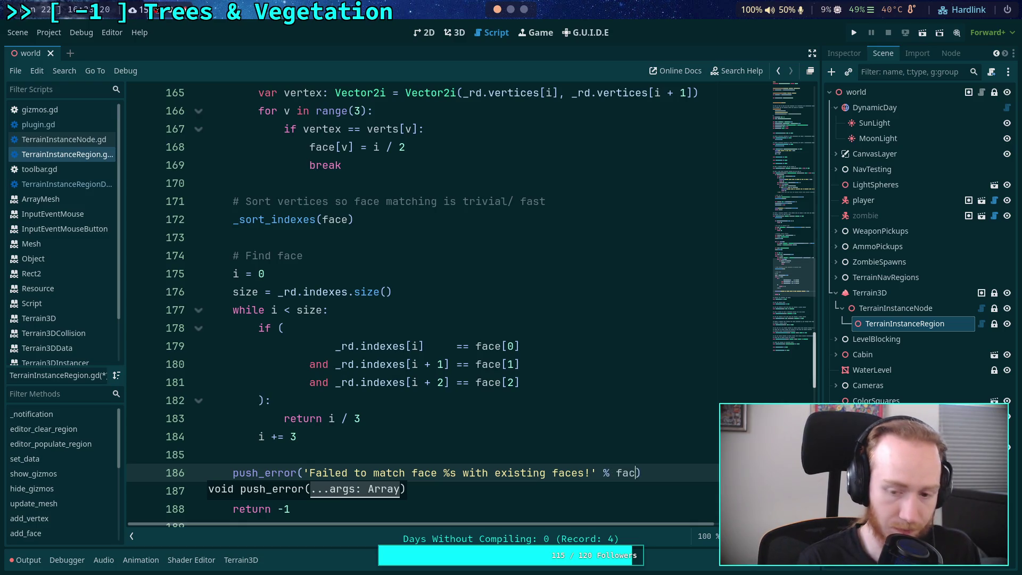
click(409, 456)
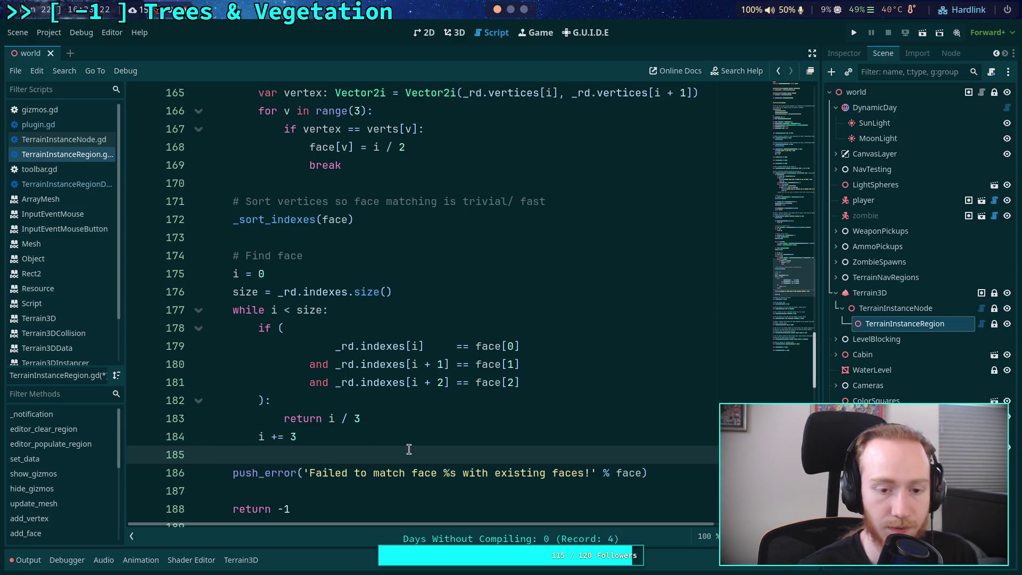
scroll(394, 384, up, 3)
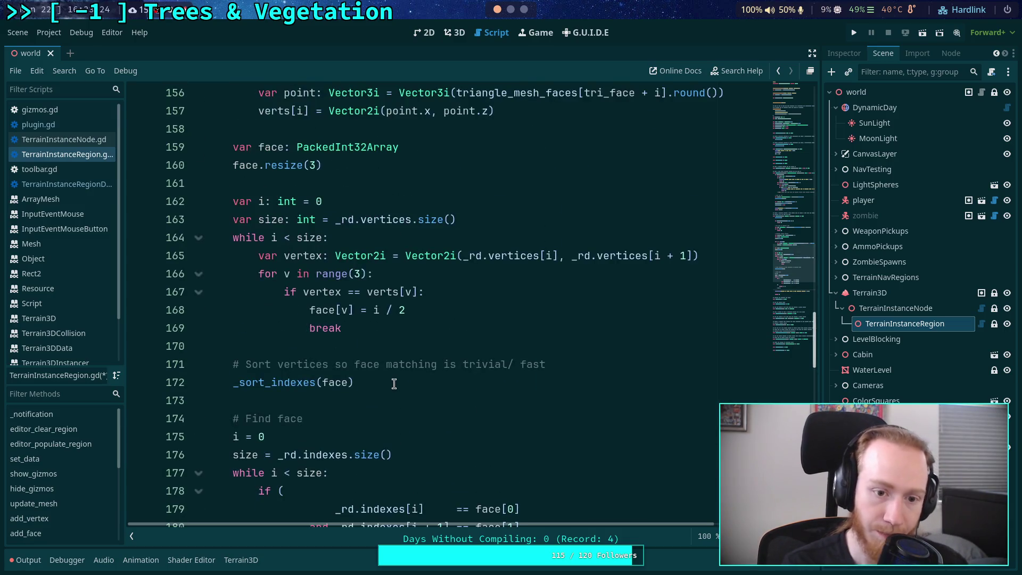
Replace the face.resize(3) call with face.fill(-1)
click(384, 341)
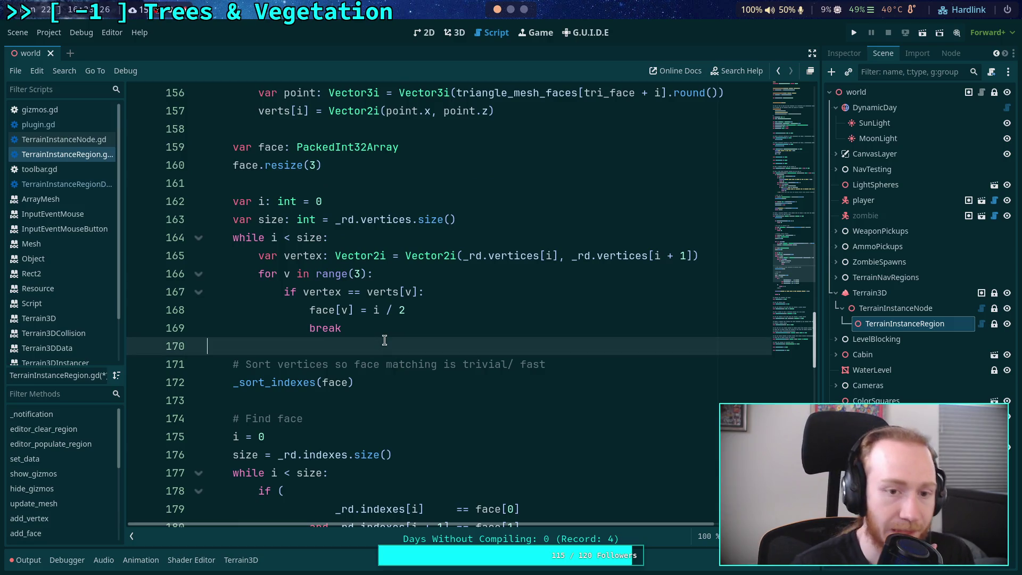
scroll(384, 341, up, 1)
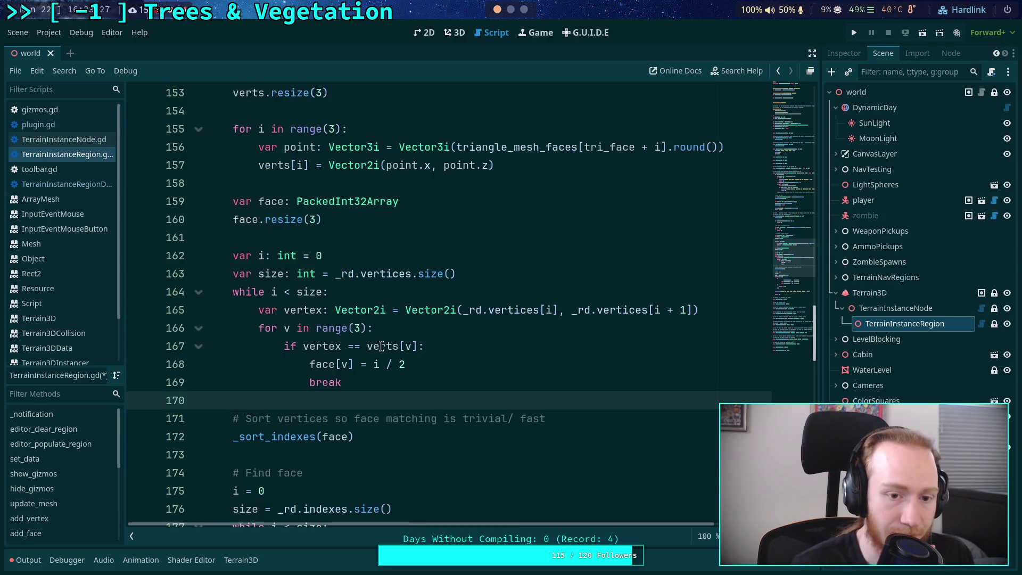
double_click(321, 364)
scroll(404, 381, up, 1)
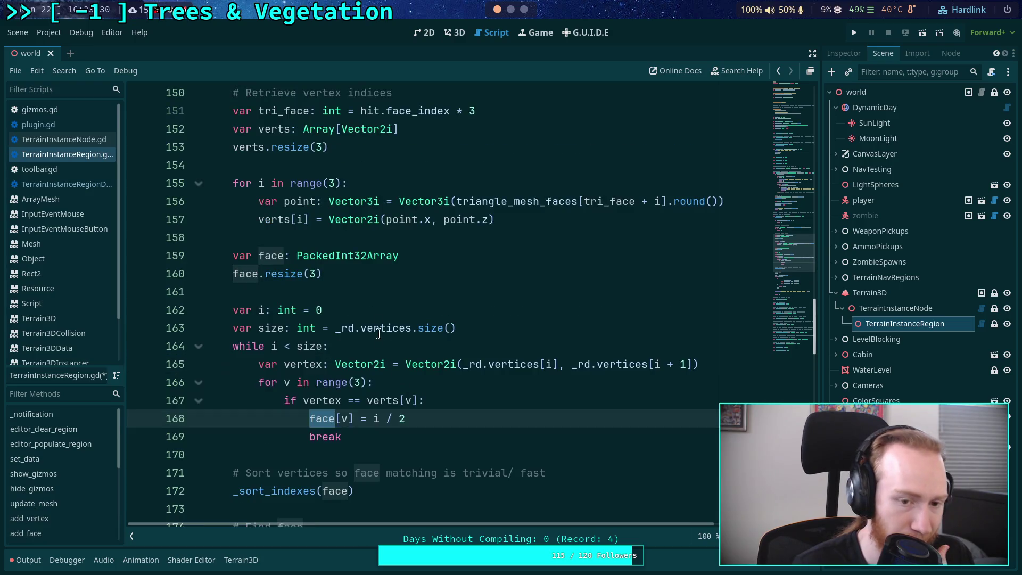
click(422, 280)
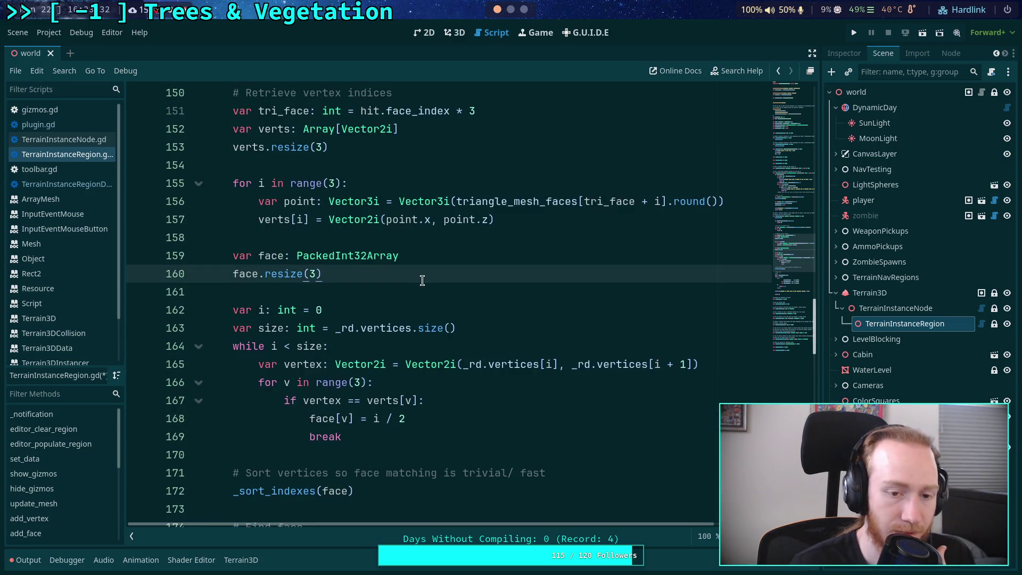
key(ctrl+shift+Left)
key(ctrl+shift+Left)
key(ctrl+shift+Left)
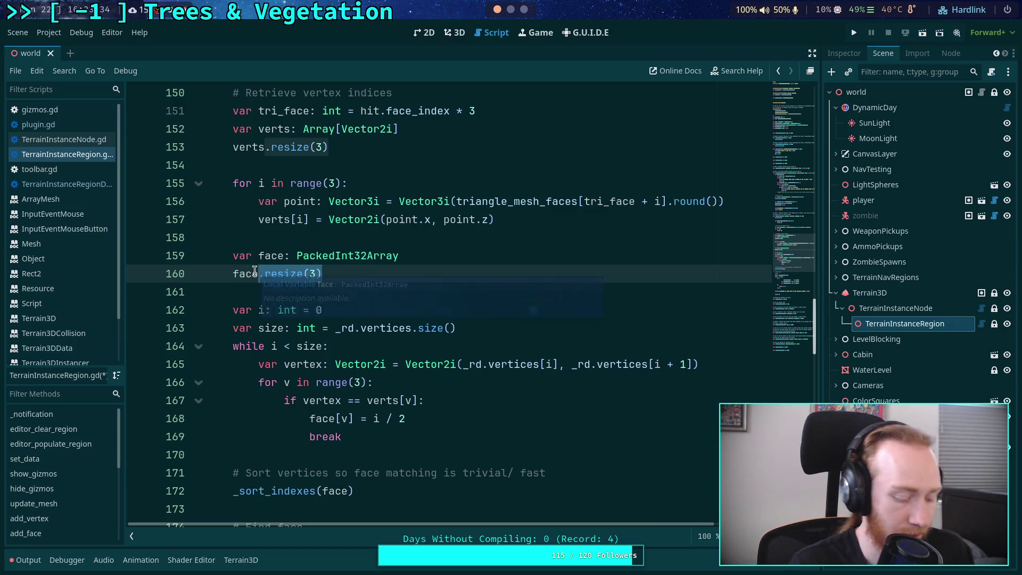
key(BackSpace)
text(fi)
key(Return)
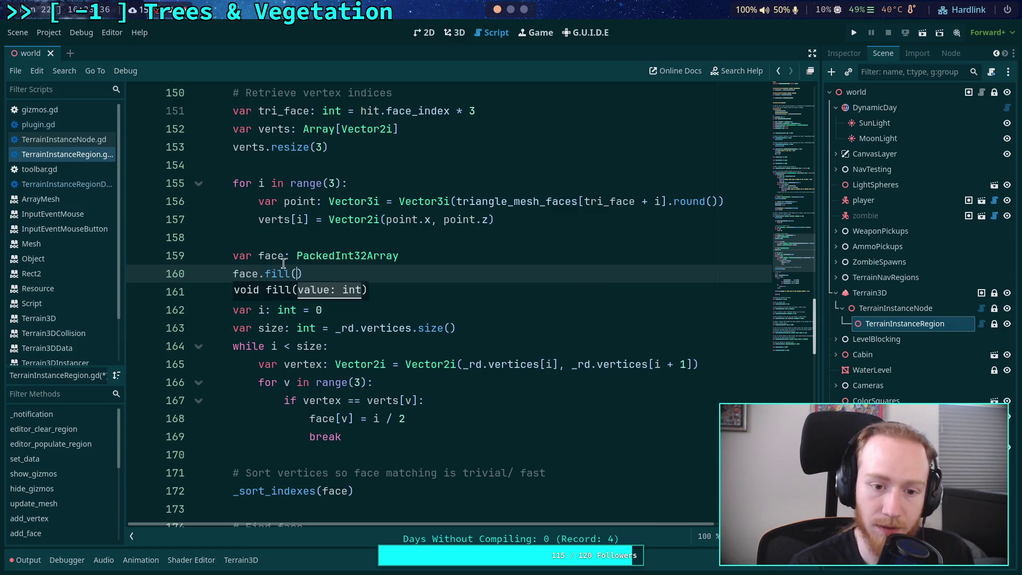
mouse_move(276, 274)
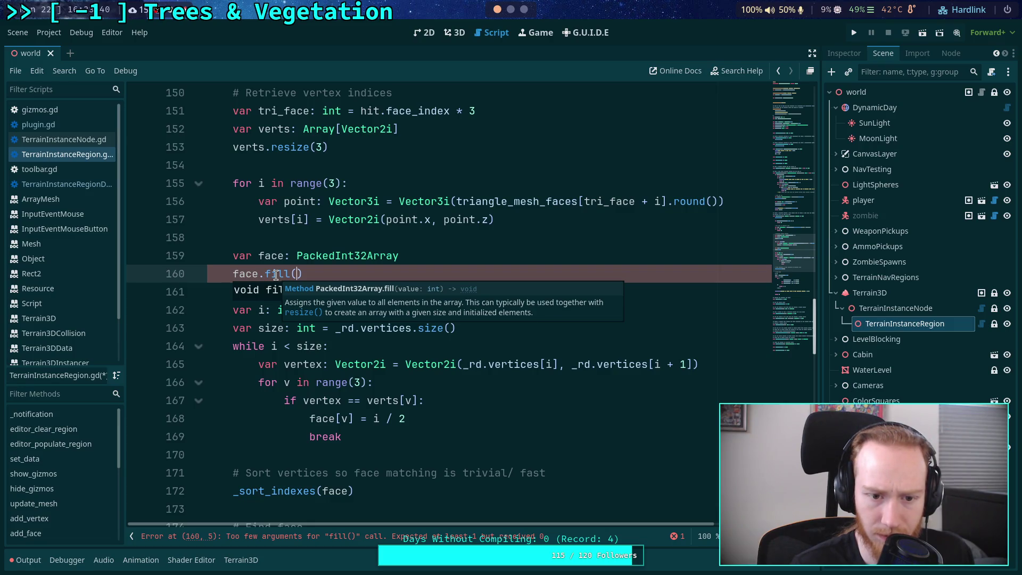
text(-1)
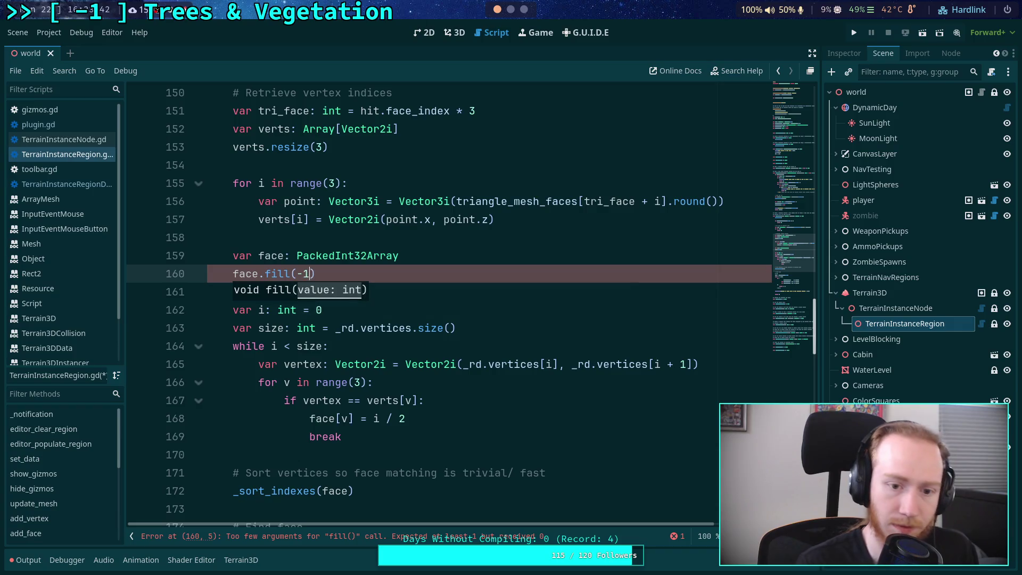
Duplicate that line and turn the upper copy back into face.resize(3)
key(ctrl+shift+d)
double_click(277, 273)
text(resize)
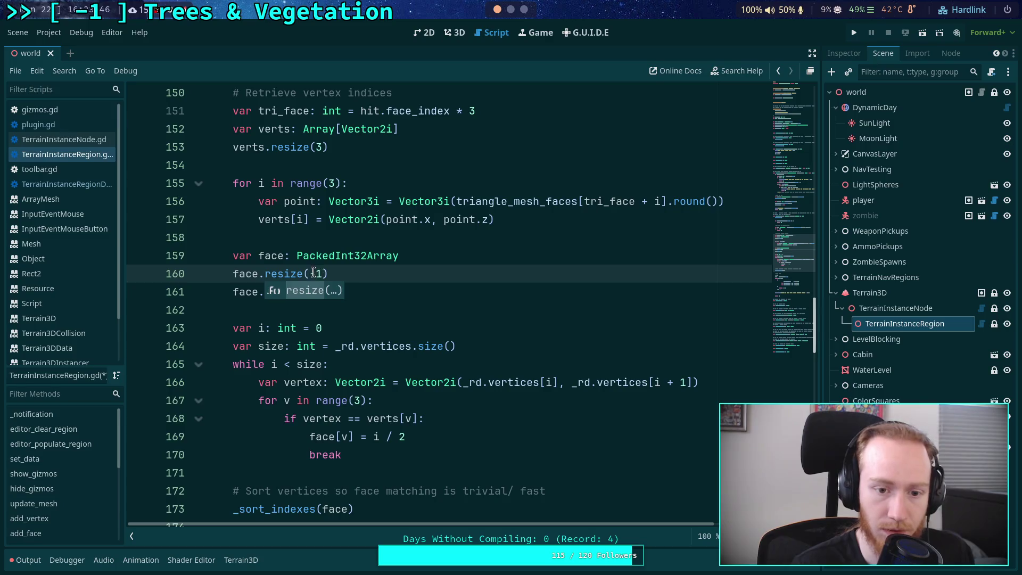
click(312, 274)
key(Delete)
key(ctrl+z)
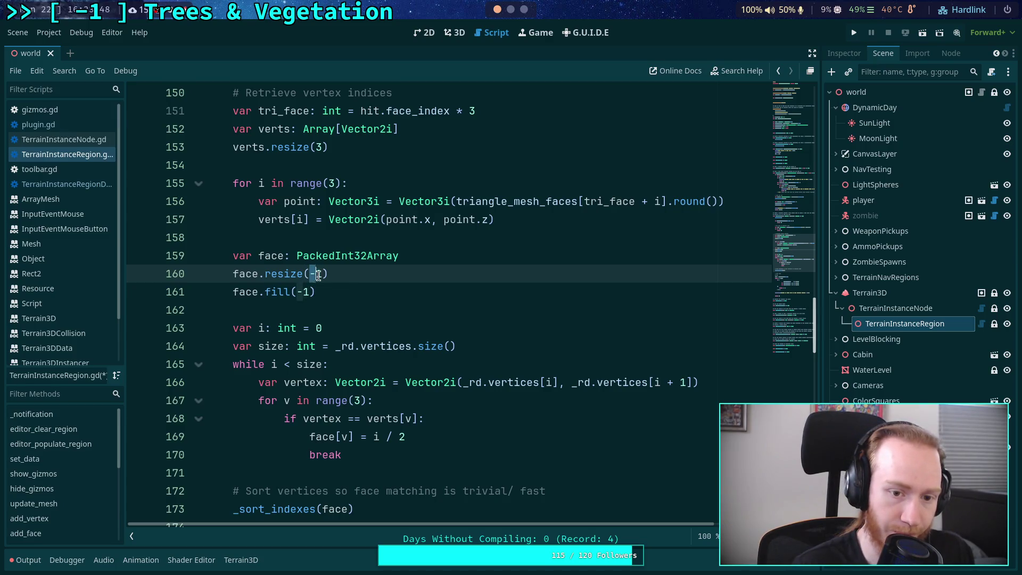
text(3)
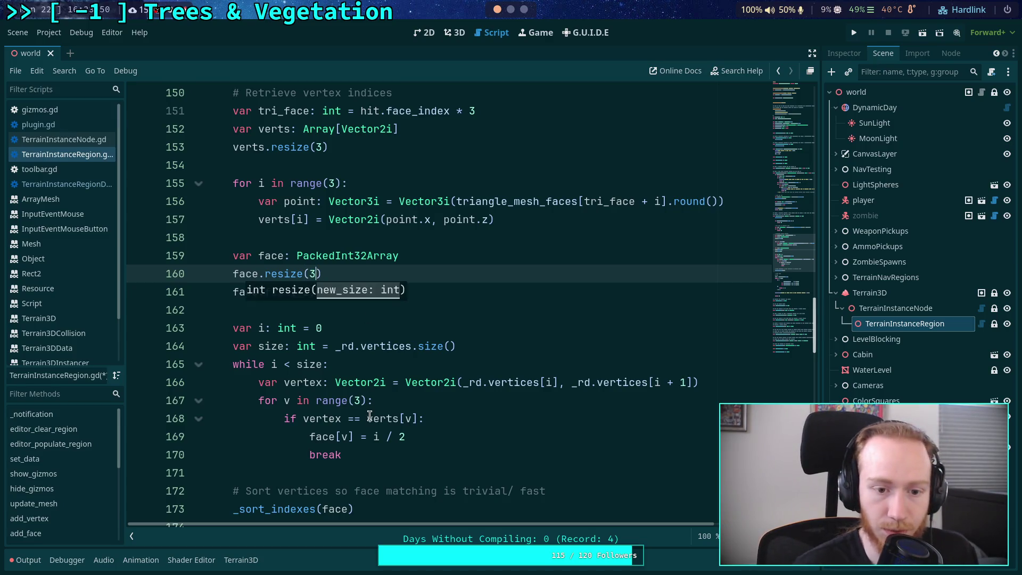
After the break, add a blank line and begin the comment '# Test that we found all vertice'
click(393, 456)
scroll(515, 450, down, 1)
scroll(516, 449, down, 1)
key(Return)
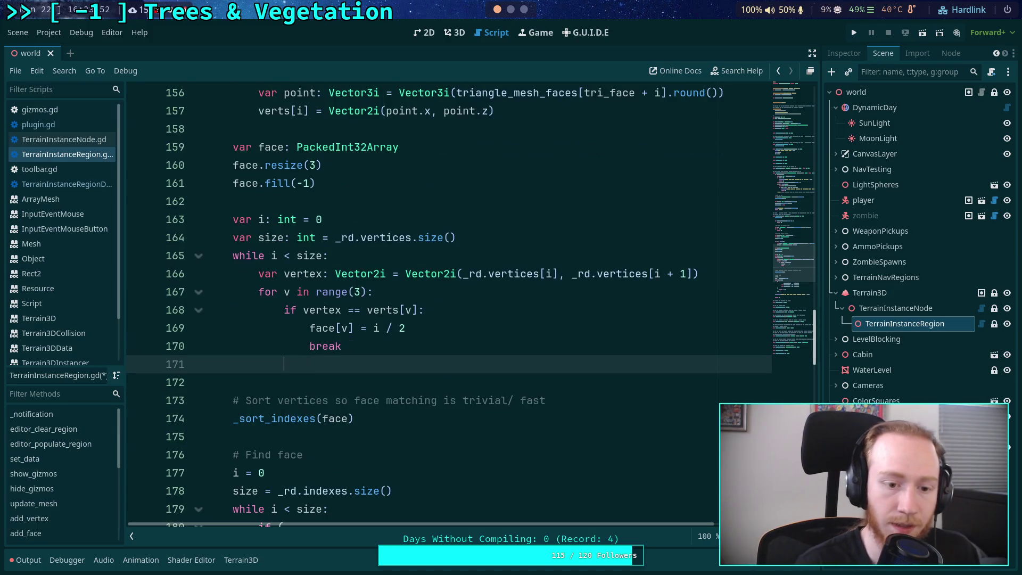
key(Return)
text(# )
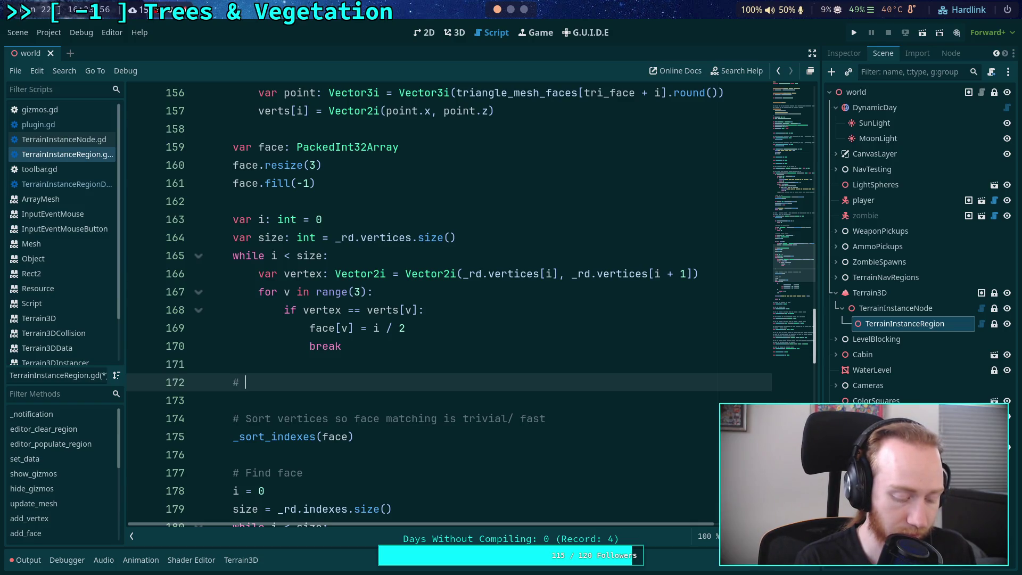
text(Test that we )
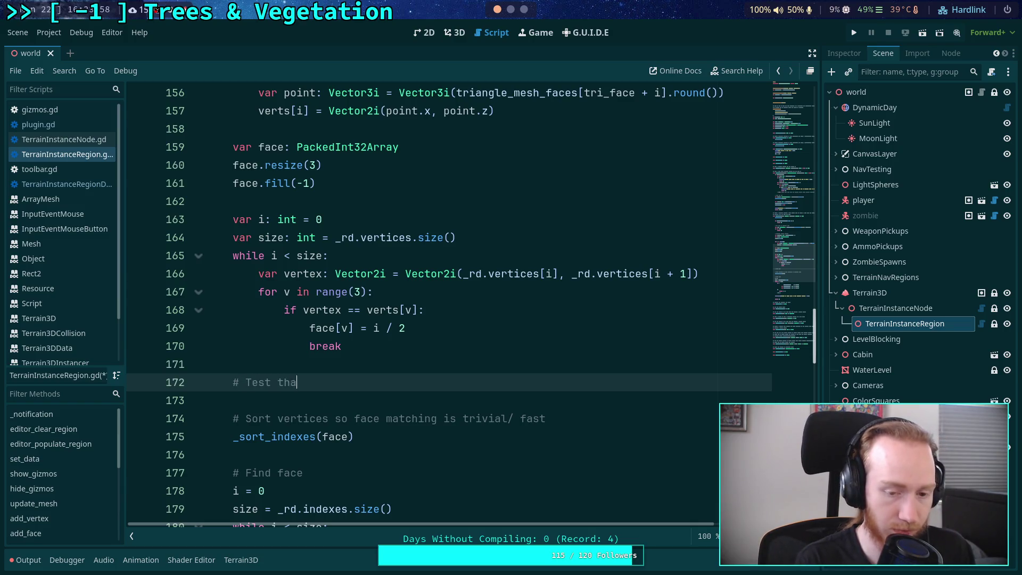
text(found)
text( all vertice)
Change the comment to 'indexes' and add a 'for f in face:' loop checking if f < 0
key(BackSpace)
key(BackSpace)
key(BackSpace)
text(indexes)
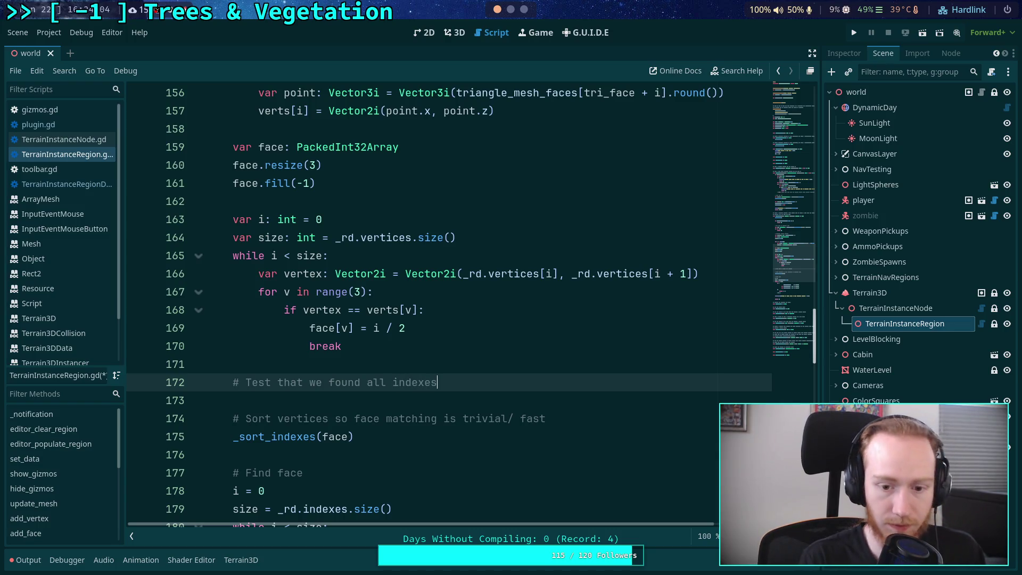
key(Return)
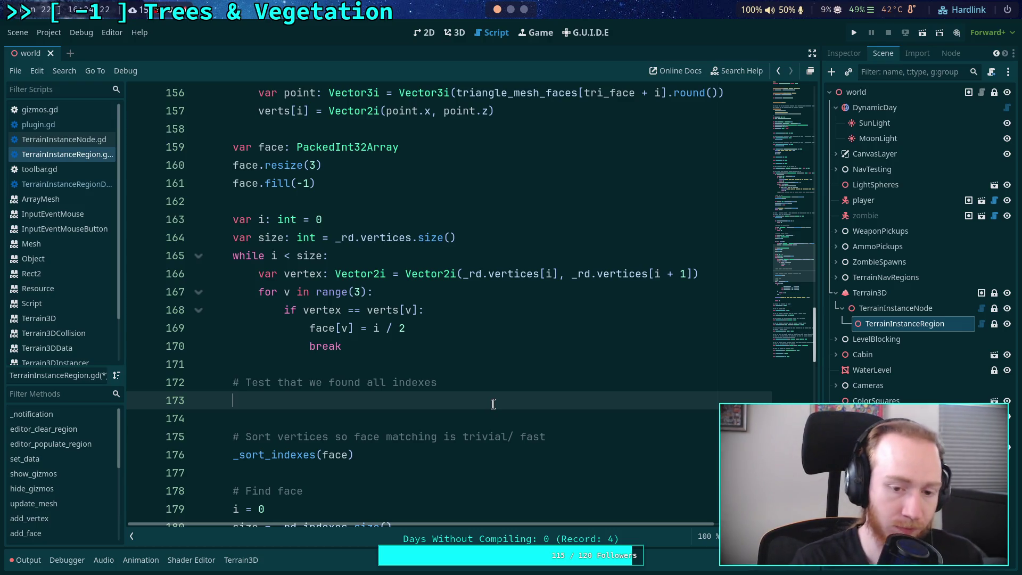
text(for )
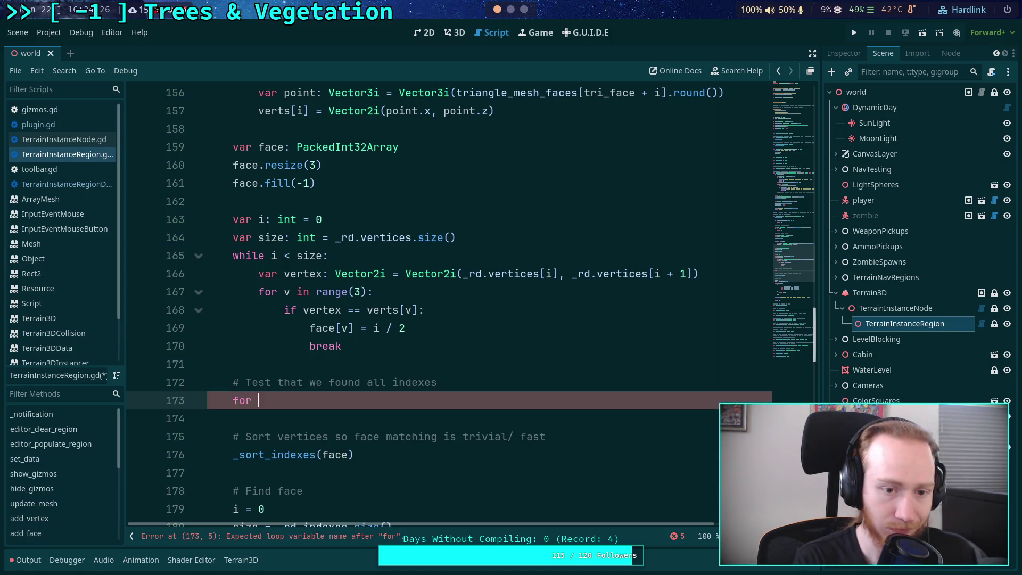
text(f in )
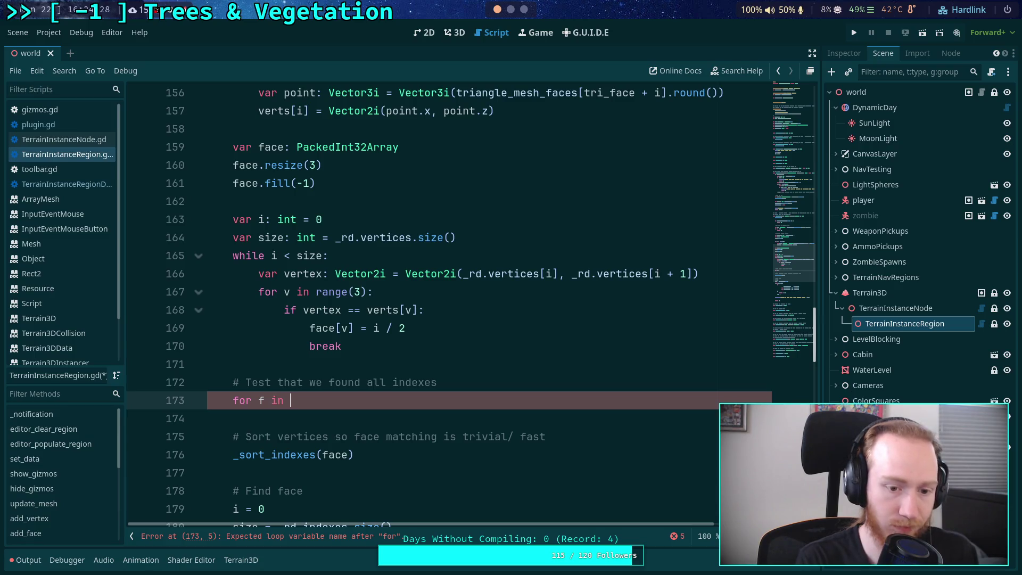
text(face:)
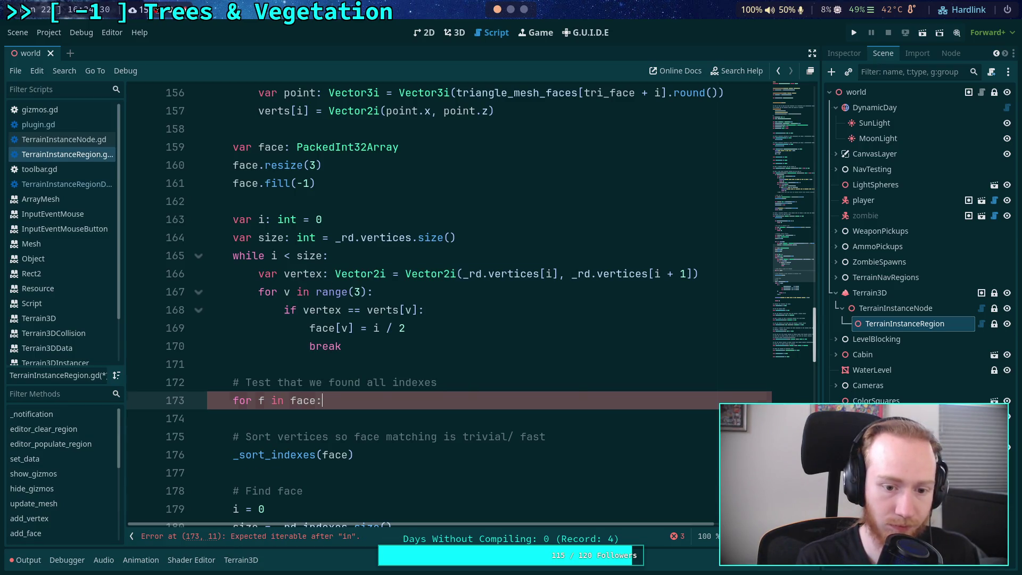
key(Return)
text(if f < )
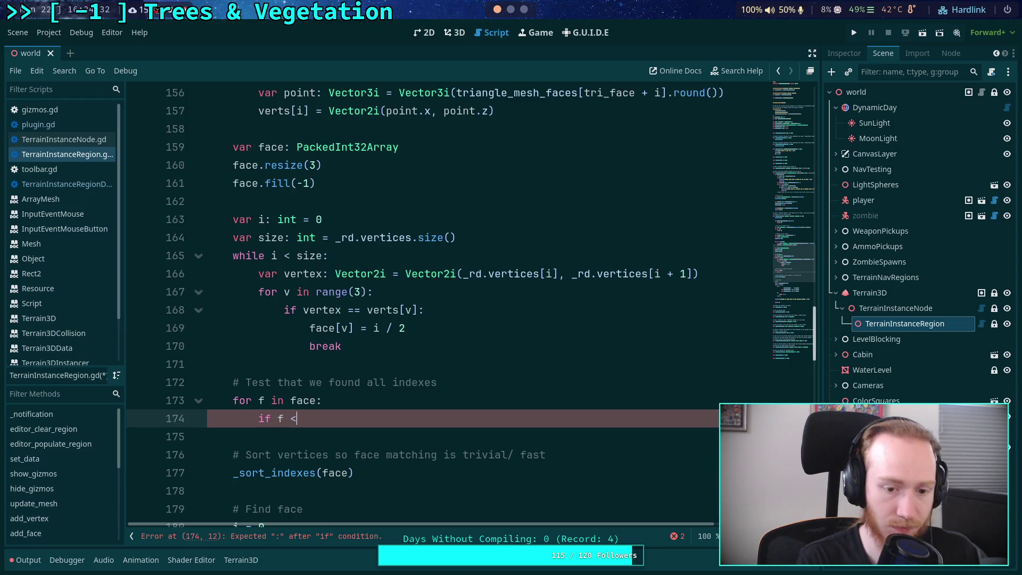
text(0:)
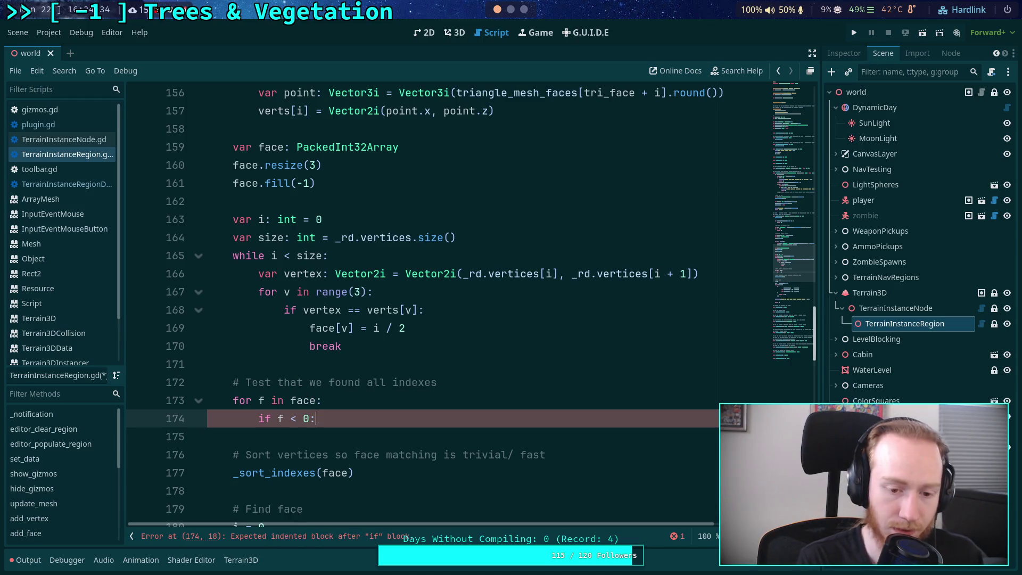
key(Return)
Add a push_error saying the vertex failed to match existing vertices
text(push_erro)
text(r(')
text(iled to mat)
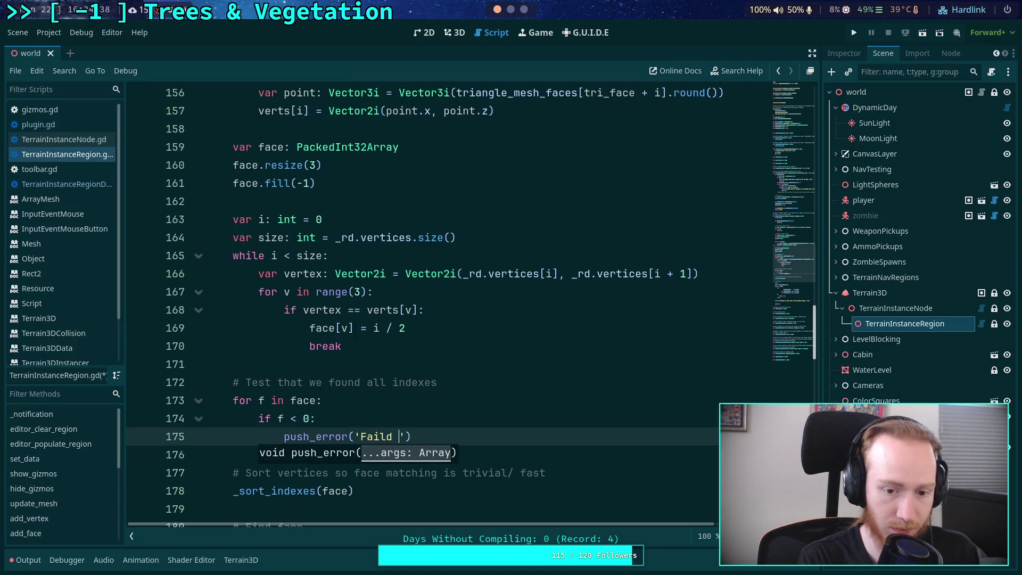
text(ch )
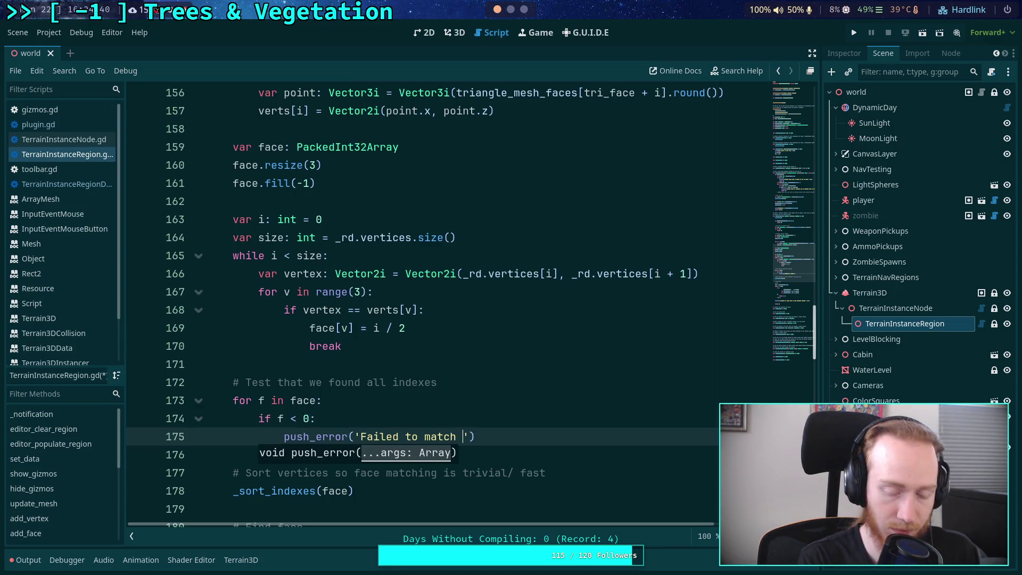
text(vert)
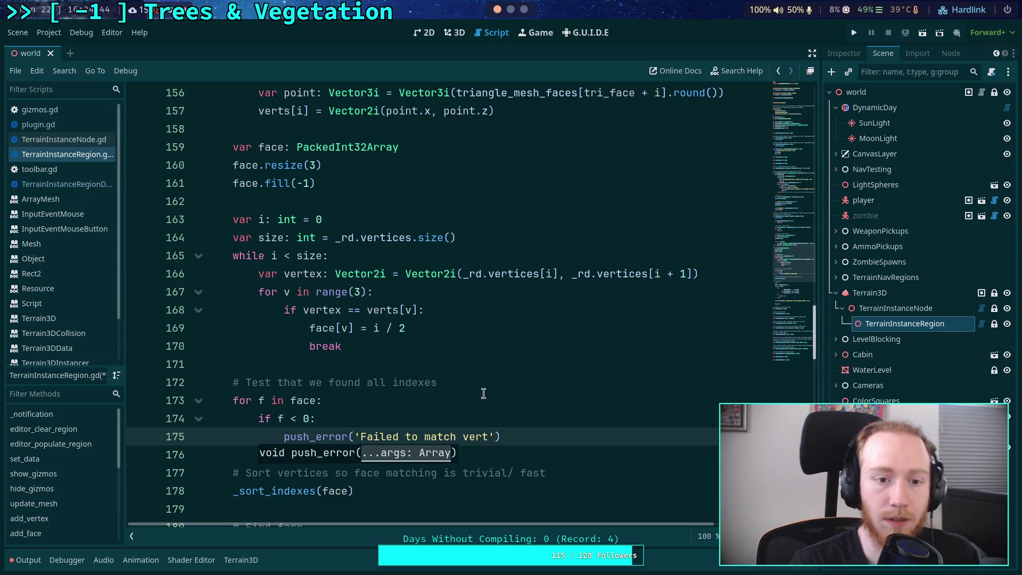
scroll(438, 374, up, 1)
scroll(439, 374, down, 1)
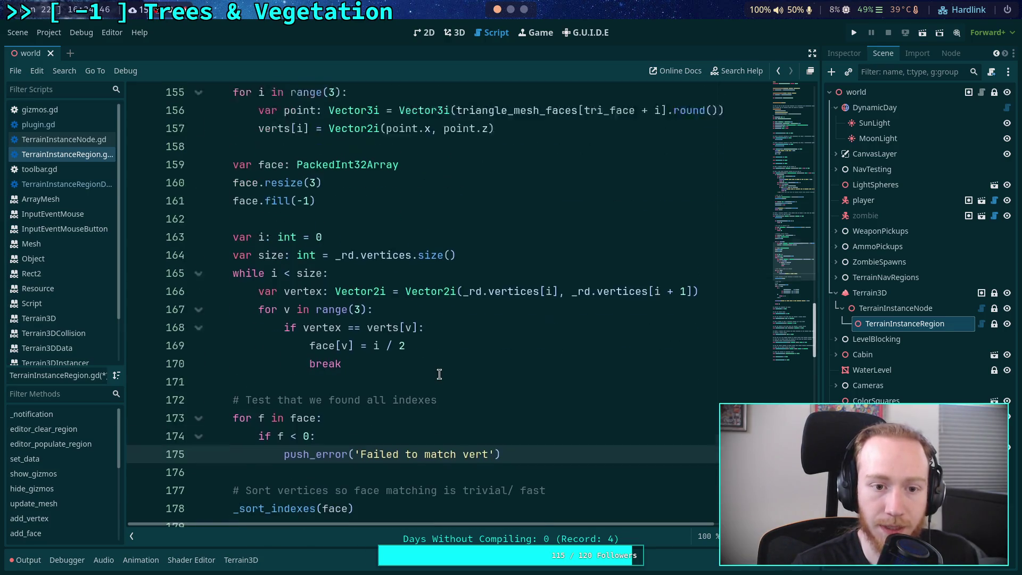
text(ex)
text( %s )
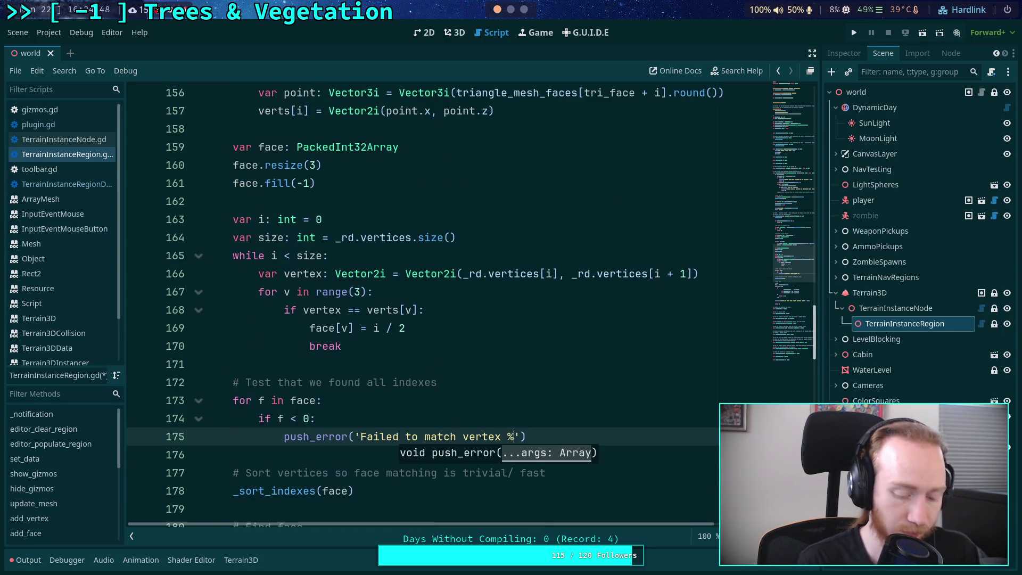
text(with existi)
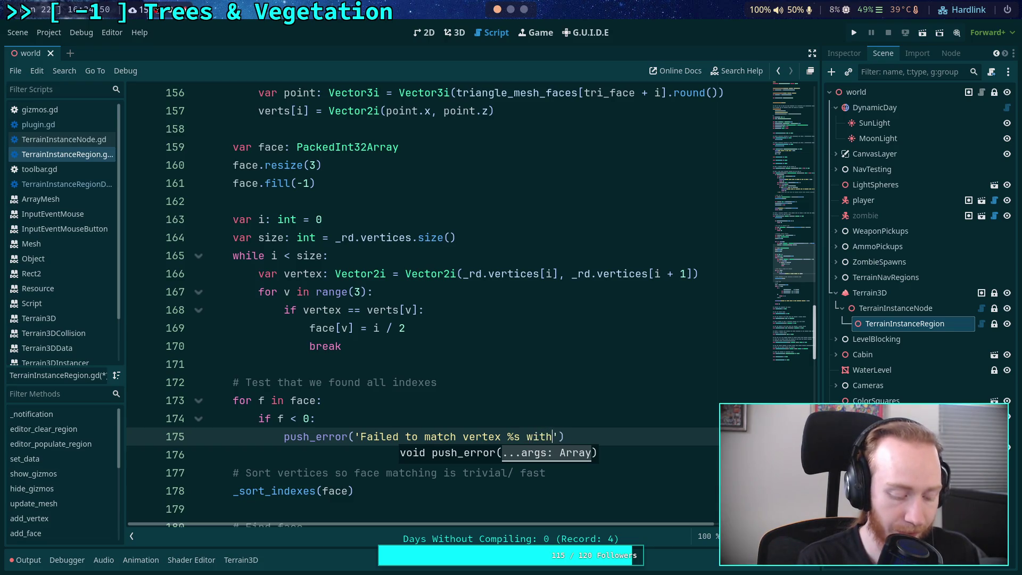
text(ng vert)
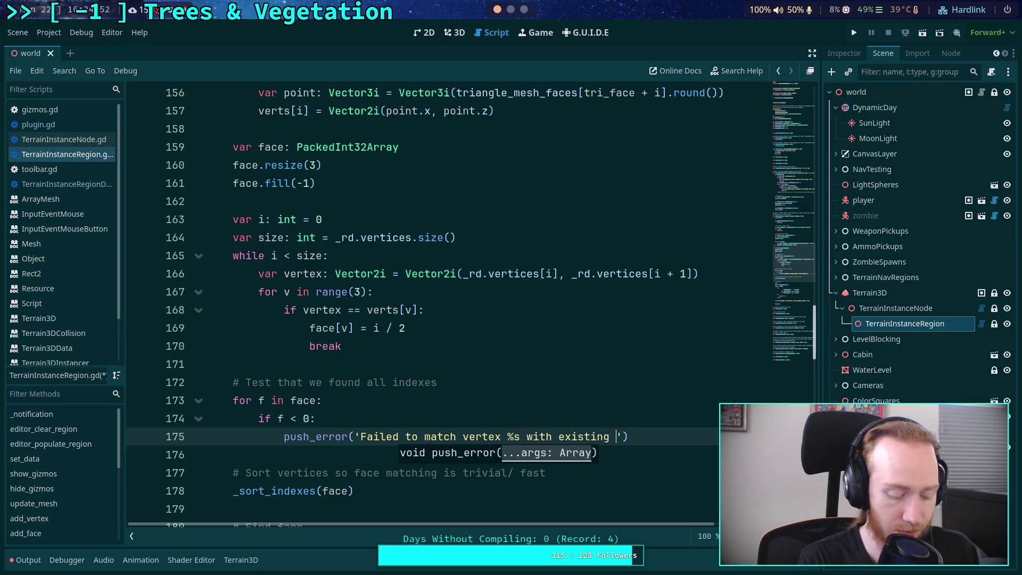
text(ices)
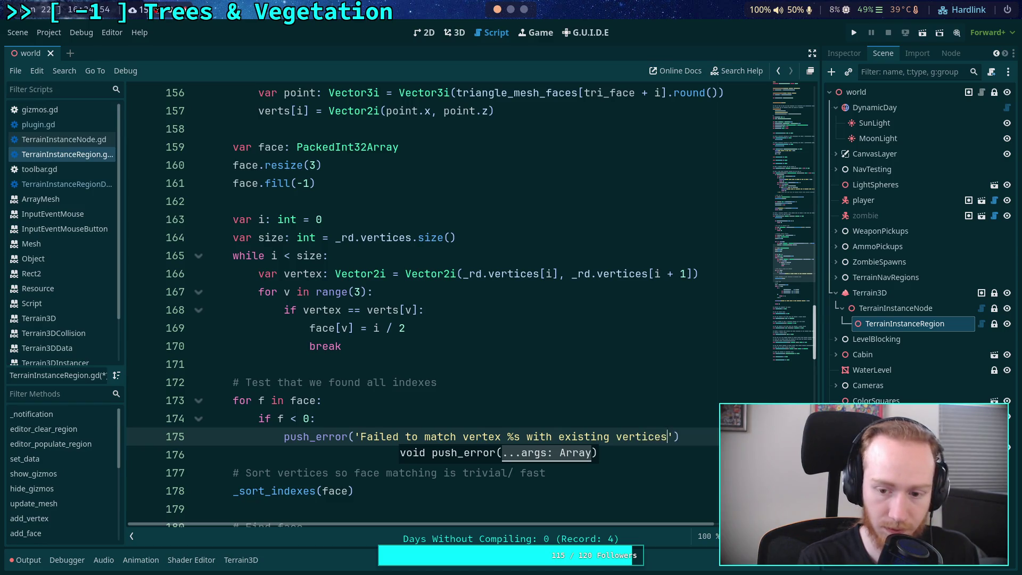
text(!)
text( % ve)
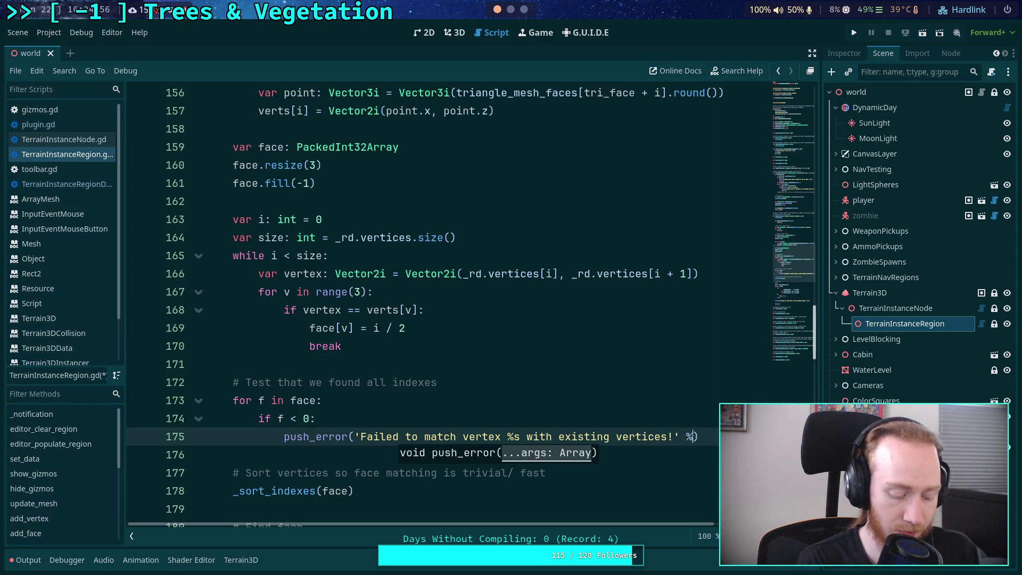
text(t)
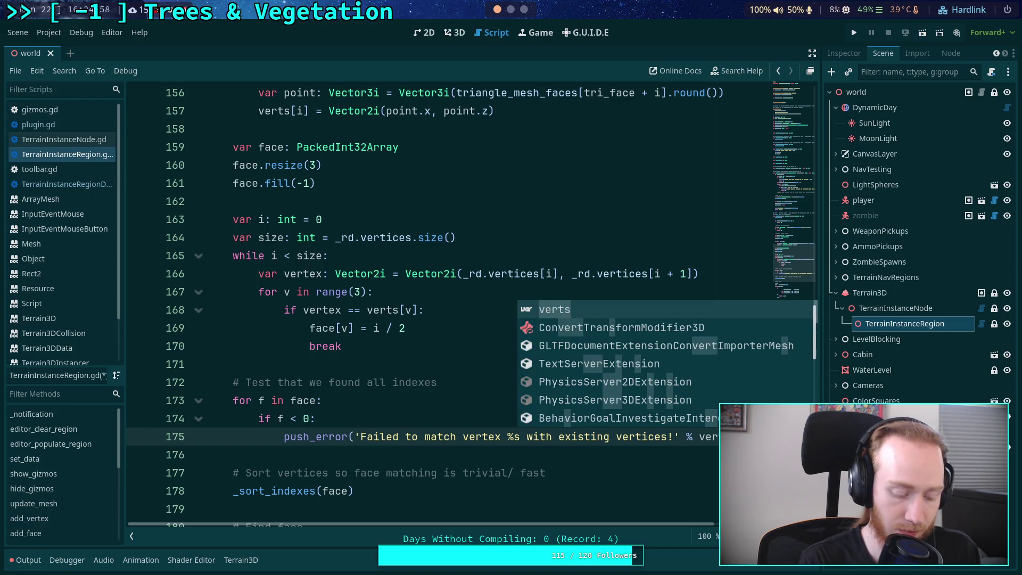
key(Return)
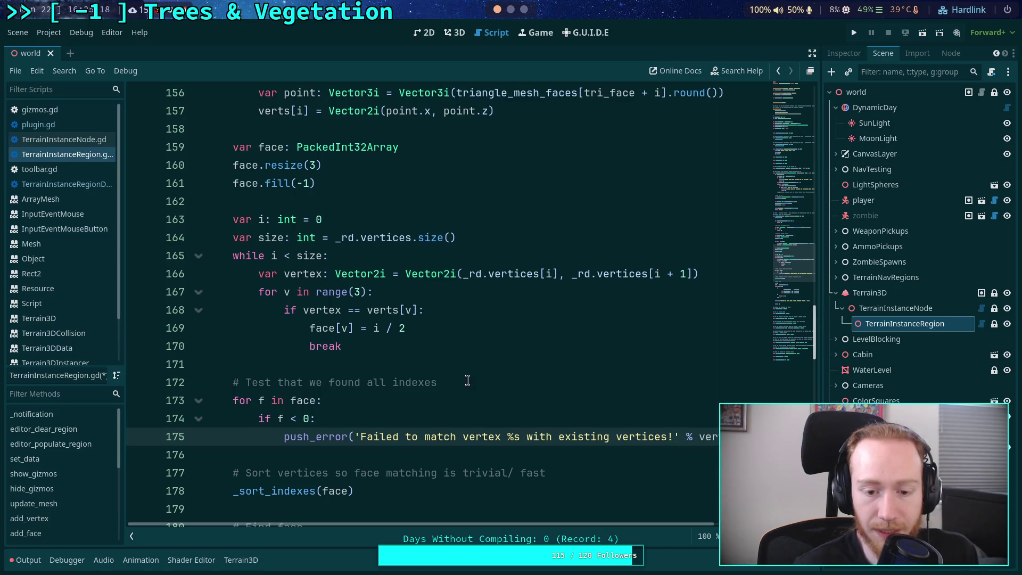
Replace the for loop with i = 0, size = 3, while i < size over face[i], incrementing i += 1
double_click(323, 400)
key(shift+Home)
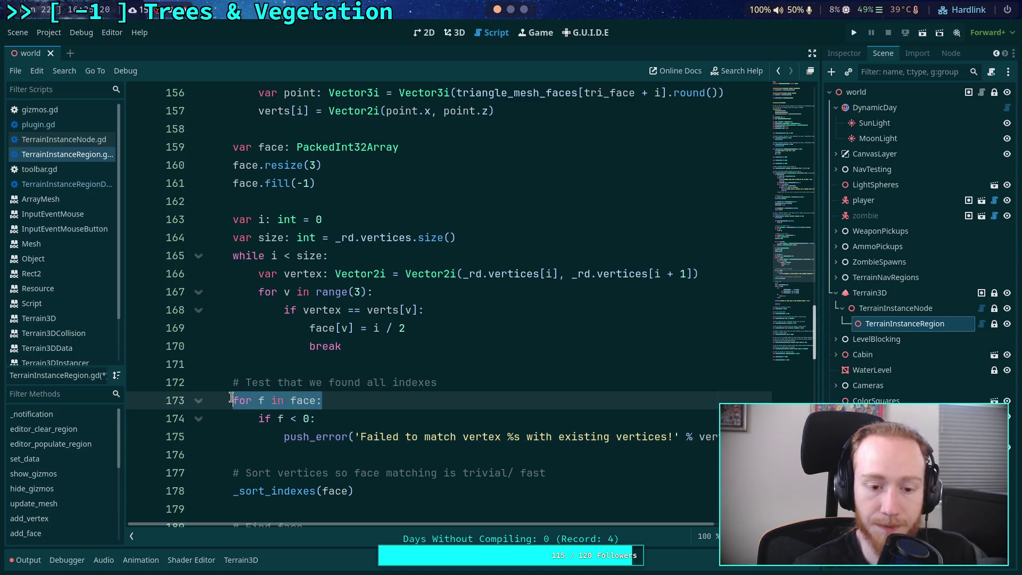
text(i = 0)
key(Return)
text(size = 3)
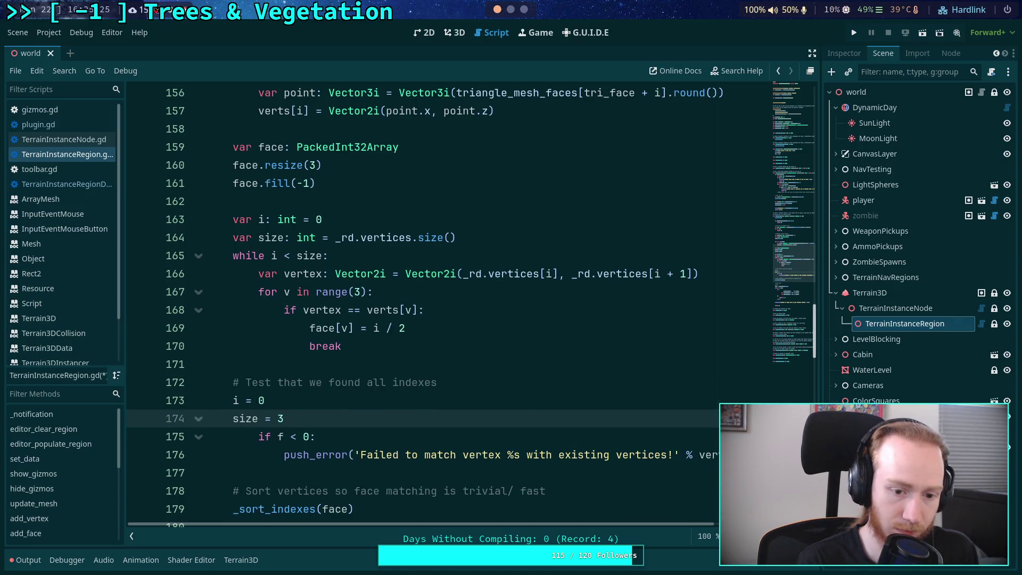
key(Return)
text(while i )
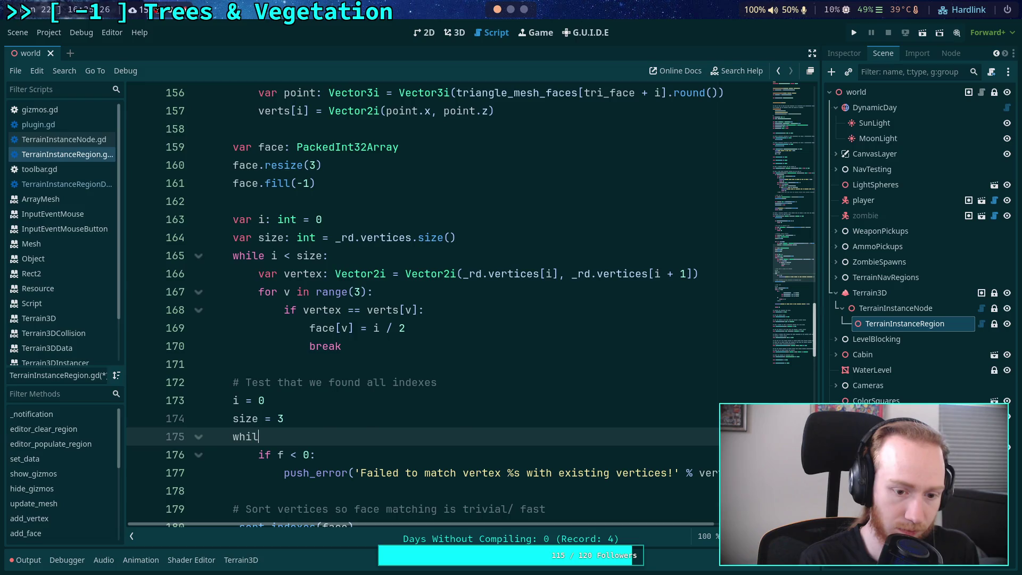
text(< size:)
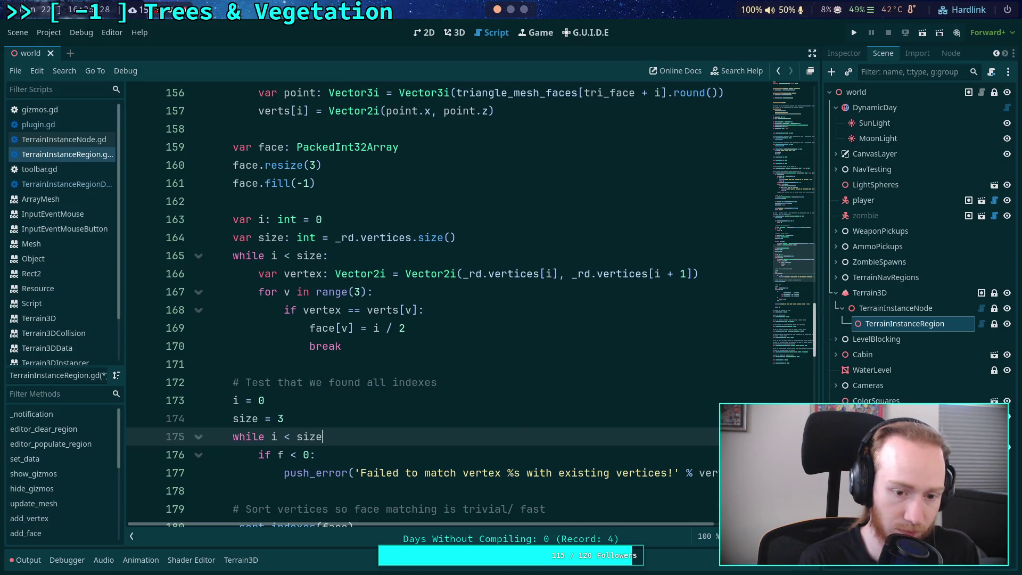
click(283, 453)
text(ace[i])
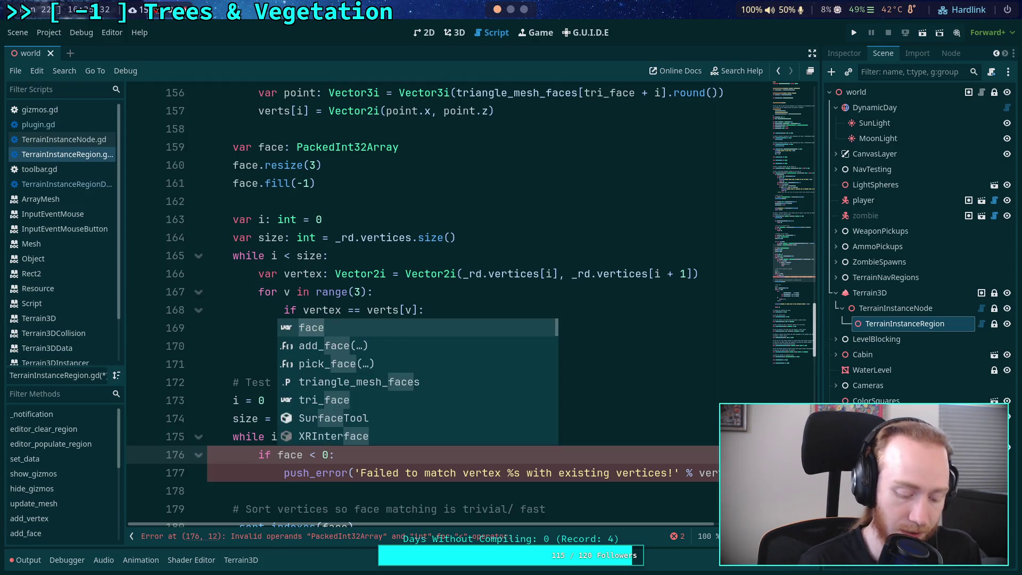
key(Down)
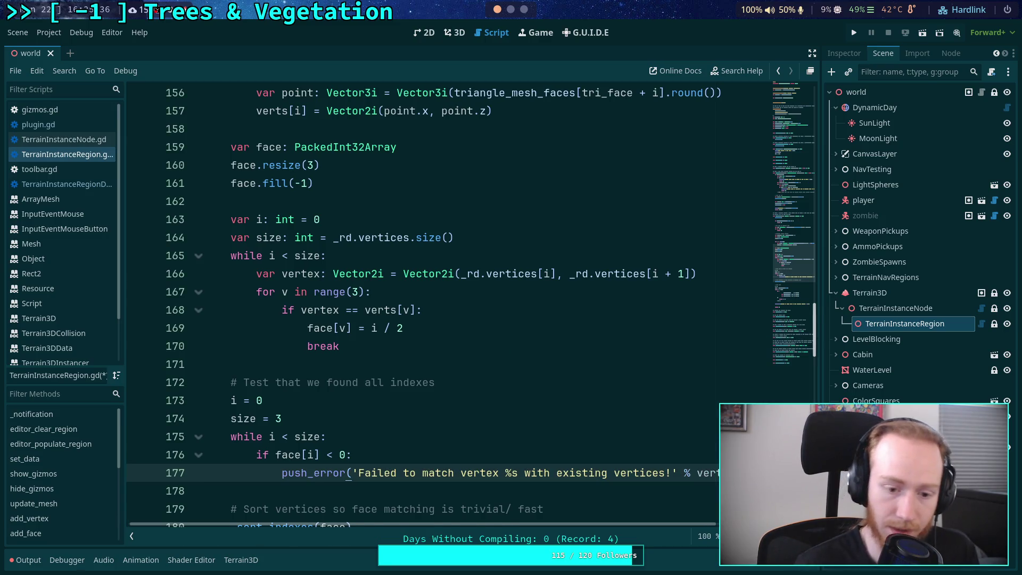
key(Return)
text(i += 1)
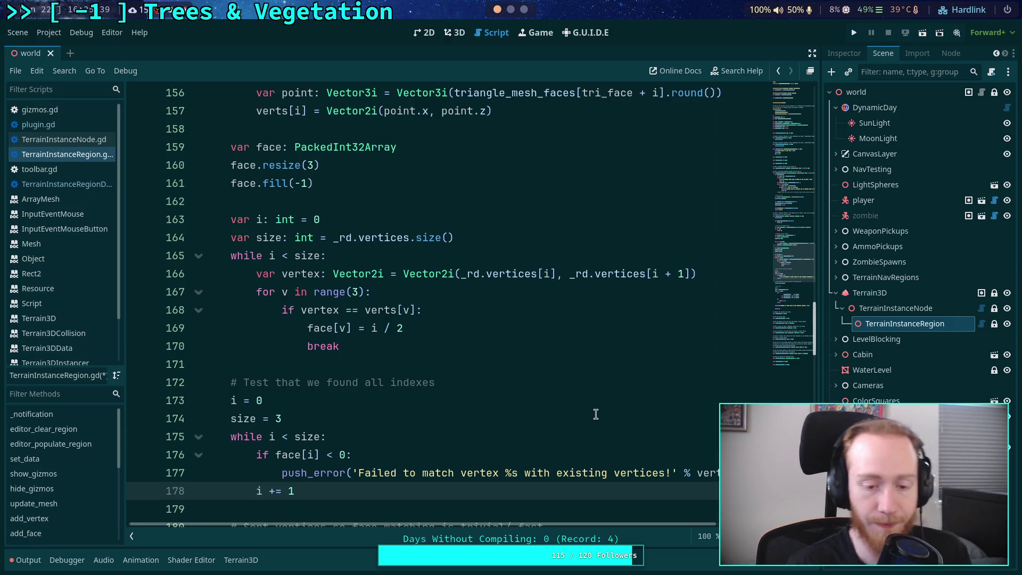
Change the if condition on line 176 to face[i] == -1
scroll(595, 414, down, 2)
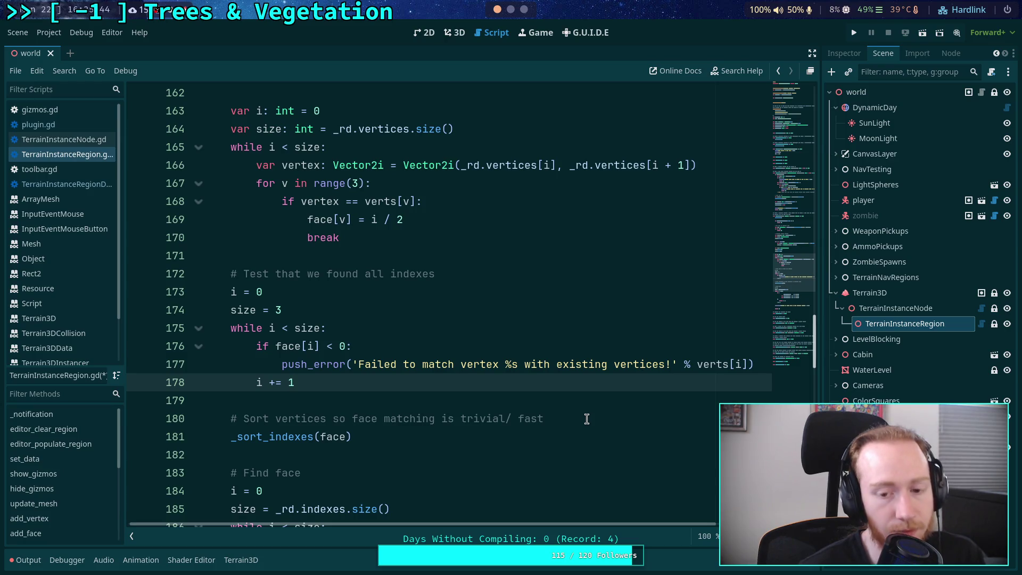
scroll(586, 419, up, 2)
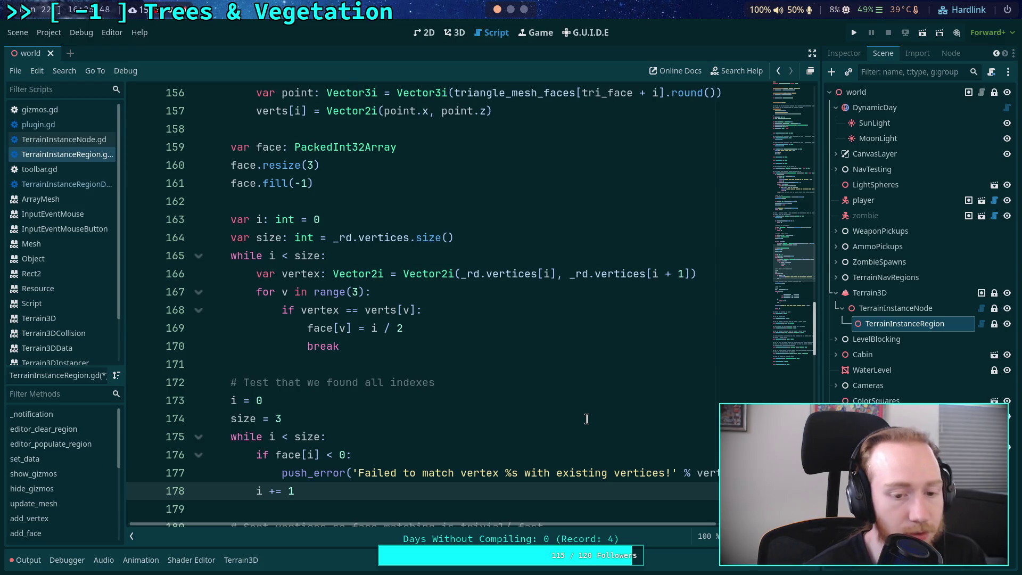
click(283, 454)
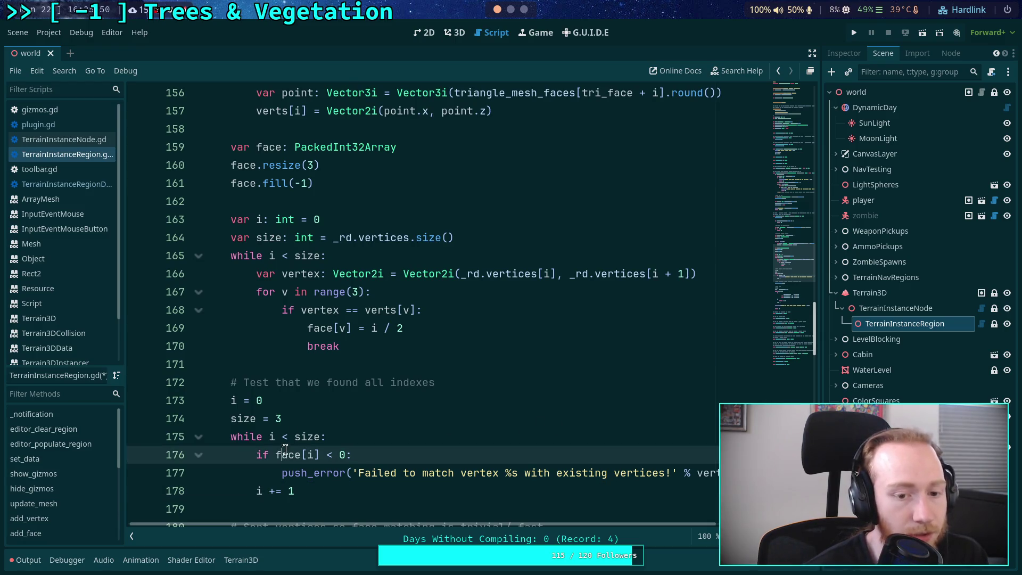
click(341, 328)
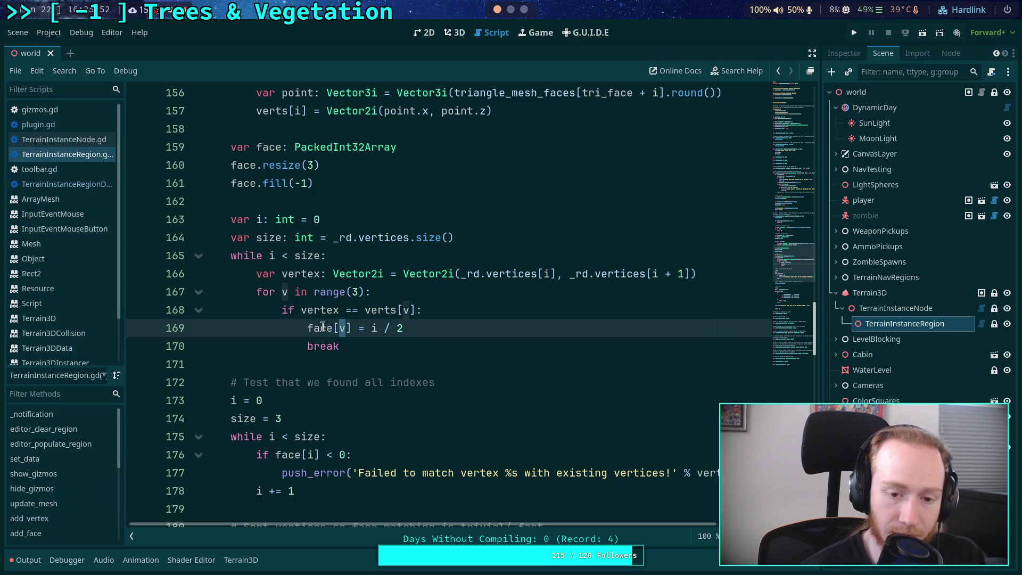
click(405, 309)
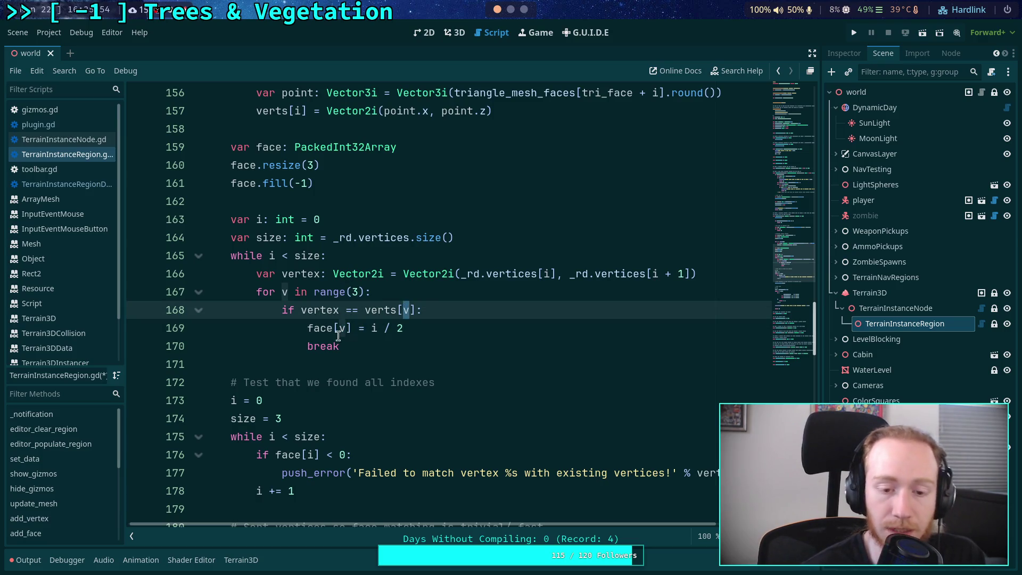
mouse_move(310, 327)
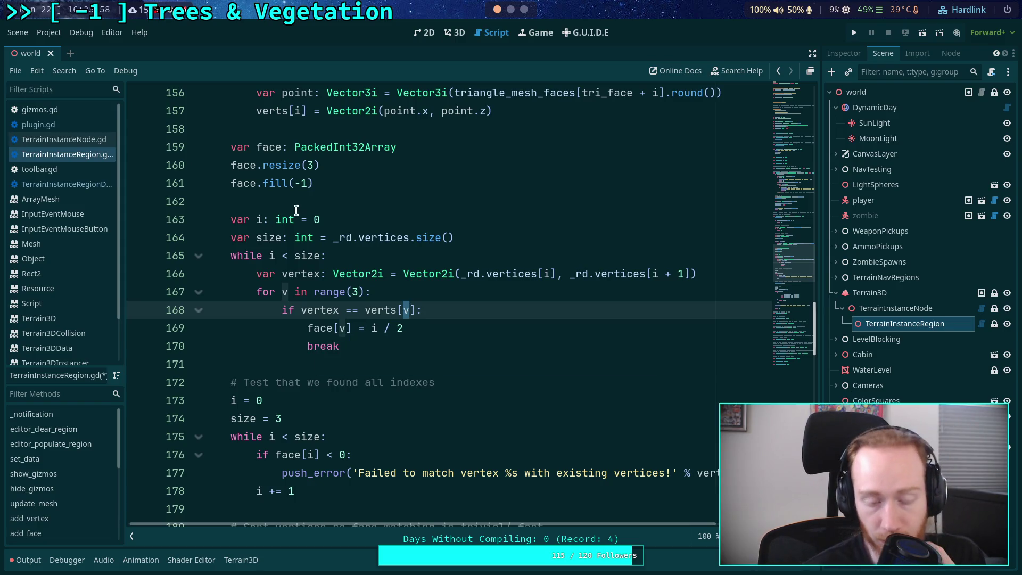
drag(327, 454, 345, 454)
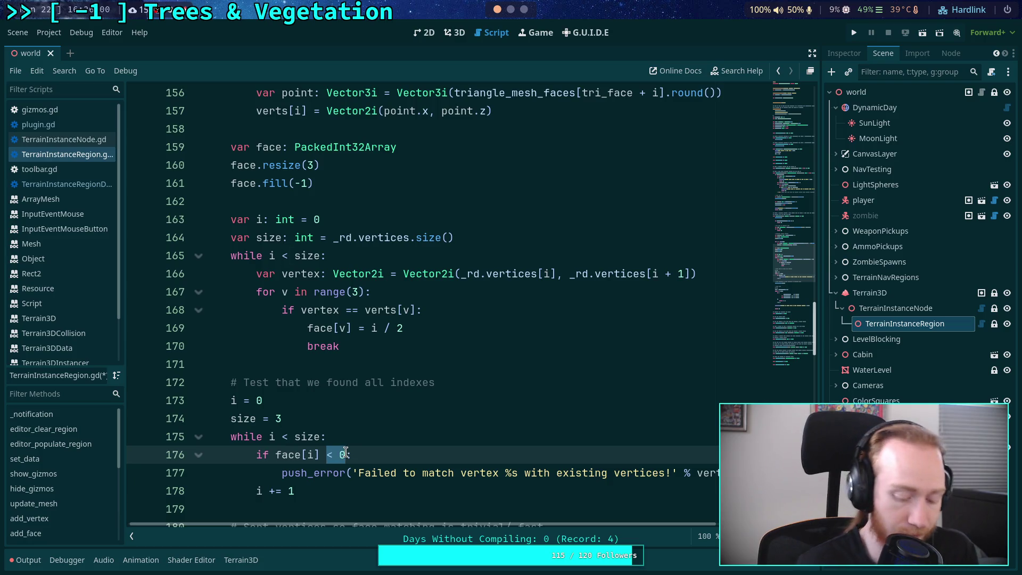
text(== -1)
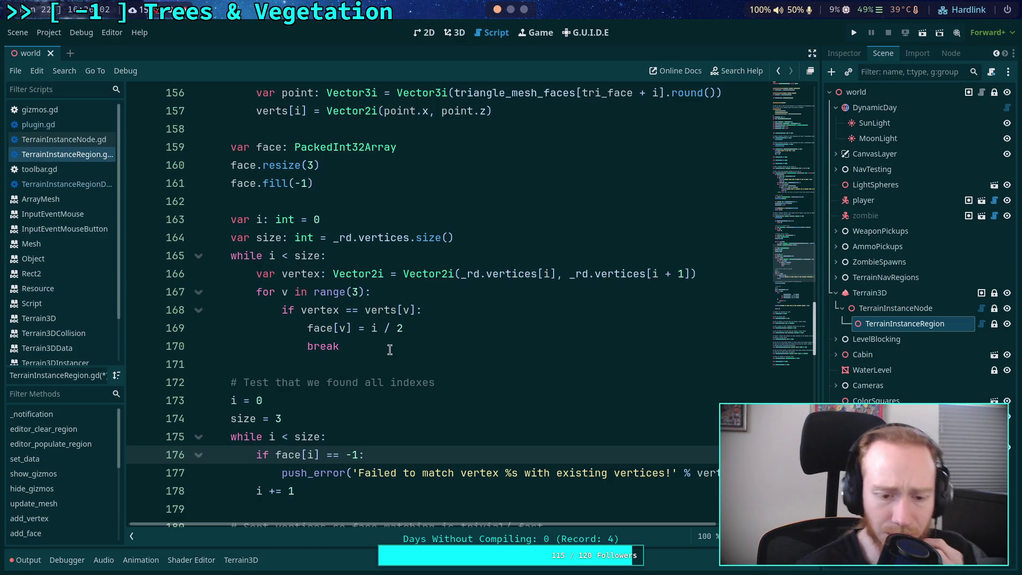
Review the face-matching code below and save TerrainInstanceRegion.gd
double_click(384, 310)
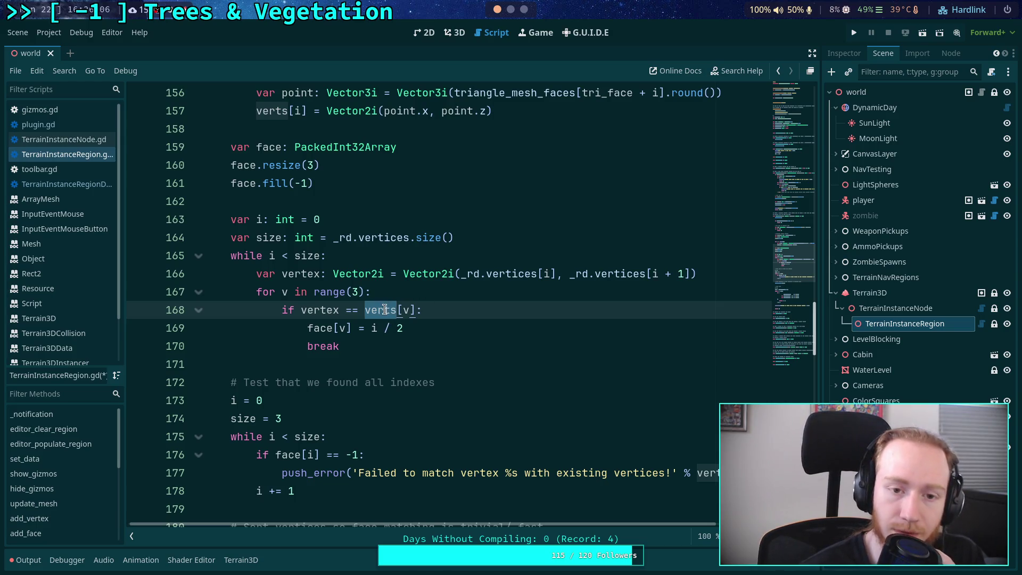
scroll(334, 351, down, 3)
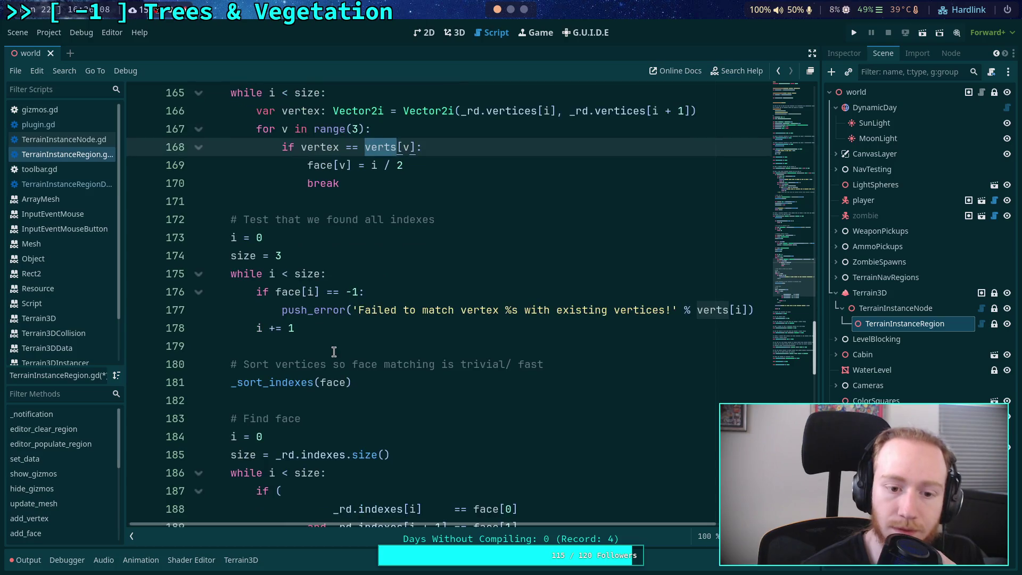
scroll(333, 352, down, 2)
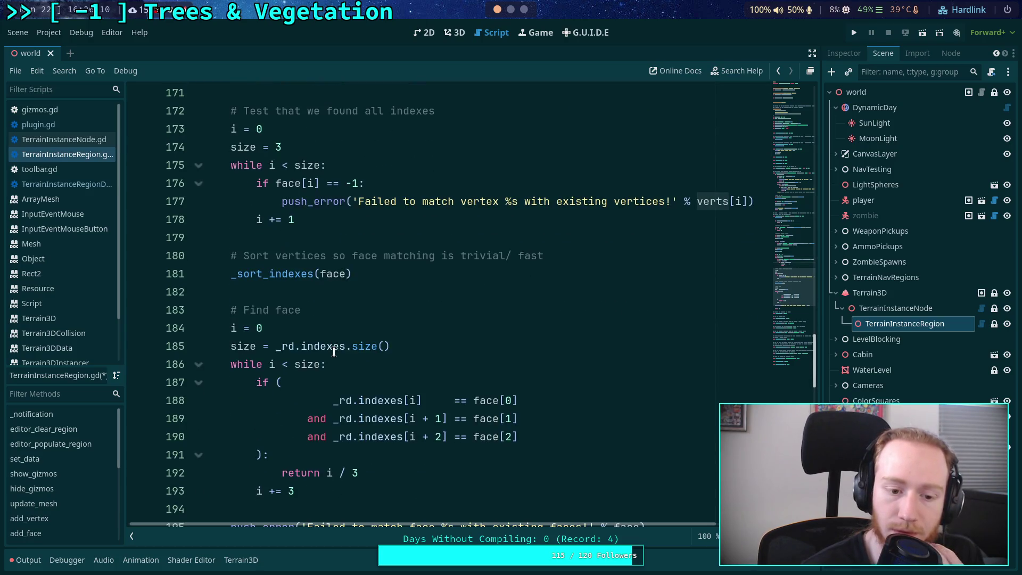
scroll(334, 351, down, 2)
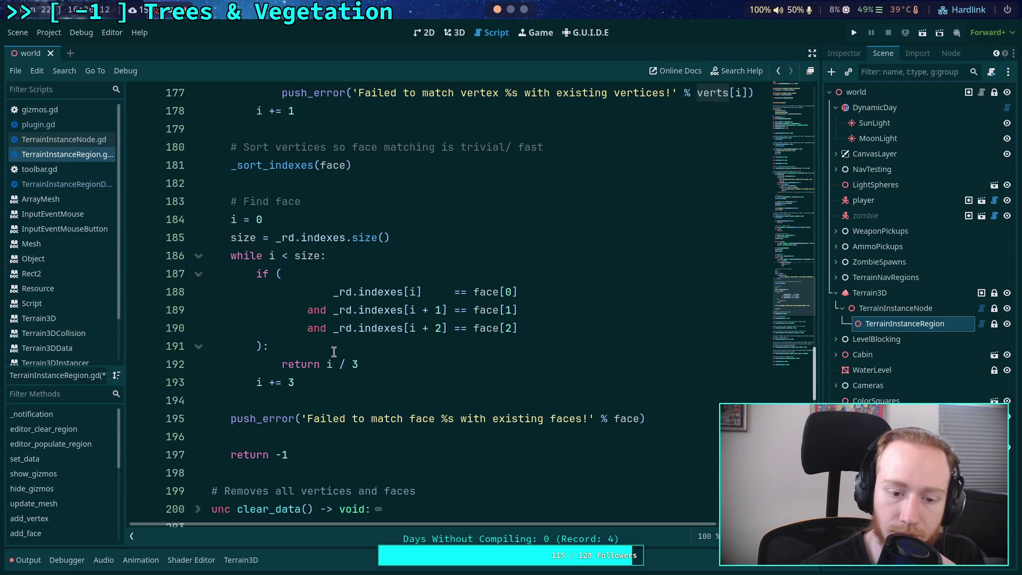
click(356, 369)
click(453, 346)
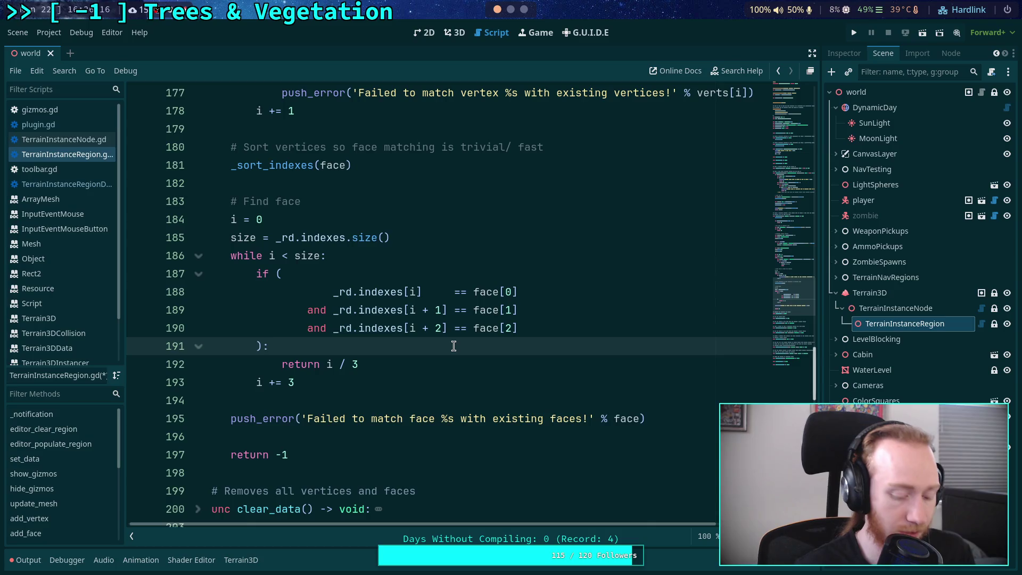
key(ctrl+s)
scroll(414, 327, up, 13)
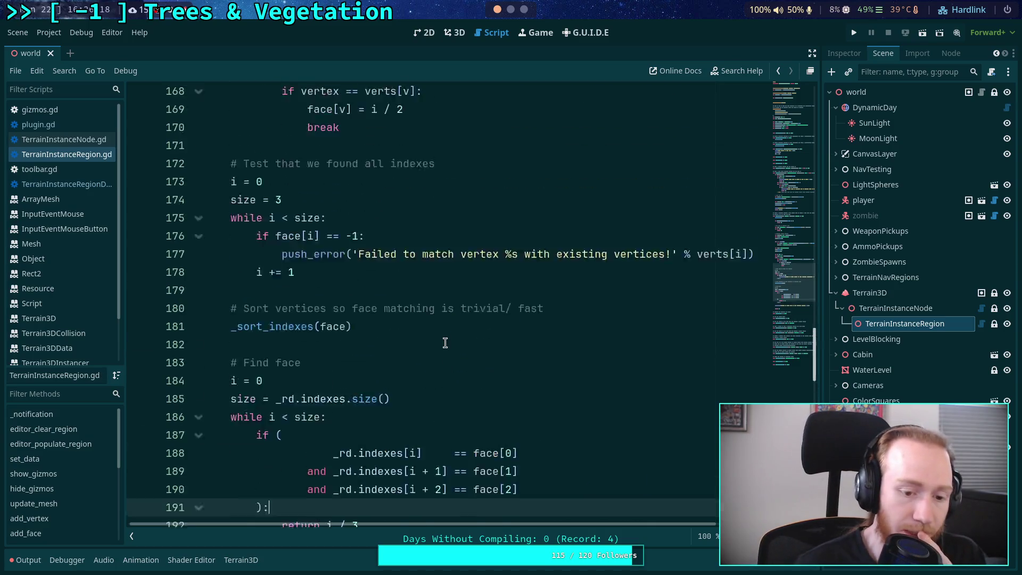
scroll(414, 327, up, 3)
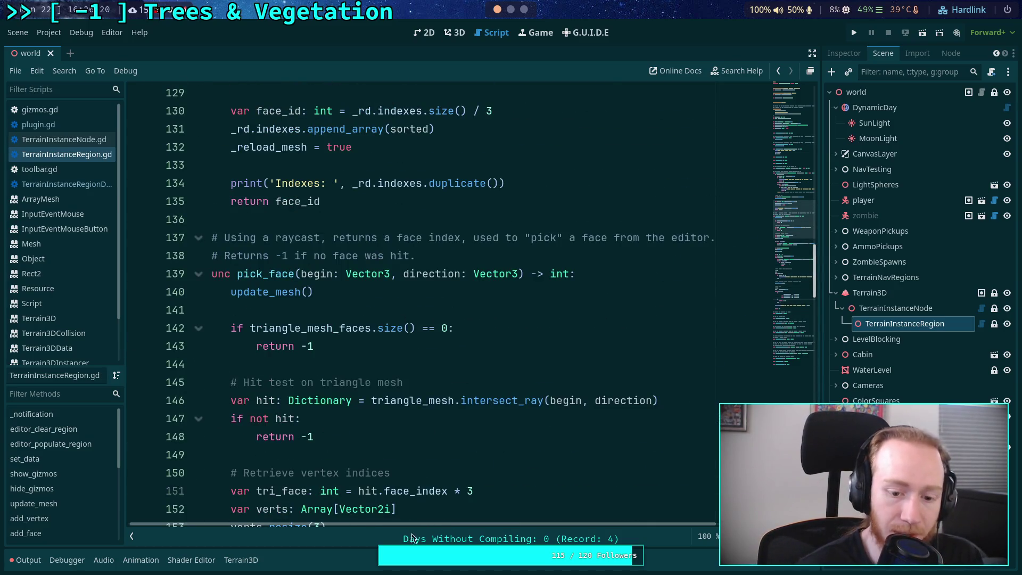
click(308, 382)
In plugin.gd line 203, write 'var face_idx: int = edited_region.pick_face()' using autocomplete
click(45, 124)
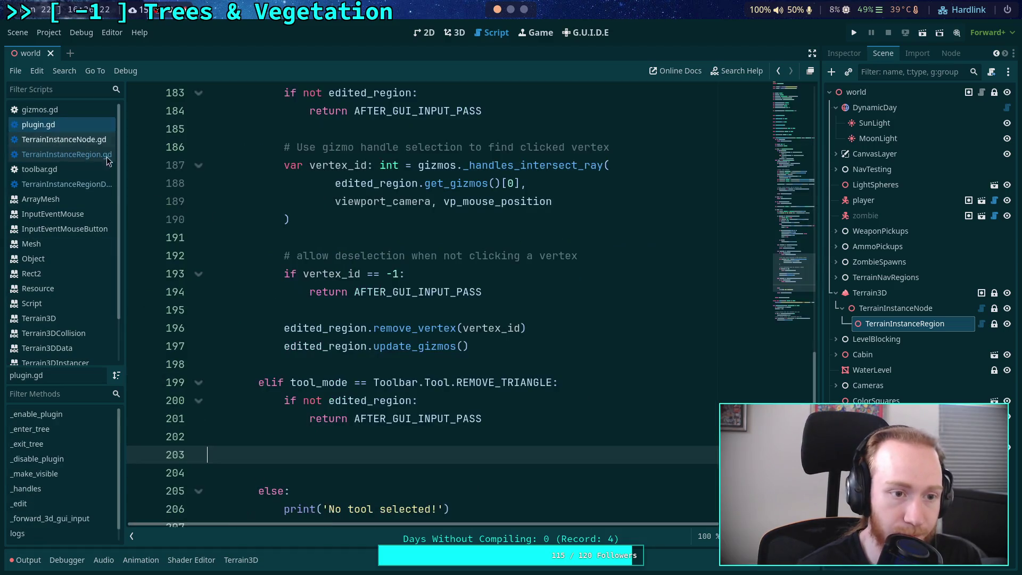
key(Tab)
key(Tab)
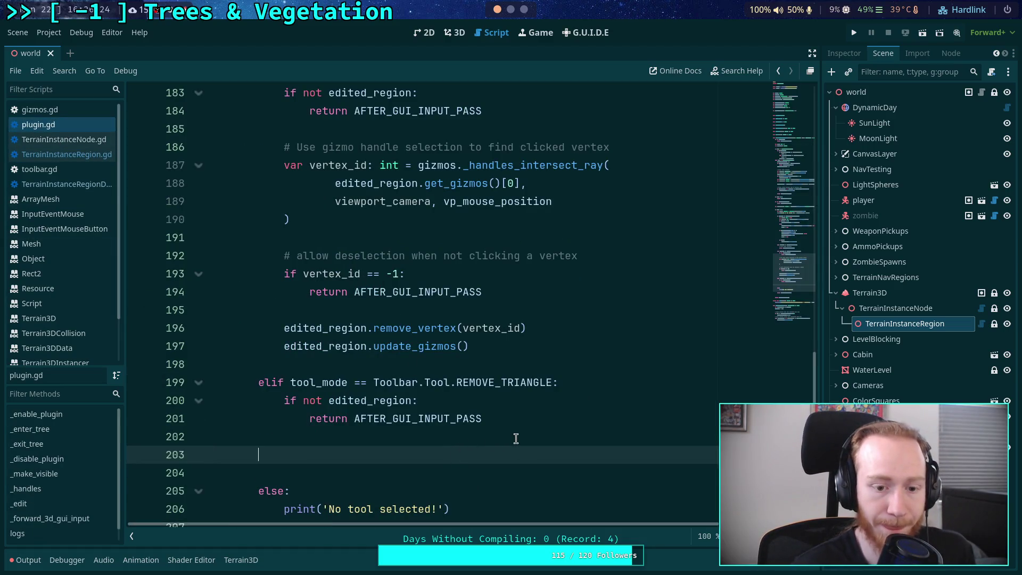
key(Tab)
text(var )
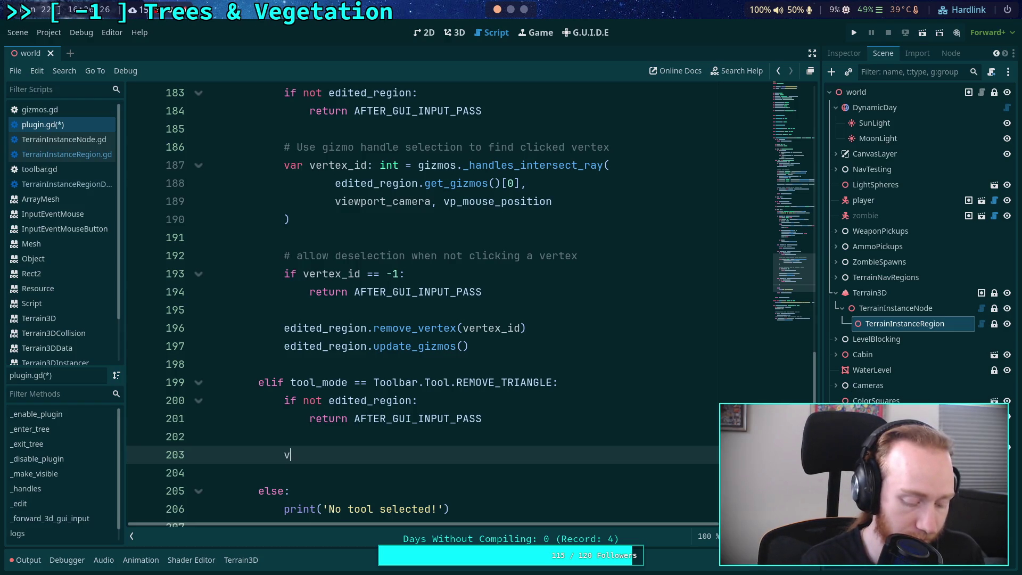
text(face_idx: )
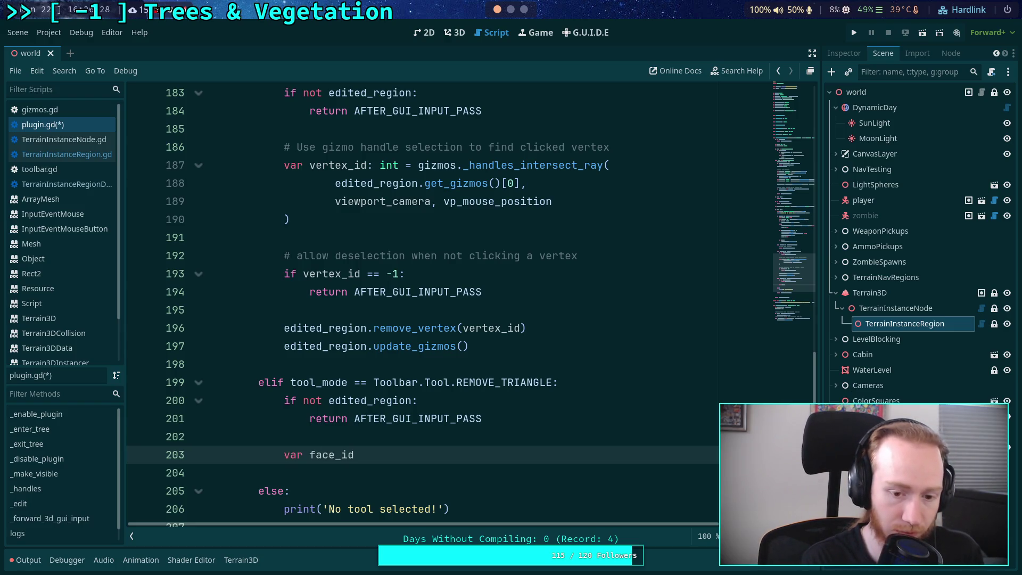
text(int = ed)
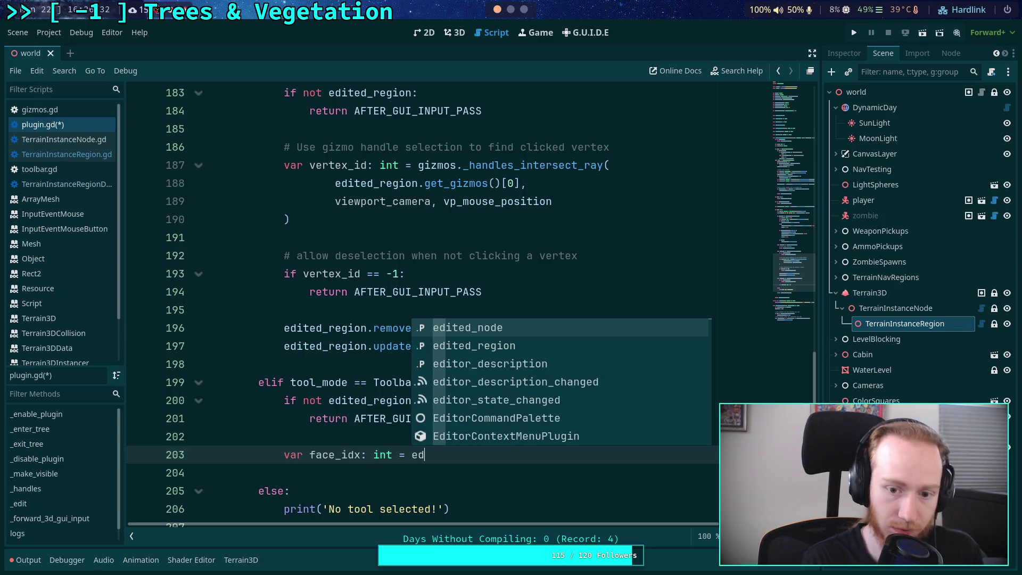
key(Down)
key(Return)
text(.p)
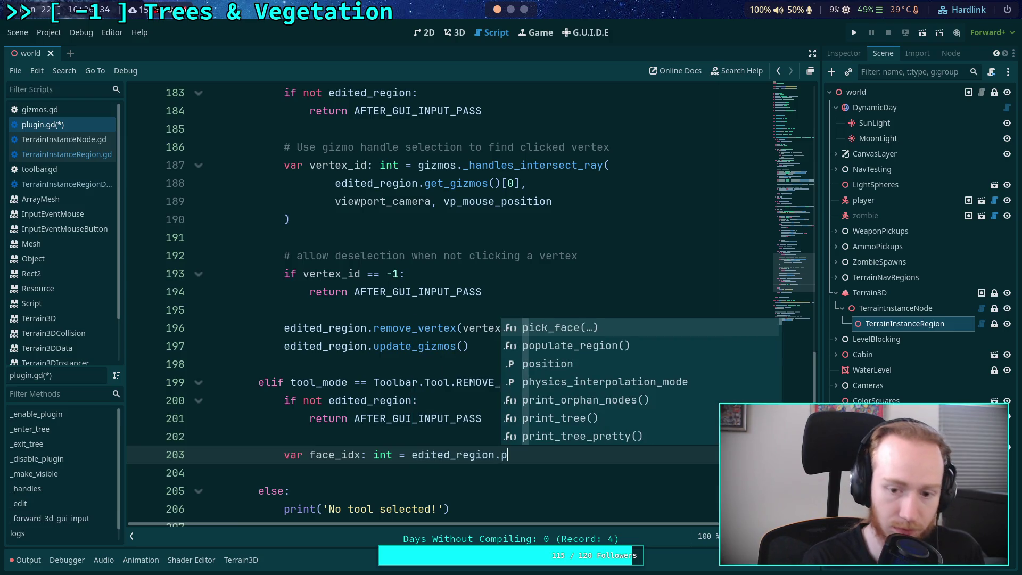
key(Return)
Review the camera_pos, camera_dir and viewport_camera lines earlier in plugin.gd
scroll(461, 364, up, 2)
click(461, 346)
scroll(461, 364, up, 2)
scroll(461, 364, up, 6)
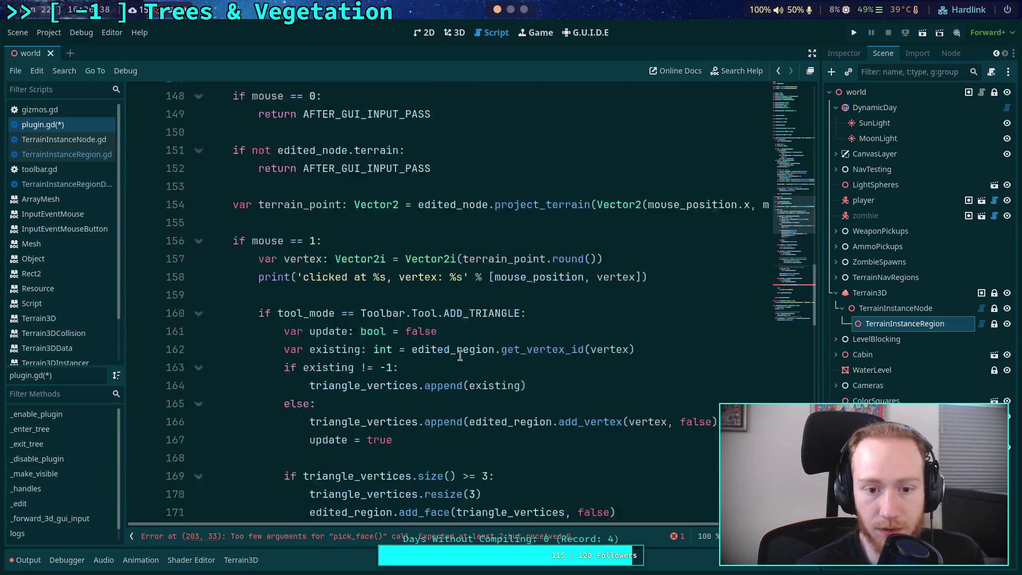
scroll(461, 354, up, 5)
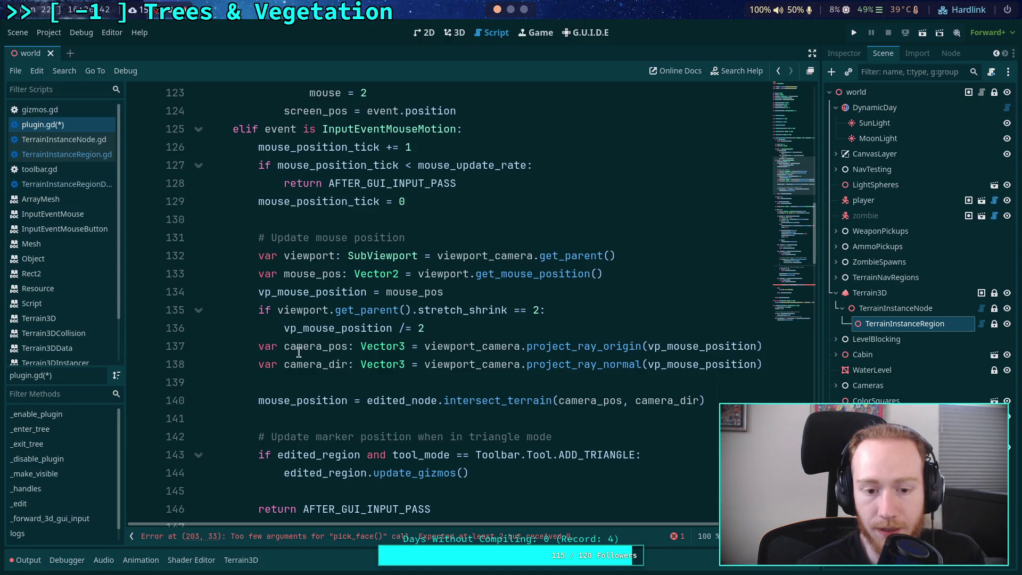
double_click(302, 346)
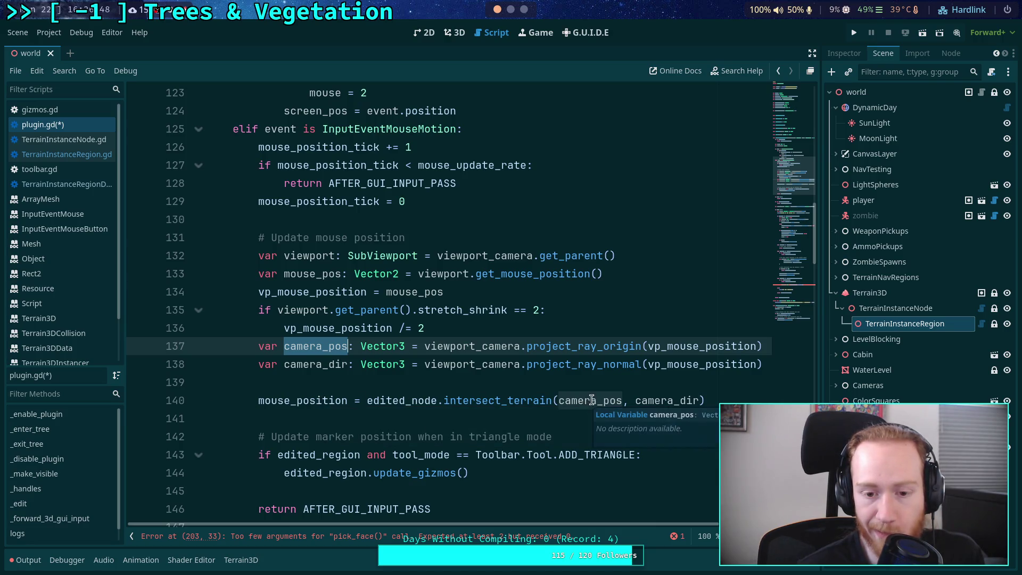
double_click(479, 345)
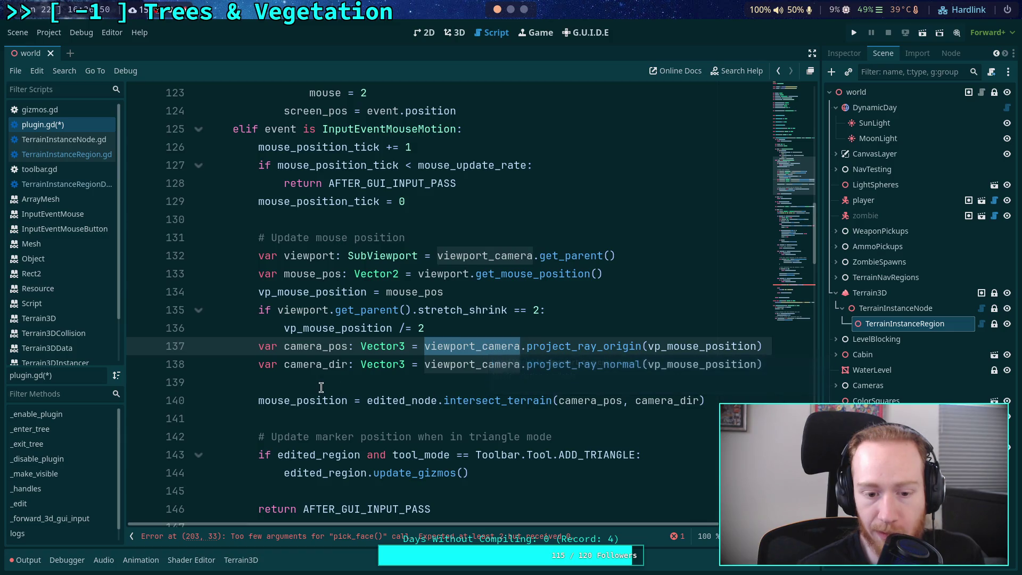
click(591, 382)
mouse_move(765, 365)
mouse_down()
mouse_move(319, 365)
mouse_move(250, 346)
mouse_up()
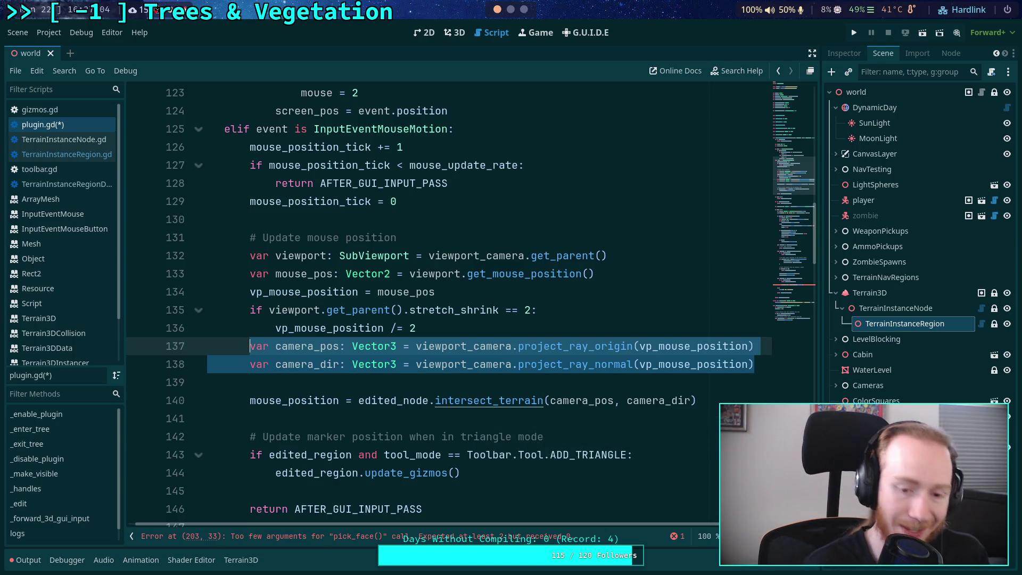
scroll(469, 394, down, 10)
scroll(463, 375, up, 6)
scroll(464, 376, down, 10)
scroll(464, 374, down, 3)
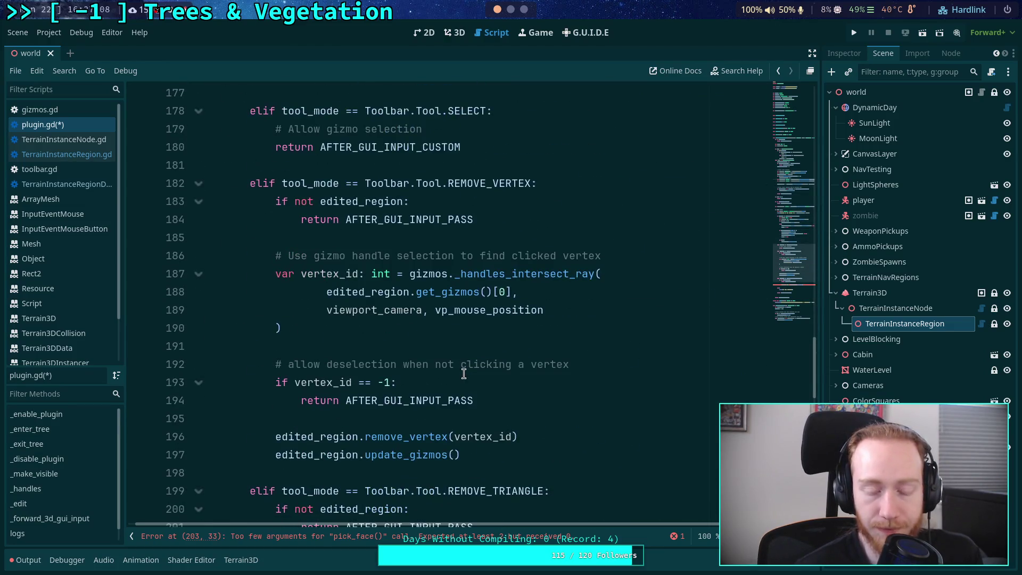
scroll(464, 374, down, 3)
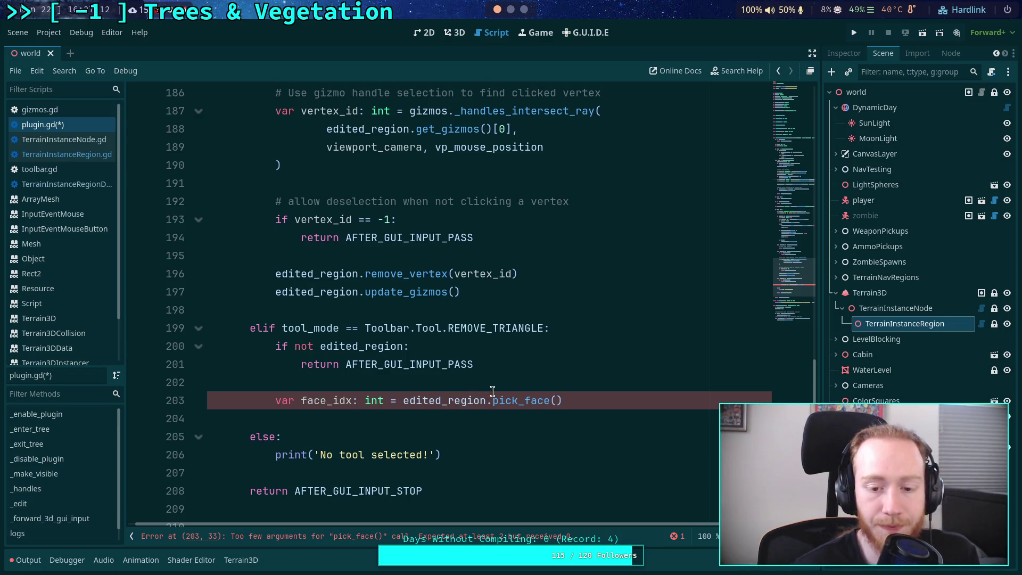
scroll(492, 391, up, 6)
scroll(492, 391, up, 15)
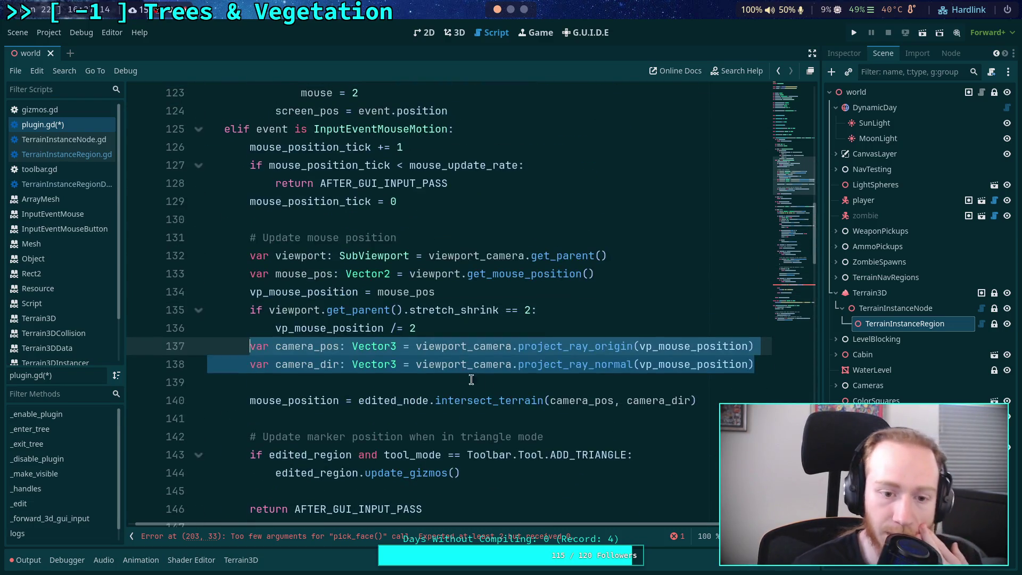
Inspect where mouse_position, screen_pos and vp_mouse_position are defined and used
click(306, 400)
double_click(306, 400)
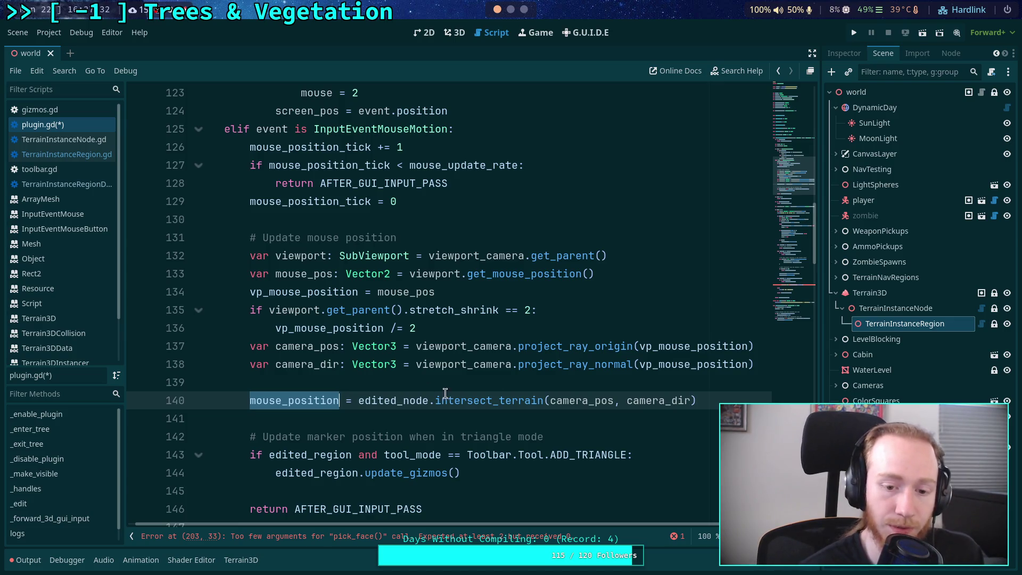
drag(753, 365, 249, 345)
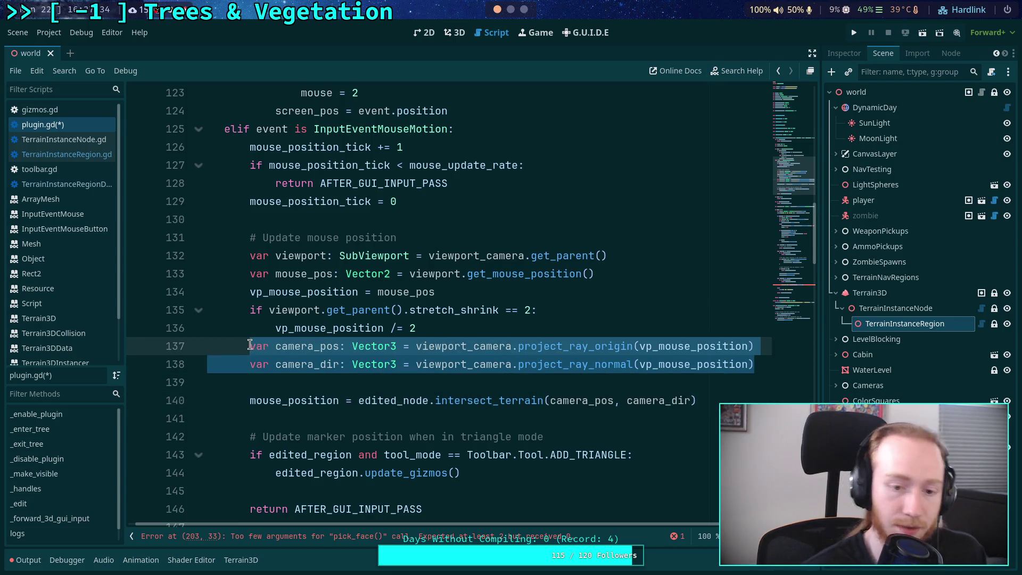
scroll(411, 353, down, 15)
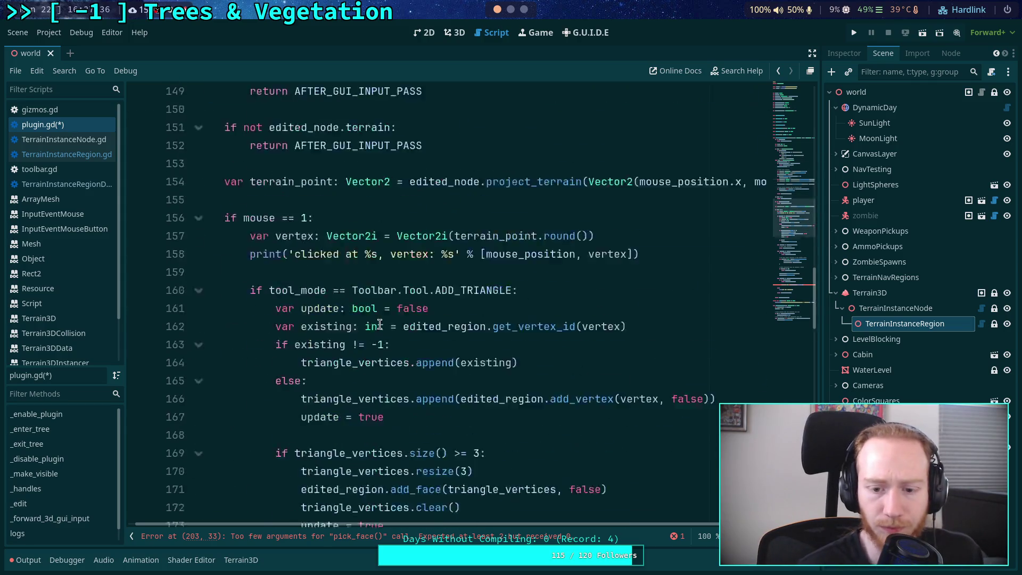
scroll(412, 353, down, 3)
scroll(468, 479, up, 20)
scroll(463, 472, down, 2)
scroll(462, 525, left, 2)
scroll(462, 414, up, 2)
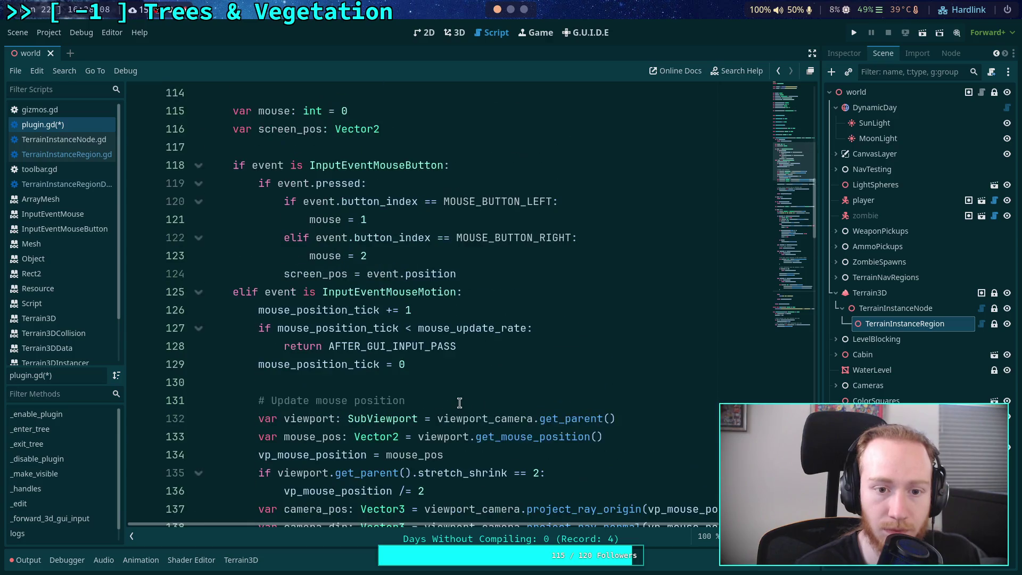
scroll(462, 414, down, 1)
double_click(304, 220)
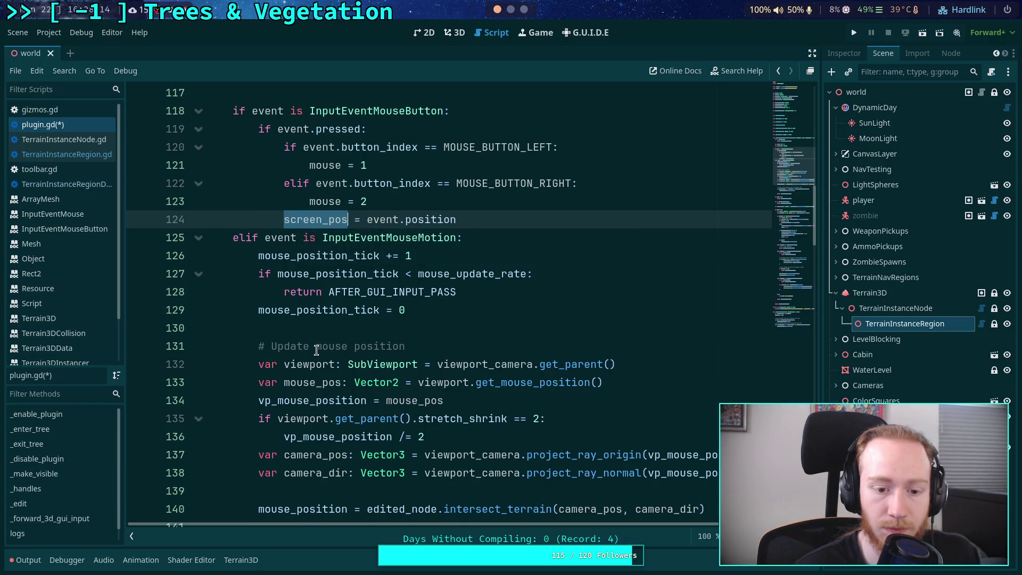
scroll(317, 350, down, 2)
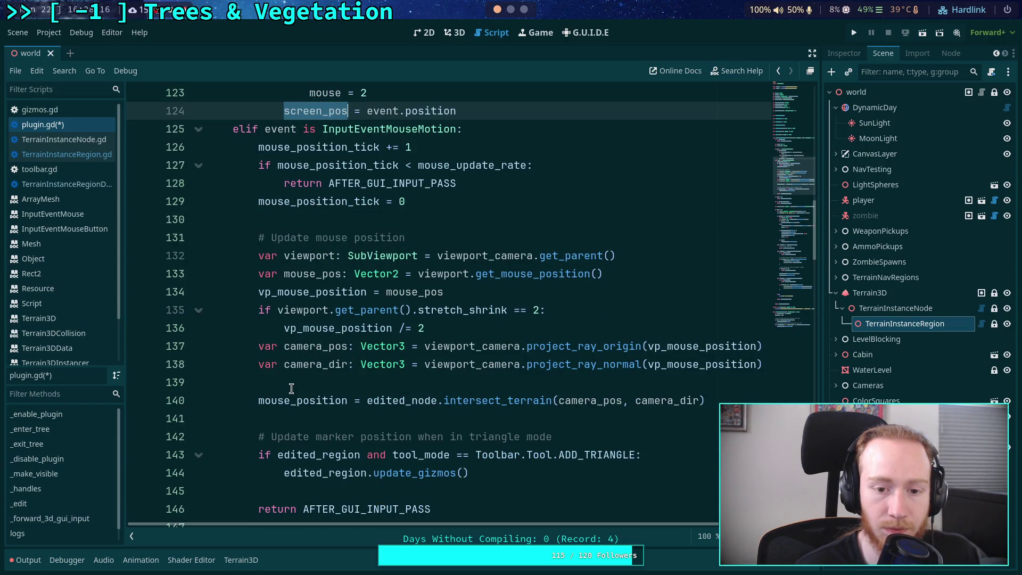
double_click(322, 290)
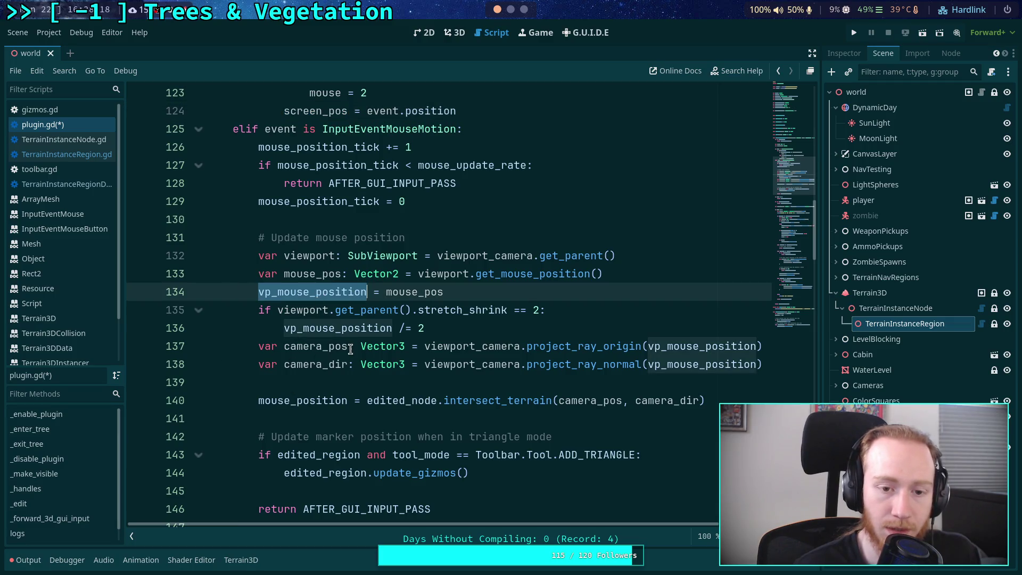
scroll(362, 349, down, 9)
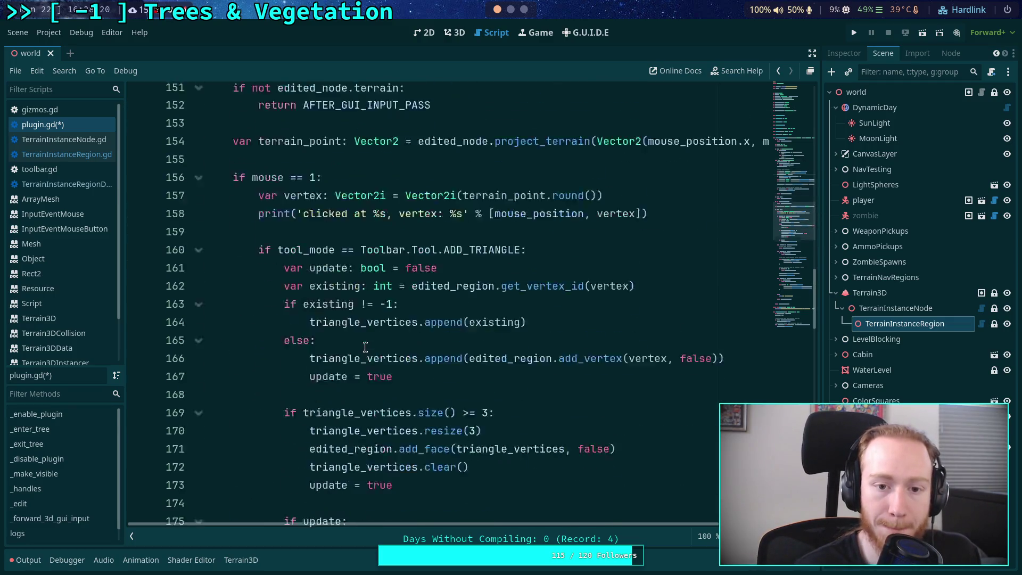
scroll(365, 347, down, 14)
scroll(479, 373, up, 3)
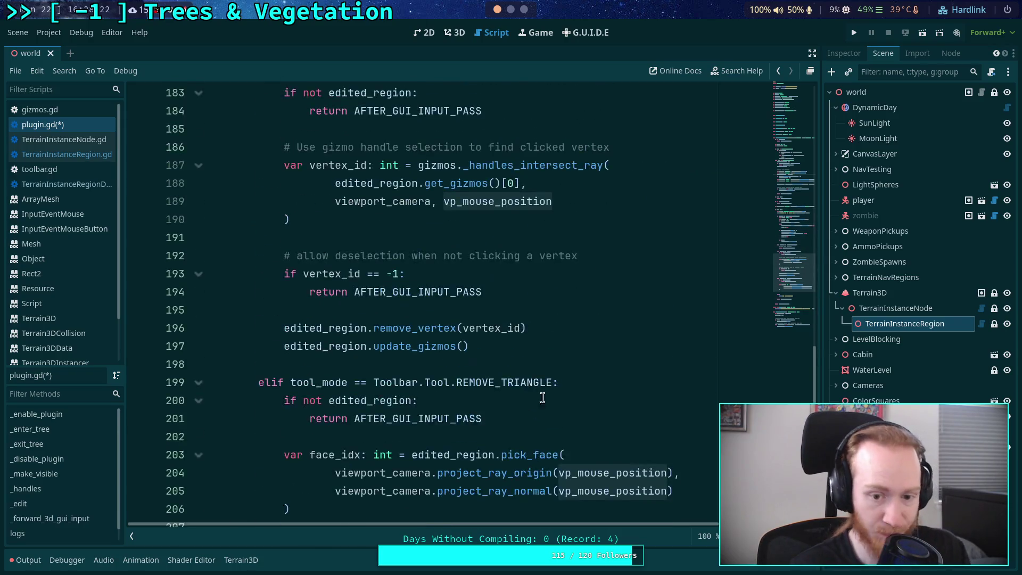
scroll(541, 396, down, 2)
Add print('selected face %d' % face_idx) below the pick_face call and save plugin.gd
click(519, 403)
key(Return)
text(print()
text('selected )
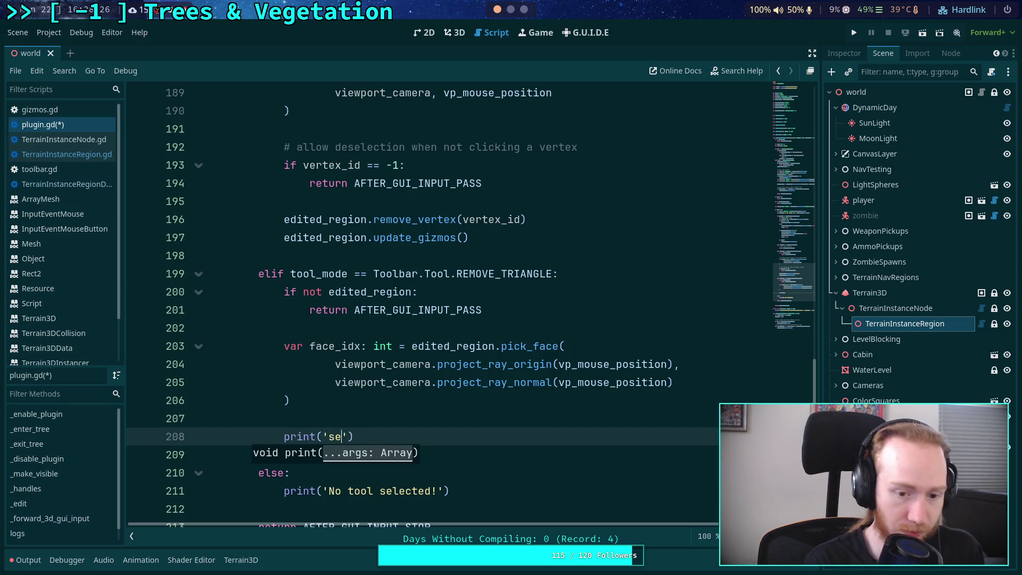
text(face )
text(%d' %)
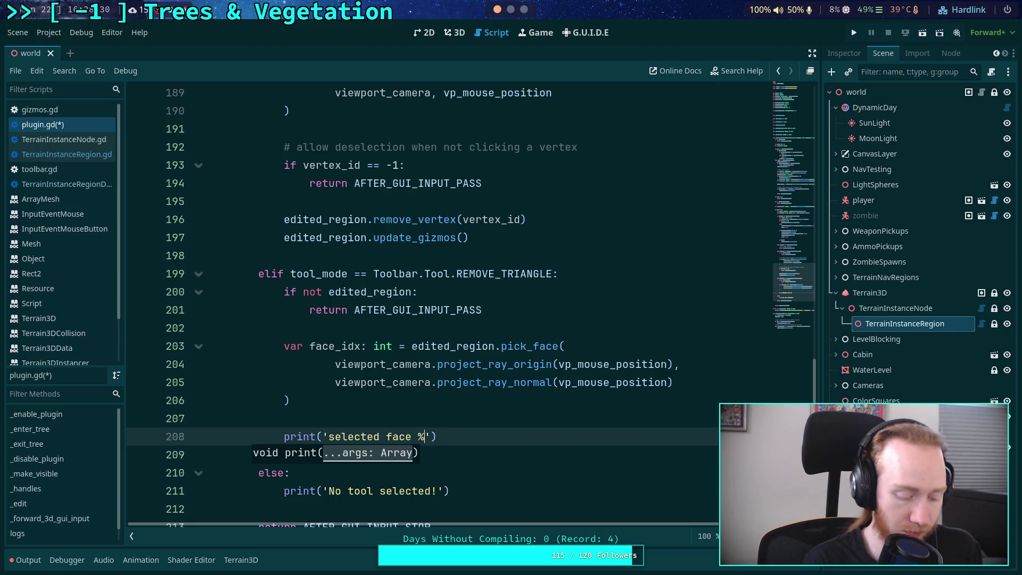
text( face_)
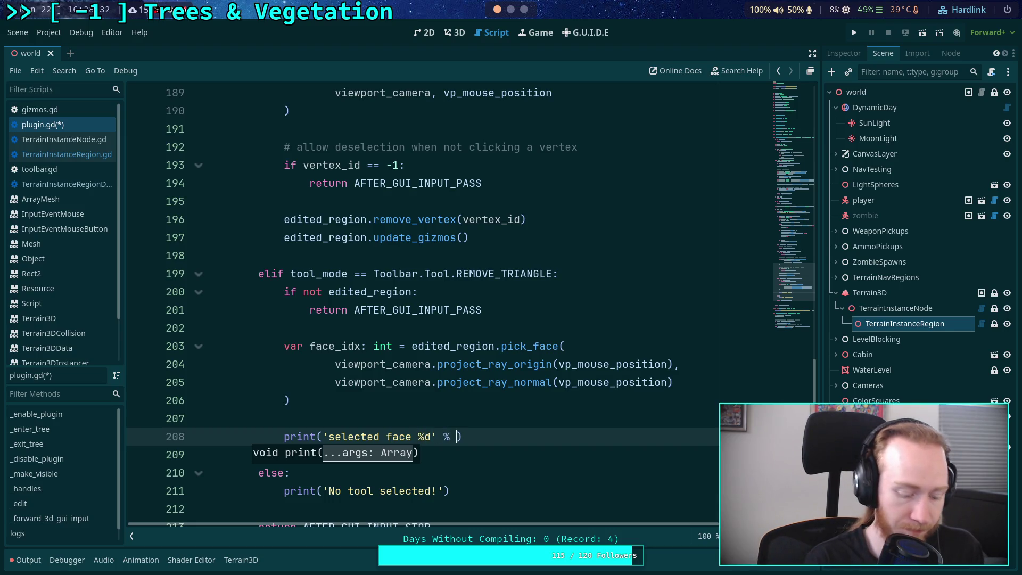
key(Return)
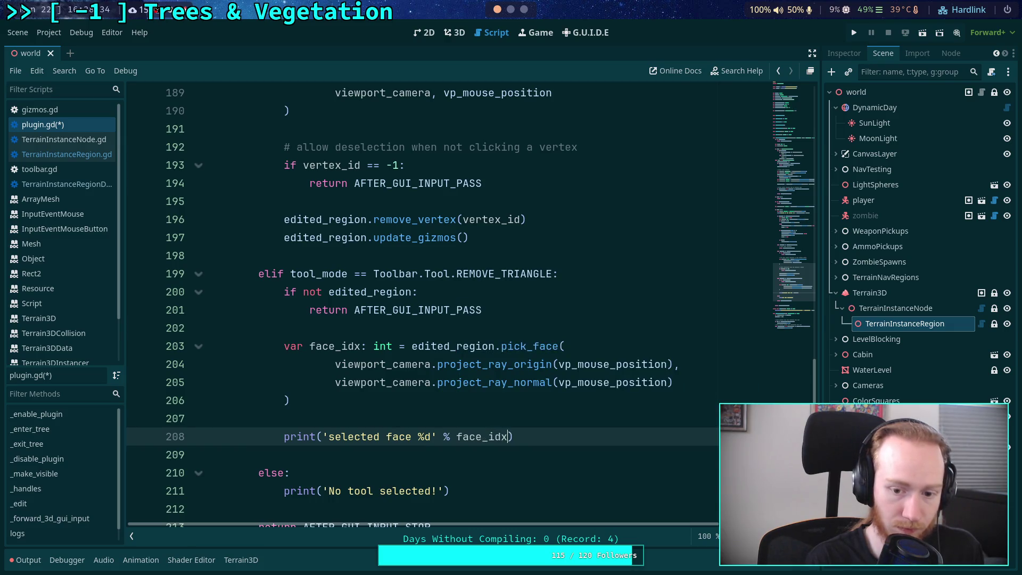
key(ctrl+s)
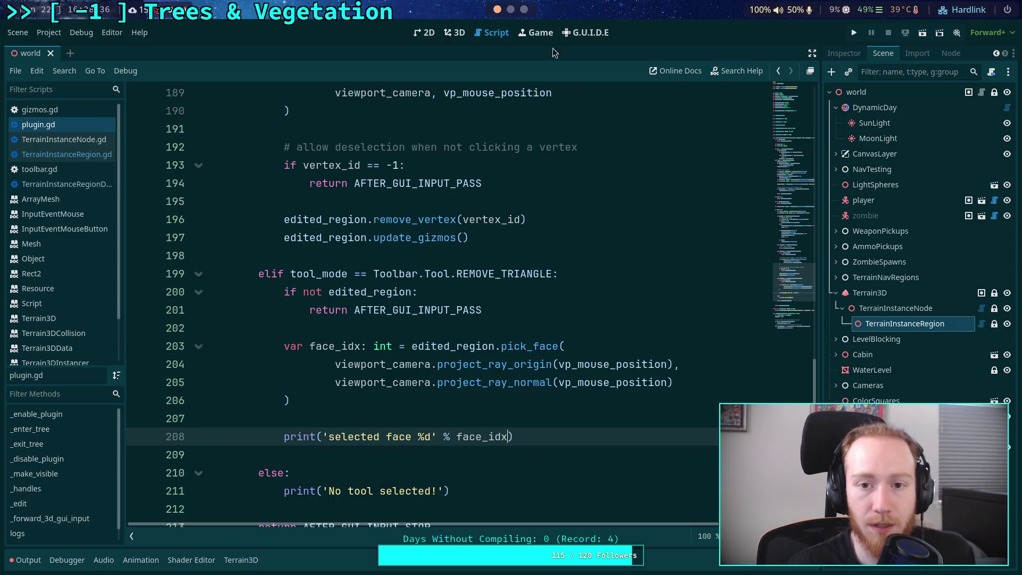
Clear the output log and toggle the Terrain Instancer plugin off and back on
click(449, 36)
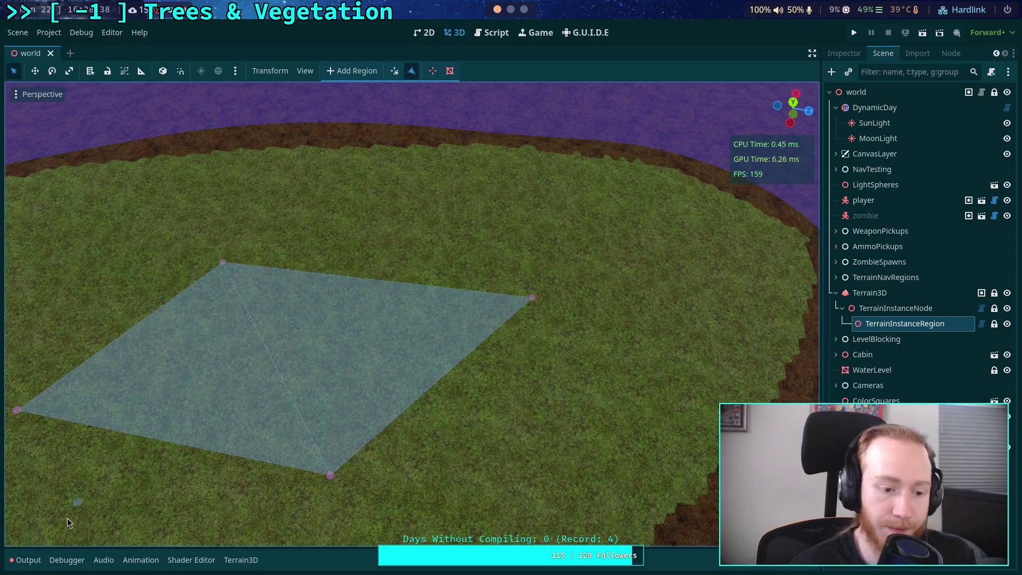
click(26, 560)
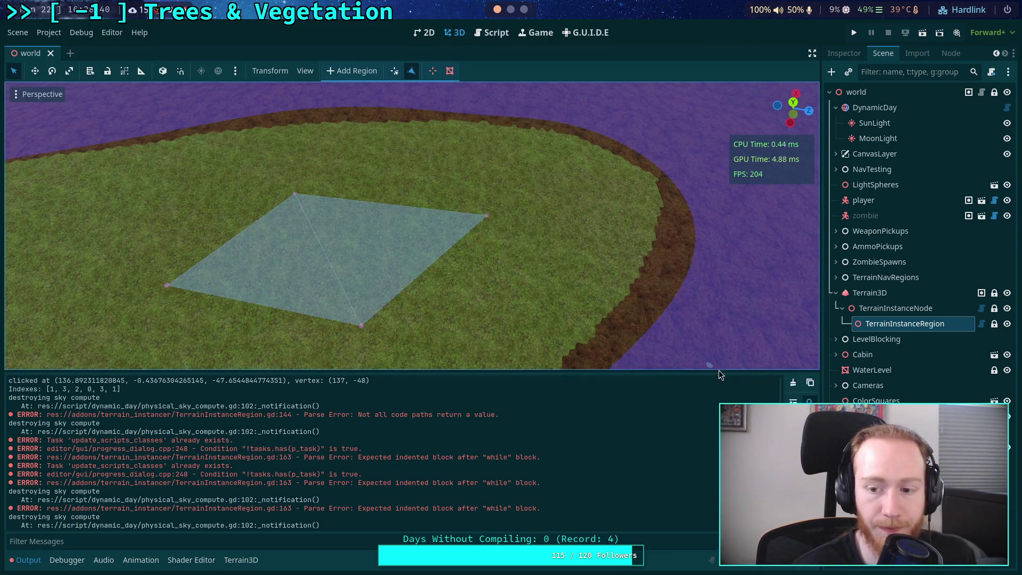
click(793, 382)
click(50, 34)
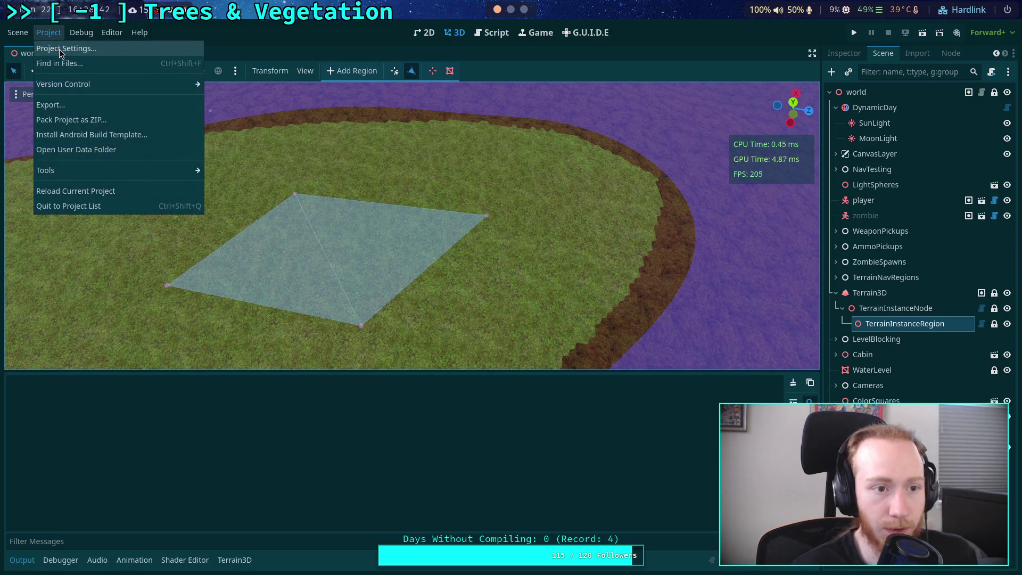
click(59, 49)
click(72, 235)
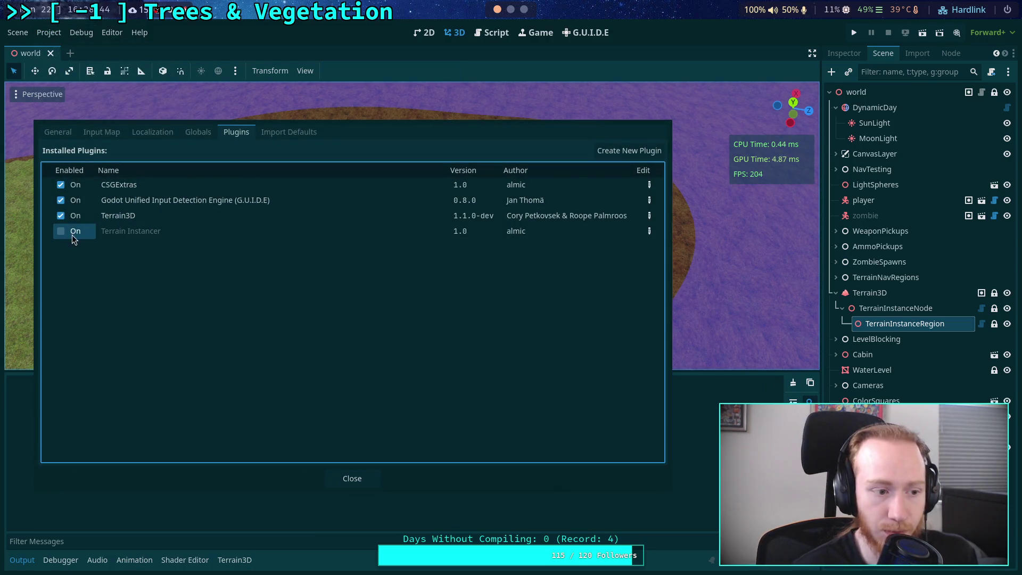
click(72, 235)
click(359, 486)
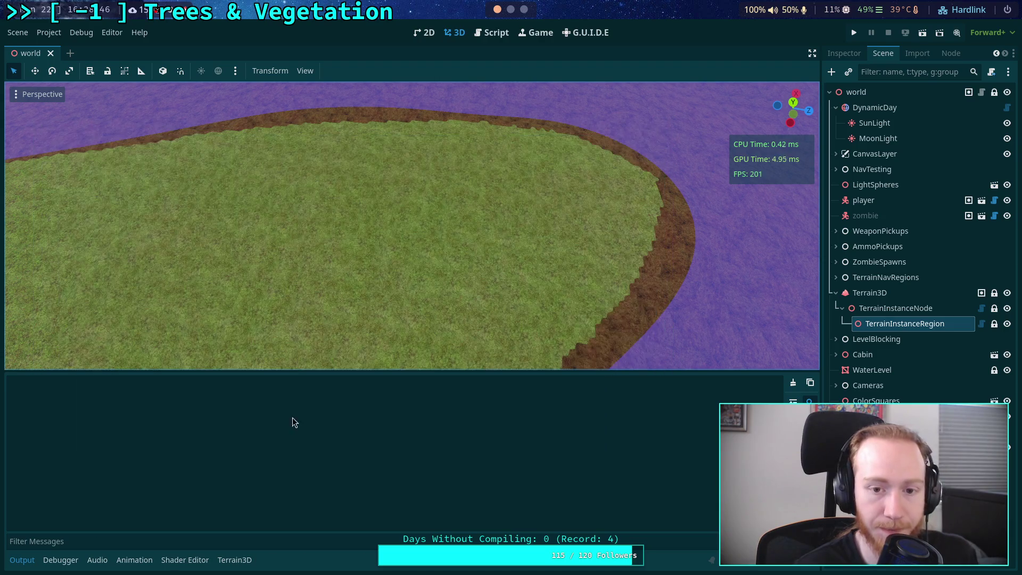
Reload the saved scene and reopen the Zombie Game project
click(48, 32)
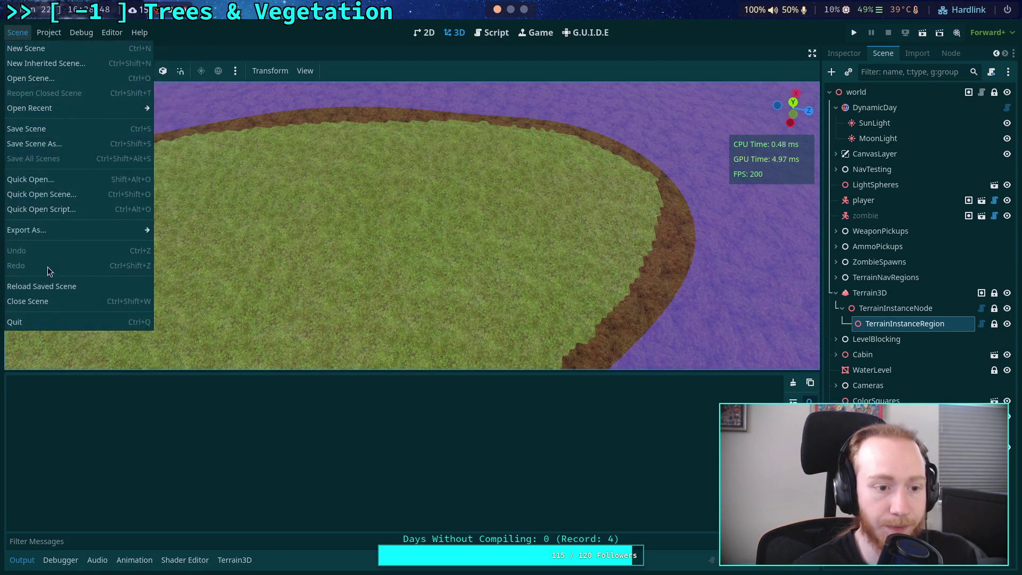
click(47, 281)
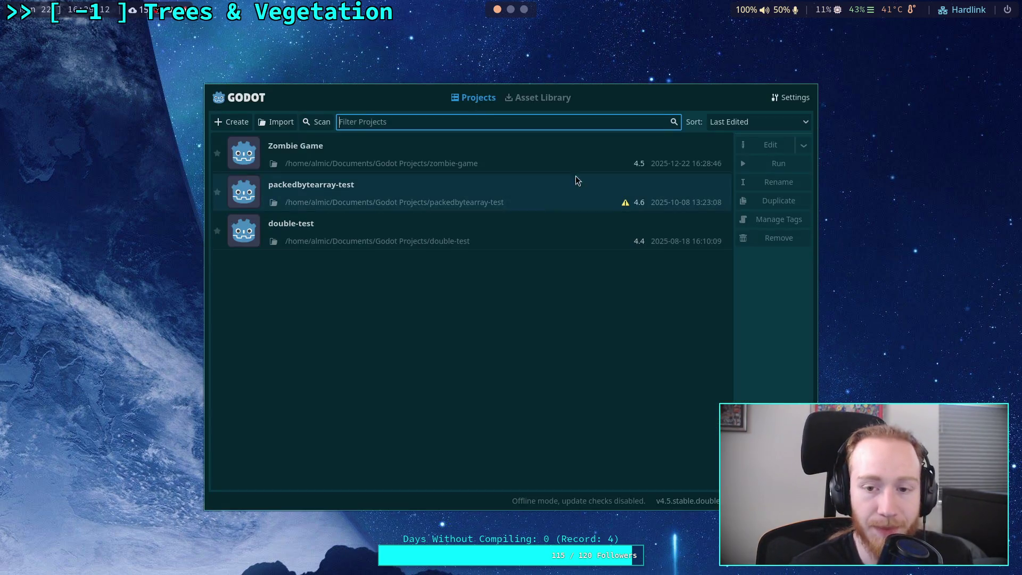
click(761, 145)
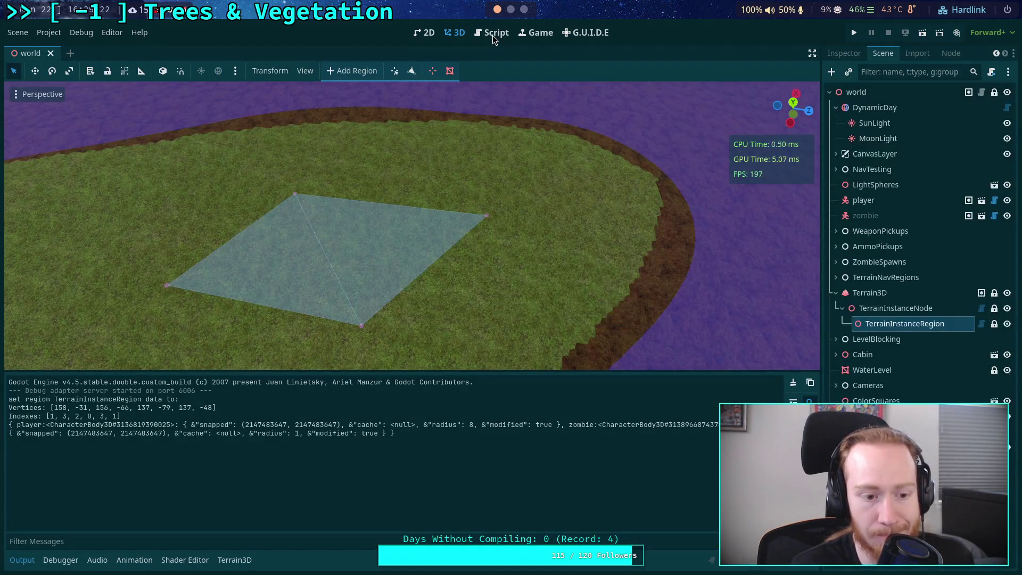
click(493, 35)
In TerrainInstanceRegion.gd, add 'i += 1' after the break in the vertex loop and save
drag(337, 347, 232, 355)
click(330, 240)
click(66, 154)
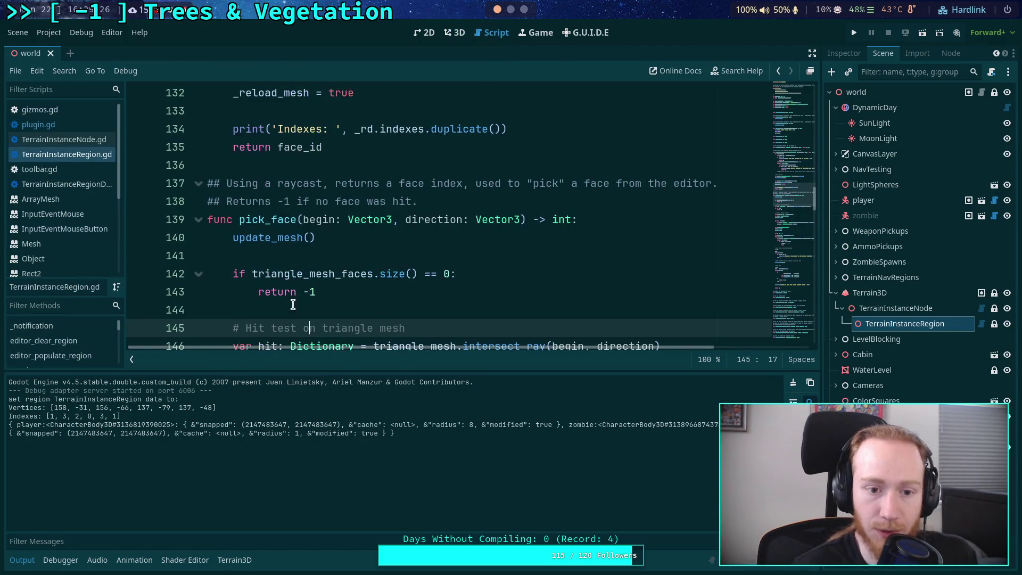
click(39, 563)
scroll(357, 336, down, 5)
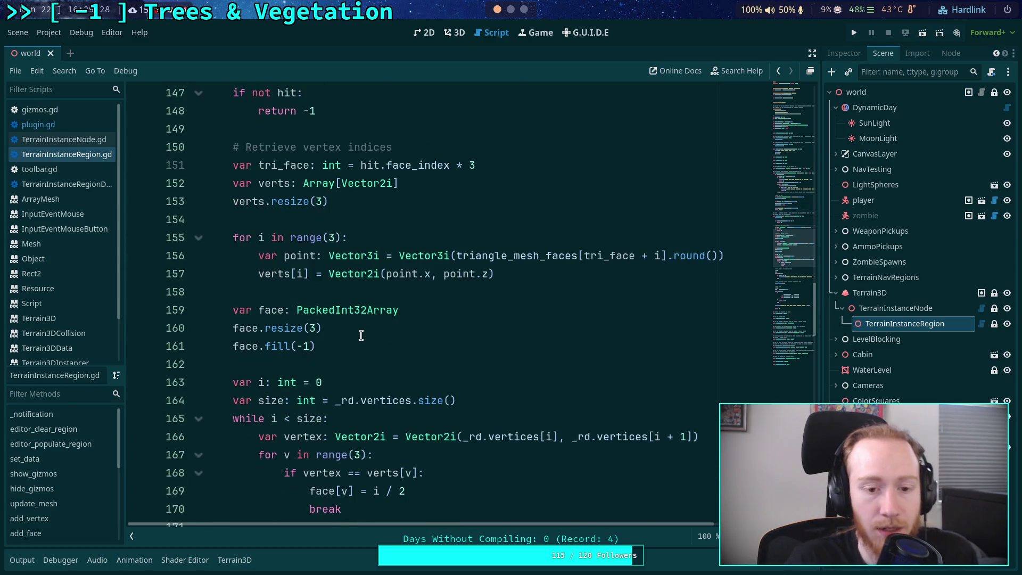
scroll(363, 319, down, 2)
click(377, 399)
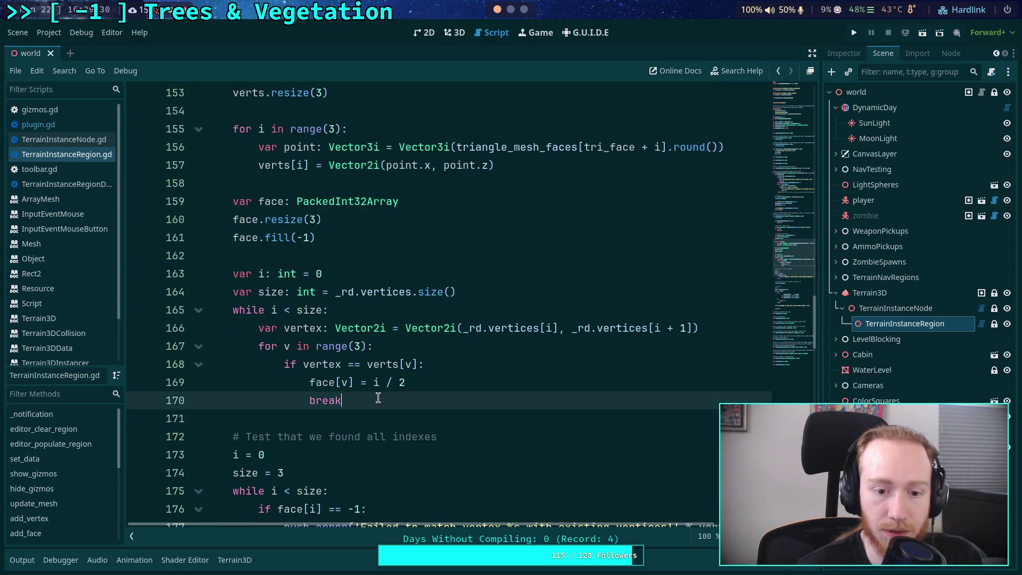
key(Return)
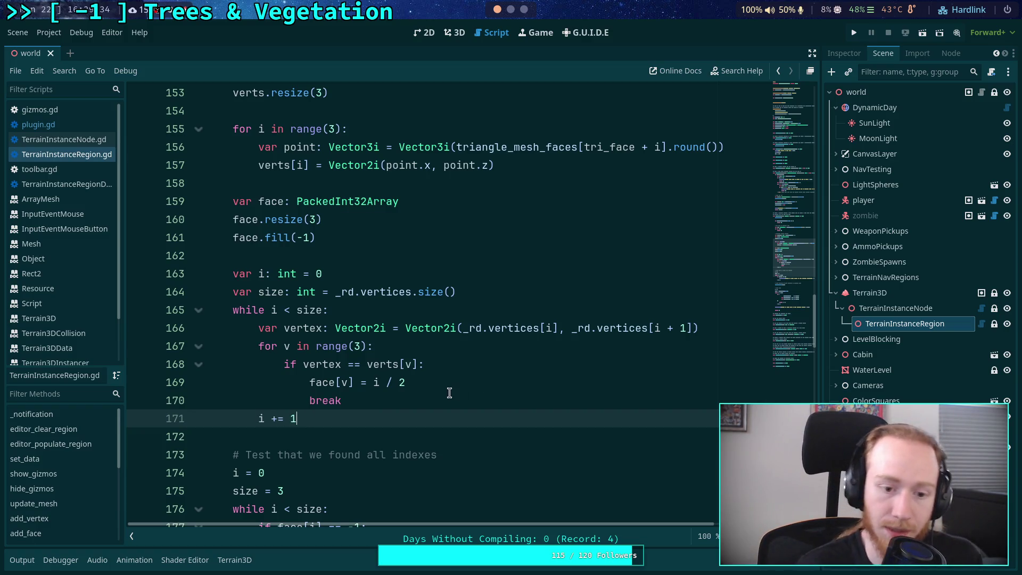
scroll(449, 392, down, 1)
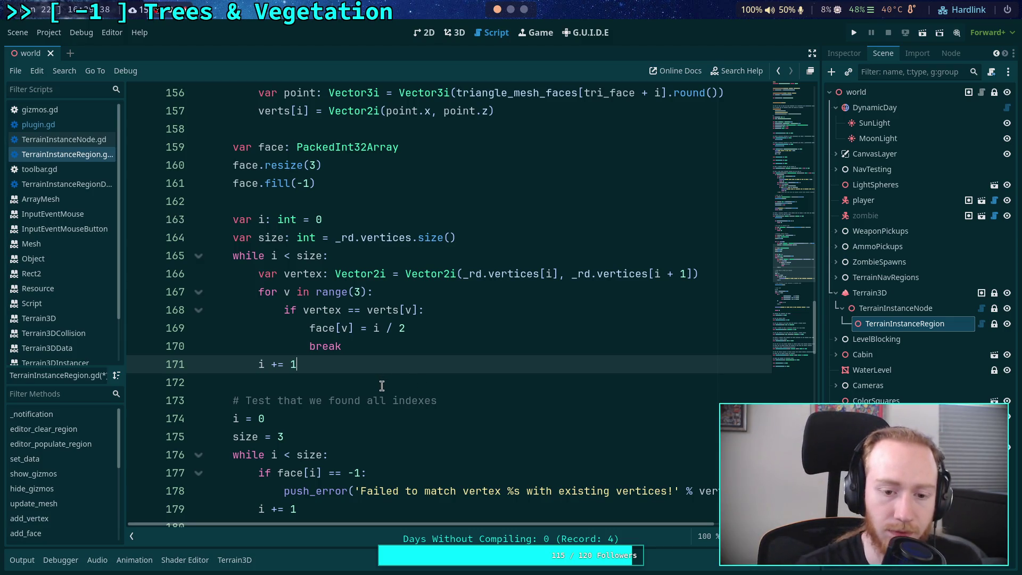
scroll(391, 392, down, 3)
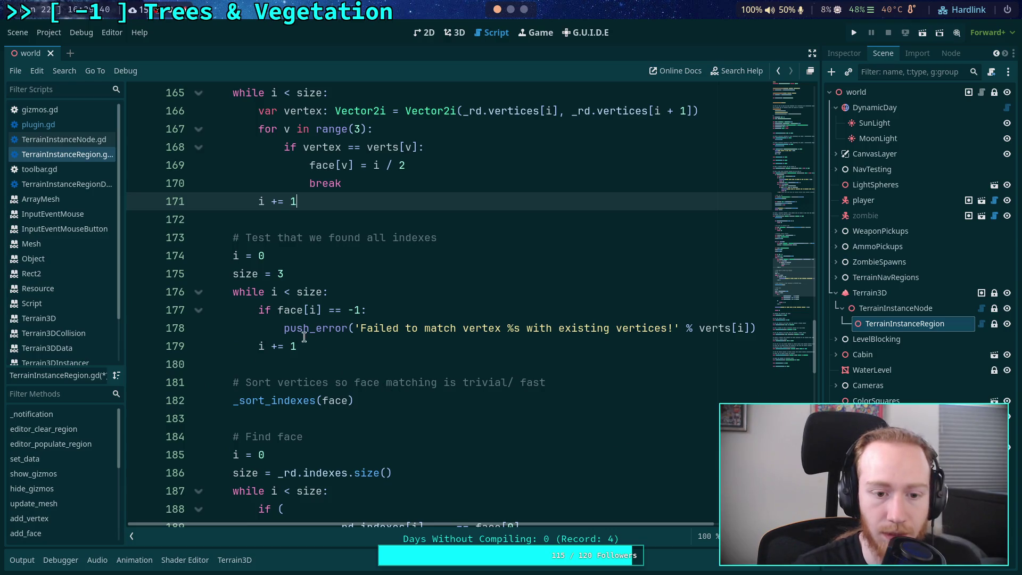
scroll(319, 311, down, 2)
scroll(342, 298, down, 2)
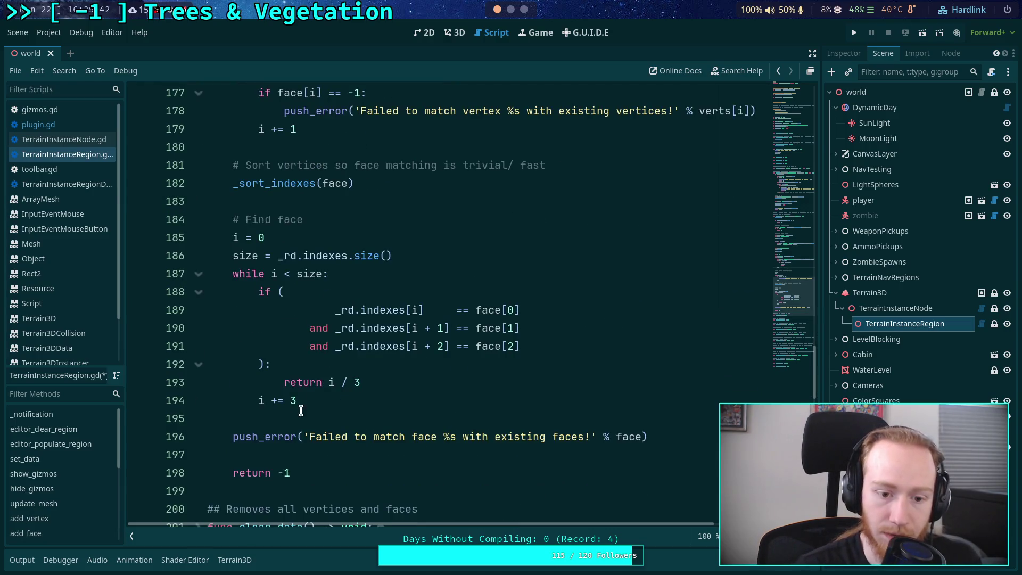
scroll(316, 385, down, 3)
scroll(472, 358, up, 2)
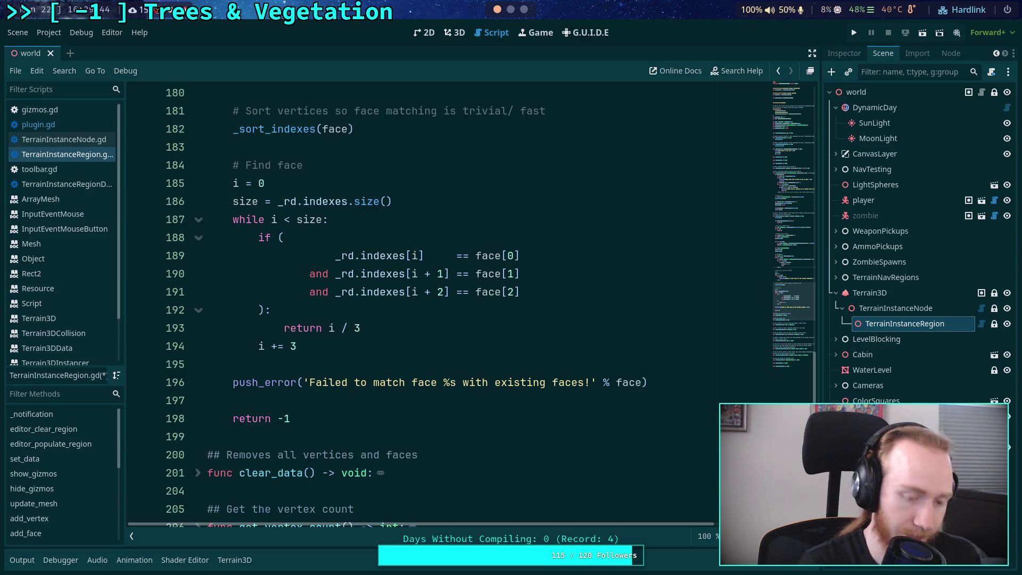
key(ctrl+s)
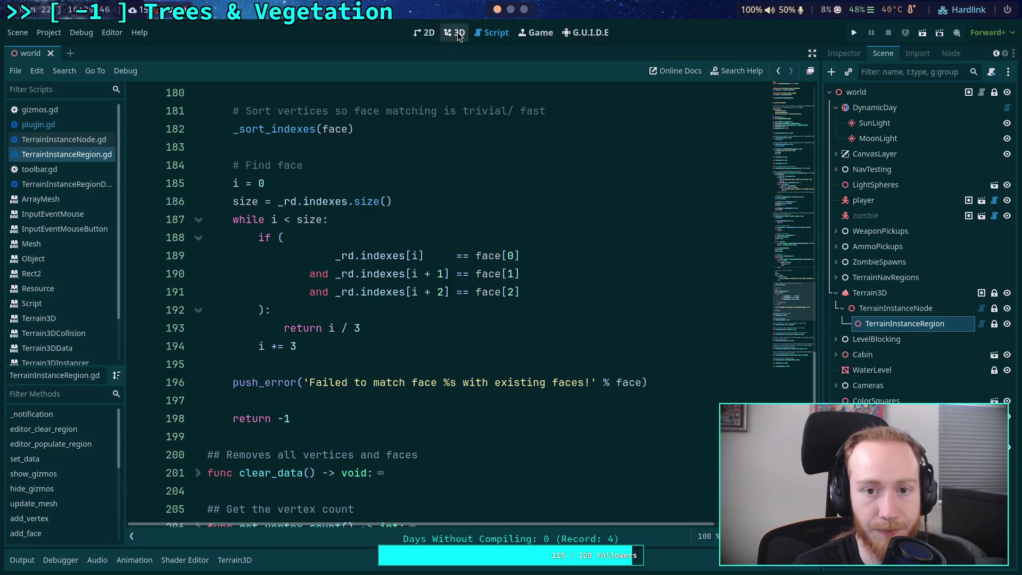
Click the region quad in the 3D view, producing 'selected face 0' and an out-of-bounds error
click(456, 35)
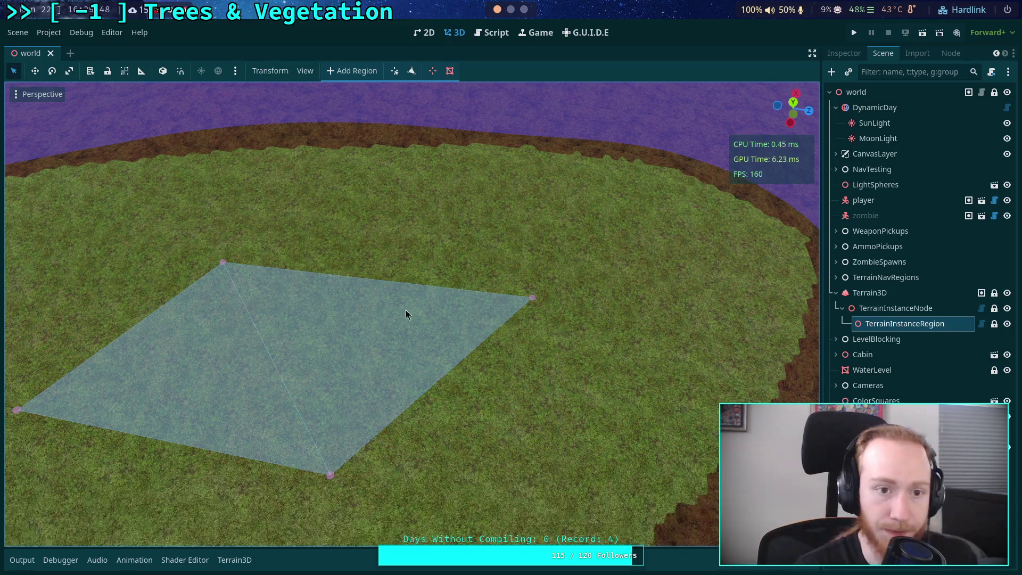
click(20, 560)
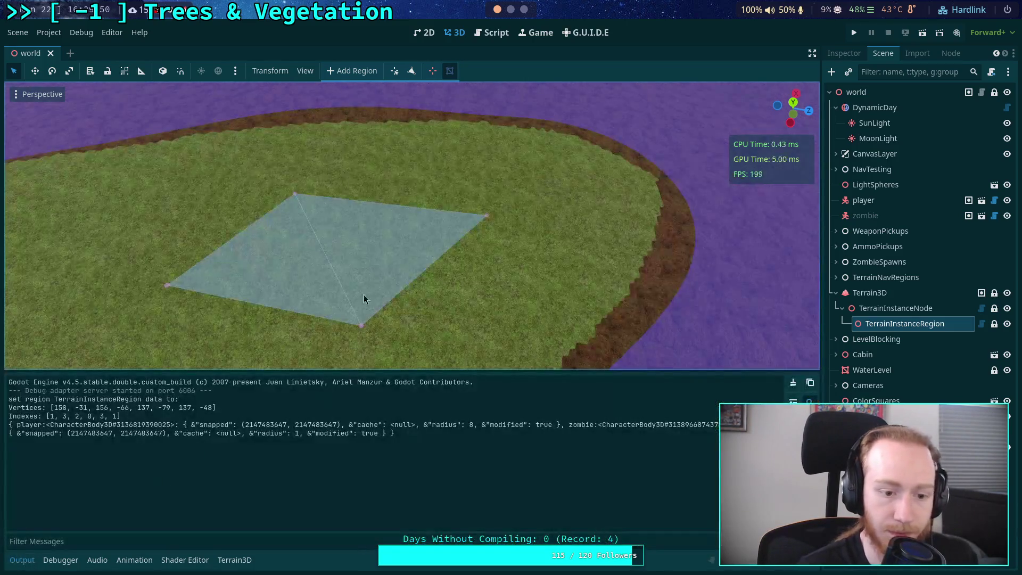
click(376, 258)
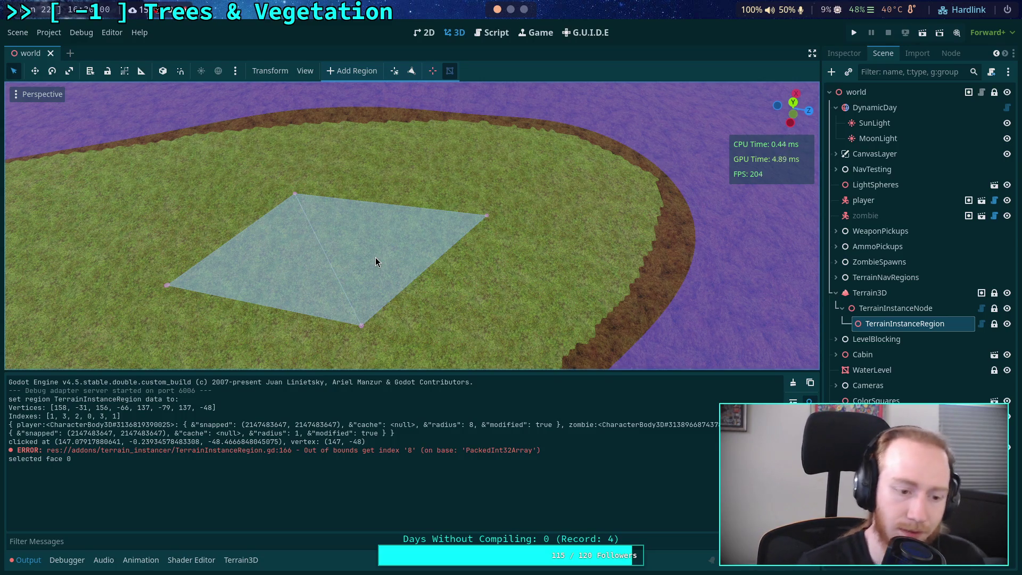
click(491, 33)
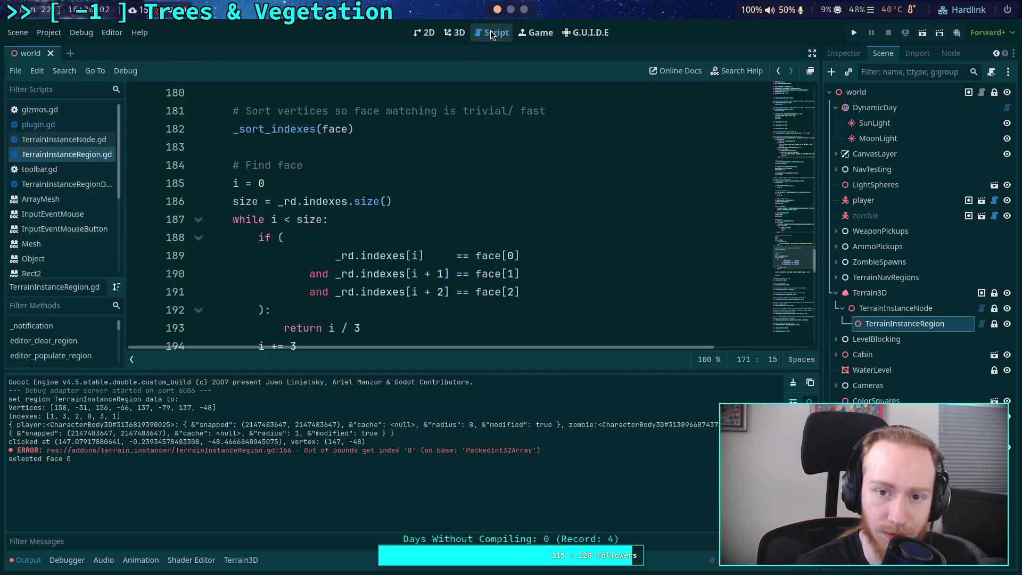
Glance at TerrainInstanceNode.gd, then go back to TerrainInstanceRegion.gd
scroll(376, 231, down, 4)
scroll(375, 231, up, 2)
scroll(376, 231, down, 2)
scroll(376, 231, up, 1)
scroll(376, 231, up, 1)
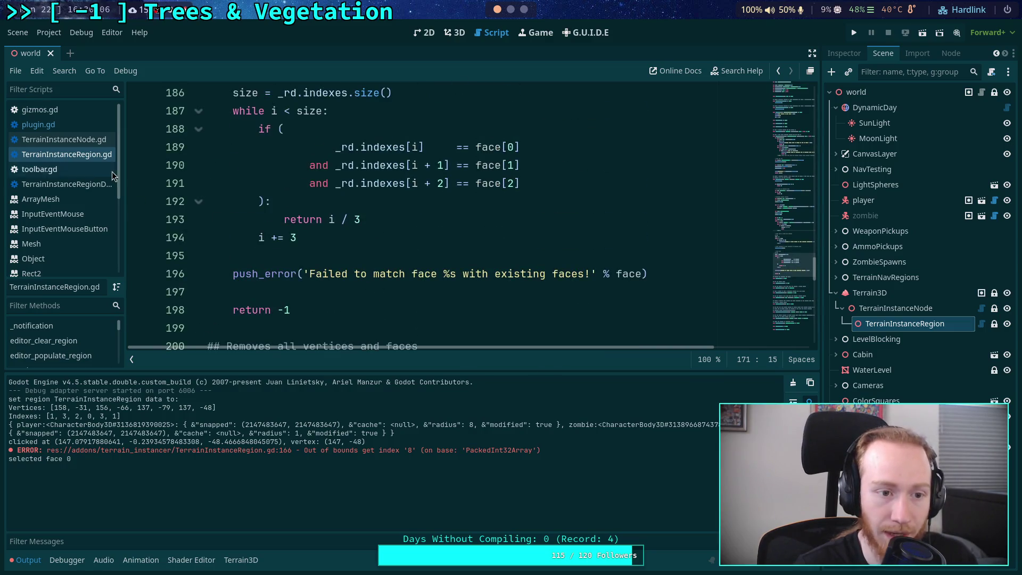
click(76, 139)
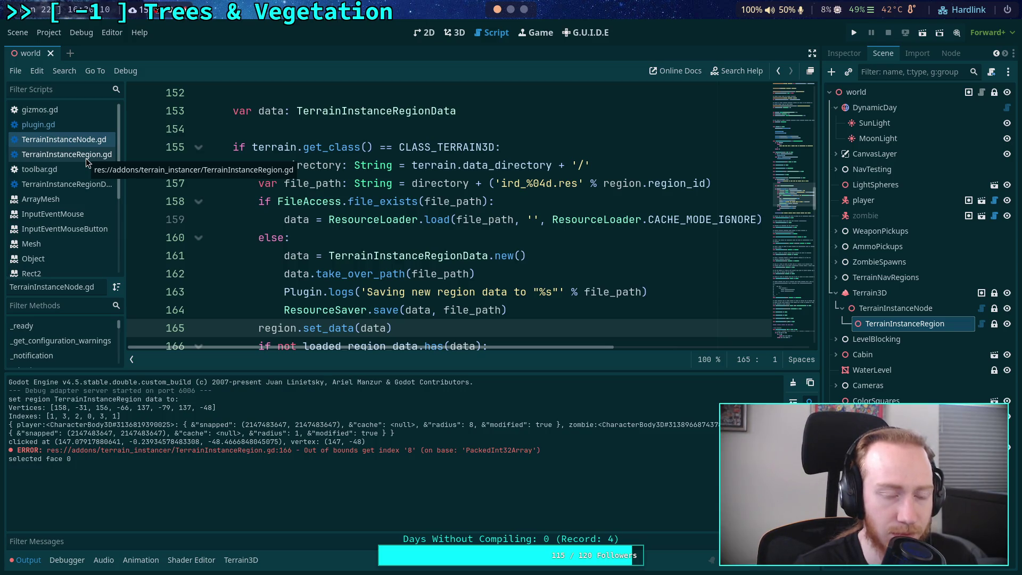
click(87, 157)
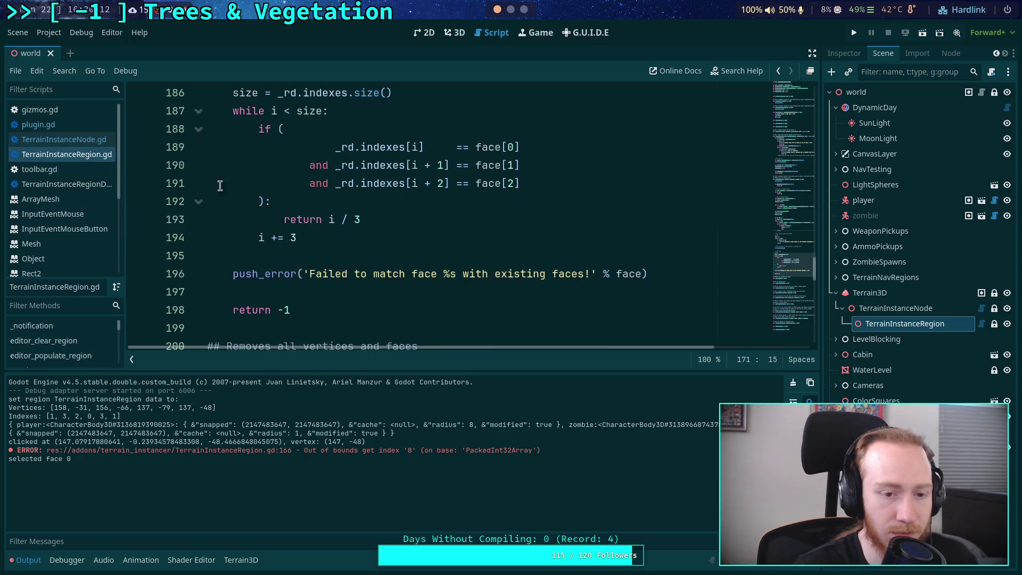
Change the vertex loop step on line 171 from i += 1 to i += 2
scroll(364, 221, up, 9)
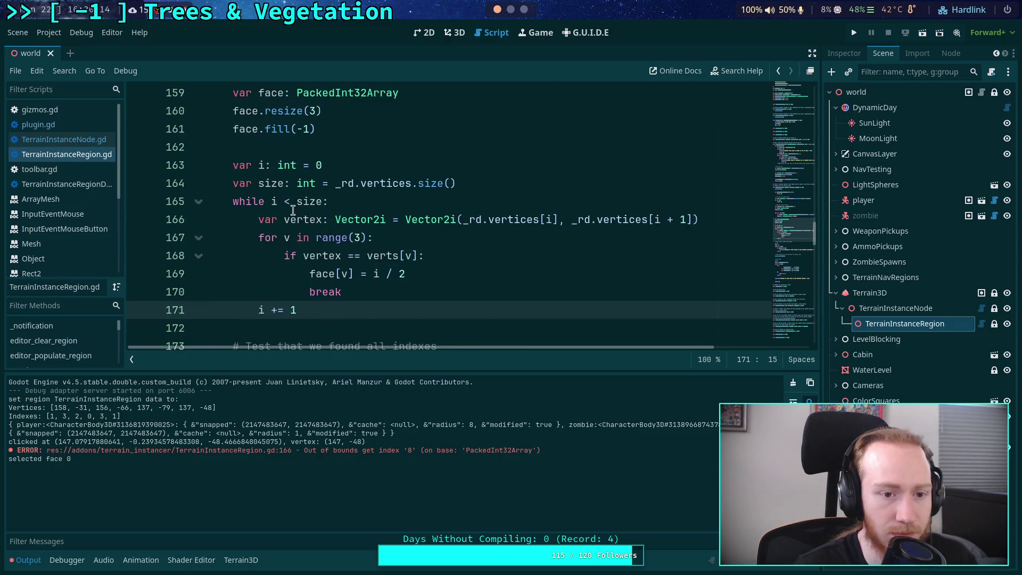
click(551, 219)
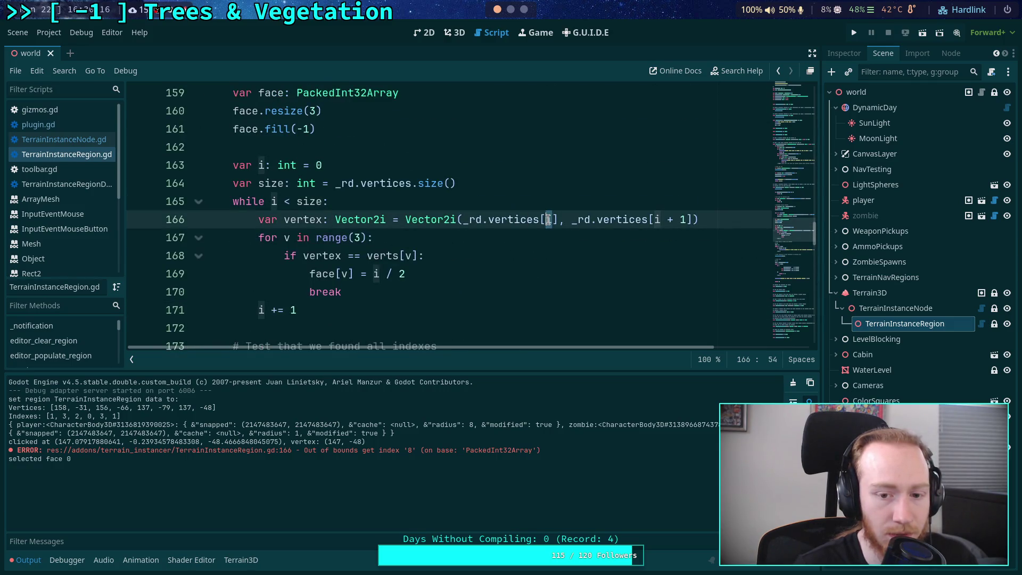
scroll(490, 283, up, 1)
scroll(402, 261, down, 2)
click(304, 255)
key(BackSpace)
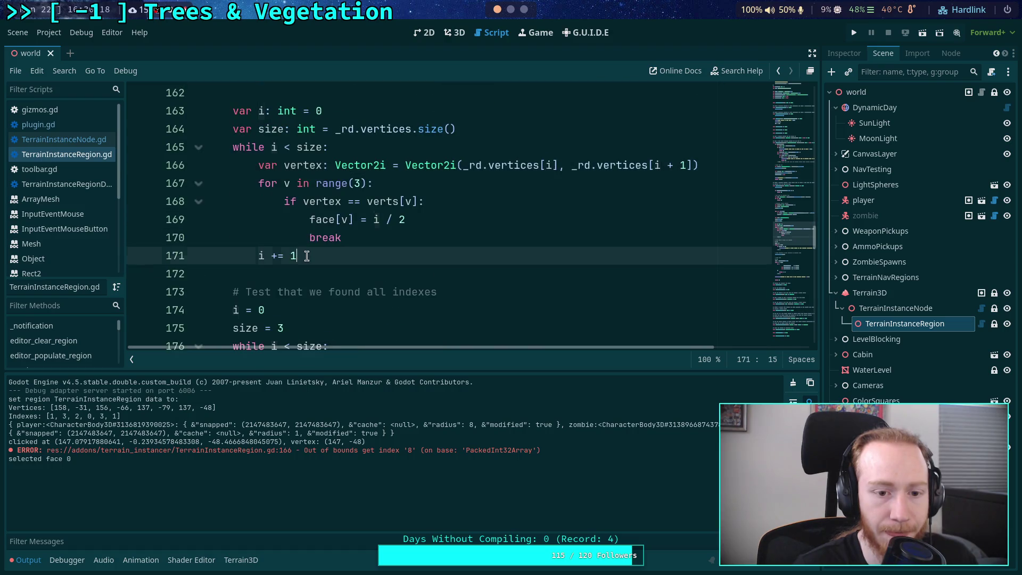
text(2)
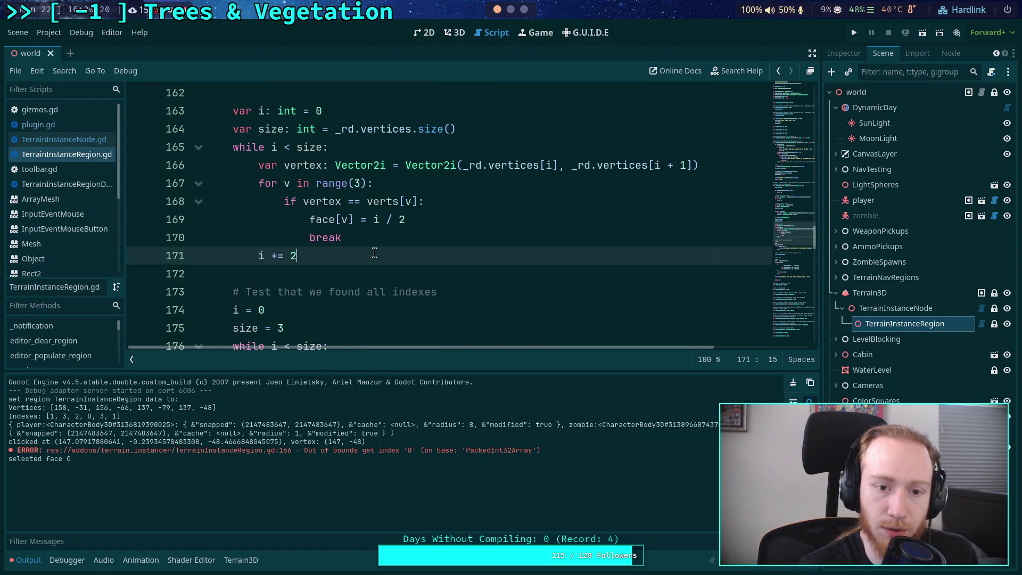
Save the script, clear the Output log, and return to the 3D scene
scroll(379, 253, up, 3)
scroll(385, 251, up, 2)
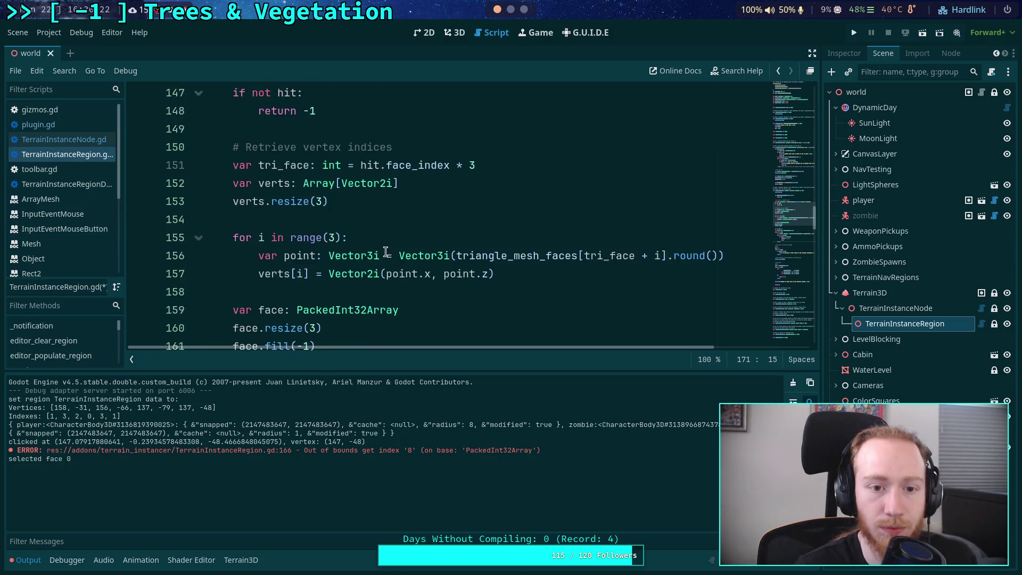
scroll(386, 251, up, 1)
scroll(386, 252, down, 6)
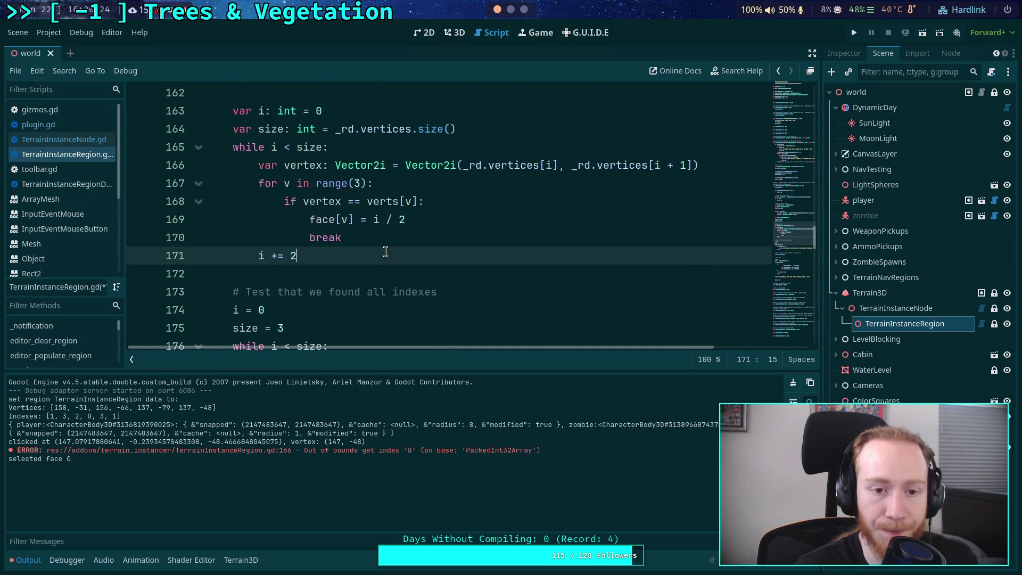
scroll(385, 252, down, 1)
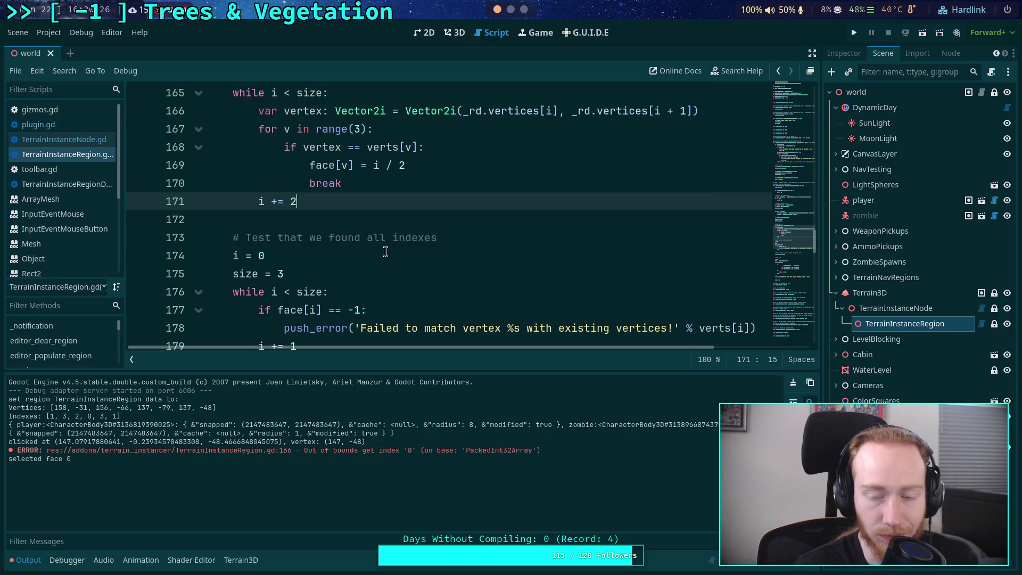
scroll(385, 252, down, 2)
scroll(386, 252, down, 5)
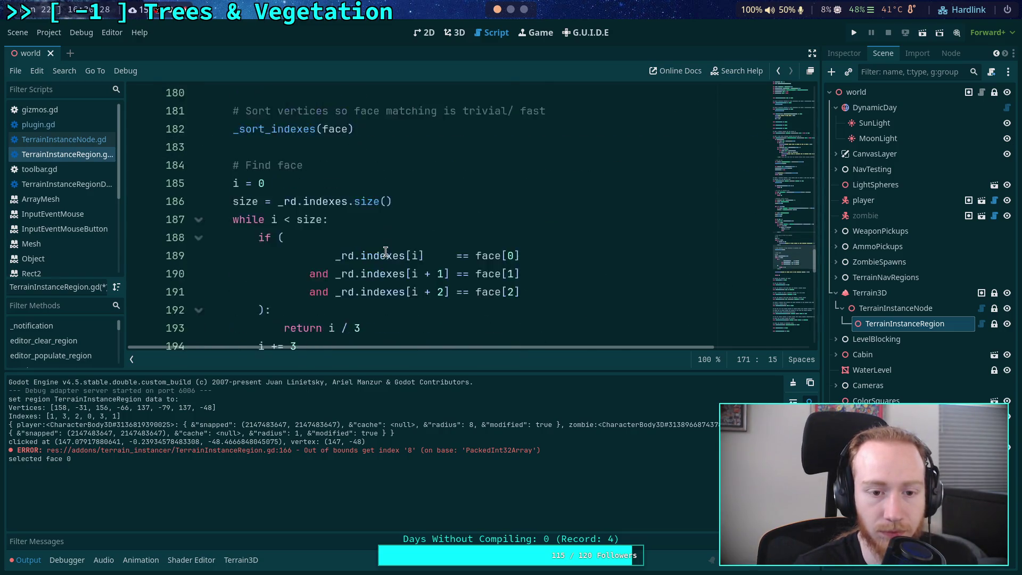
scroll(401, 243, up, 9)
scroll(401, 243, down, 1)
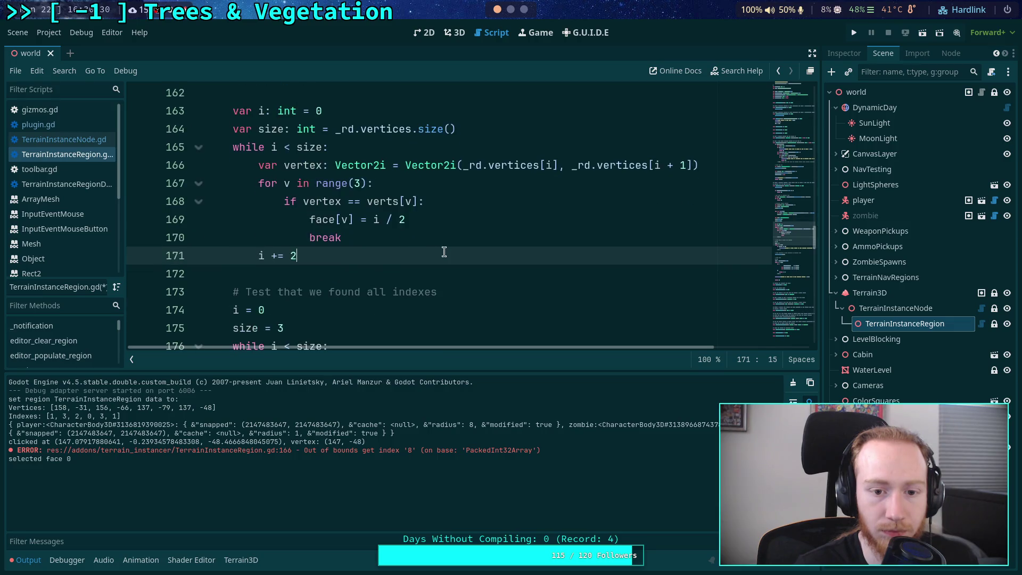
key(ctrl+s)
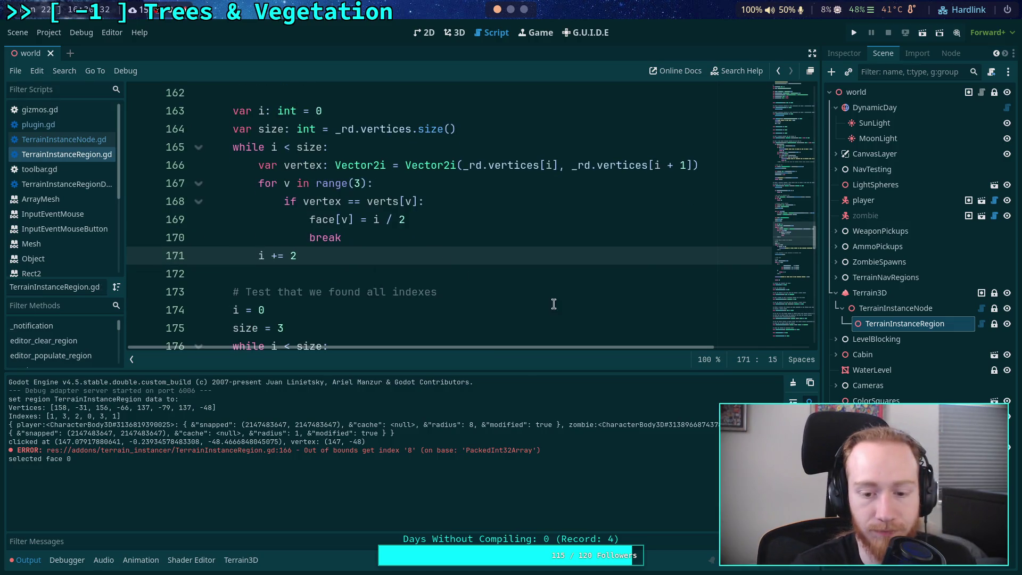
click(793, 382)
click(453, 32)
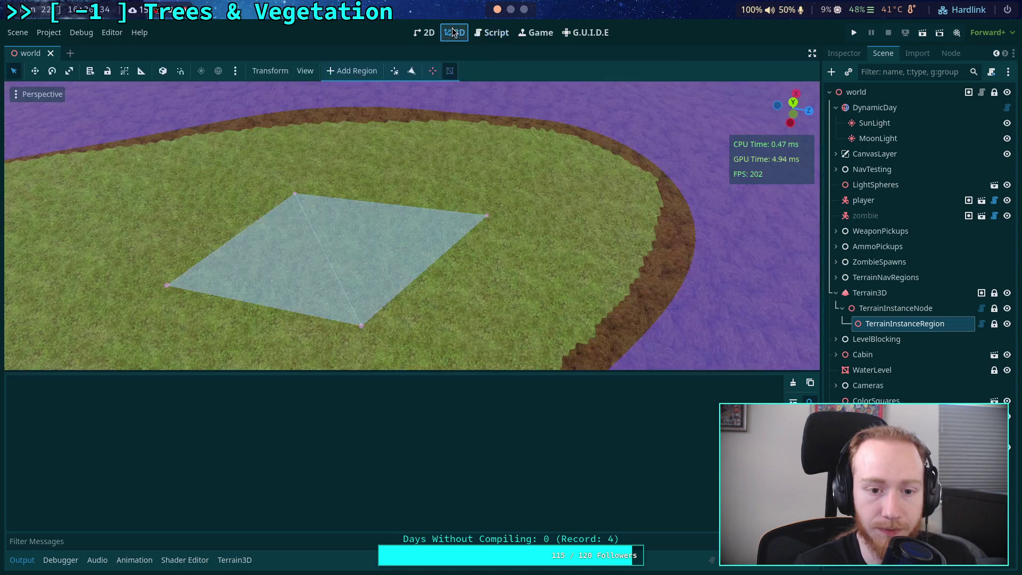
Click both halves of the region quad to confirm it logs face 0 and face 1
click(398, 239)
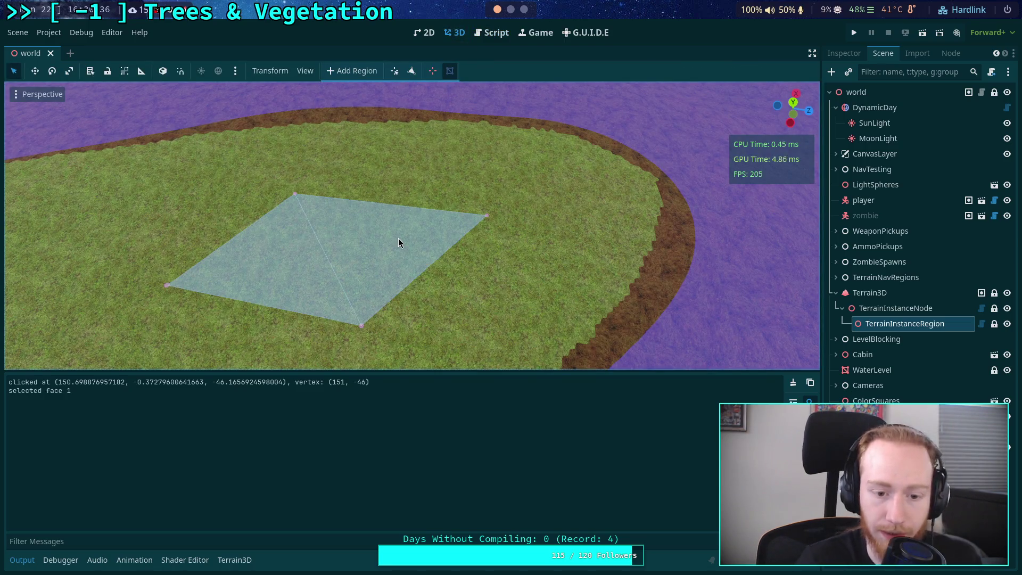
click(265, 260)
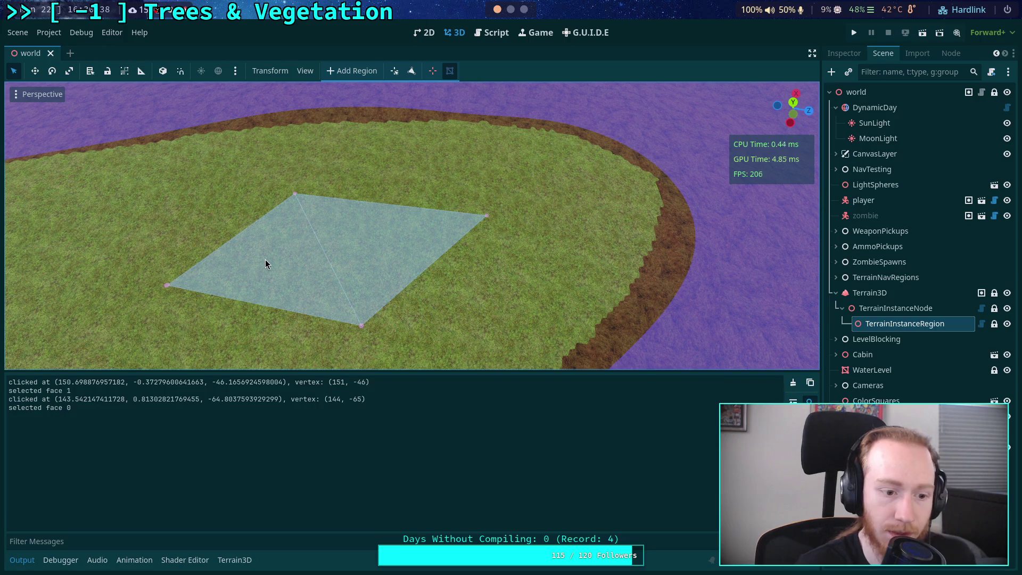
click(265, 260)
click(389, 260)
click(305, 279)
click(401, 260)
Orbit around the region quad and switch to the vertex-placing tool
mouse_move(401, 260)
mouse_down()
mouse_move(393, 255)
mouse_move(425, 250)
mouse_up()
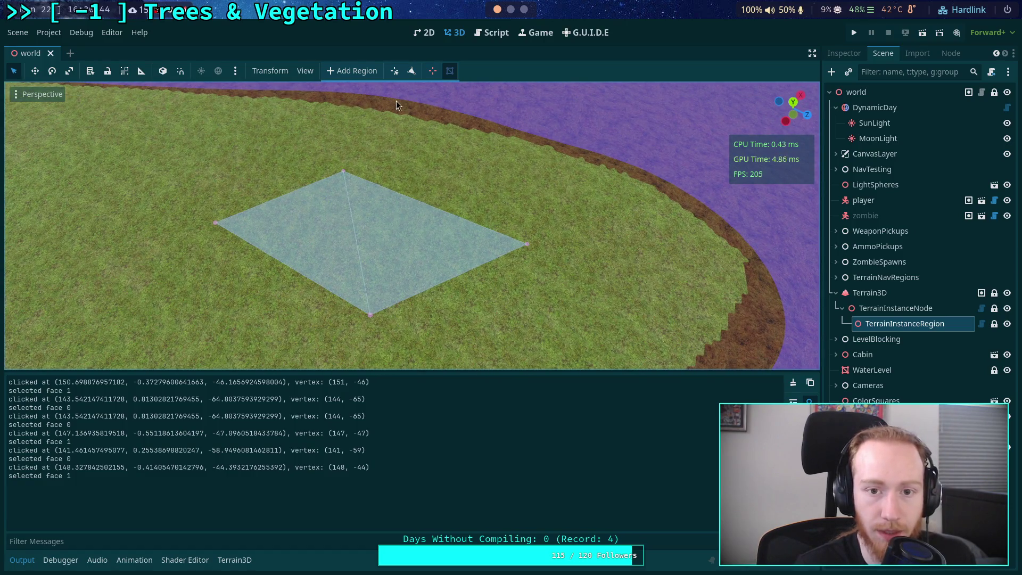
click(411, 70)
mouse_move(453, 223)
mouse_down()
mouse_move(487, 306)
mouse_move(458, 288)
mouse_move(511, 302)
mouse_up()
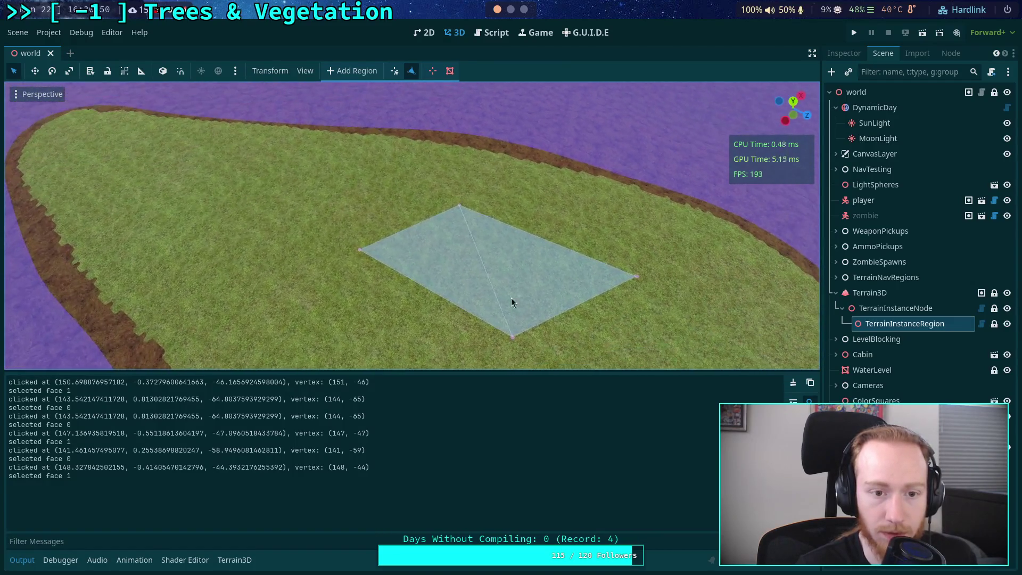
Place three vertices beside the quad to form a new triangle face
click(202, 161)
click(161, 239)
click(310, 200)
drag(369, 236, 496, 293)
In pick mode, click the new triangle (face 2), the quad, and open grass (-1)
click(450, 71)
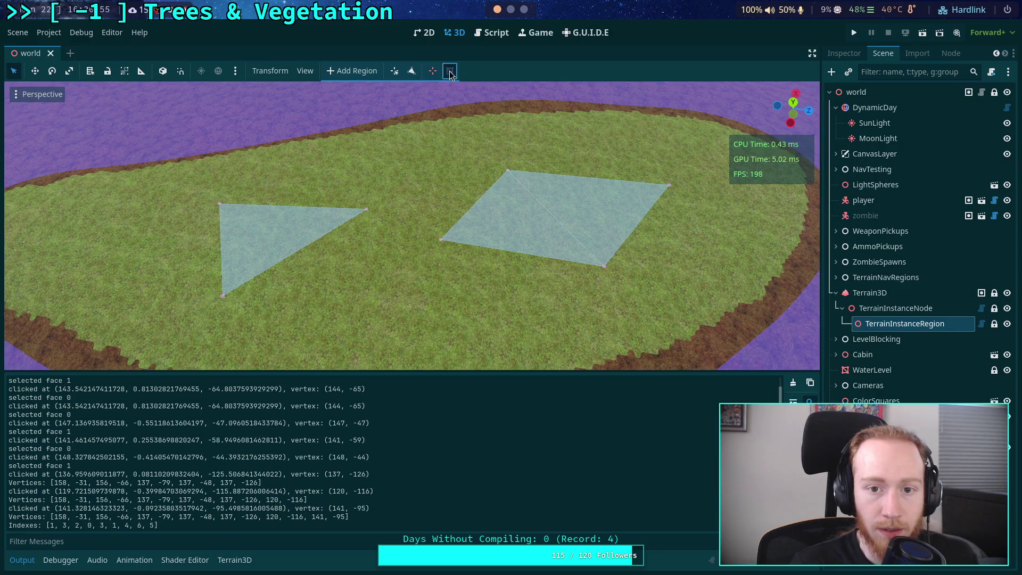
click(279, 242)
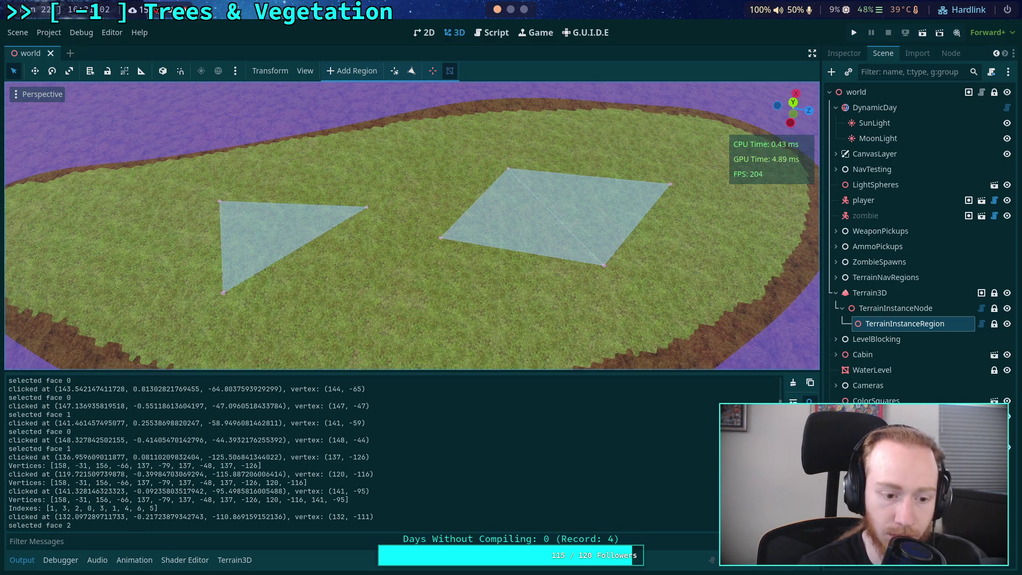
key(d)
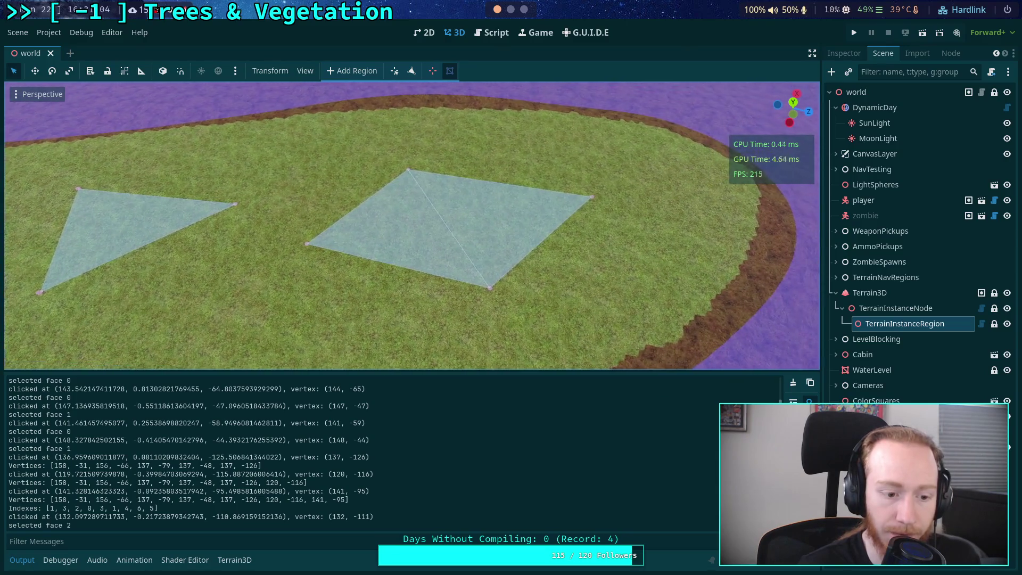
click(506, 224)
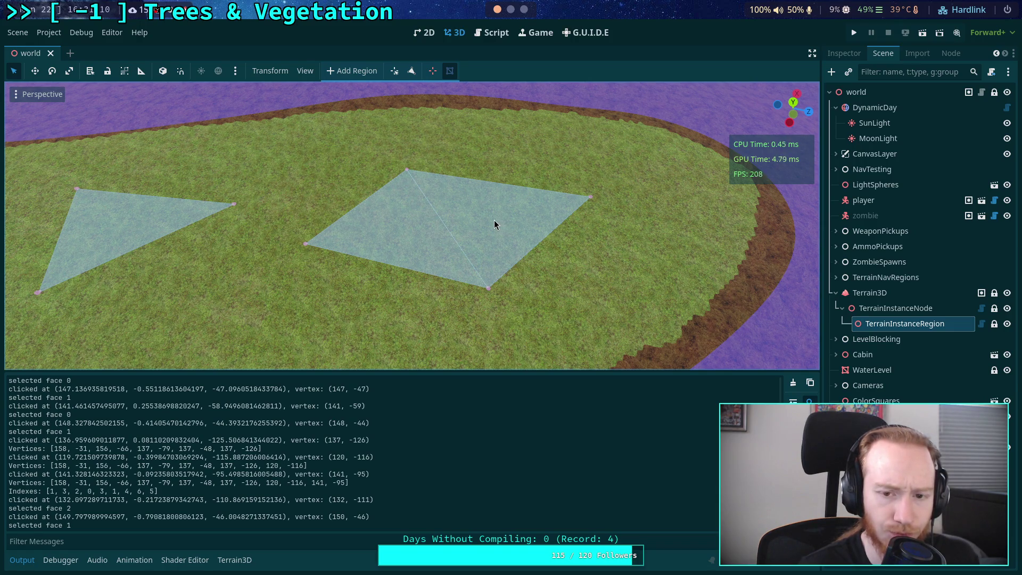
click(327, 209)
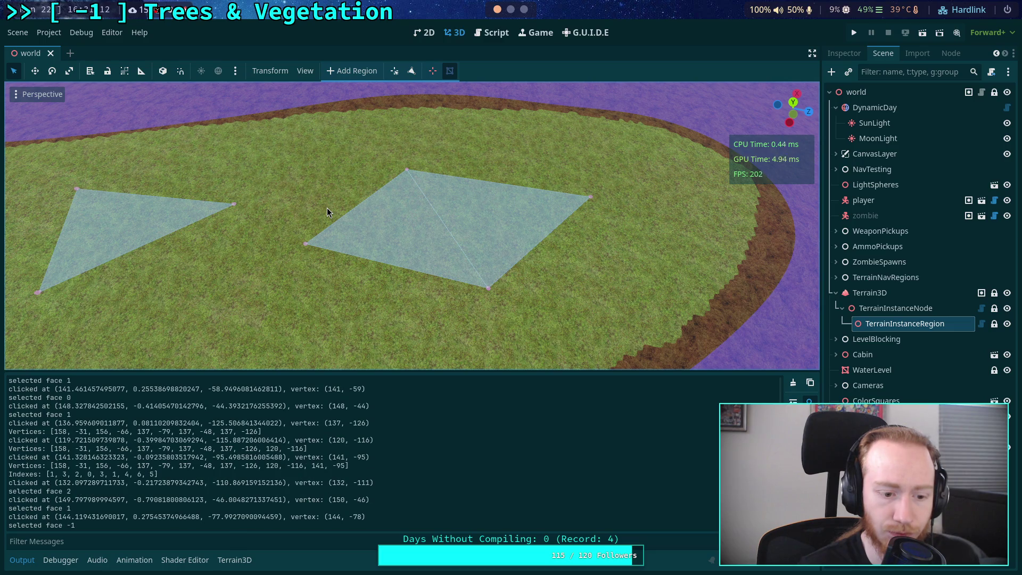
click(298, 305)
click(408, 274)
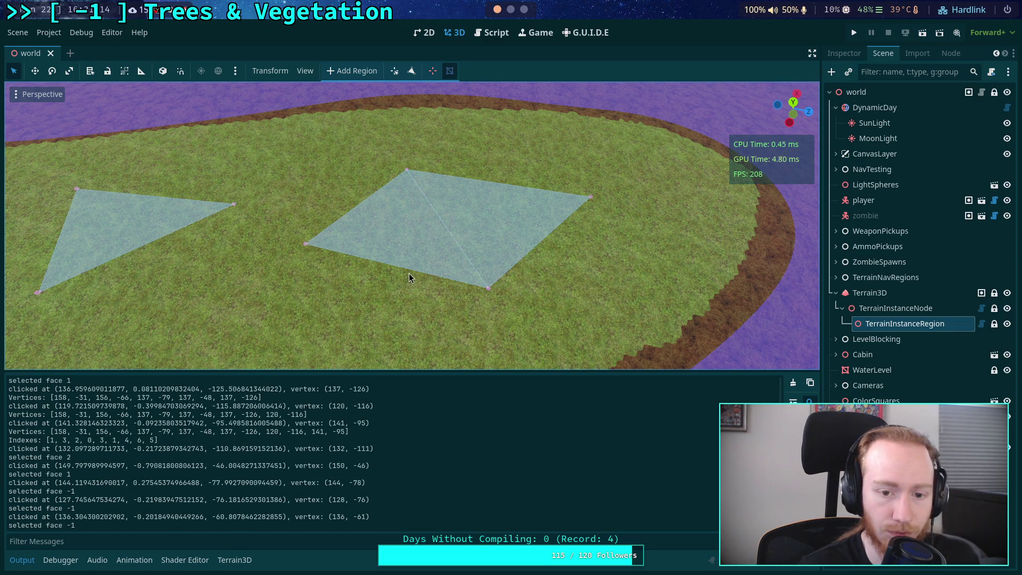
click(413, 271)
click(420, 263)
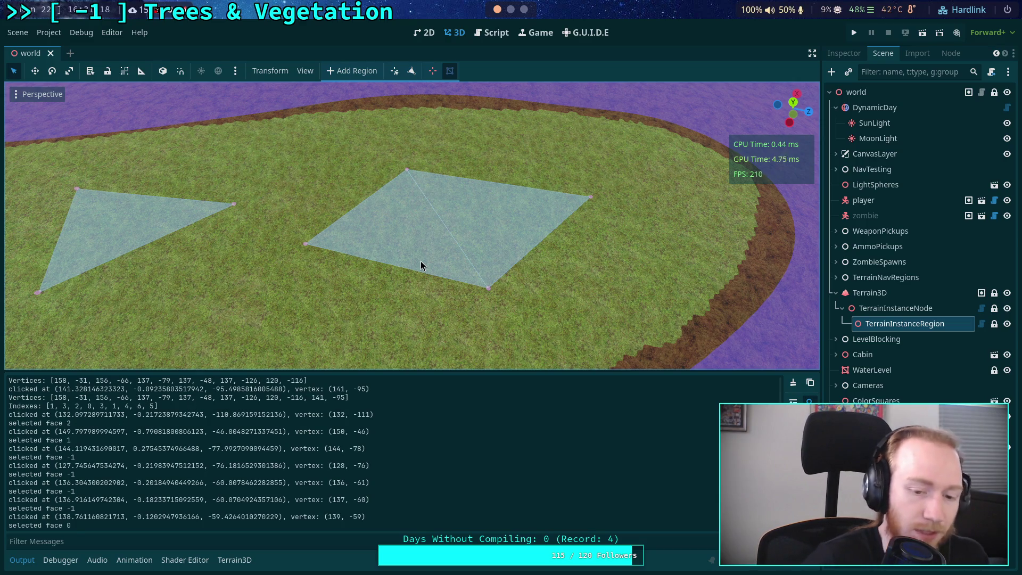
click(306, 244)
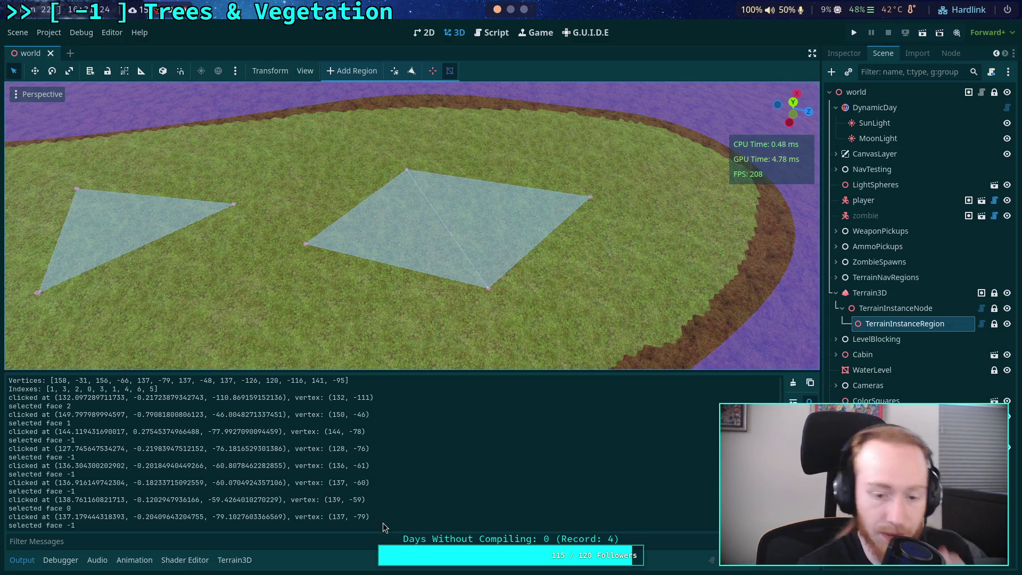
Inspect the logged vertex values, such as 156, in the Output log, then return to the script
scroll(382, 523, up, 3)
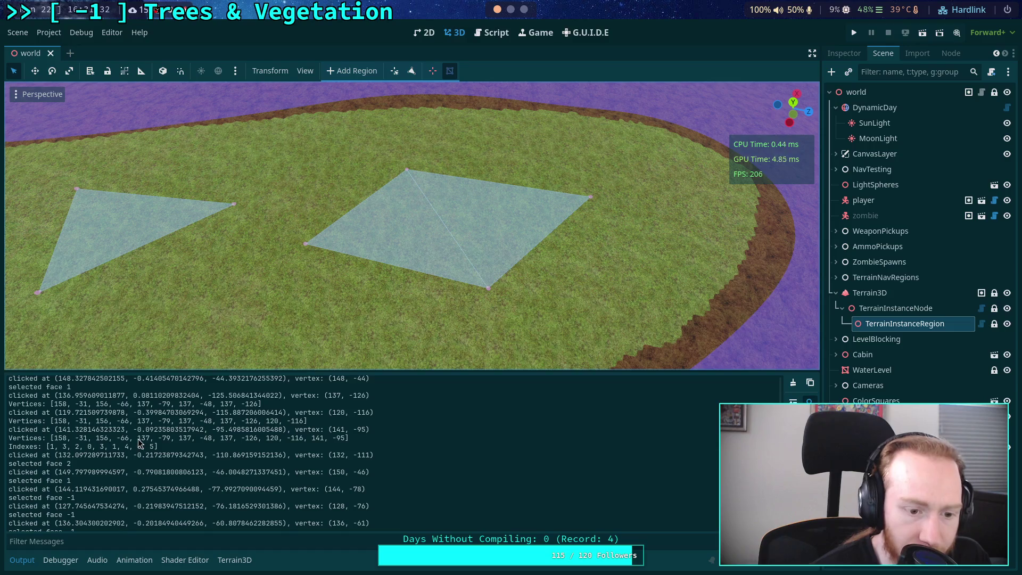
drag(137, 440, 213, 439)
double_click(101, 437)
drag(109, 437, 212, 440)
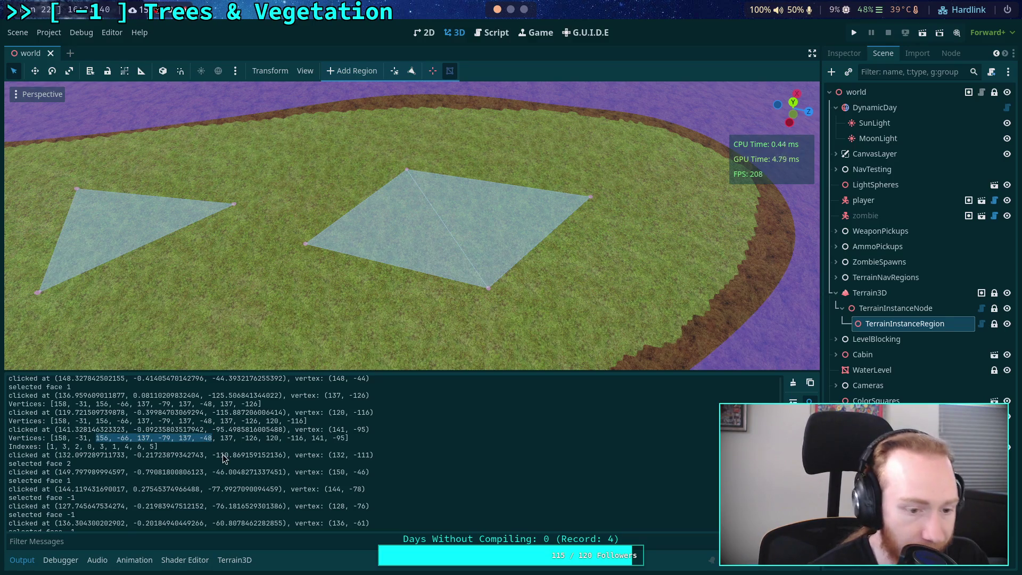
click(224, 458)
scroll(222, 459, down, 3)
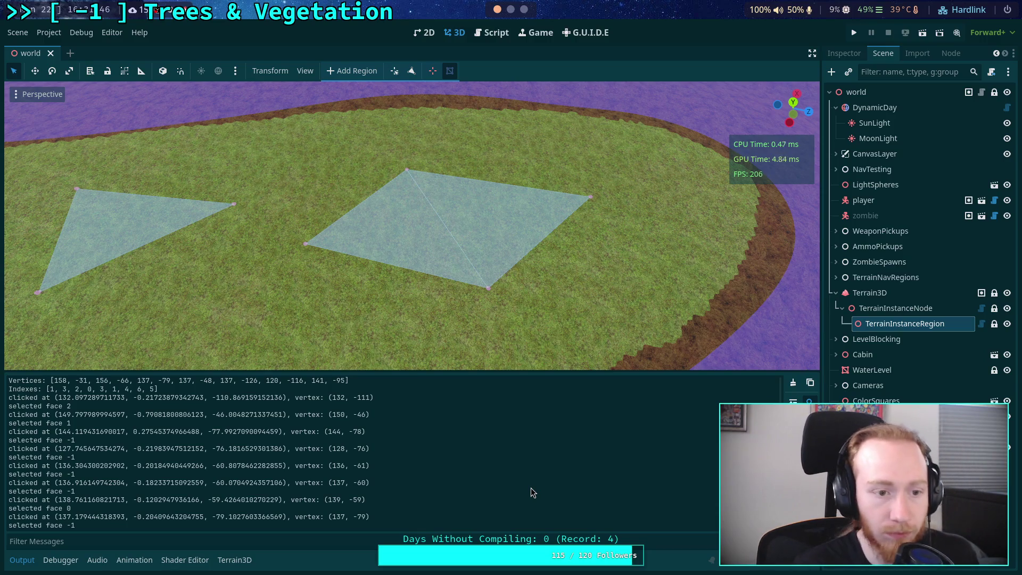
click(493, 35)
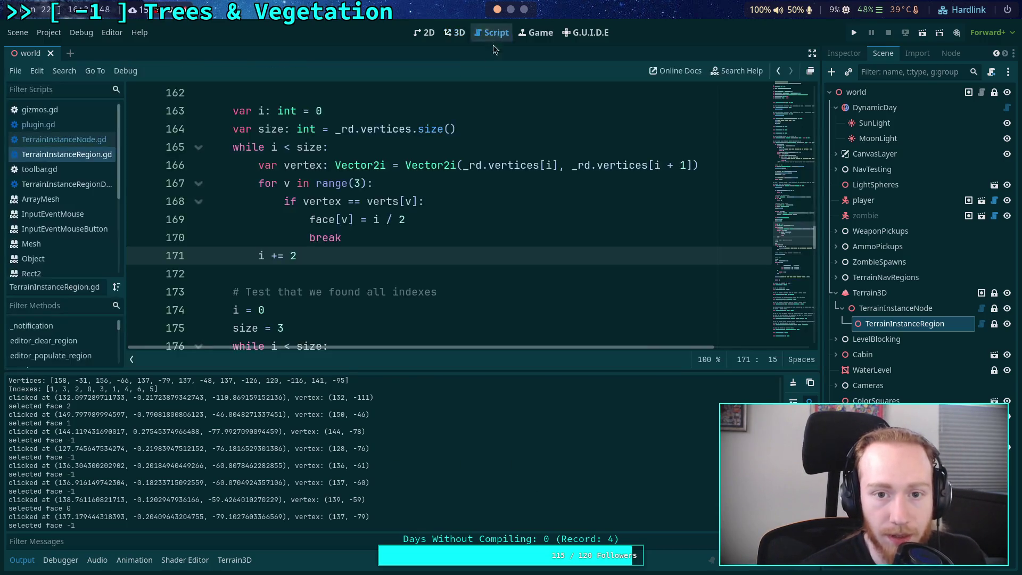
Hide the Output panel and fold the pick_face and add_face functions
click(21, 560)
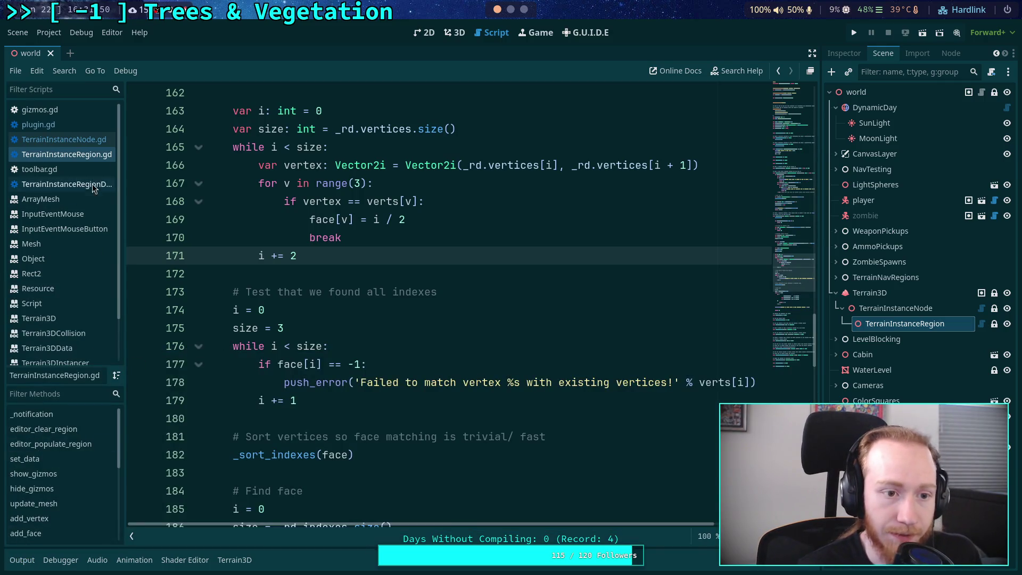
scroll(283, 230, up, 9)
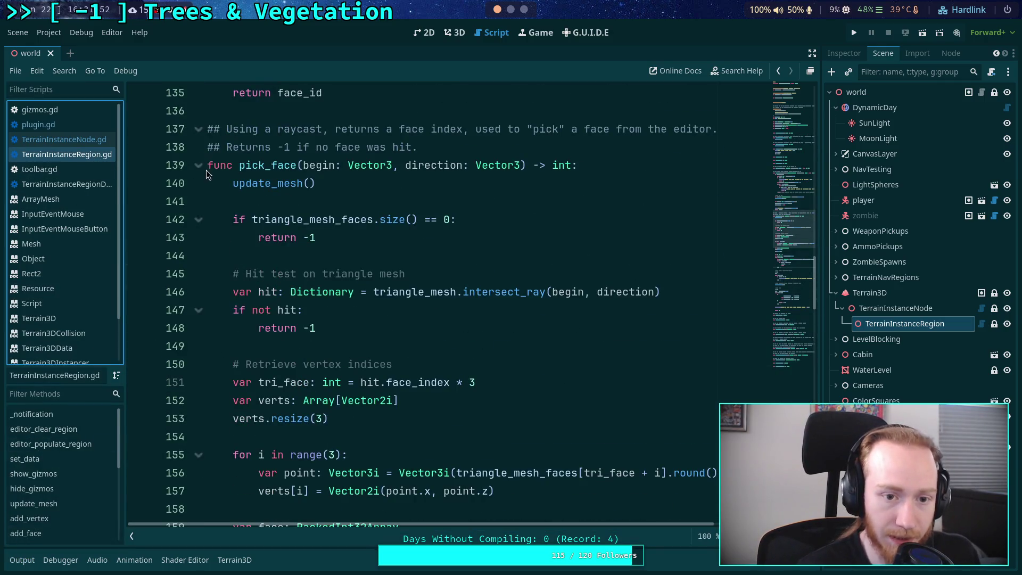
click(199, 166)
scroll(310, 252, up, 13)
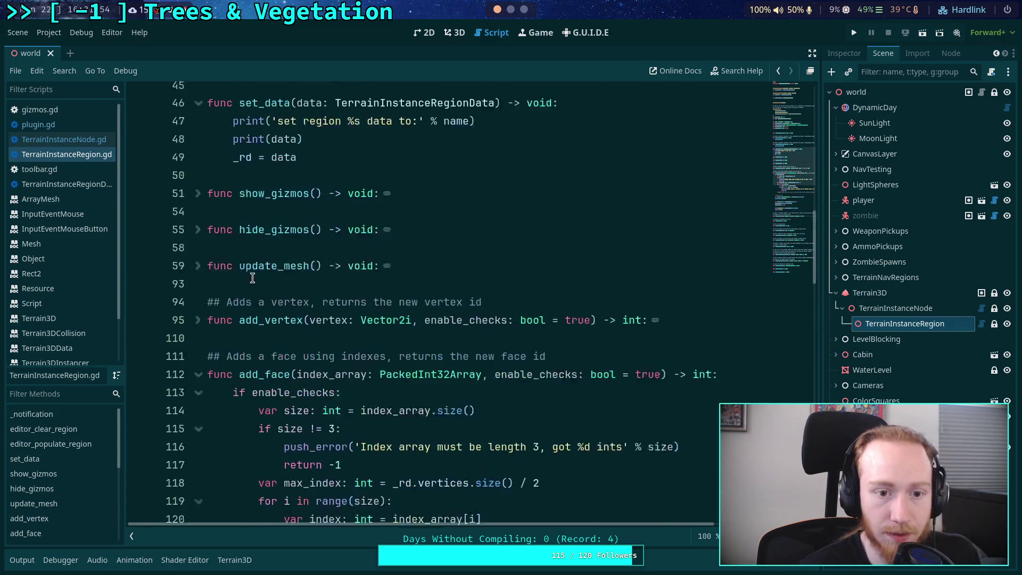
click(199, 382)
Try adding blank lines after pick_face, then remove them again
scroll(336, 341, down, 3)
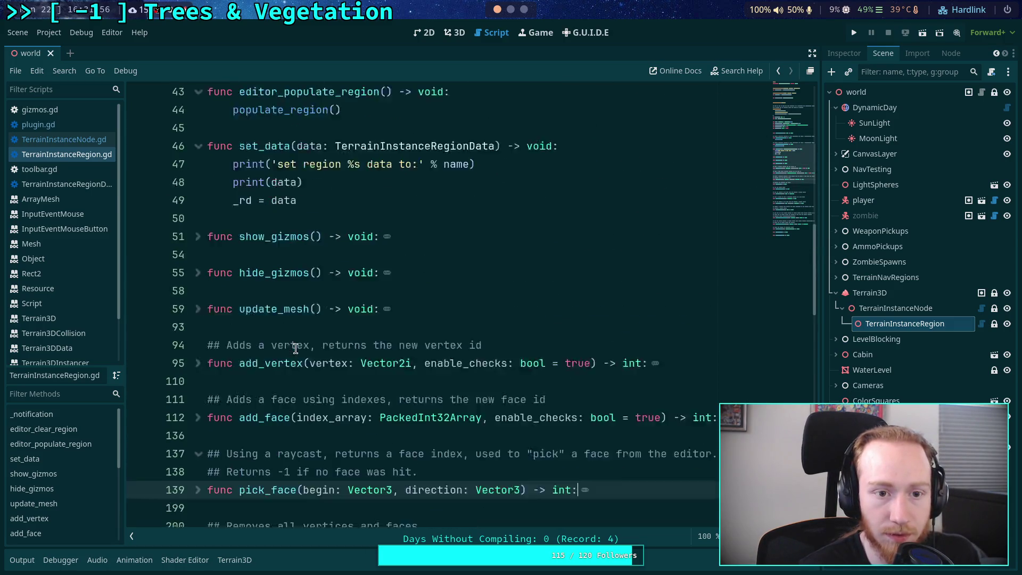
scroll(394, 383, down, 6)
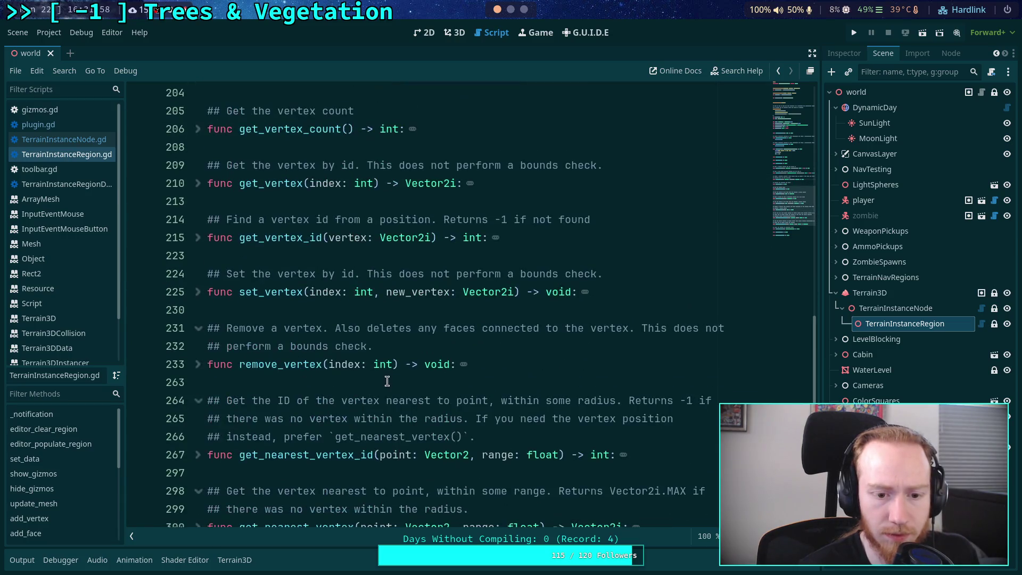
click(474, 382)
scroll(476, 382, up, 6)
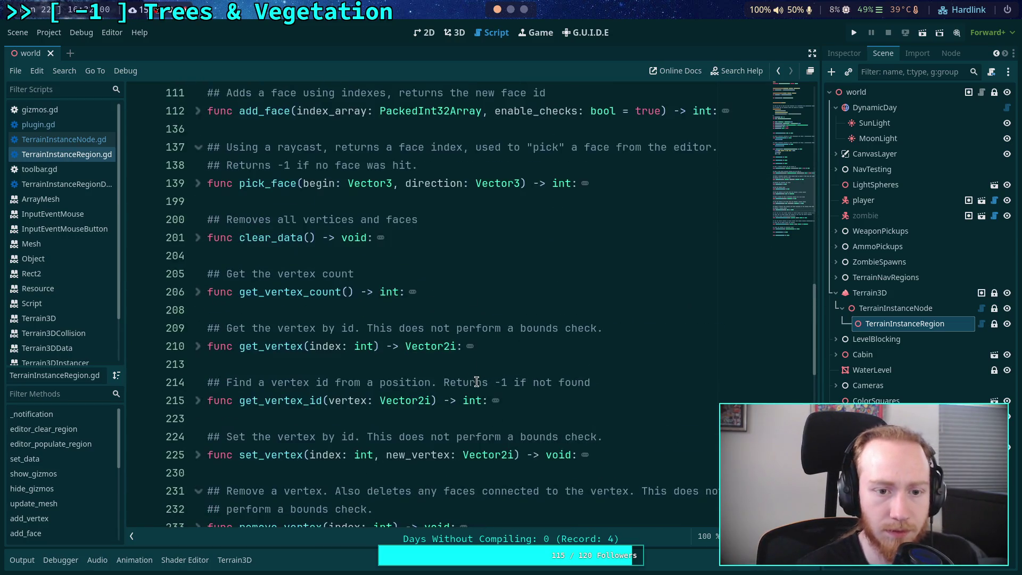
click(309, 364)
key(Return)
key(Return)
key(Up)
key(BackSpace)
key(BackSpace)
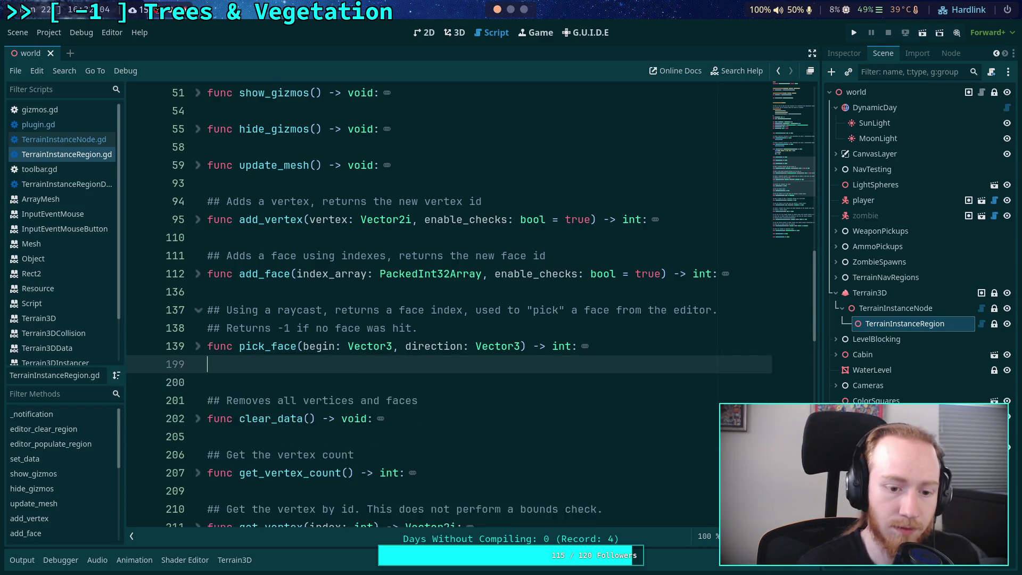
Refold pick_face and open a new empty line below remove_vertex
scroll(218, 312, up, 3)
scroll(218, 312, up, 10)
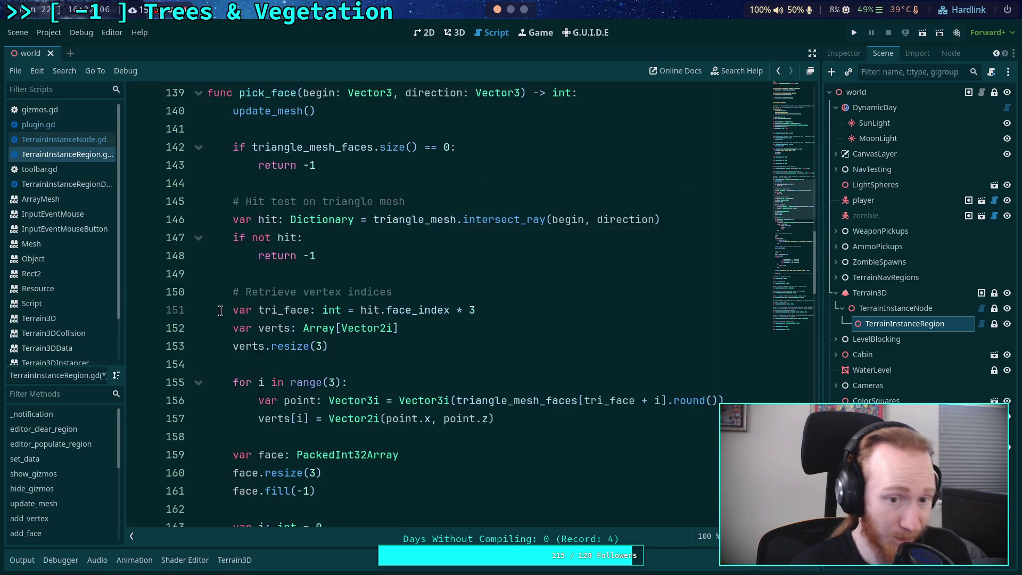
click(203, 320)
scroll(309, 350, down, 2)
scroll(309, 350, down, 4)
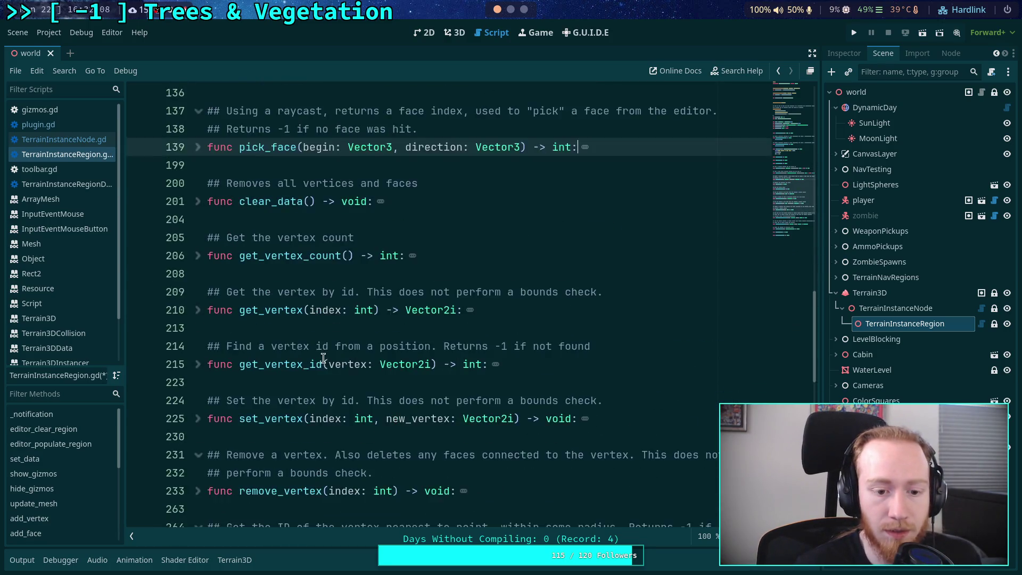
click(334, 346)
key(Return)
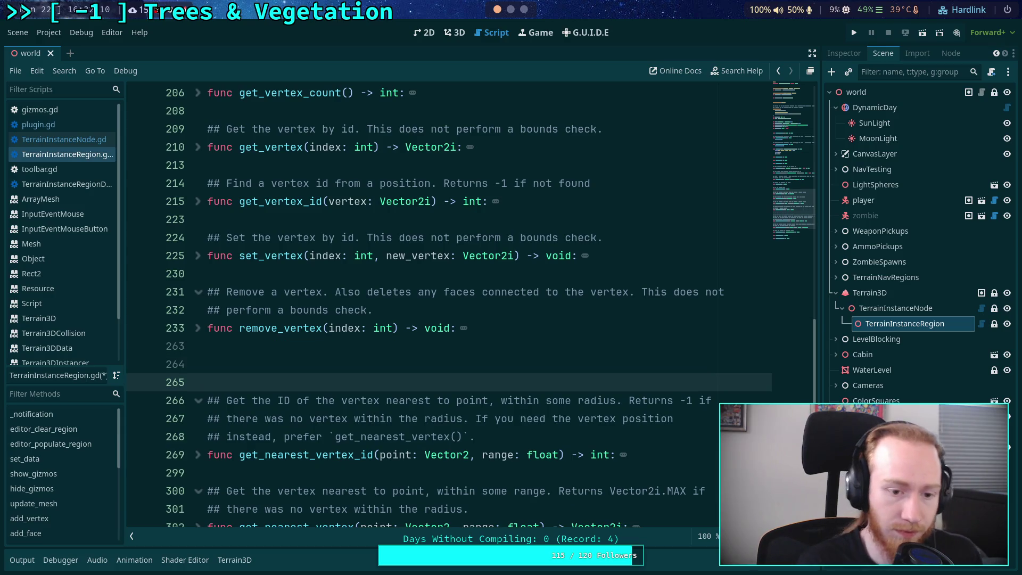
Declare func remove_face(index: int) -> void: and open a line above it
text(func remove_)
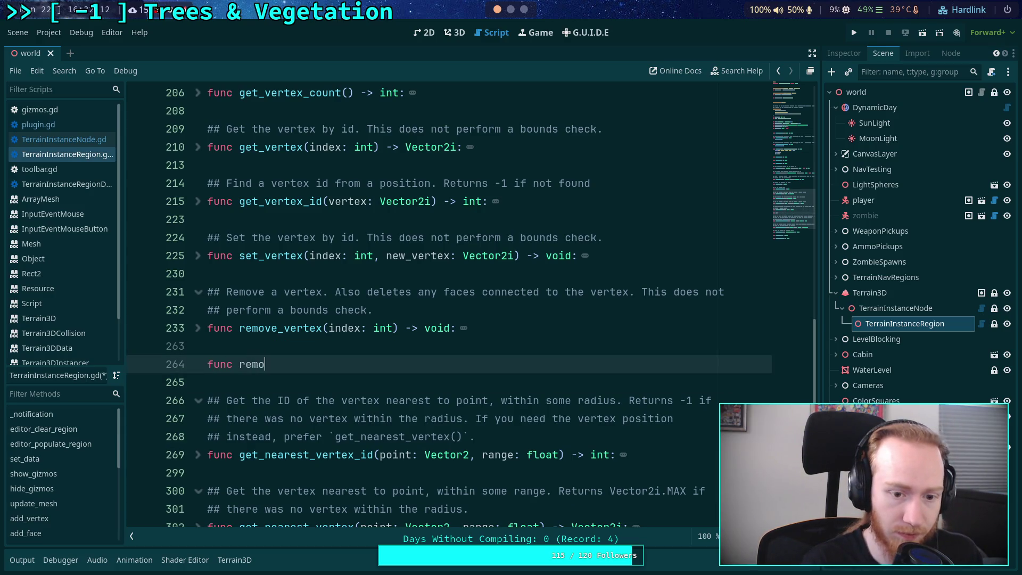
text(face(index: in)
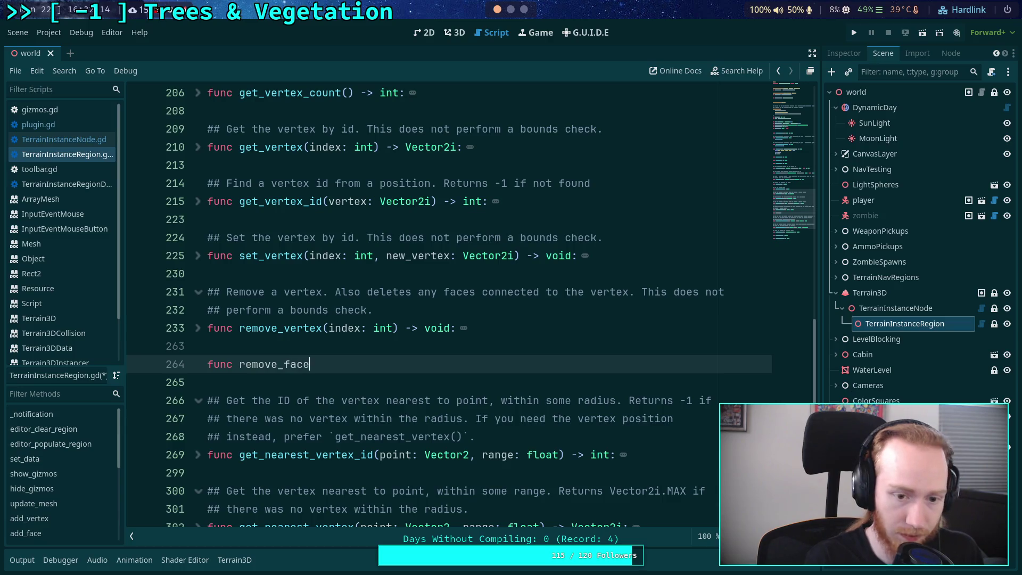
text(t) ->)
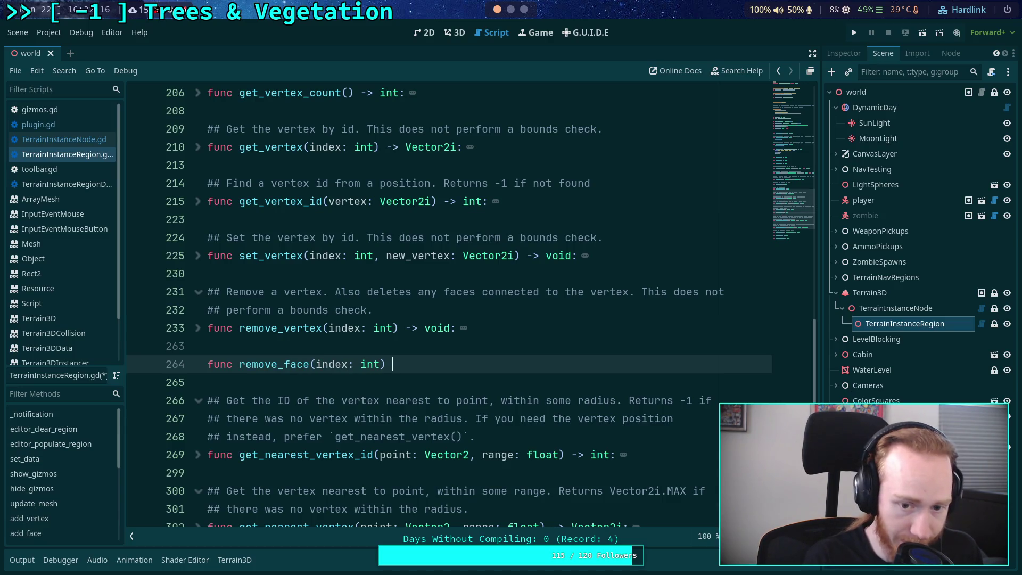
text( void:)
key(Return)
key(Up)
key(Up)
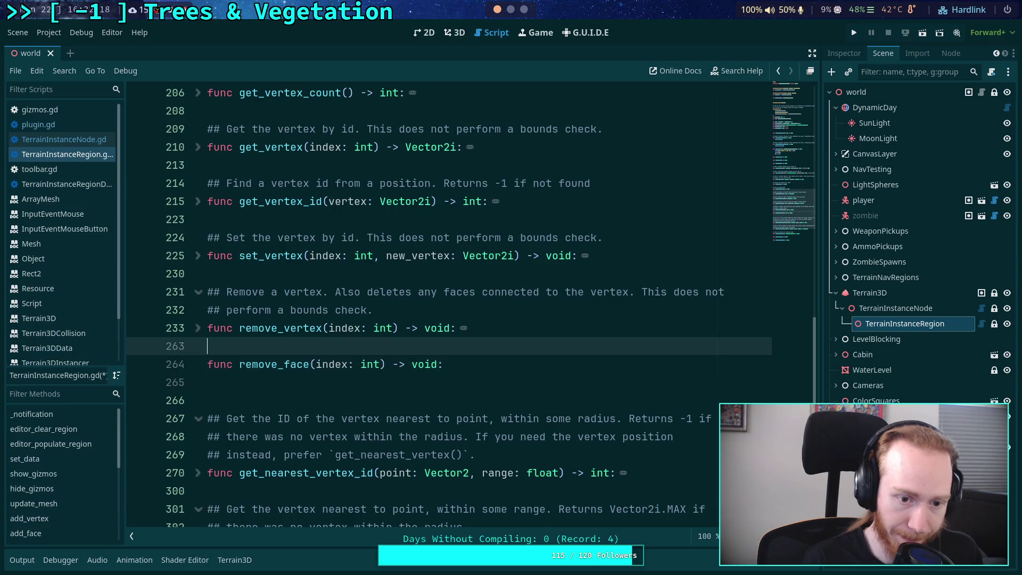
key(Return)
Write the doc comment '## Removes a face. Does not delete any vertices. This does not perform a bounds check.'
text(## Removes a )
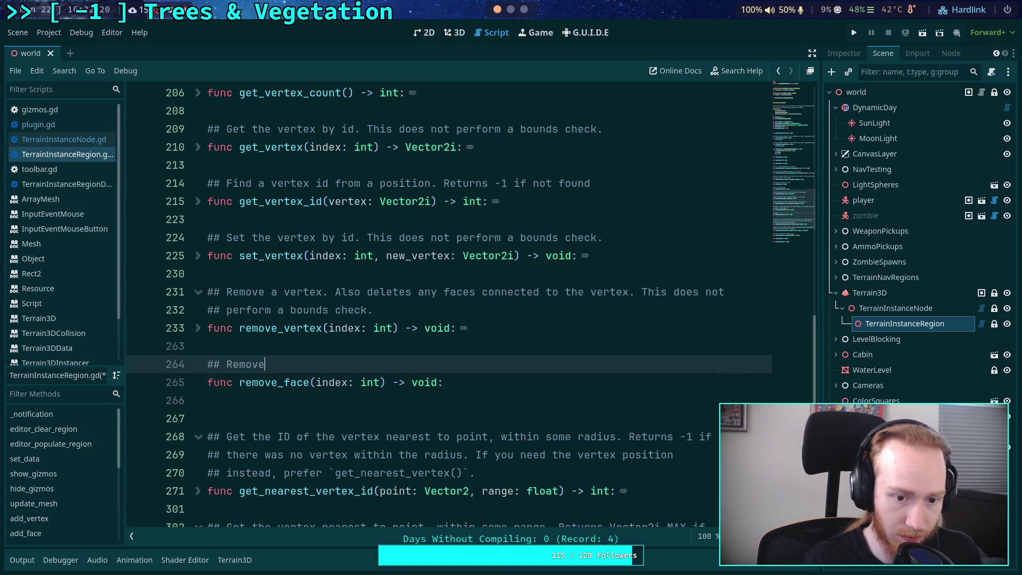
text(face. )
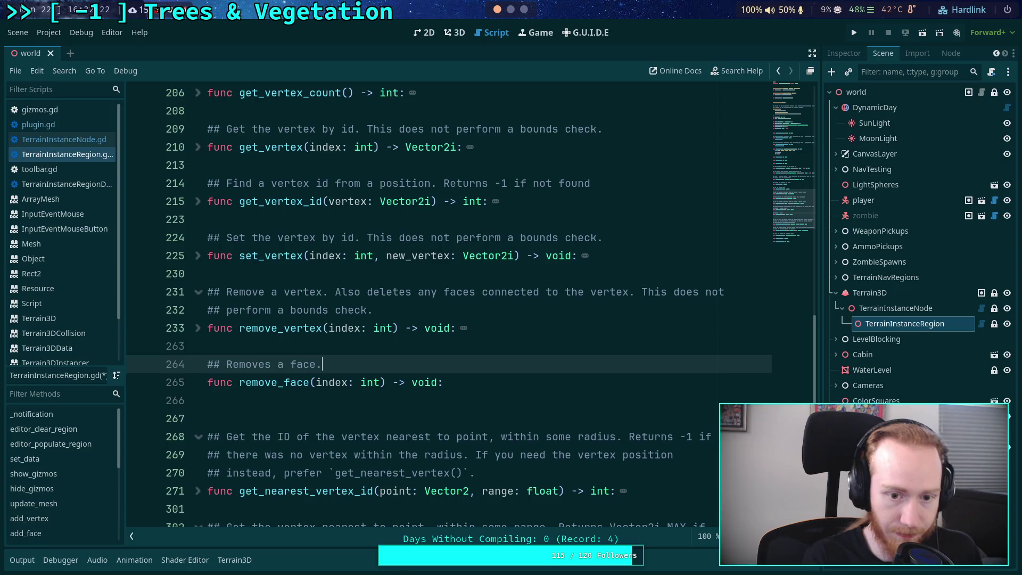
text(Does not)
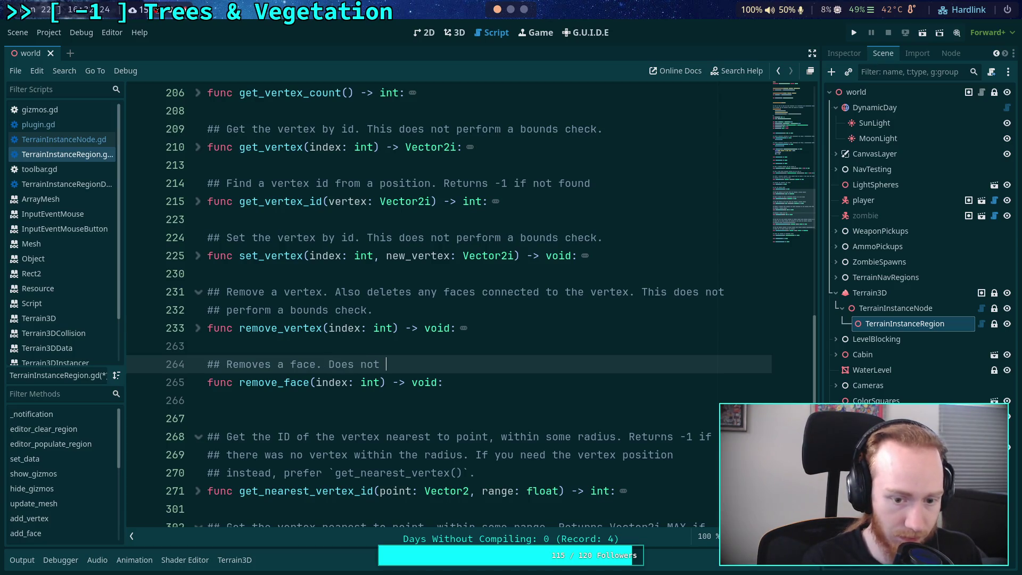
text( delete any )
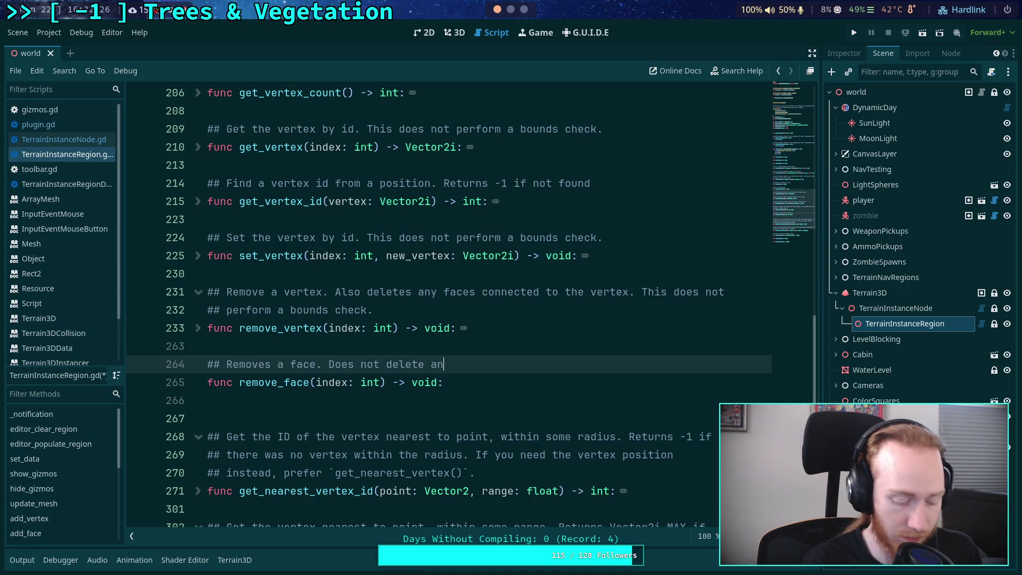
text(vw)
key(BackSpace)
text(ertices)
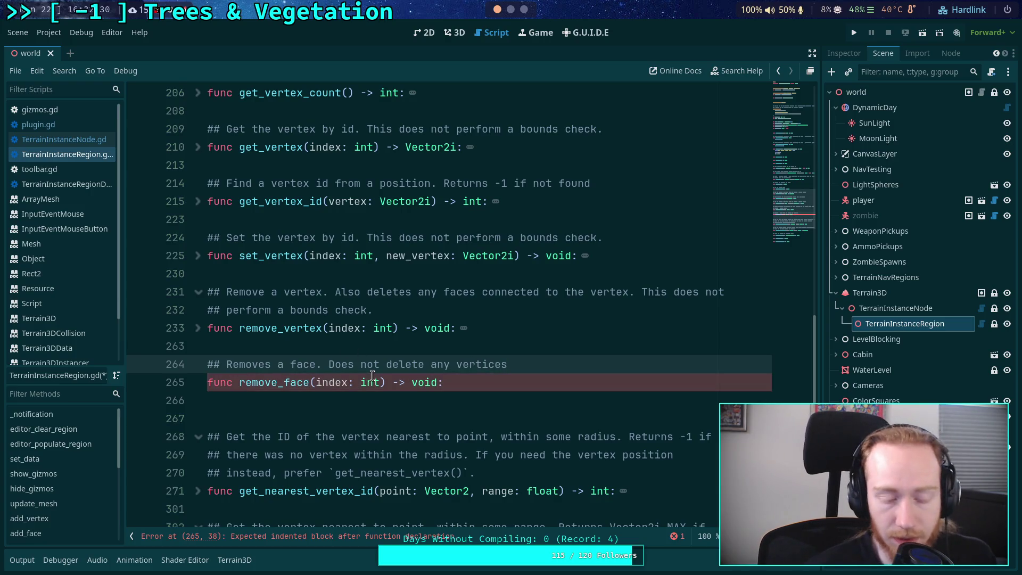
text(. This doe)
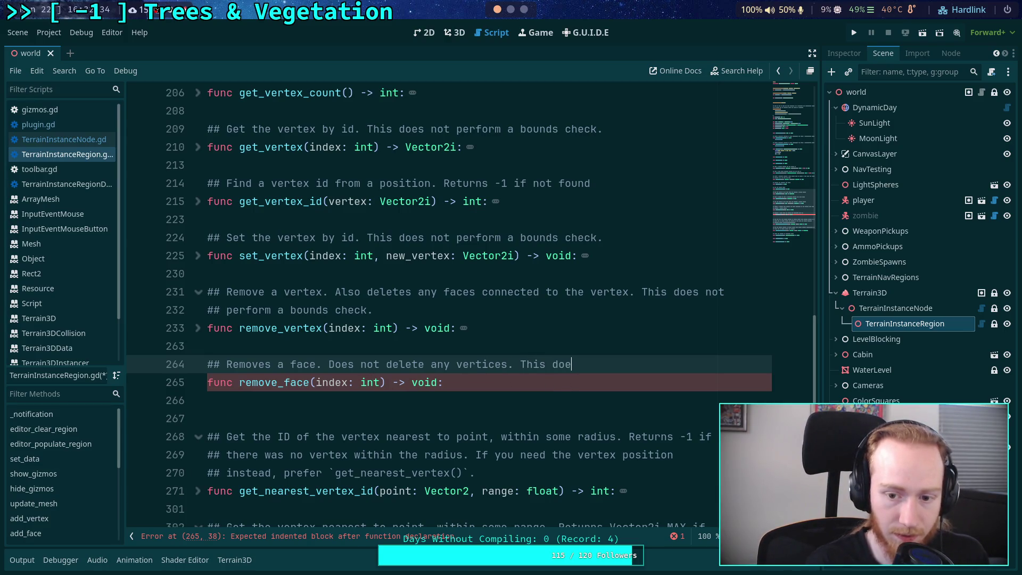
text(ote )
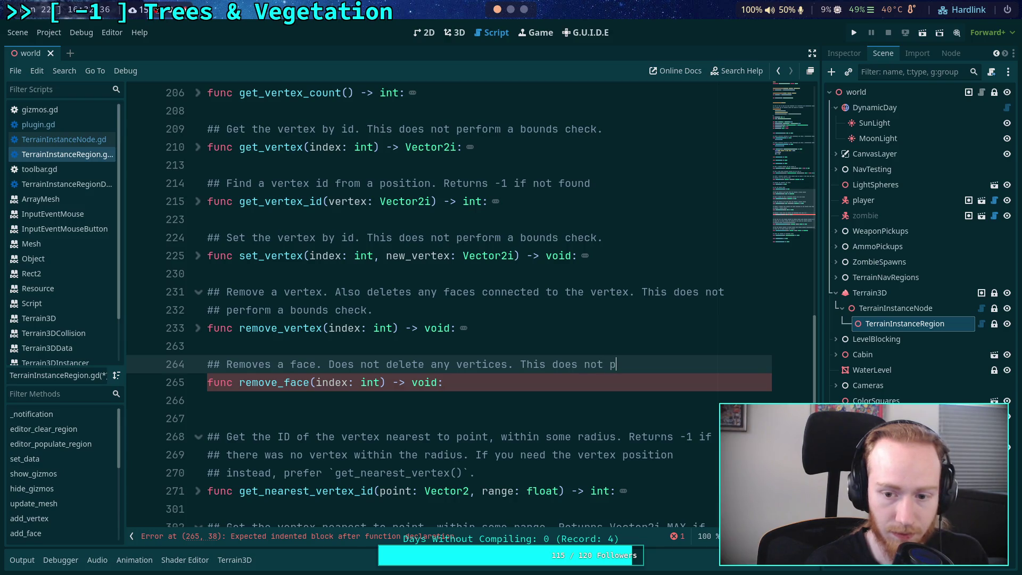
text(f)
key(BackSpace)
text(form a bounds)
key(Return)
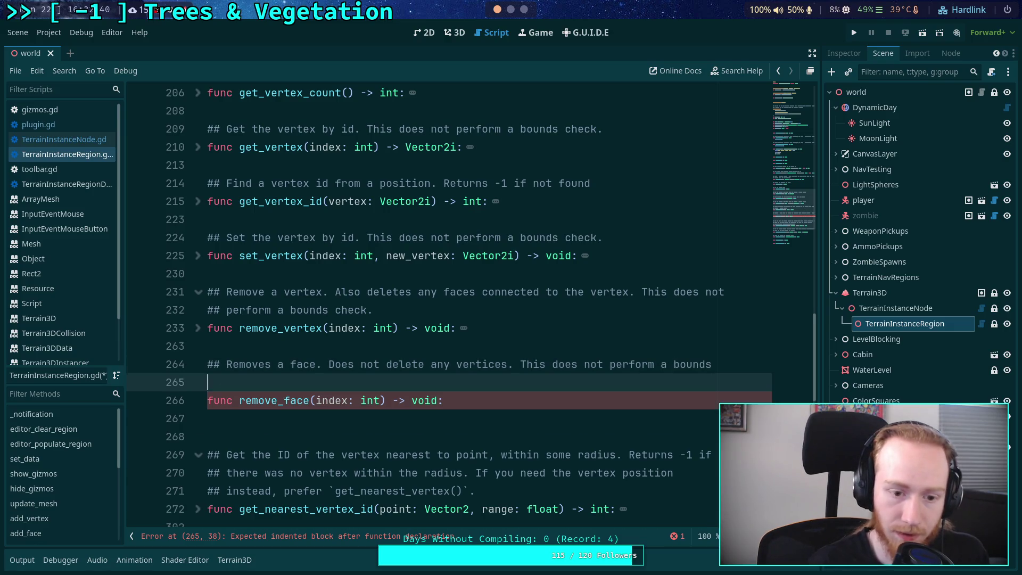
text(## check)
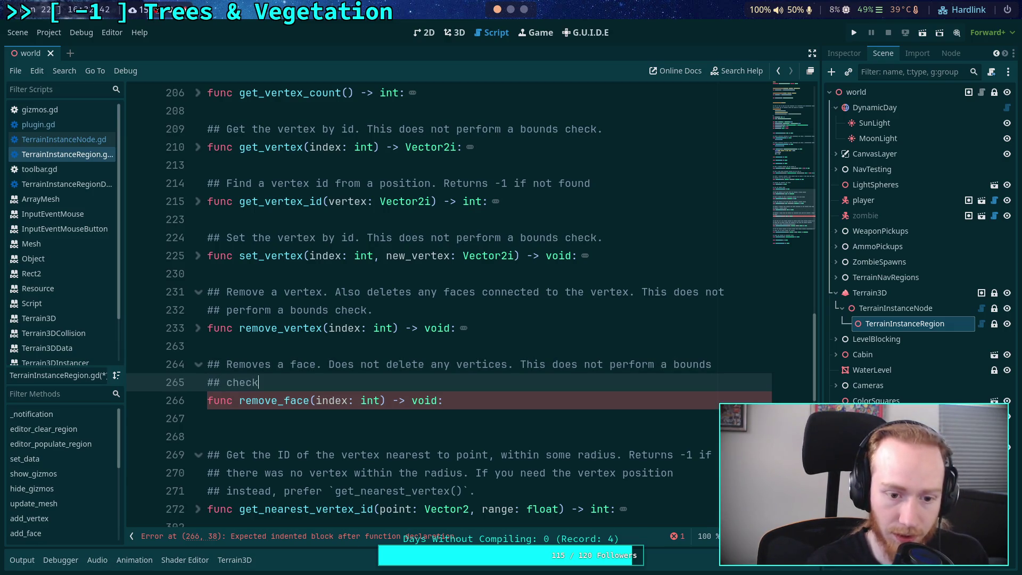
Move into remove_face's empty body and unfold remove_vertex to view its removal code
click(509, 419)
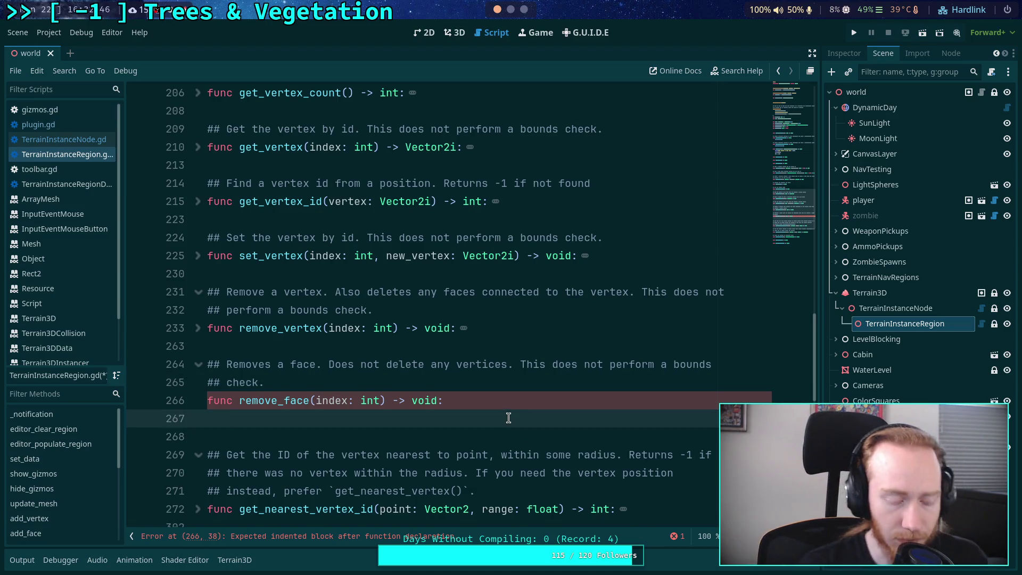
scroll(458, 376, down, 1)
click(198, 274)
Copy remove_vertex's remove_at lines into remove_face, switch them to indexes, and duplicate one
mouse_move(232, 292)
mouse_down()
mouse_move(375, 293)
mouse_move(486, 312)
mouse_move(491, 326)
mouse_up()
key(ctrl+c)
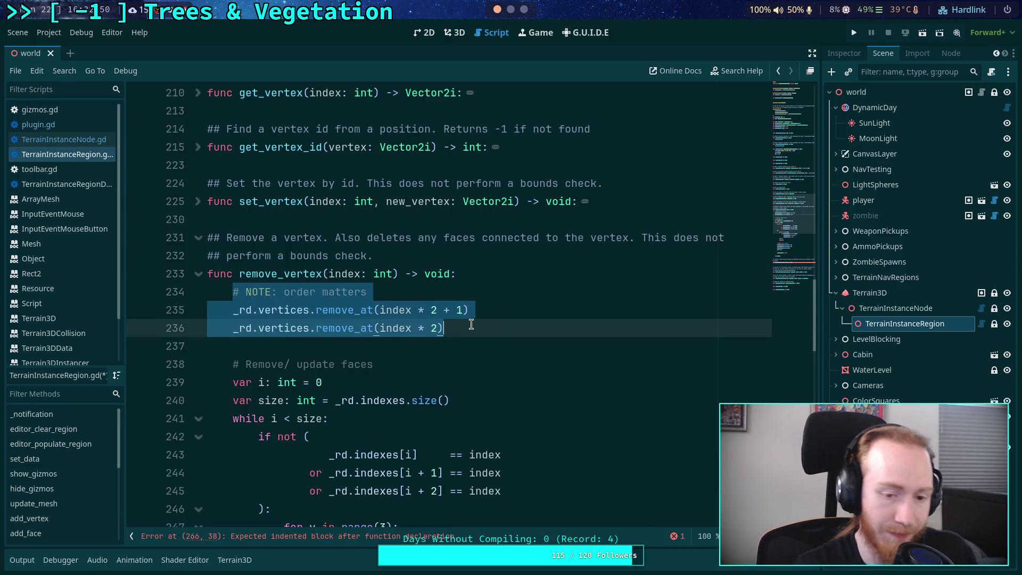
click(198, 273)
click(311, 359)
key(ctrl+v)
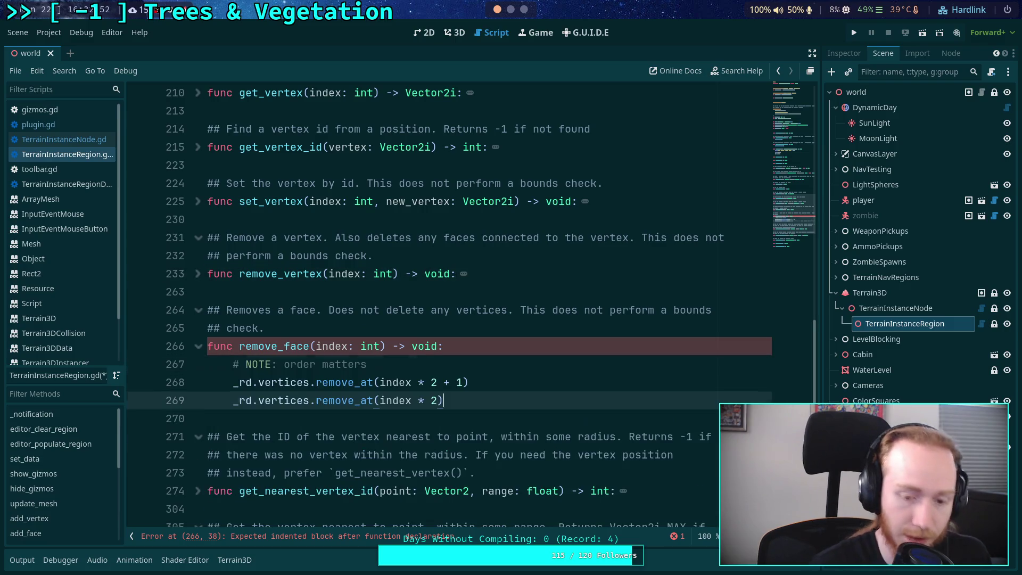
double_click(284, 382)
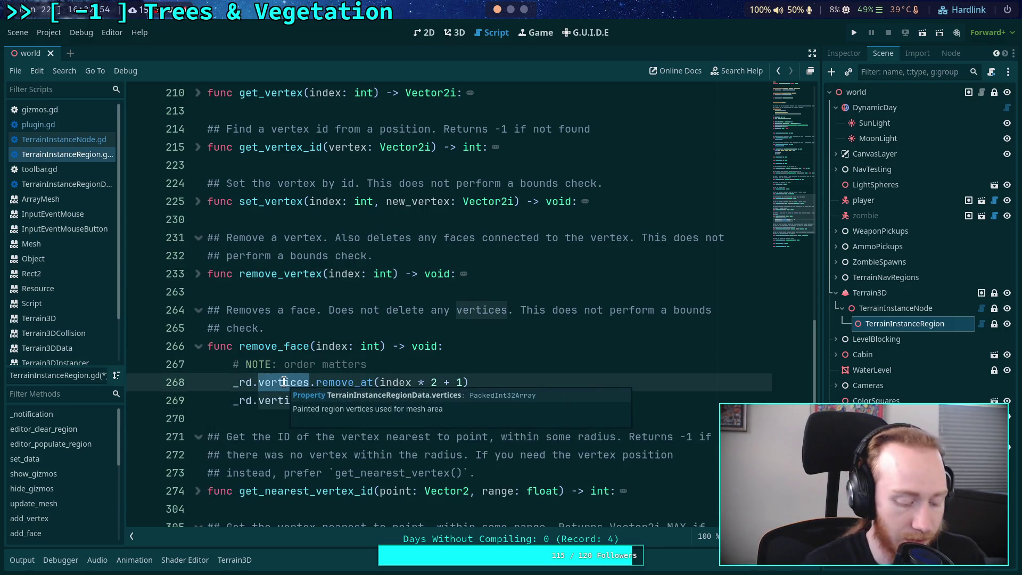
text(indexes)
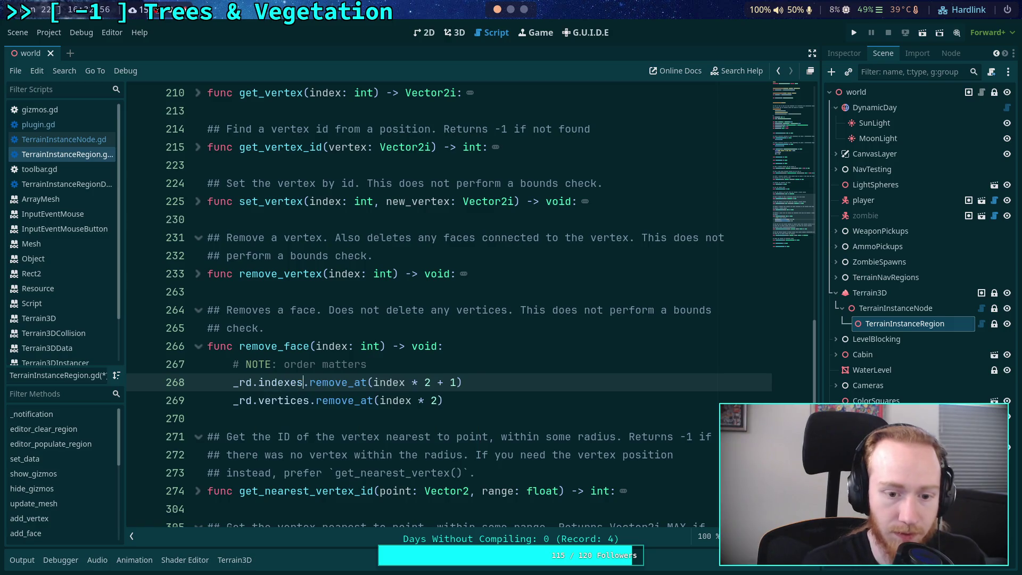
double_click(284, 400)
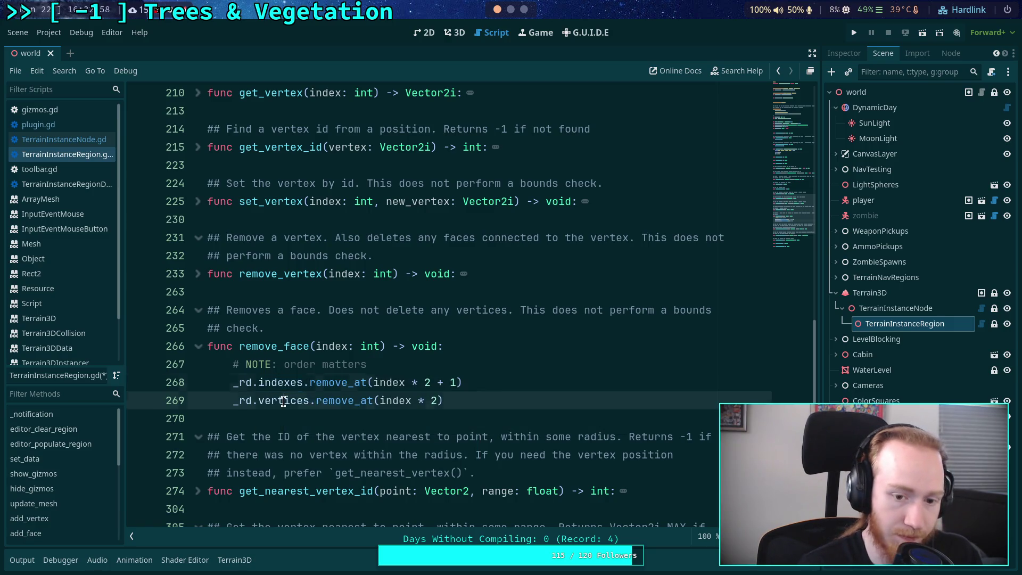
text(indexes)
click(349, 382)
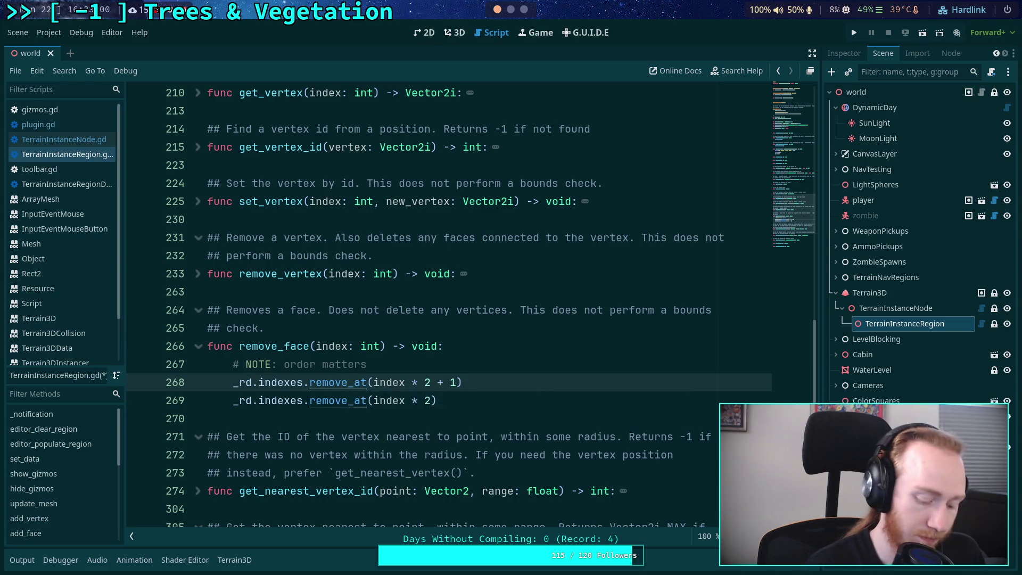
key(ctrl+shift+d)
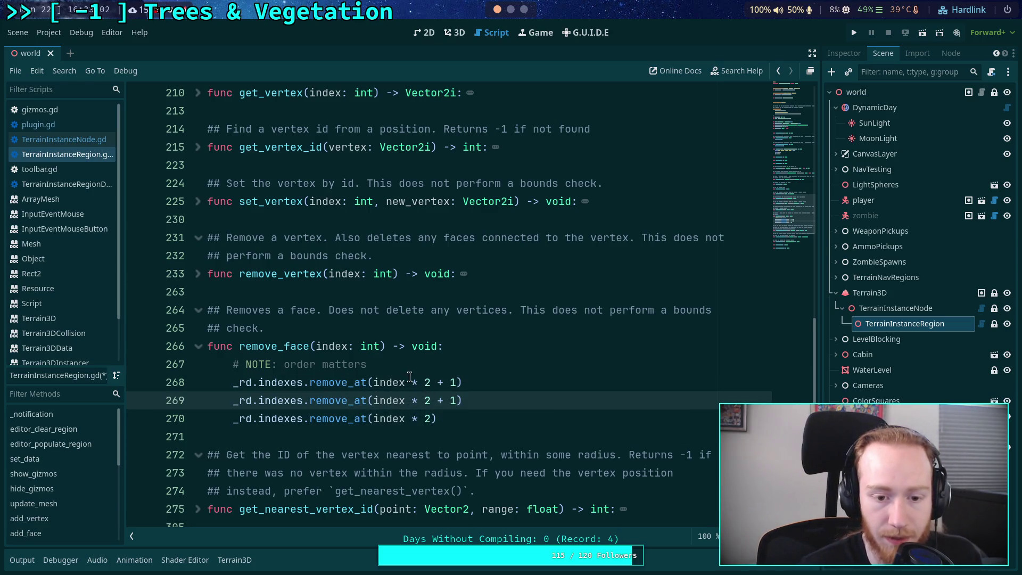
Add index *= 3 and adjust the remove_at offsets to index+2, index+1 and index
click(421, 366)
key(Up)
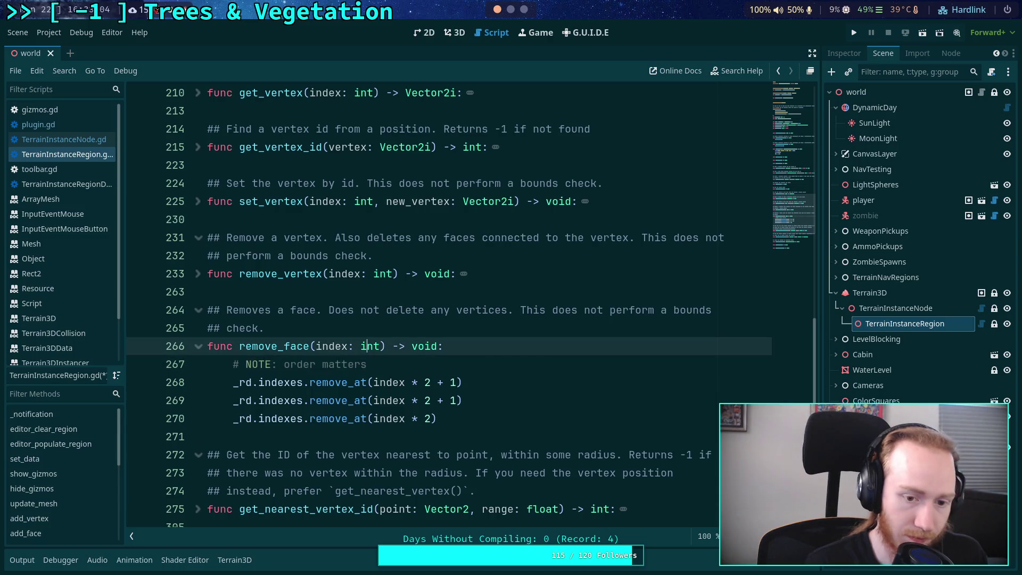
key(End)
key(Return)
text(index *= )
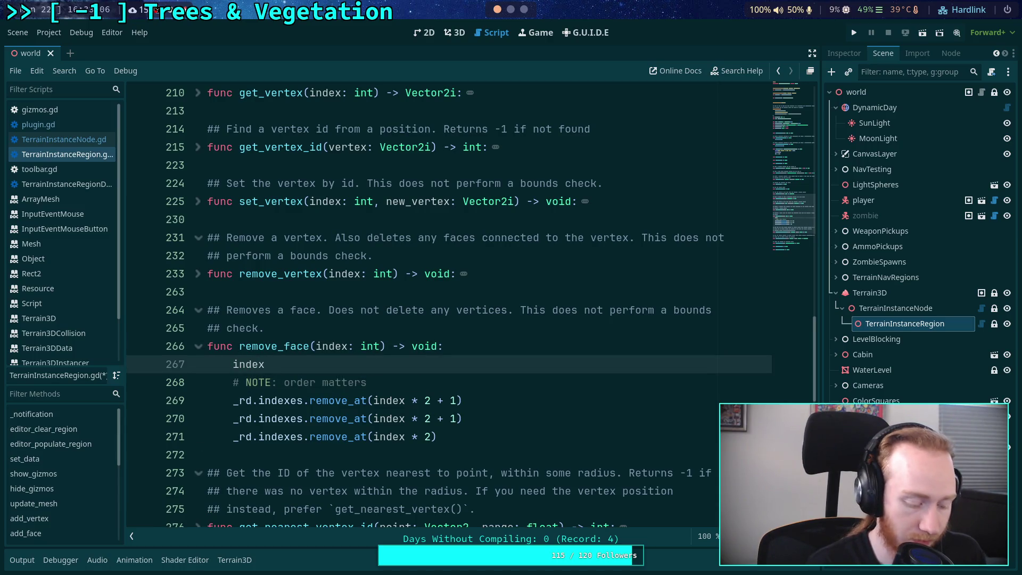
text(3)
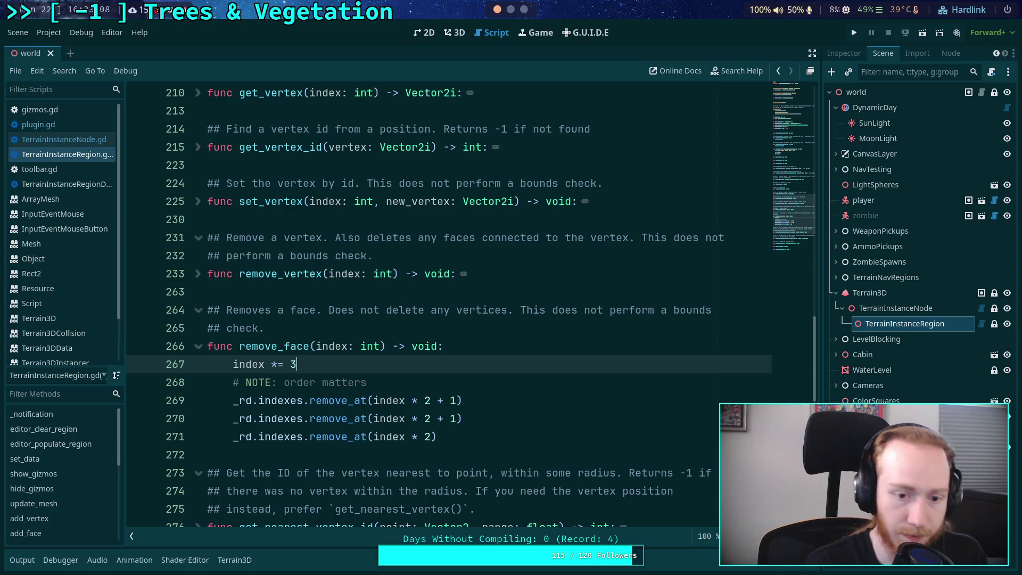
mouse_move(405, 400)
mouse_down()
mouse_move(436, 400)
mouse_move(433, 437)
mouse_up()
key(BackSpace)
key(BackSpace)
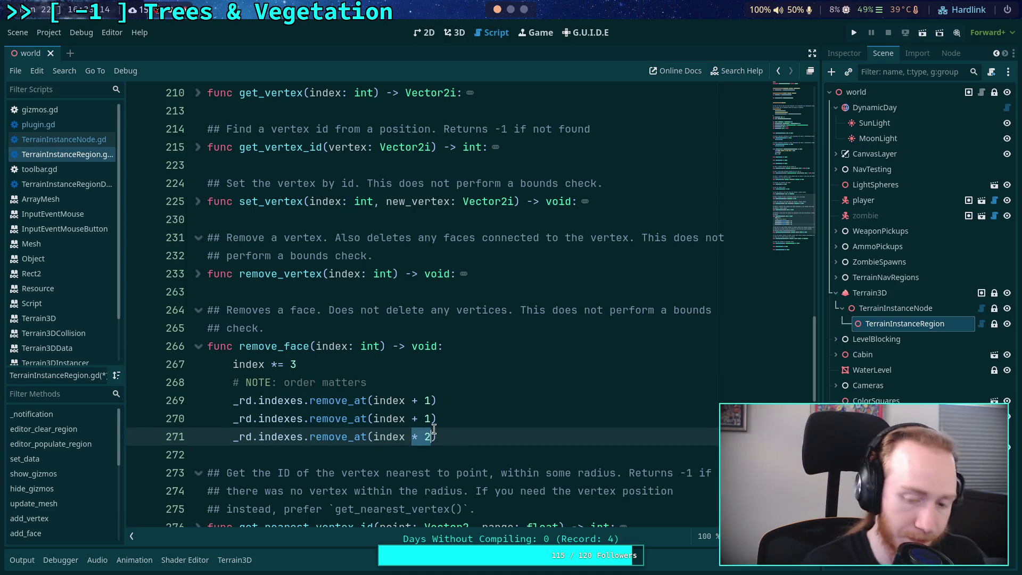
key(BackSpace)
key(BackSpace)
key(Up)
click(432, 400)
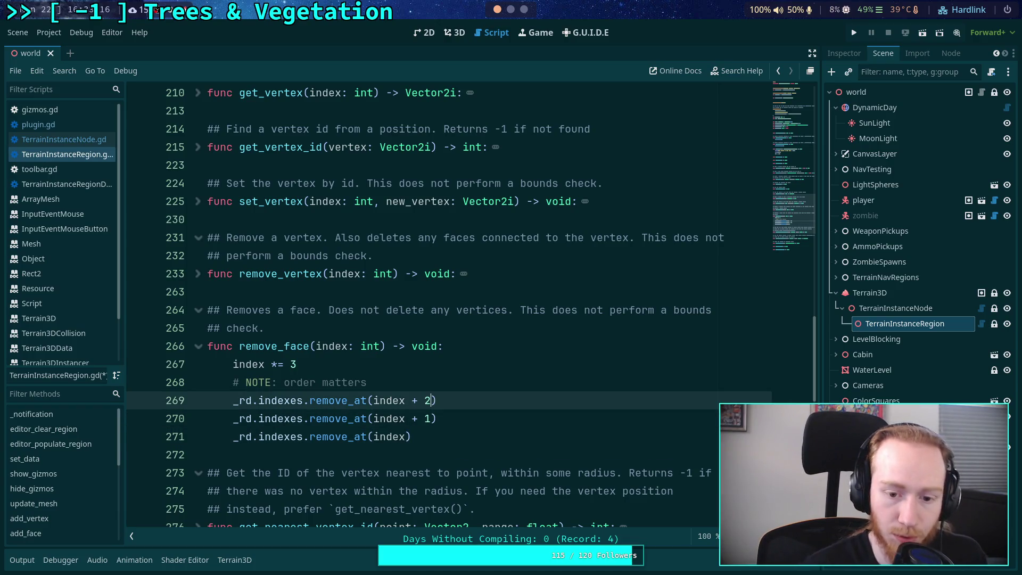
Add _reload_mesh = true after the removals and save the script
click(451, 432)
key(Up)
key(Up)
key(Up)
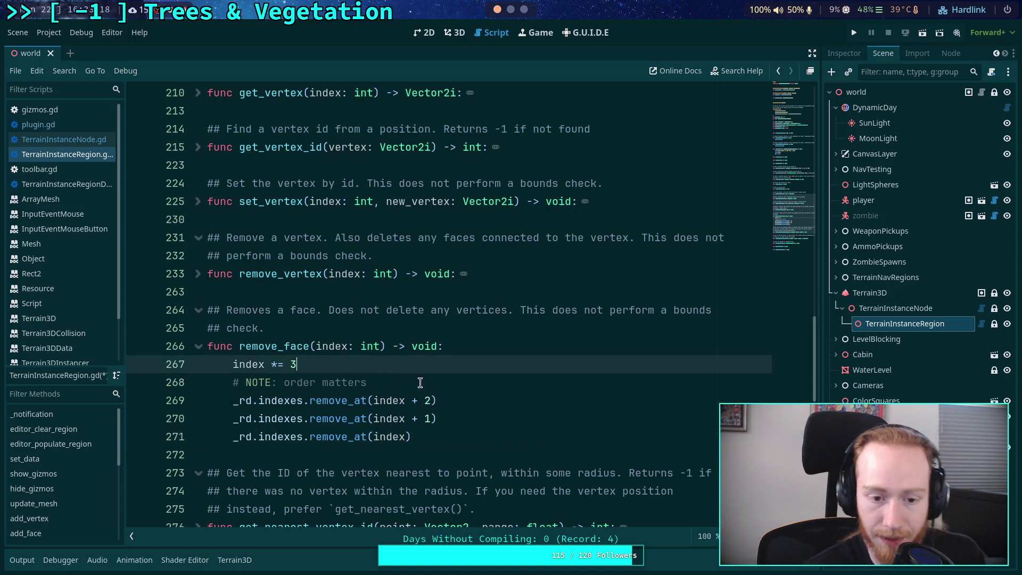
key(Return)
click(462, 464)
key(Return)
key(Return)
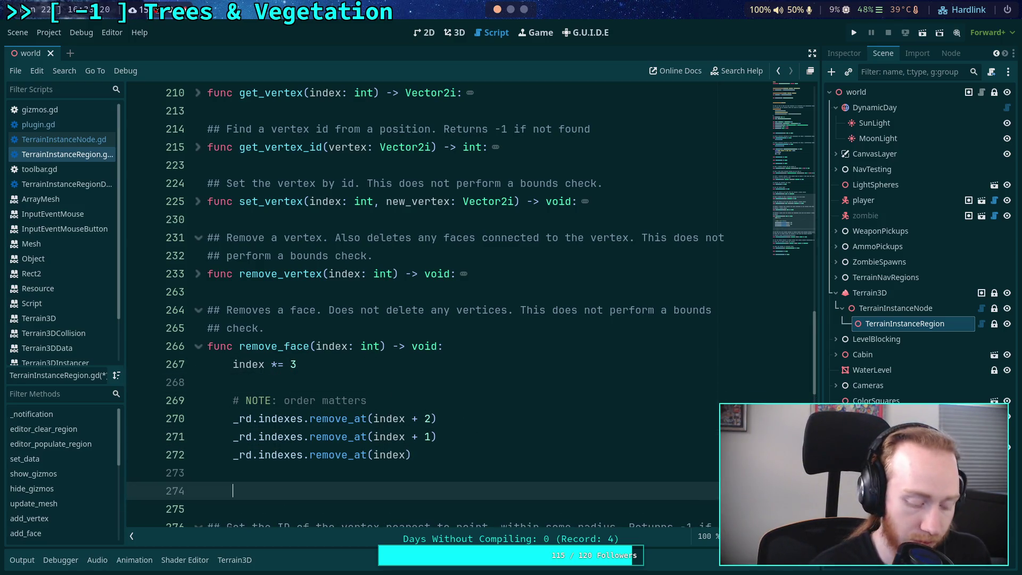
text(_reload)
key(Return)
text(= true)
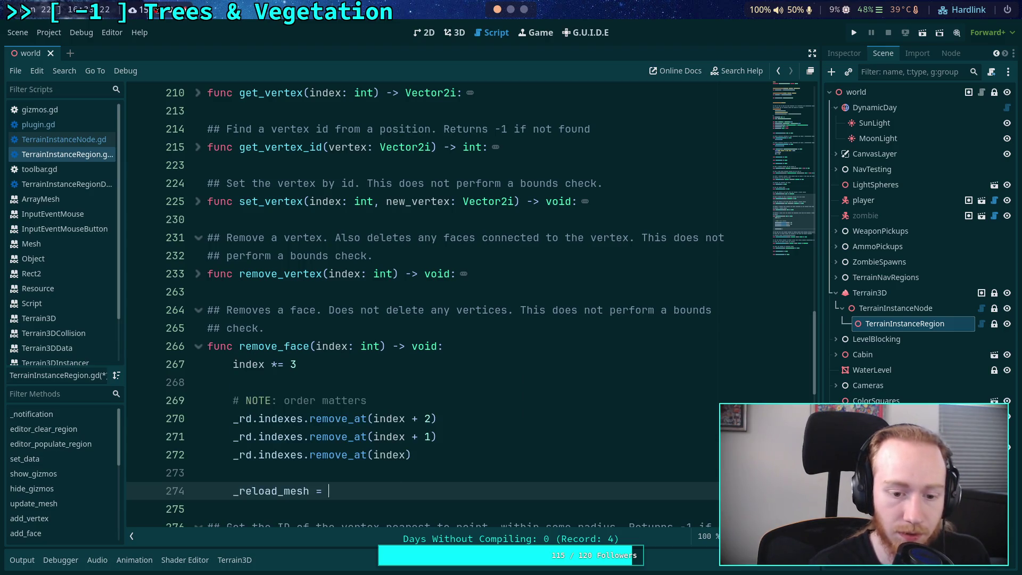
key(ctrl+s)
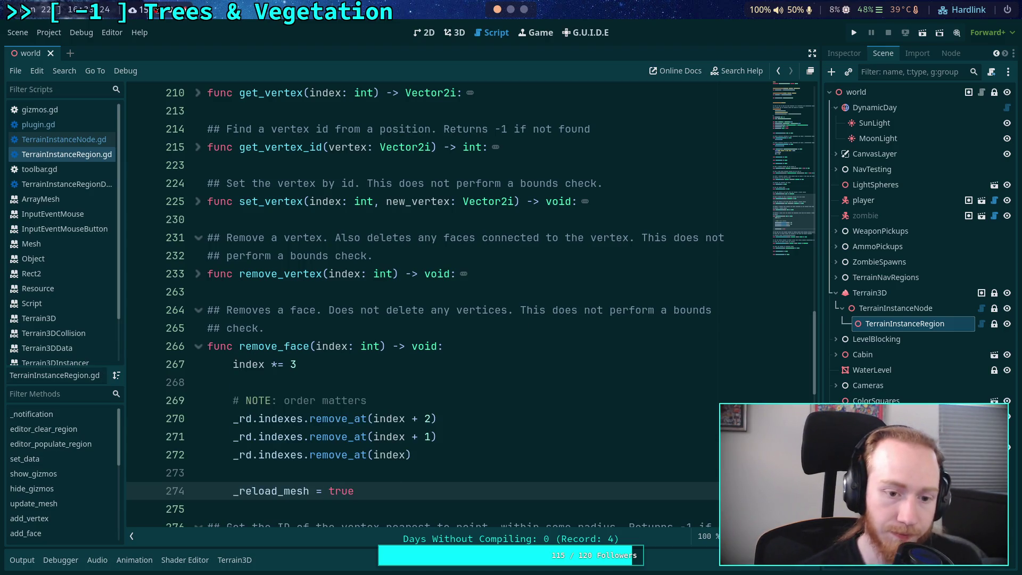
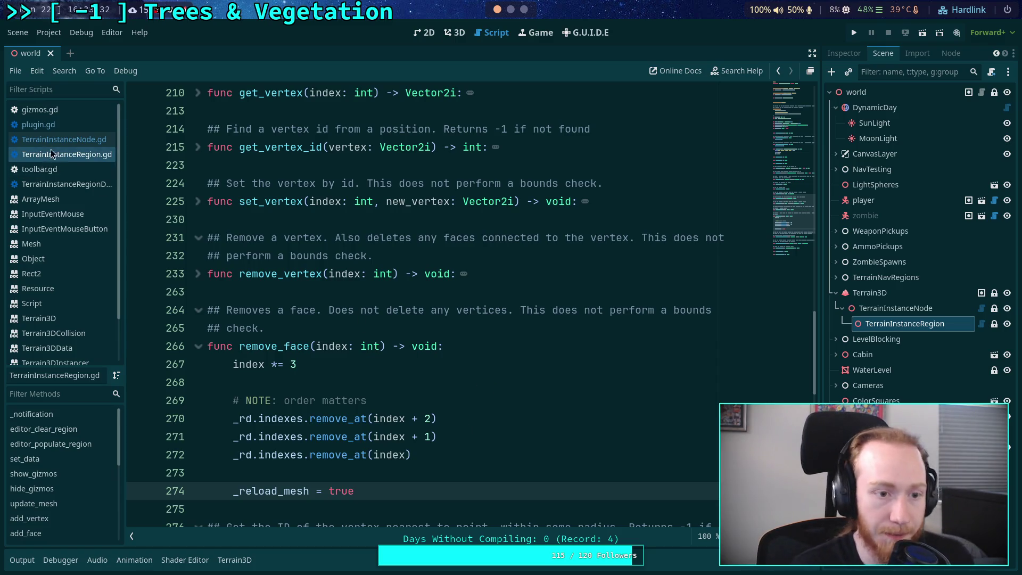
In plugin.gd, replace the face debug print with an 'if face_idx == -1:' check
click(67, 124)
scroll(407, 349, up, 5)
drag(550, 414, 284, 418)
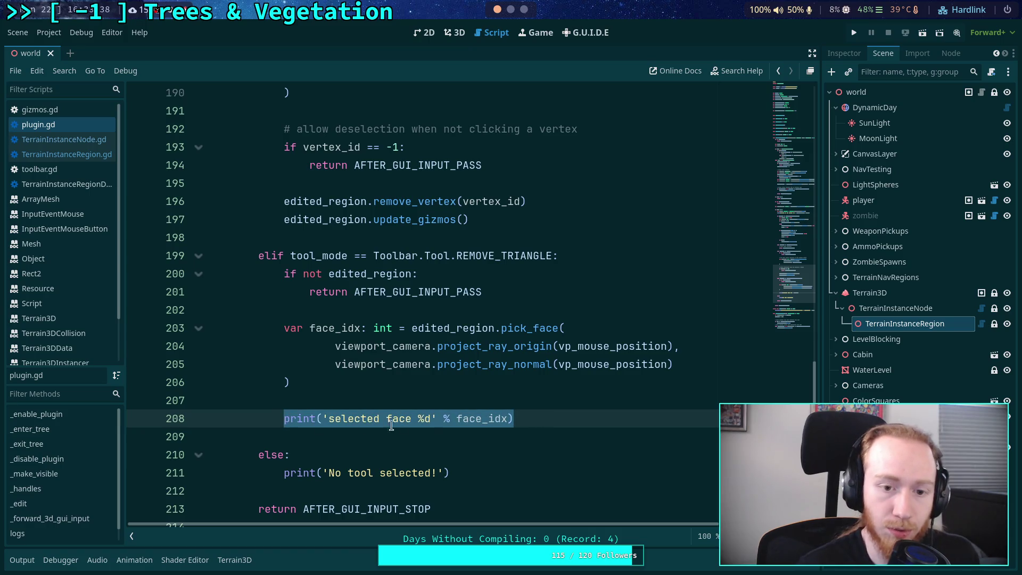
text(if f)
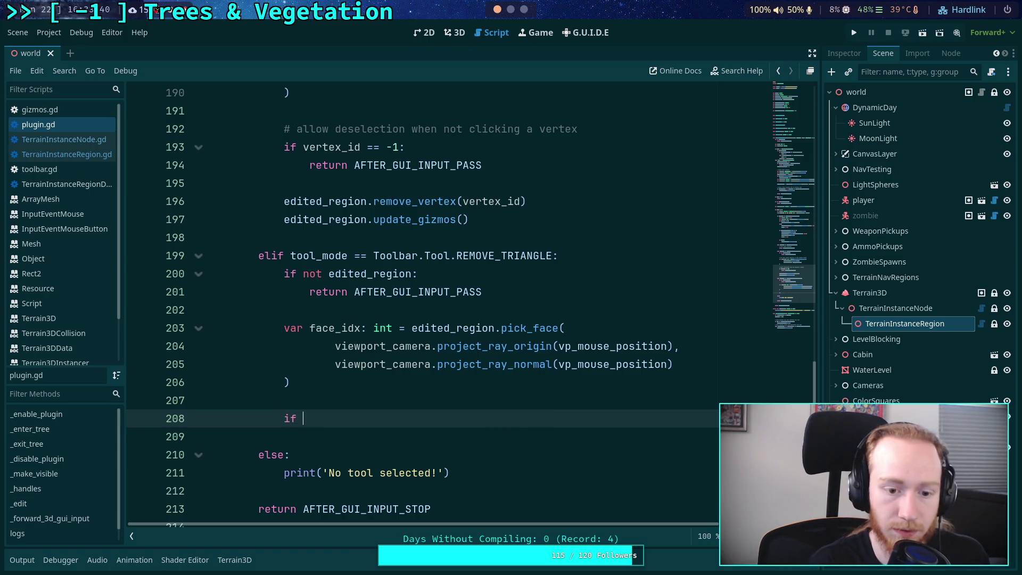
text(a)
key(Return)
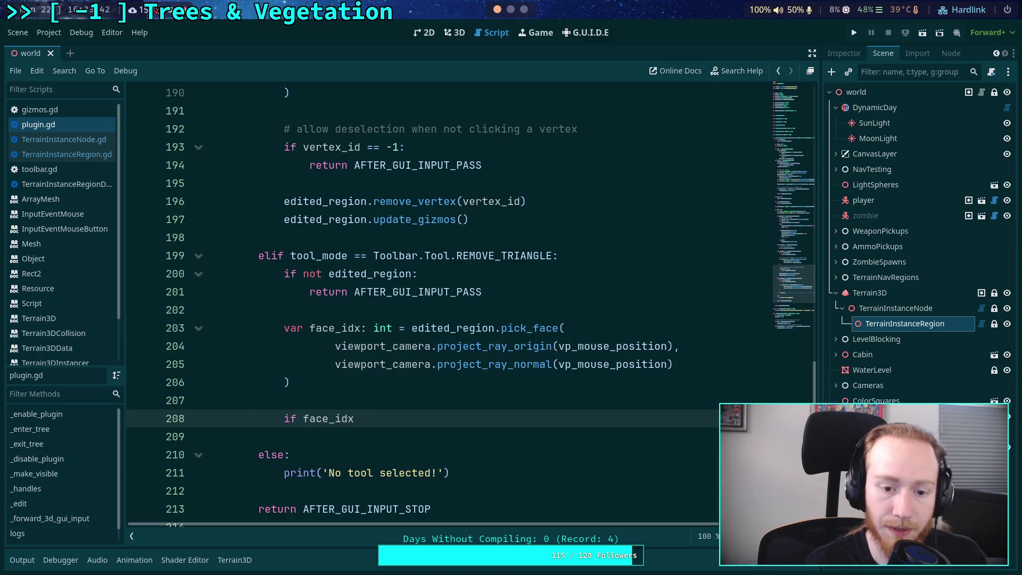
text(1:)
key(Return)
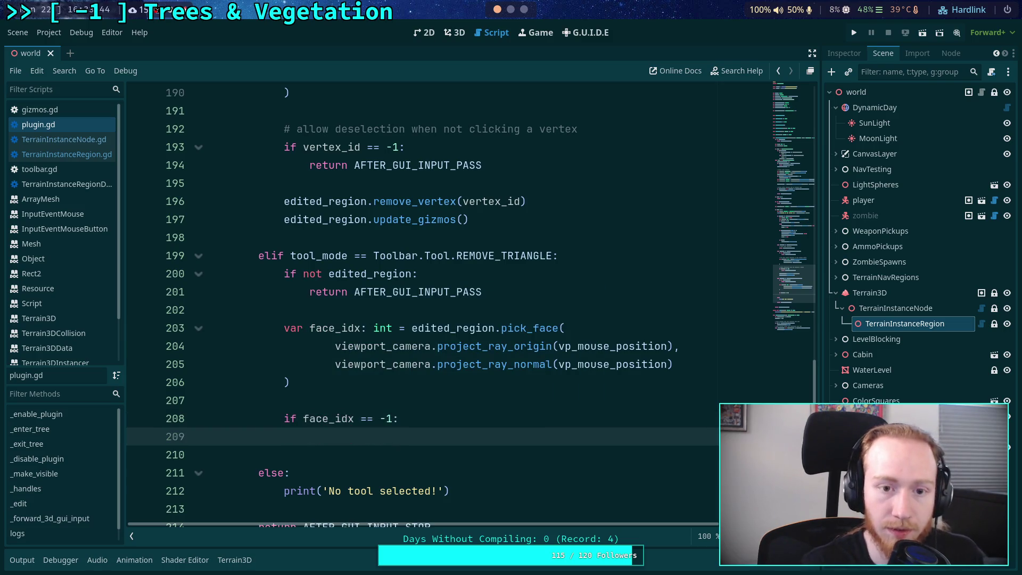
Add the deselection comment above the check, changing 'vertex' to 'face'
click(295, 128)
click(342, 400)
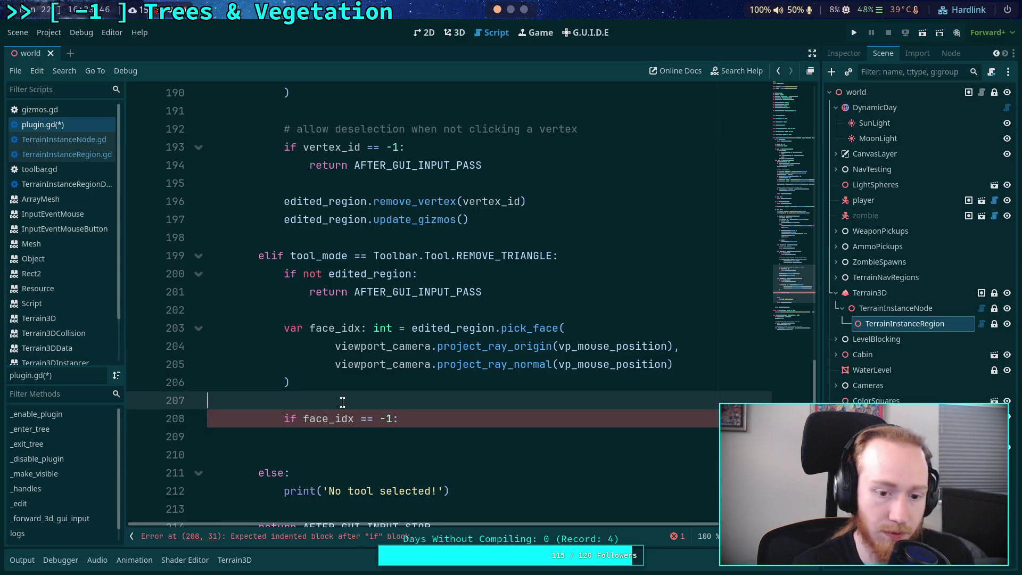
key(Return)
text(# allow deselection when not clicking a vertex)
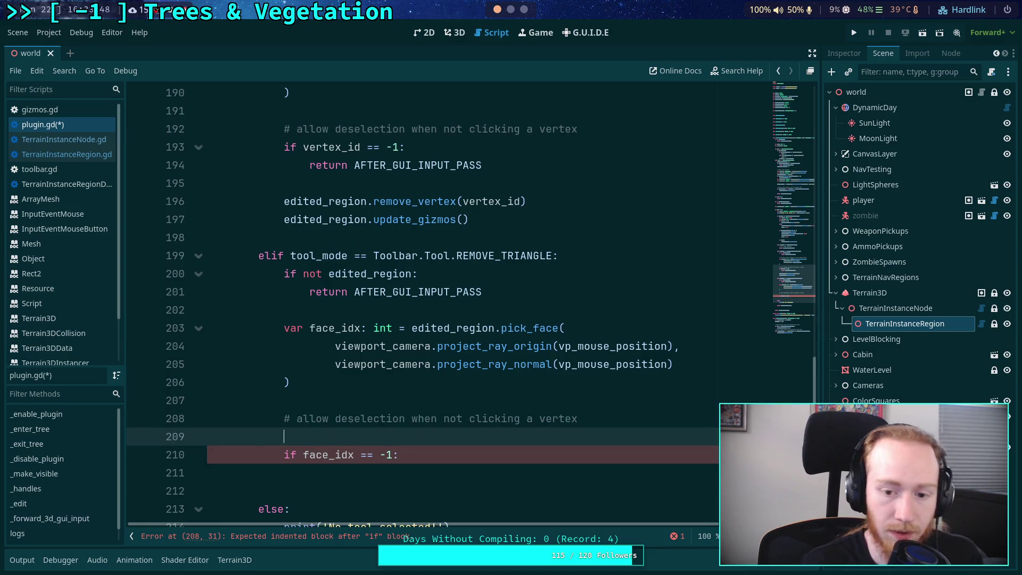
key(BackSpace)
double_click(559, 419)
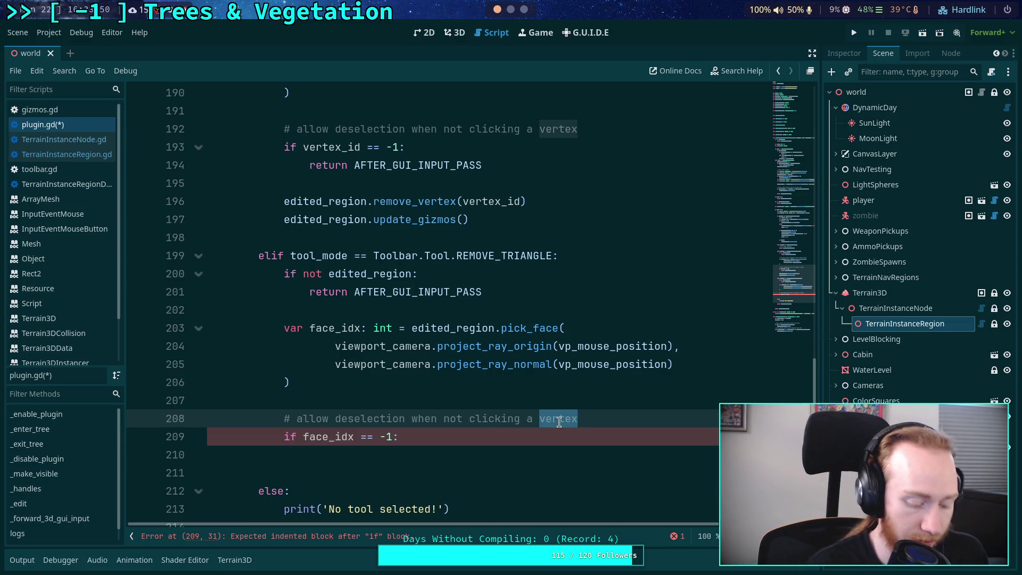
text(face)
Return AFTER_GUI_INPUT_PASS inside the check when no face was hit
click(469, 454)
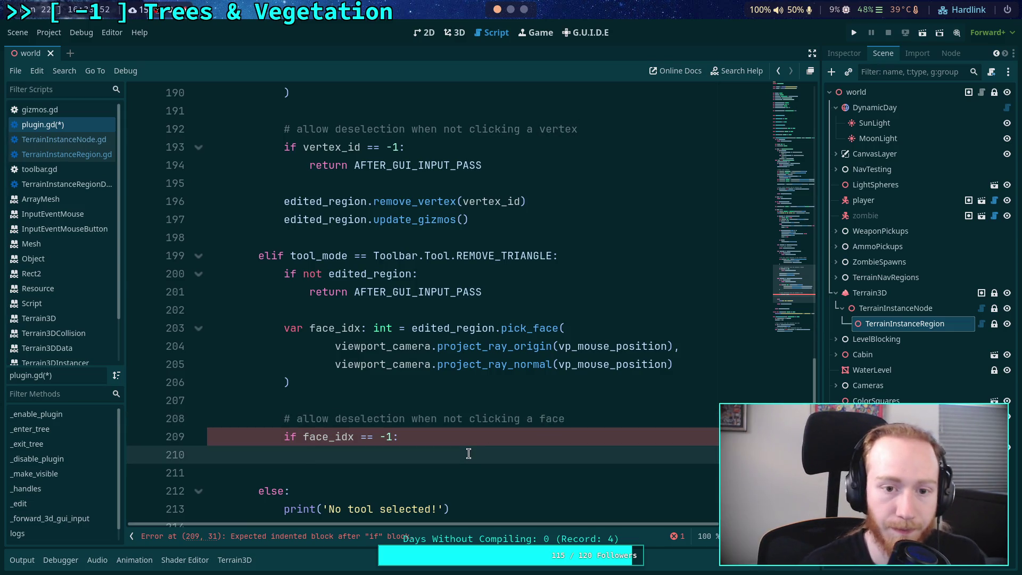
click(411, 167)
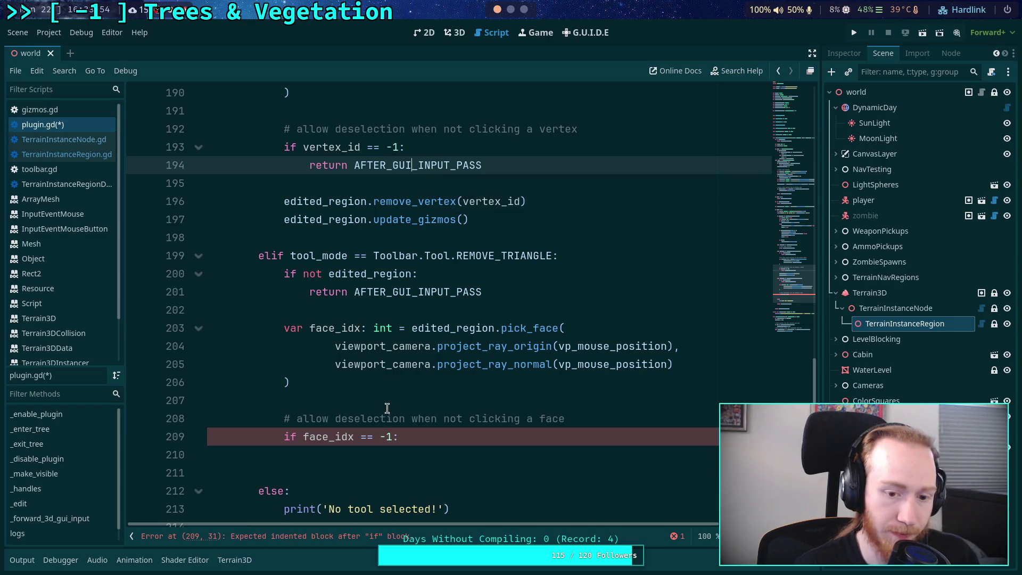
key(ctrl+c)
click(388, 450)
key(ctrl+v)
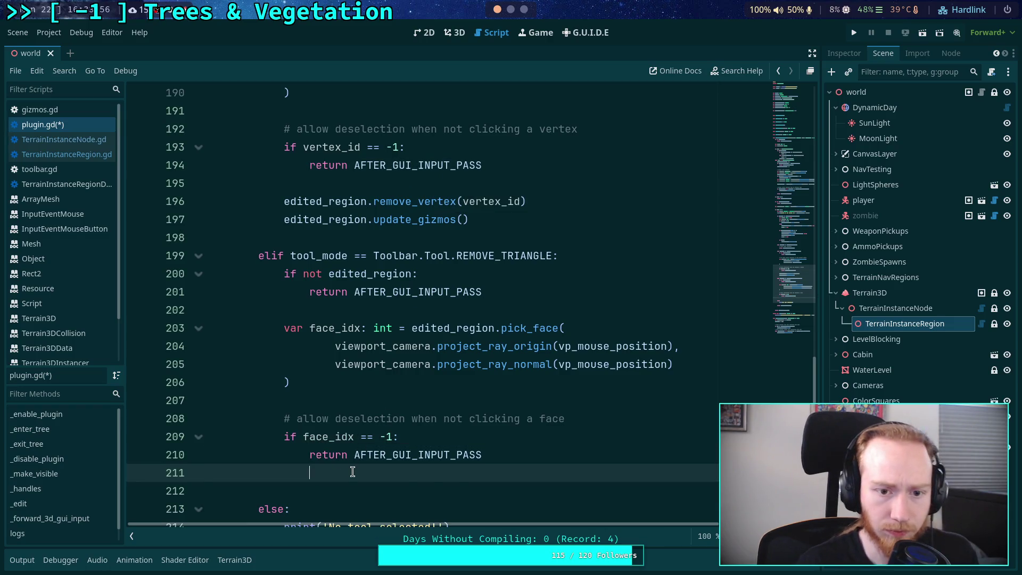
key(Return)
key(BackSpace)
Call edited_region.remove_face(face_idx) followed by edited_region.update_gizmos()
text(edit)
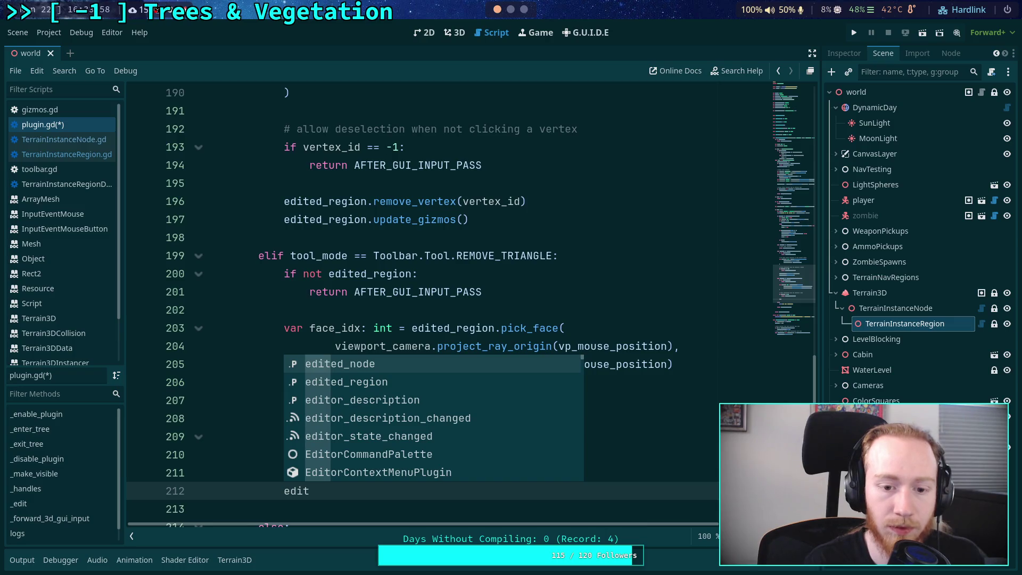
text(ed_region.rem)
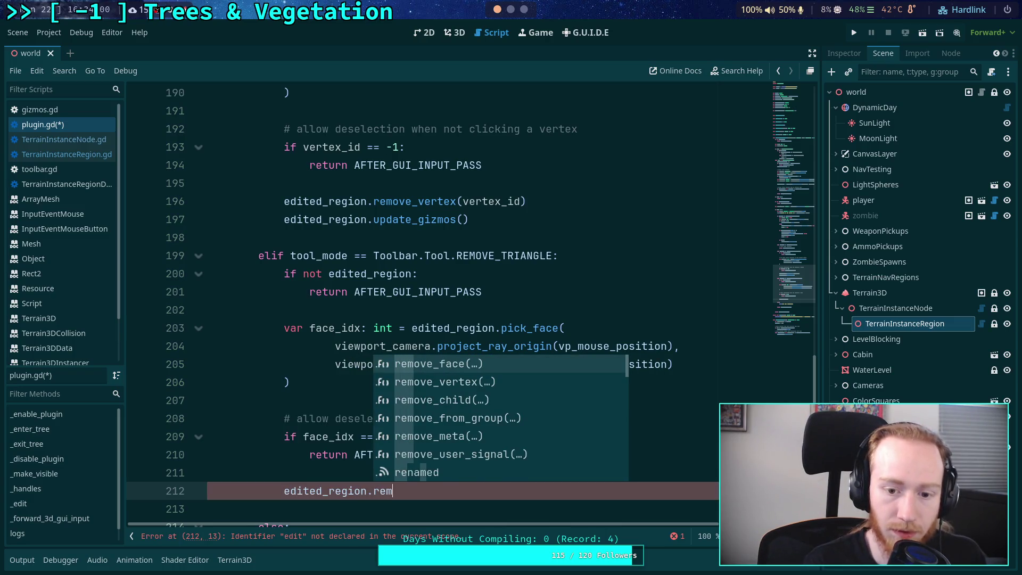
key(Return)
text(face_)
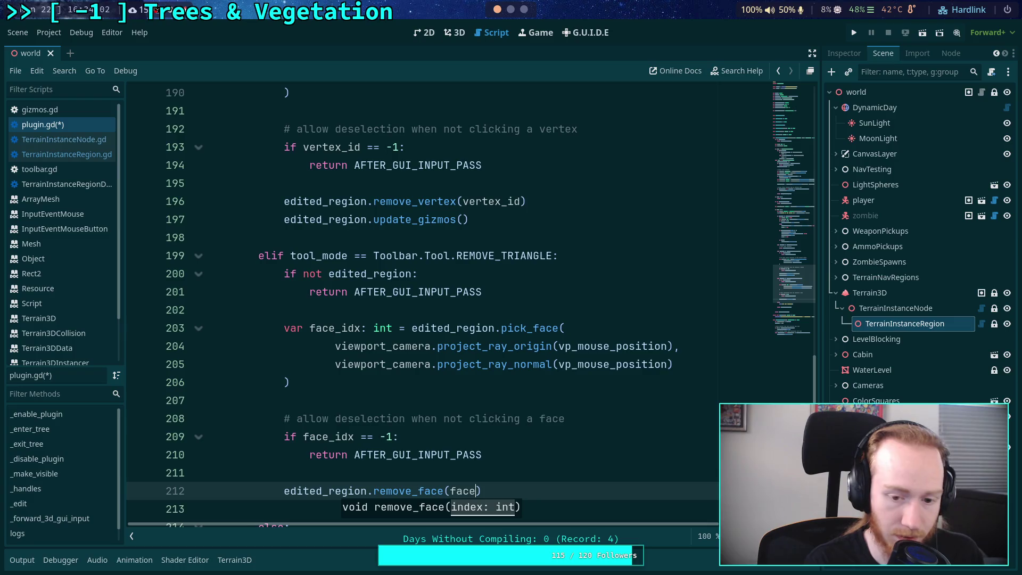
key(Return)
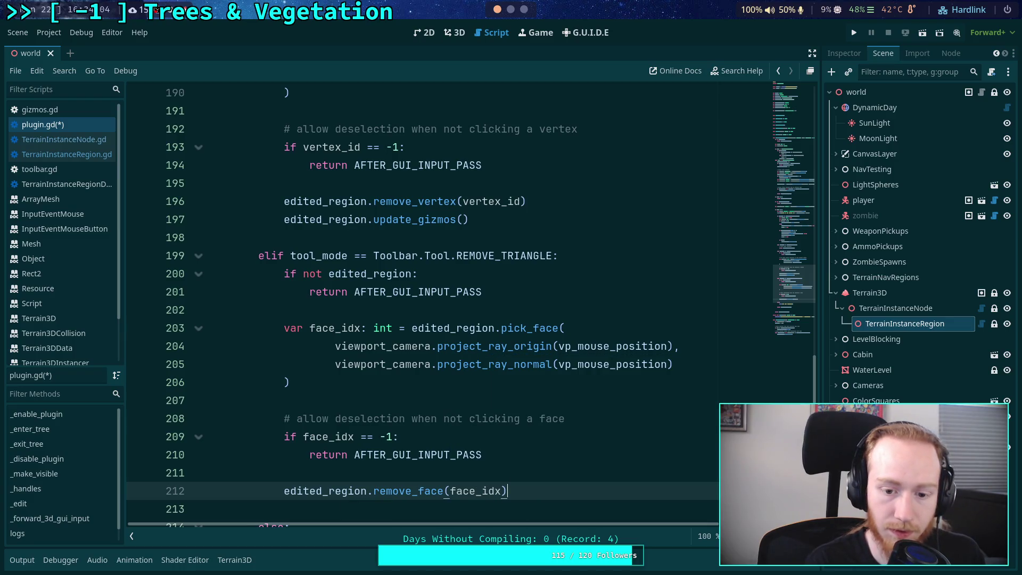
key(Return)
text(ed)
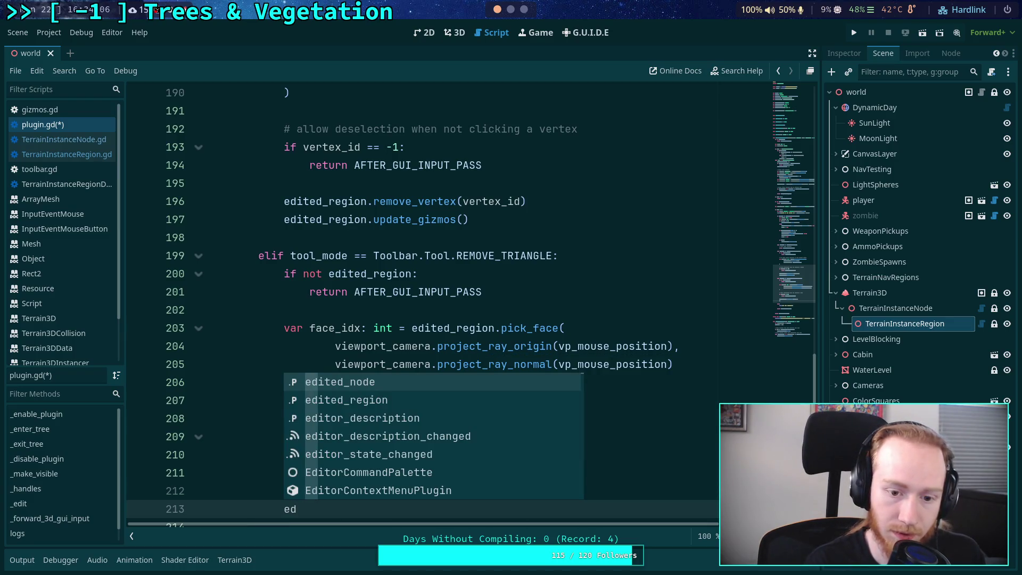
key(Down)
key(Return)
text(.upd)
key(Return)
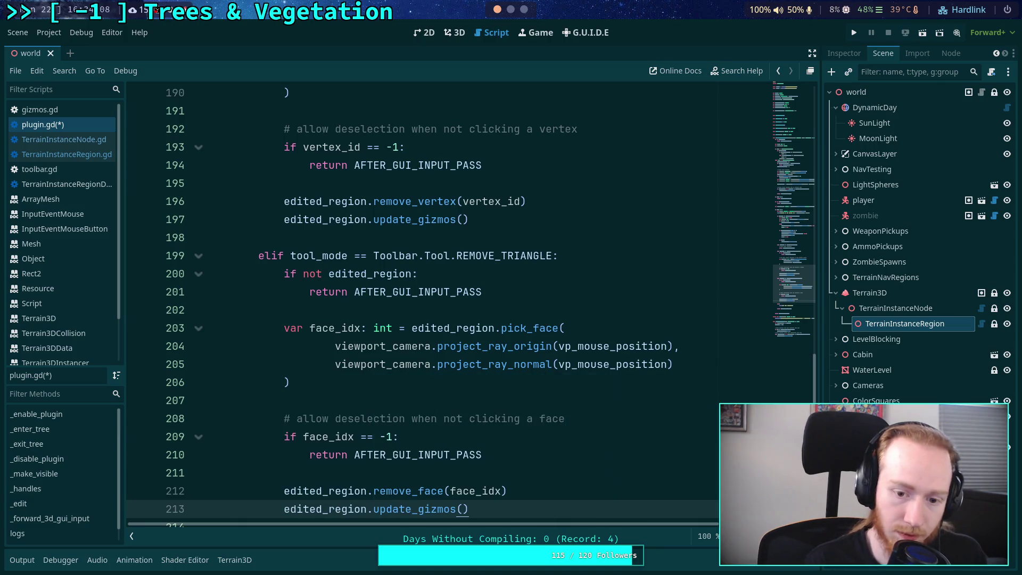
Save plugin.gd and return to the 3D scene view
key(ctrl+s)
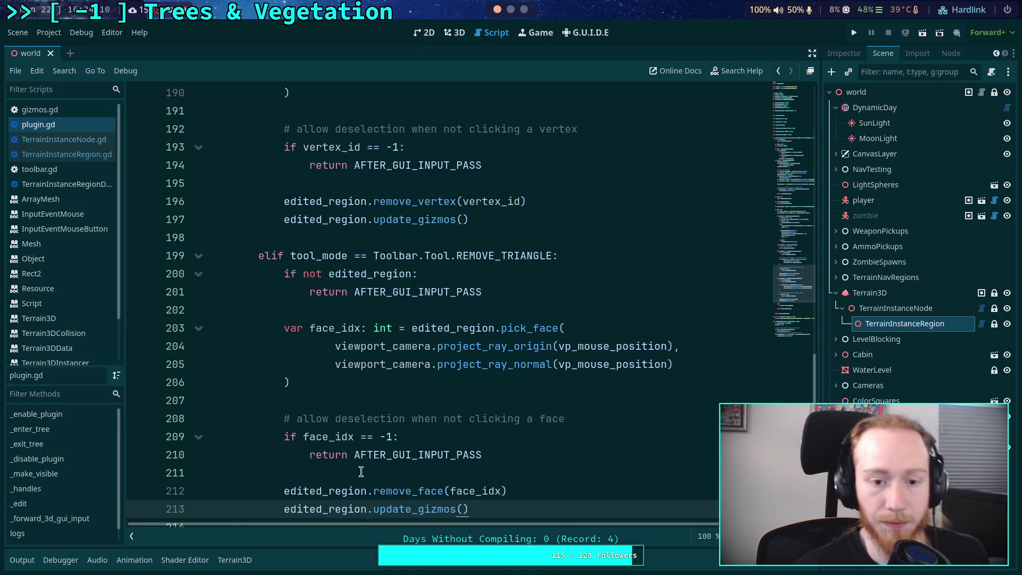
scroll(468, 378, down, 1)
scroll(468, 377, down, 1)
click(452, 31)
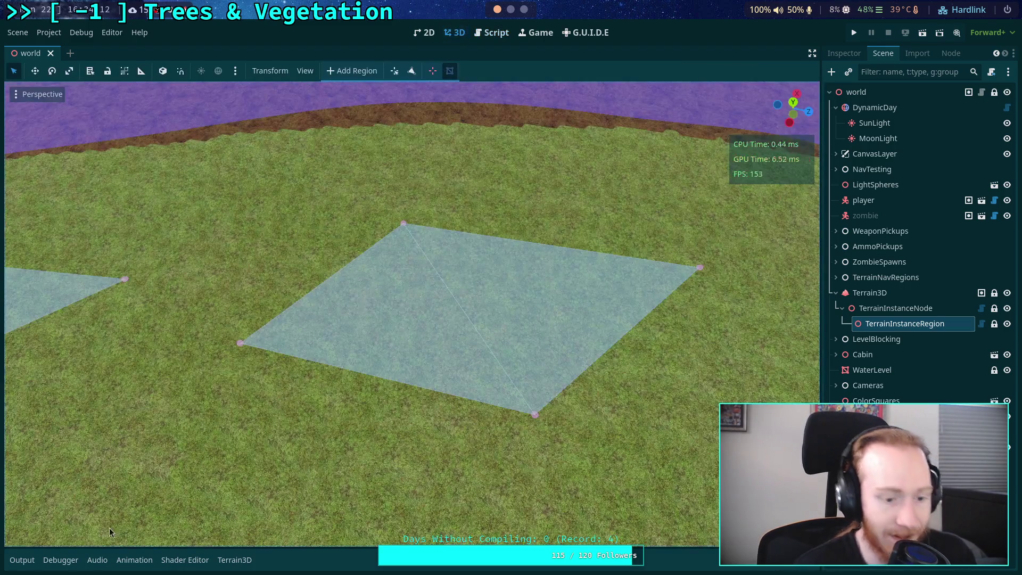
Test the remove-triangle tool by deleting three terrain triangle faces
click(22, 560)
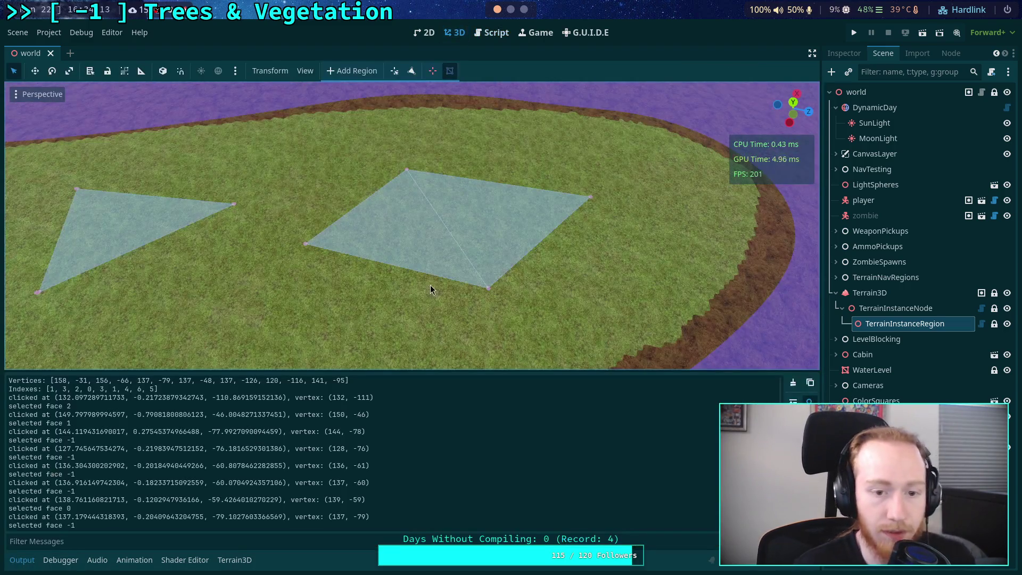
click(390, 232)
click(104, 218)
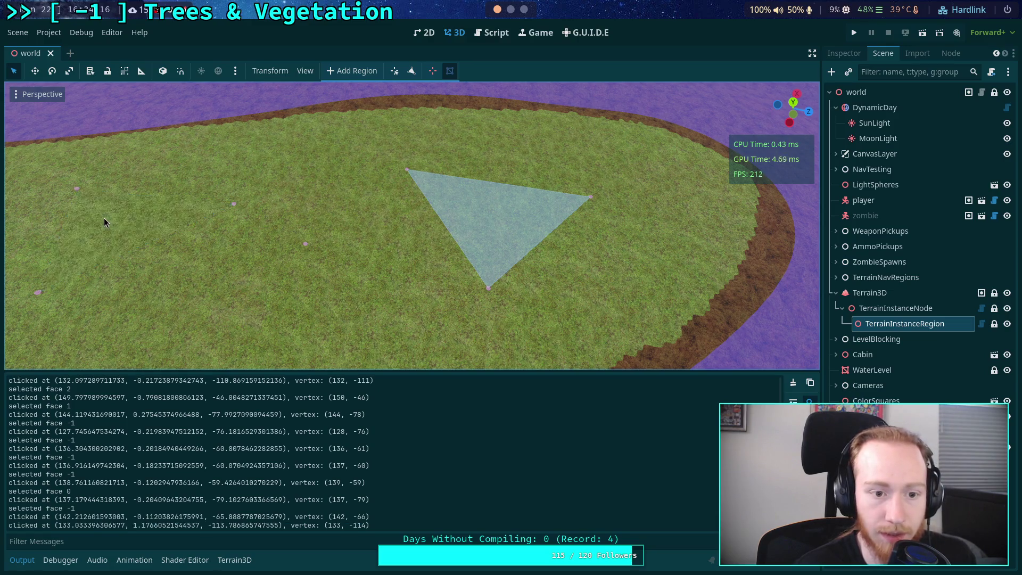
click(471, 218)
mouse_move(458, 239)
mouse_down()
mouse_move(441, 212)
mouse_move(463, 181)
mouse_move(420, 212)
mouse_up()
Switch to vertex removal and delete four leftover terrain vertices
click(433, 71)
click(431, 153)
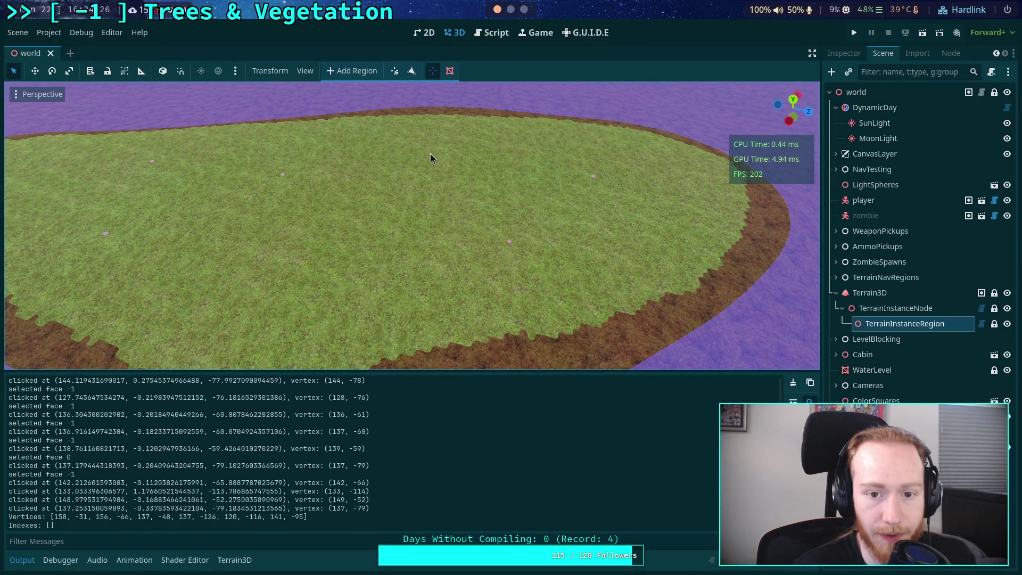
click(508, 239)
click(510, 242)
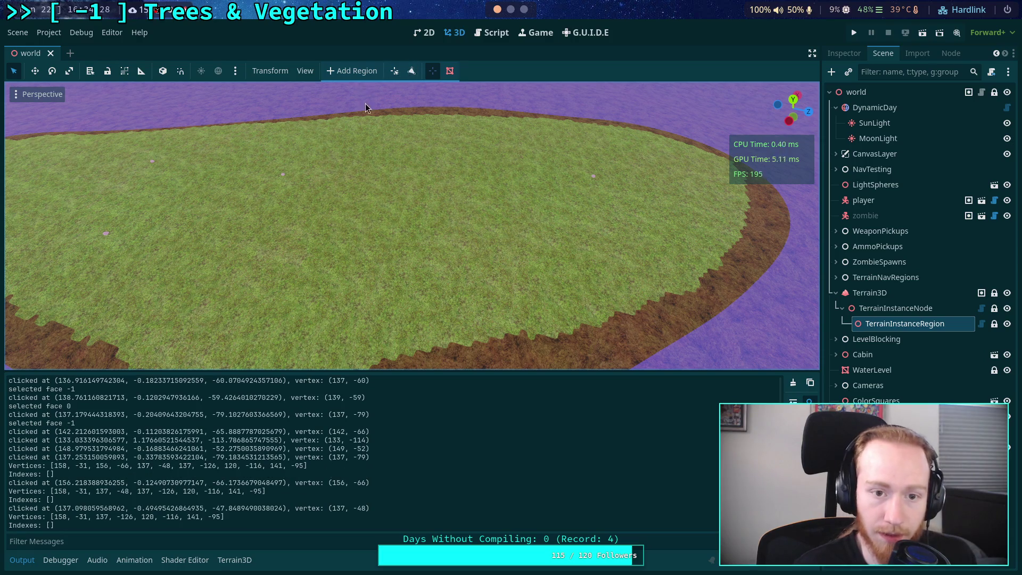
click(283, 175)
Build a new triangle from three vertices, then remove it with the triangle tool
key(2)
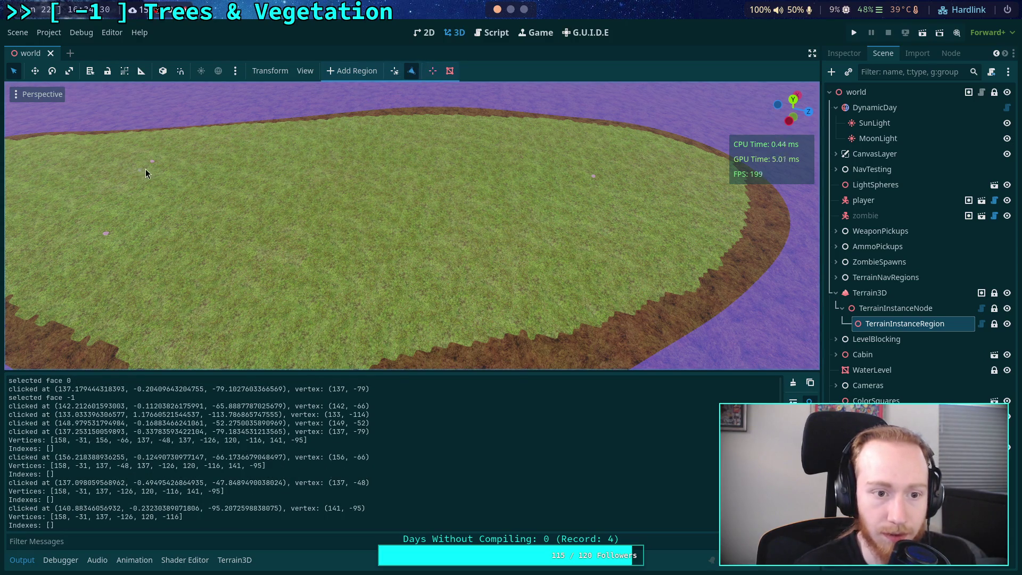
click(152, 162)
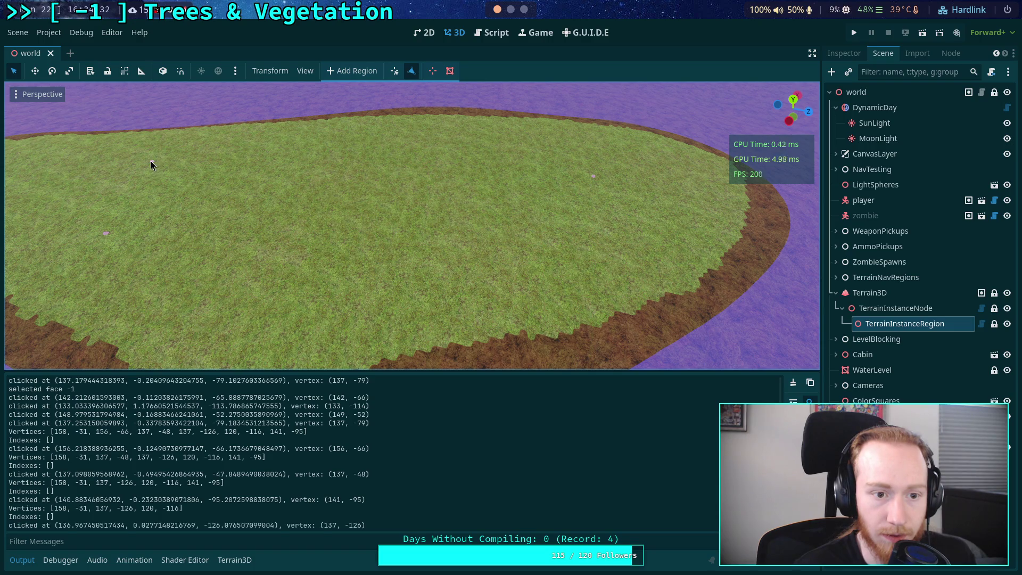
click(108, 234)
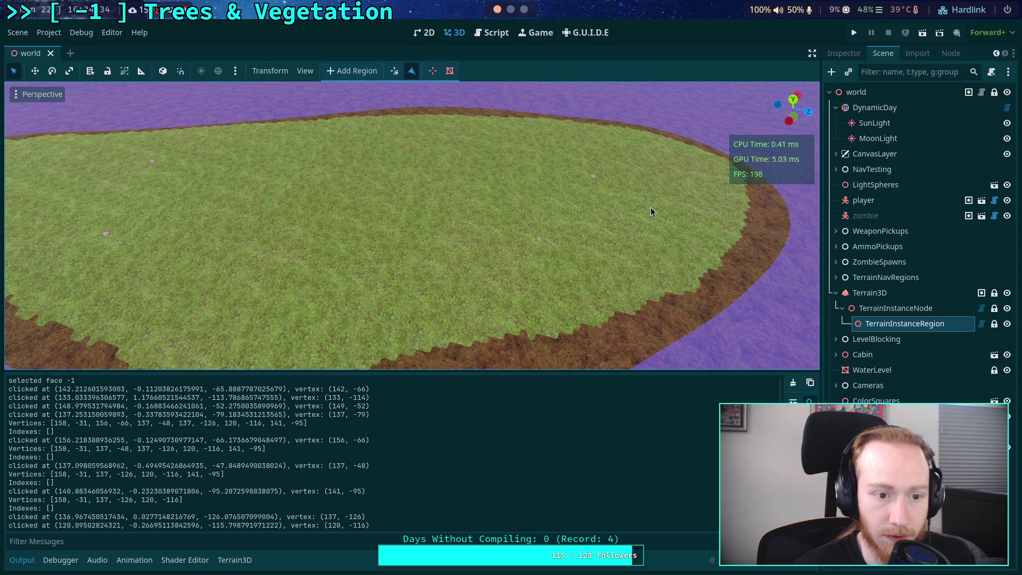
click(595, 179)
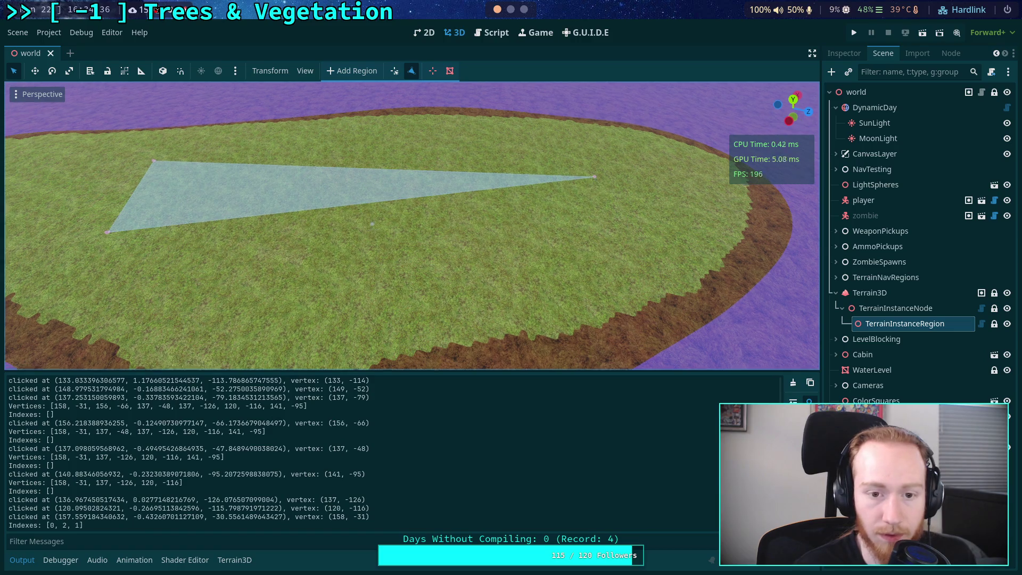
click(450, 70)
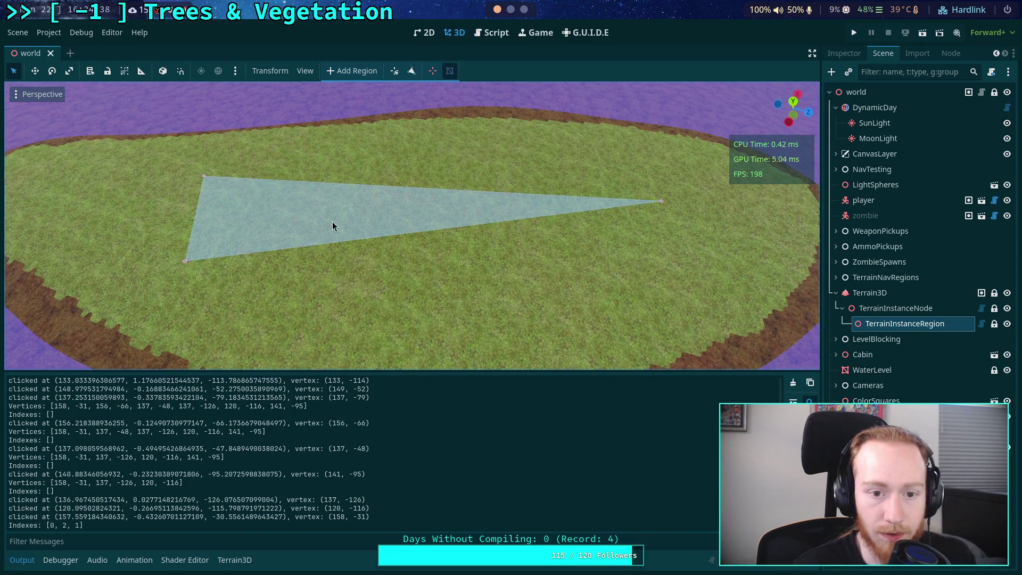
click(346, 215)
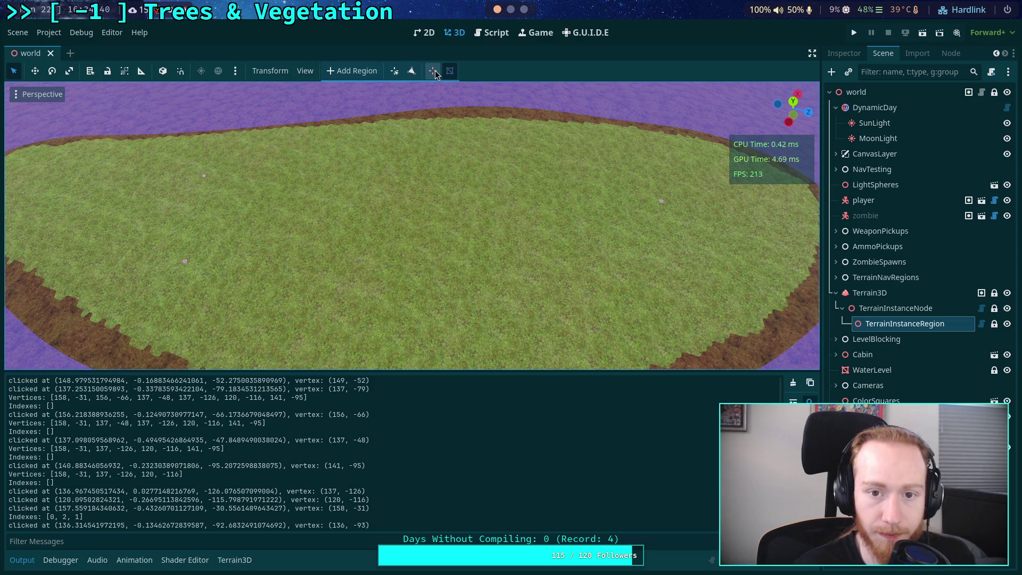
Hide the output log and deselect the region with Escape to hide its overlay
click(22, 559)
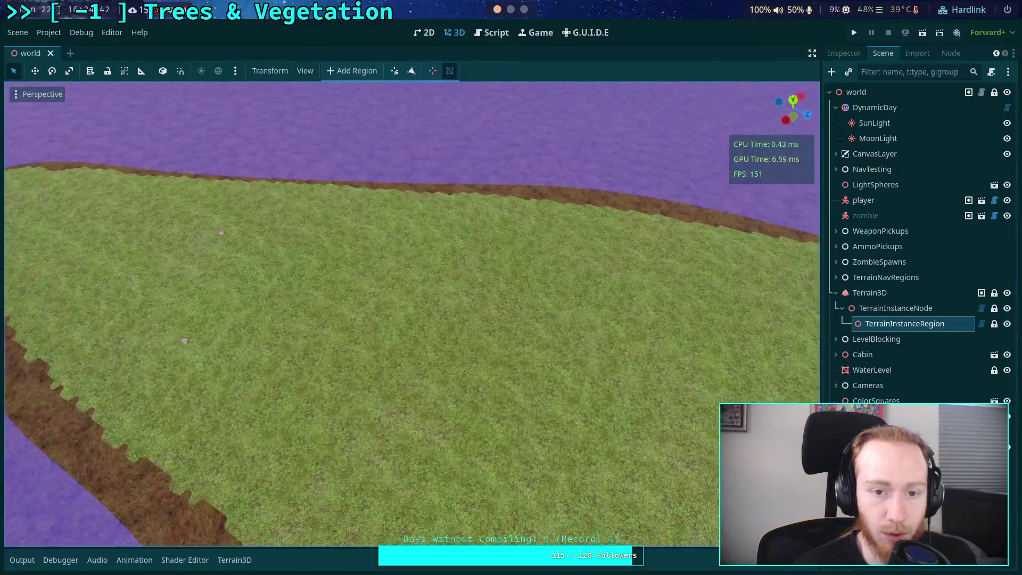
click(397, 74)
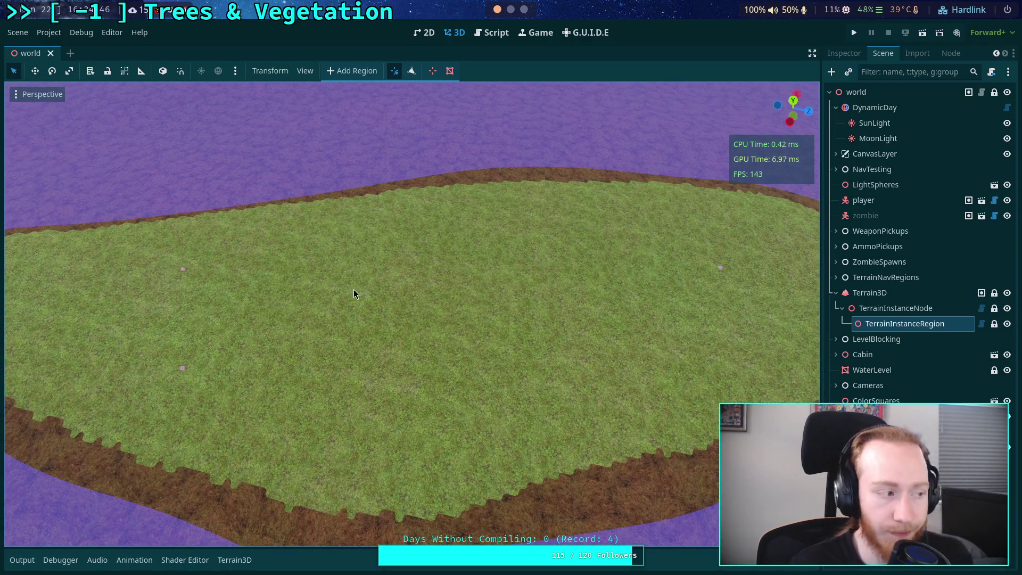
key(i)
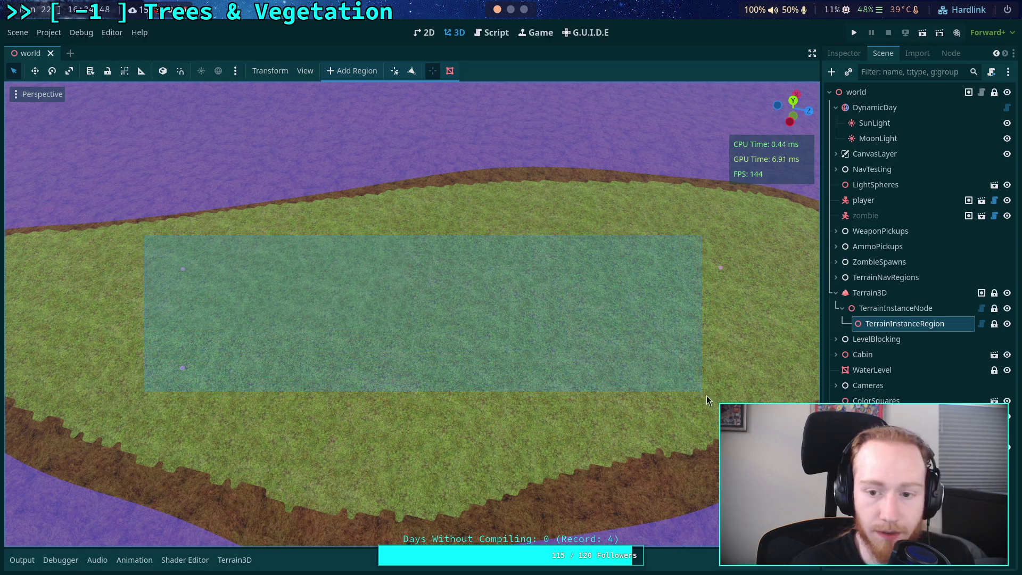
key(Escape)
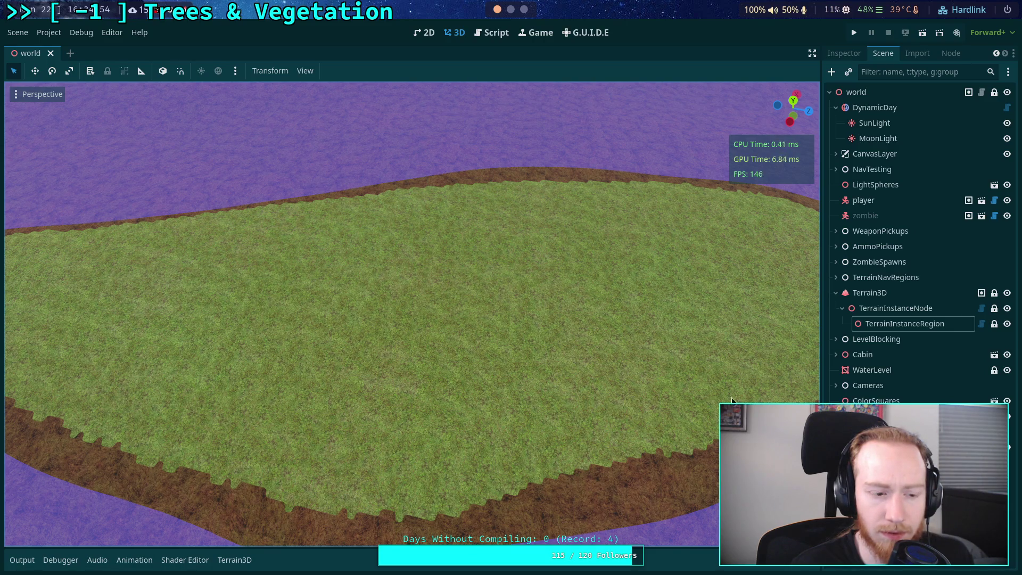
Show the output log and give the 3D view more height above it
click(22, 560)
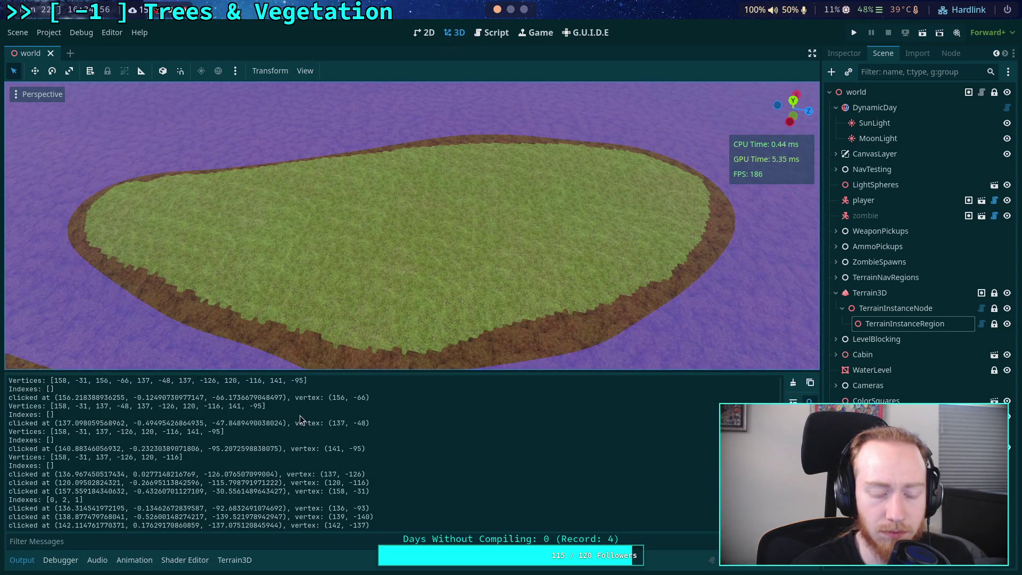
drag(353, 373, 343, 491)
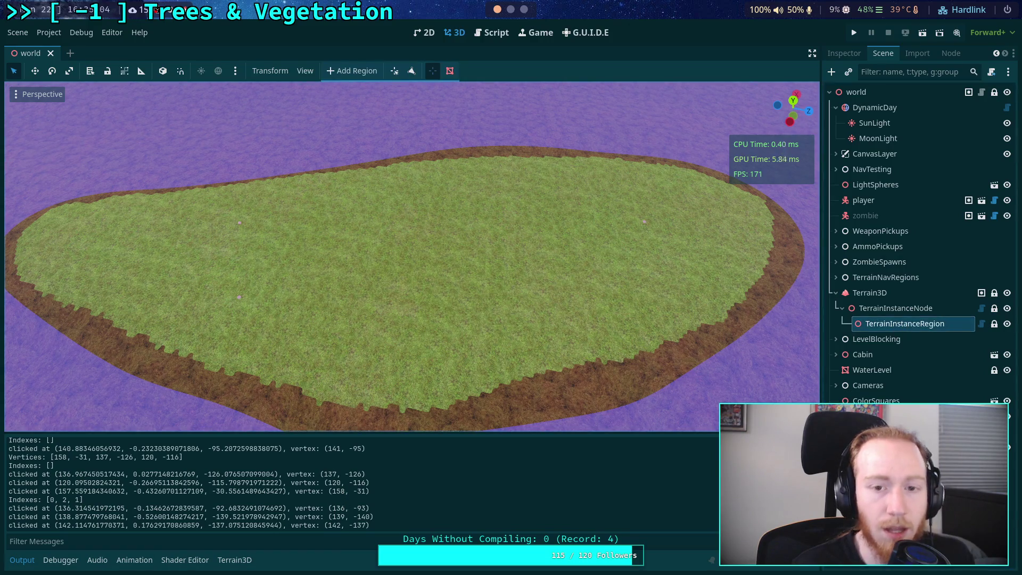
scroll(488, 297, up, 5)
scroll(413, 287, up, 5)
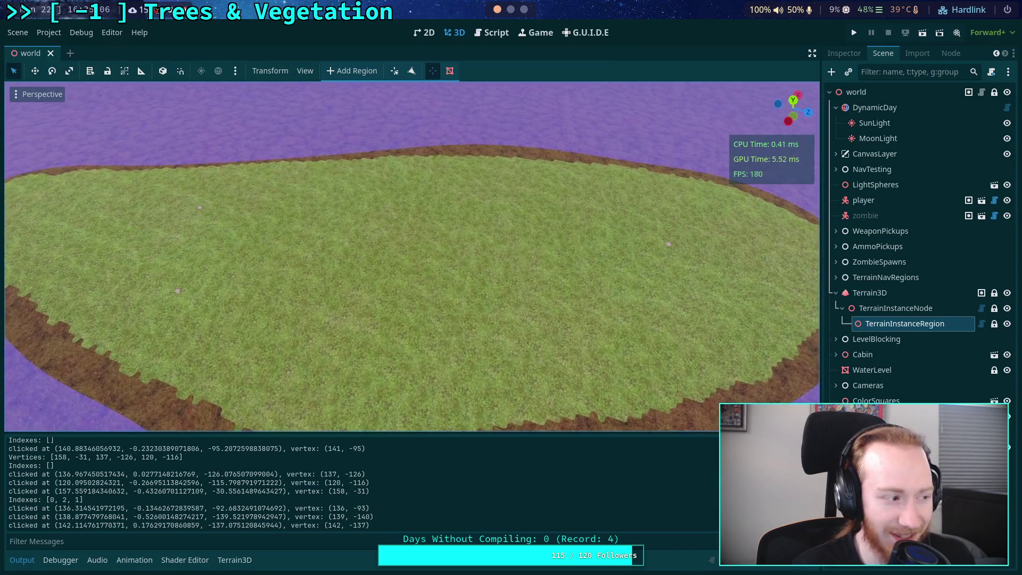
scroll(277, 201, down, 5)
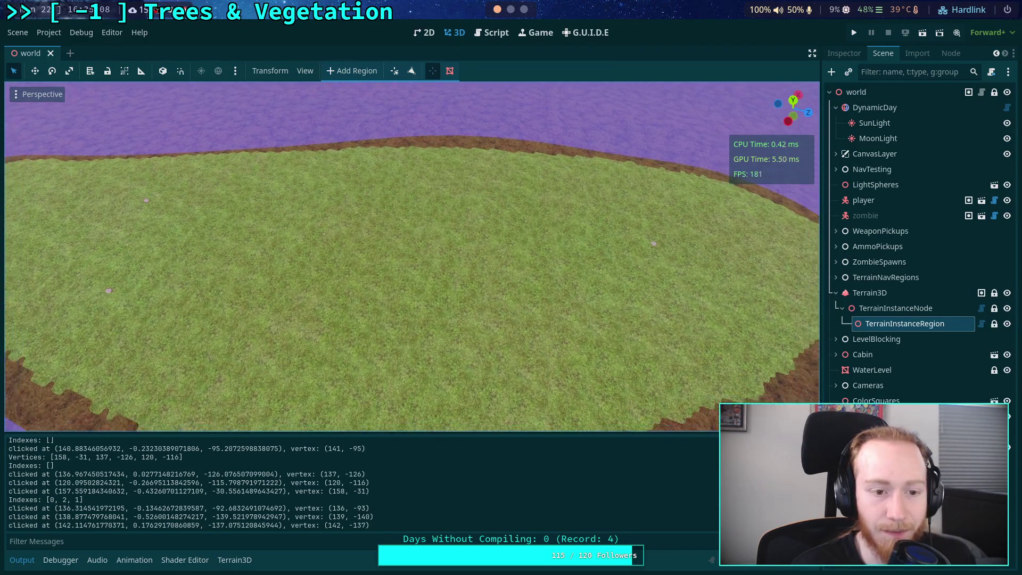
Box-select terrain, reselect TerrainInstanceRegion, and try its region editing tools
mouse_move(109, 171)
mouse_down()
mouse_move(739, 326)
mouse_move(697, 327)
mouse_up()
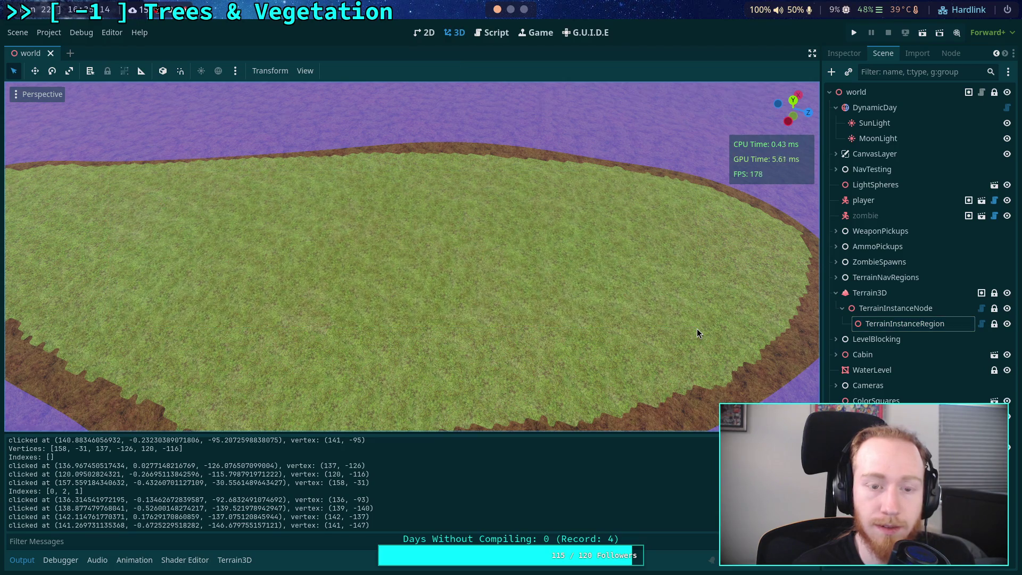
click(924, 322)
click(395, 71)
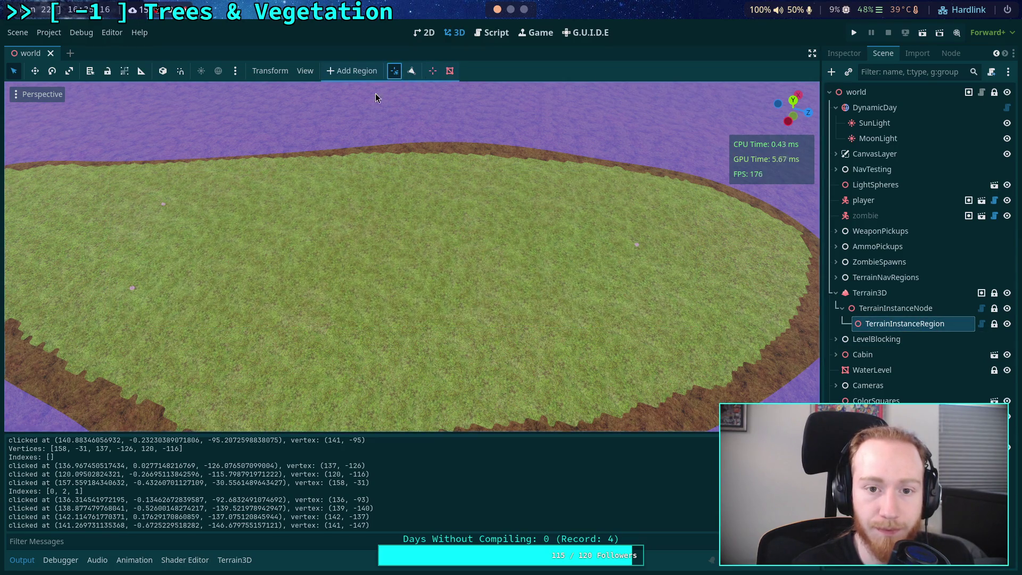
click(102, 184)
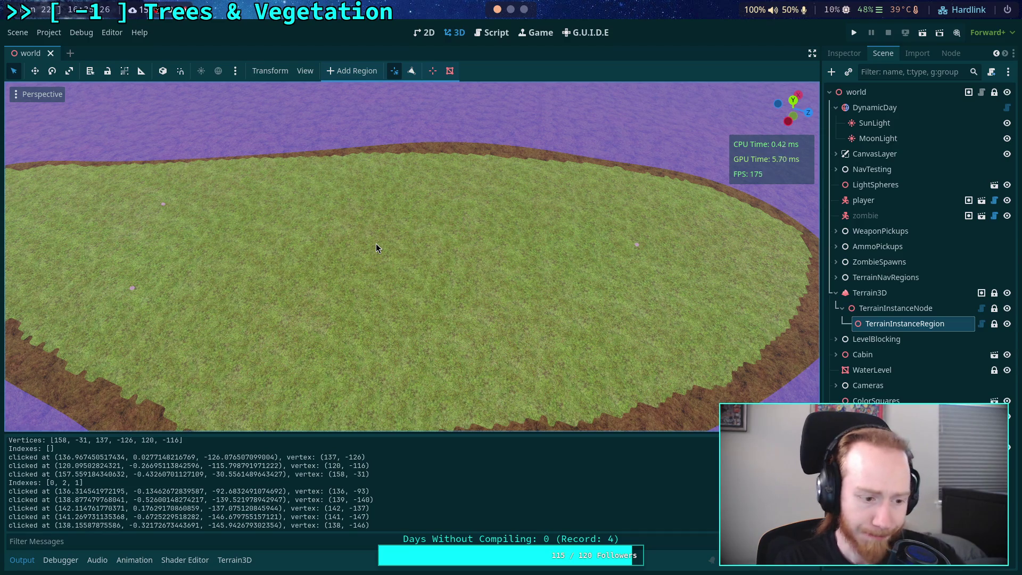
click(451, 72)
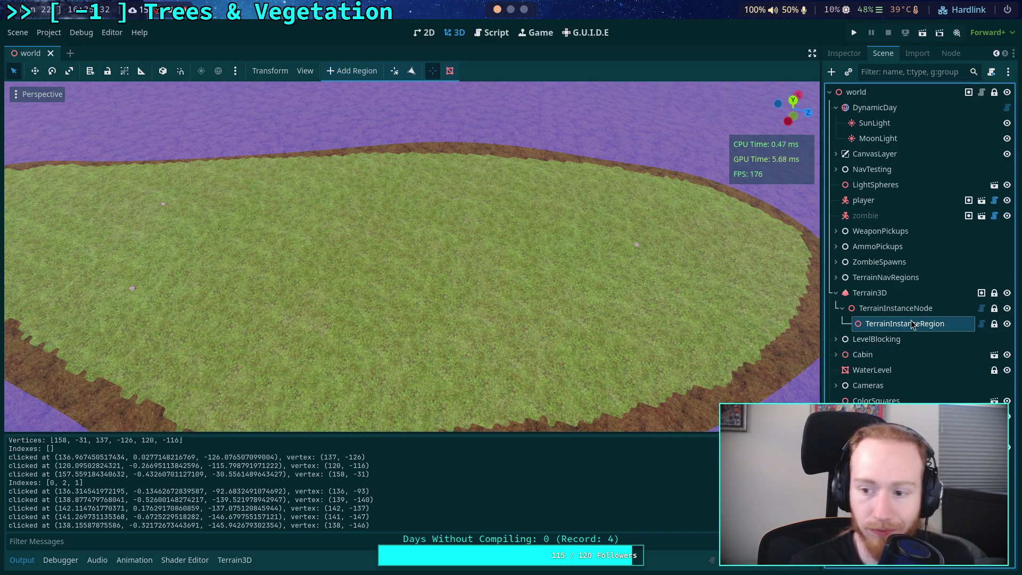
Delete the TerrainInstanceRegion node and save the world scene
key(Delete)
key(Return)
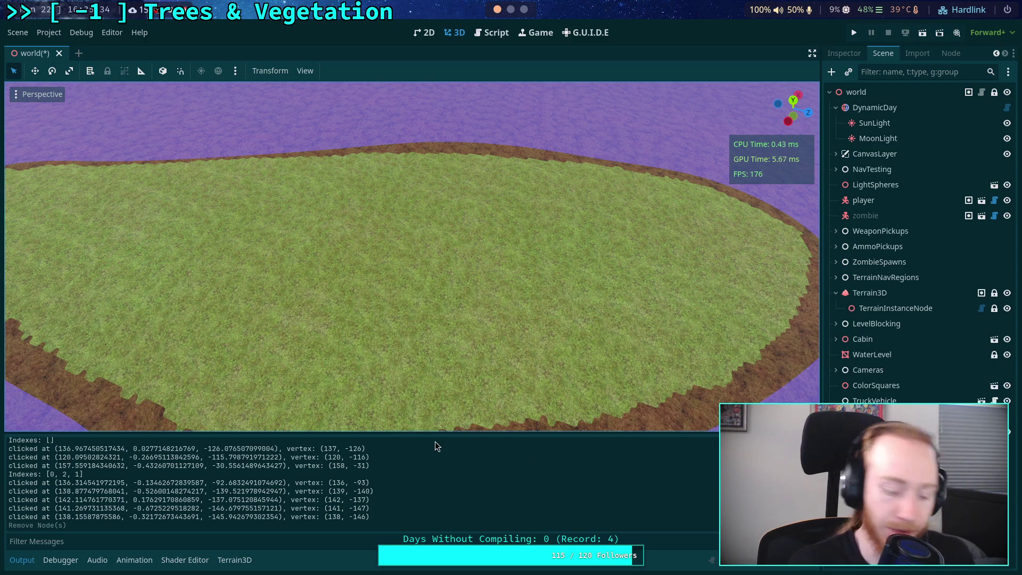
key(ctrl+s)
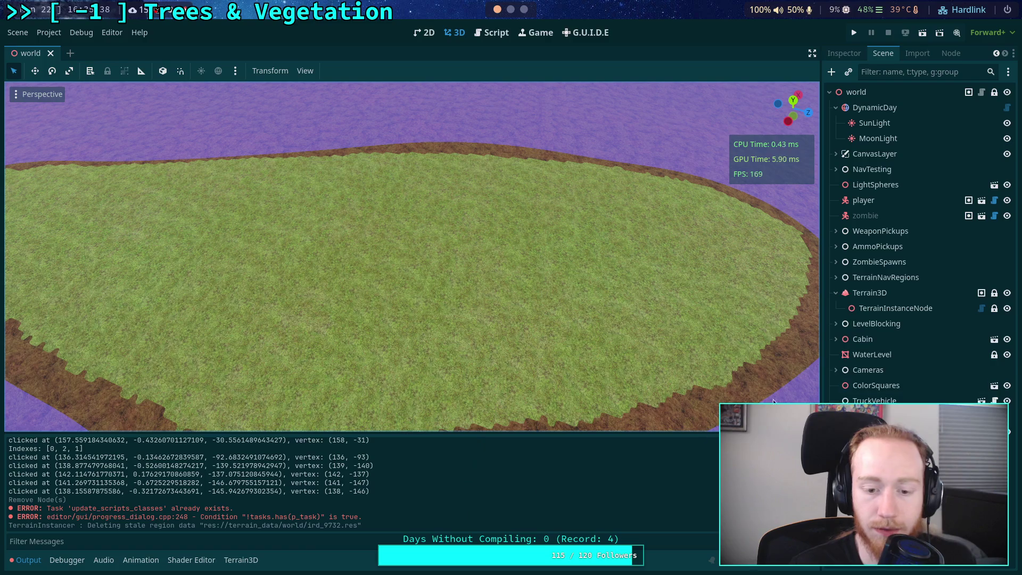
Delete ird_2358.res and ird_8037.res from terrain_data/world in the FileSystem dock
click(844, 53)
click(917, 53)
click(846, 54)
drag(820, 91, 793, 92)
click(816, 53)
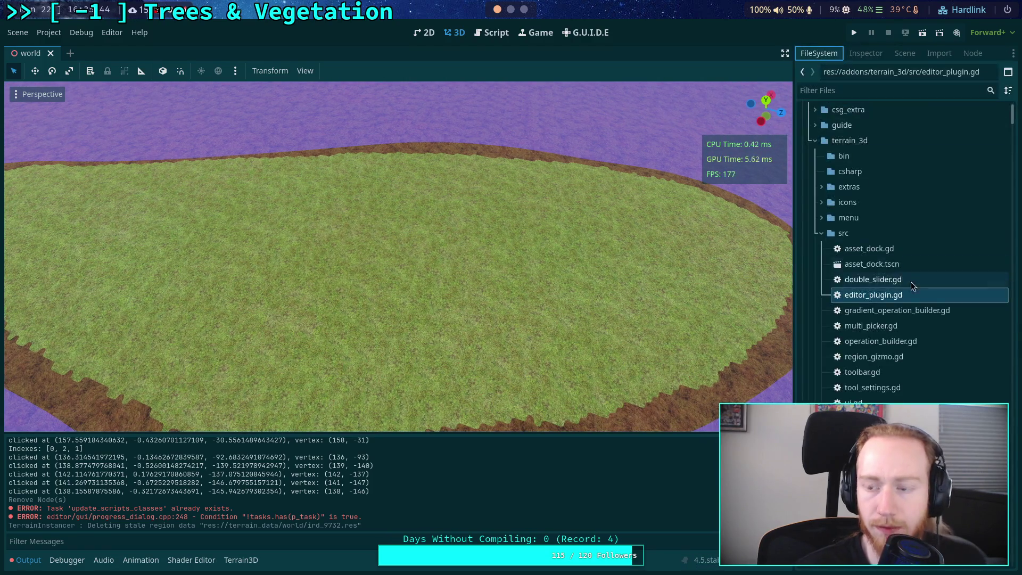
scroll(911, 302, down, 10)
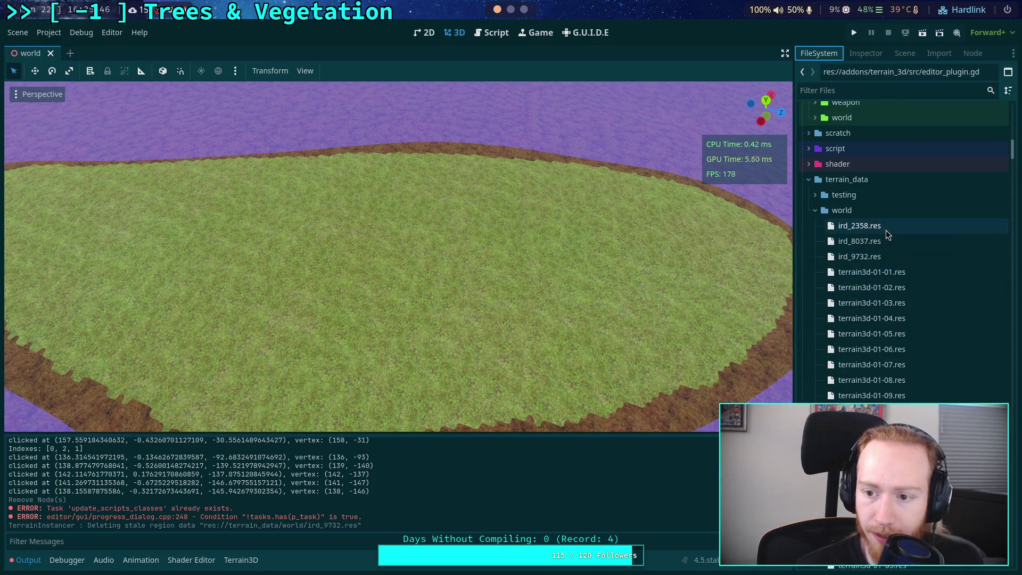
click(885, 226)
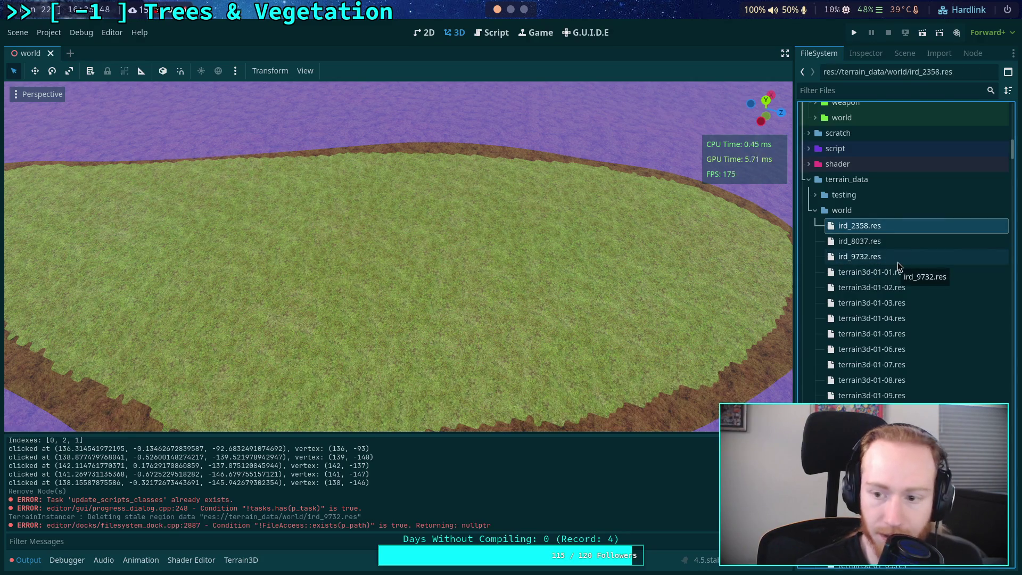
shift+click(883, 241)
key(Delete)
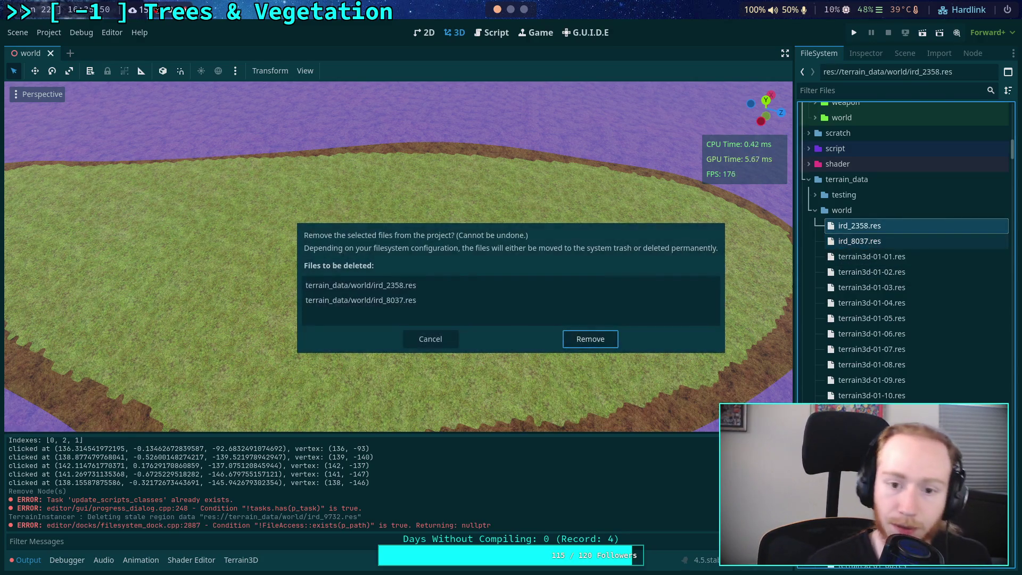
key(Return)
scroll(884, 314, down, 3)
Fly the camera forward over the terrain toward the town
scroll(887, 306, up, 6)
scroll(822, 365, up, 2)
right_click(398, 256)
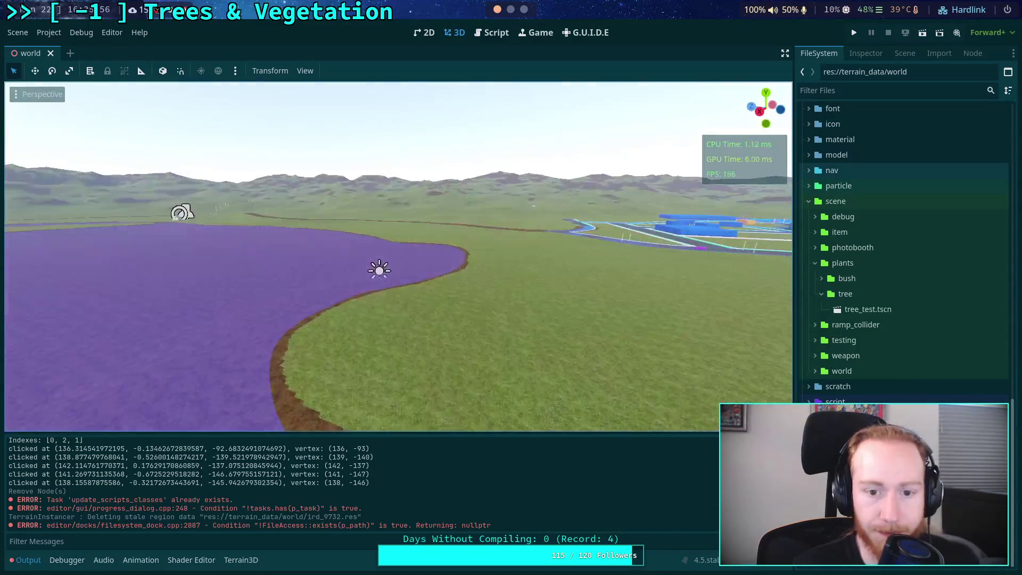
key(w)
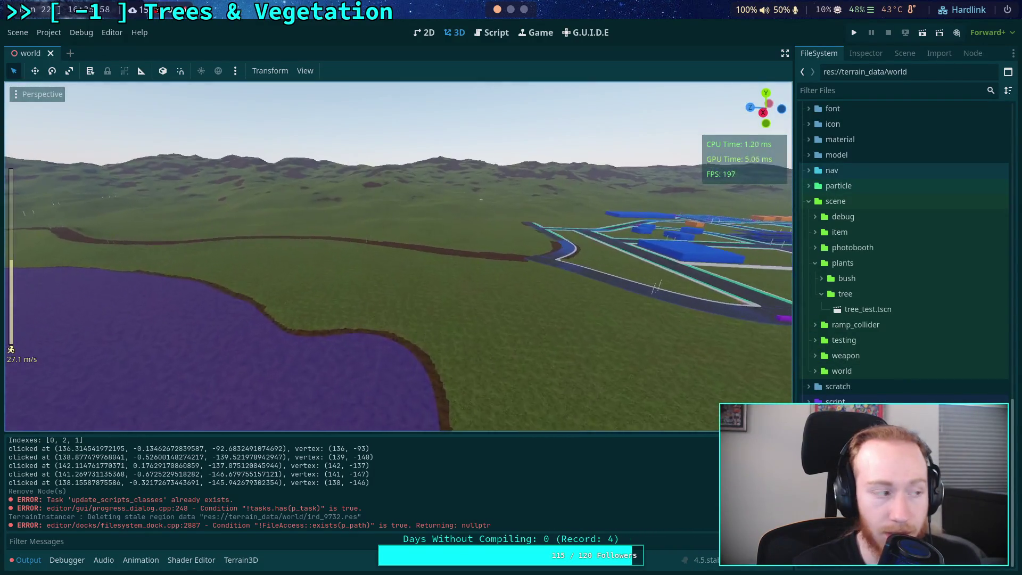
key(w)
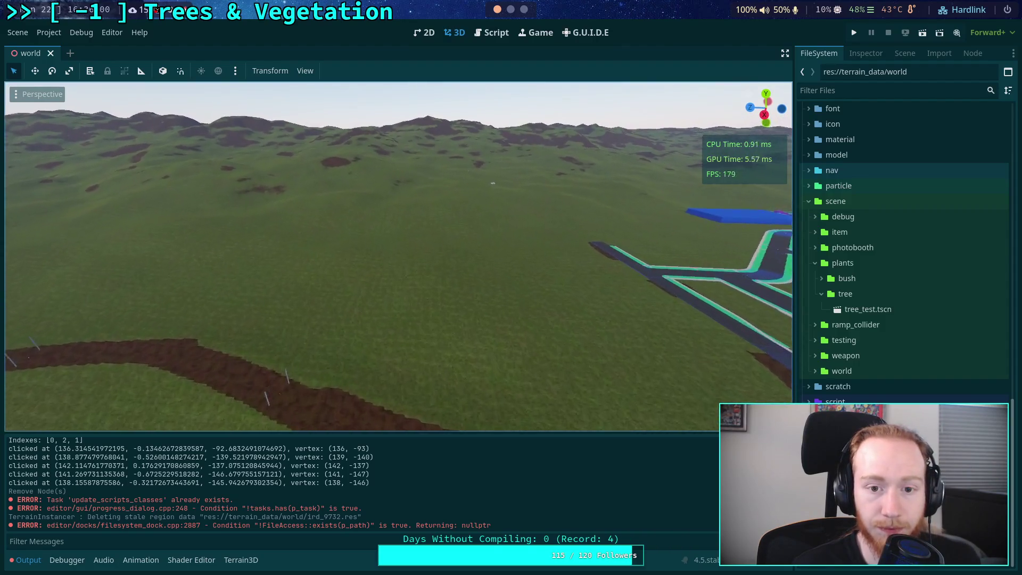
key(w)
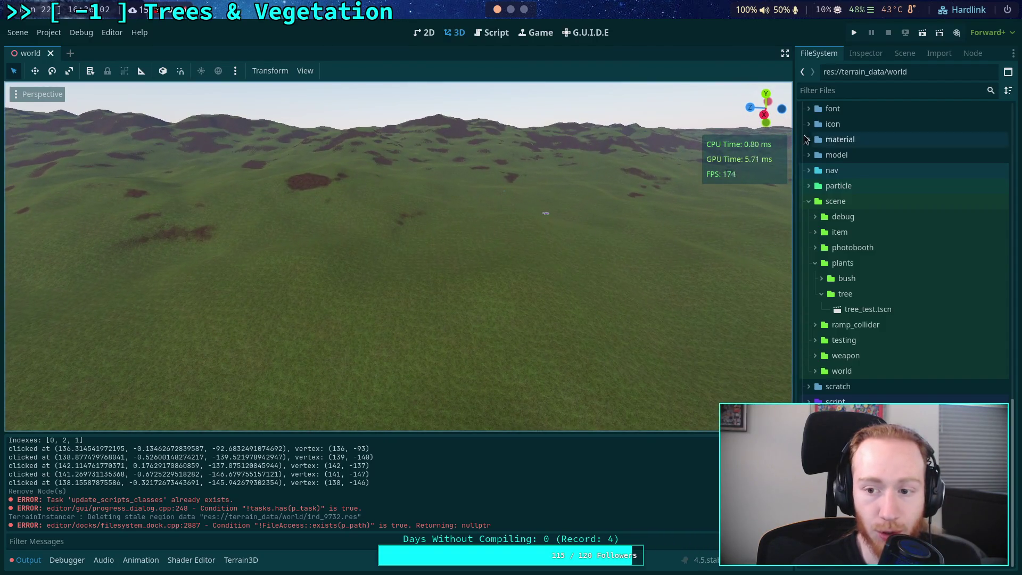
Add a new region under TerrainInstanceNode, select it with a tool active, and open the script editor
click(873, 59)
click(905, 54)
click(864, 308)
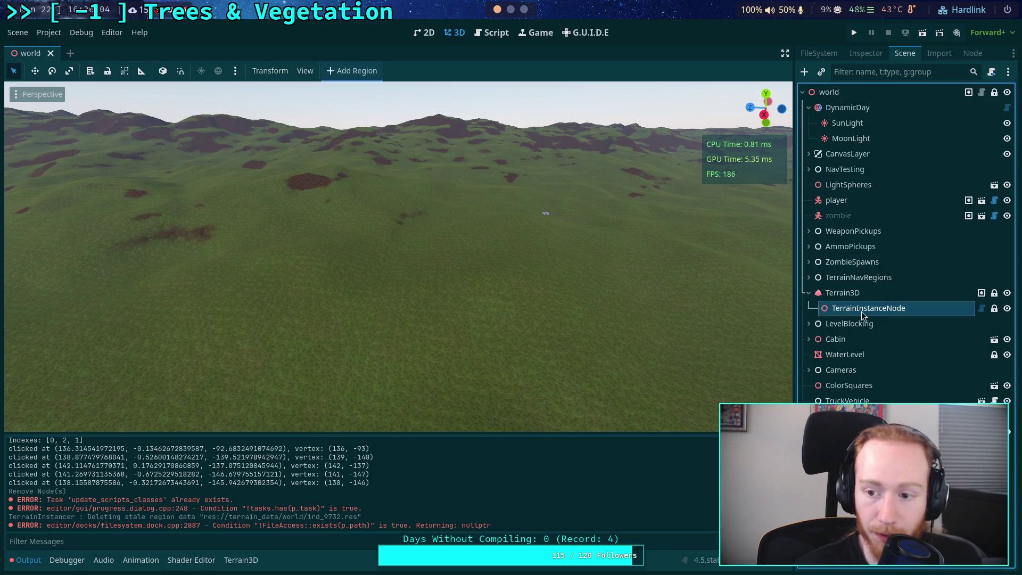
click(353, 70)
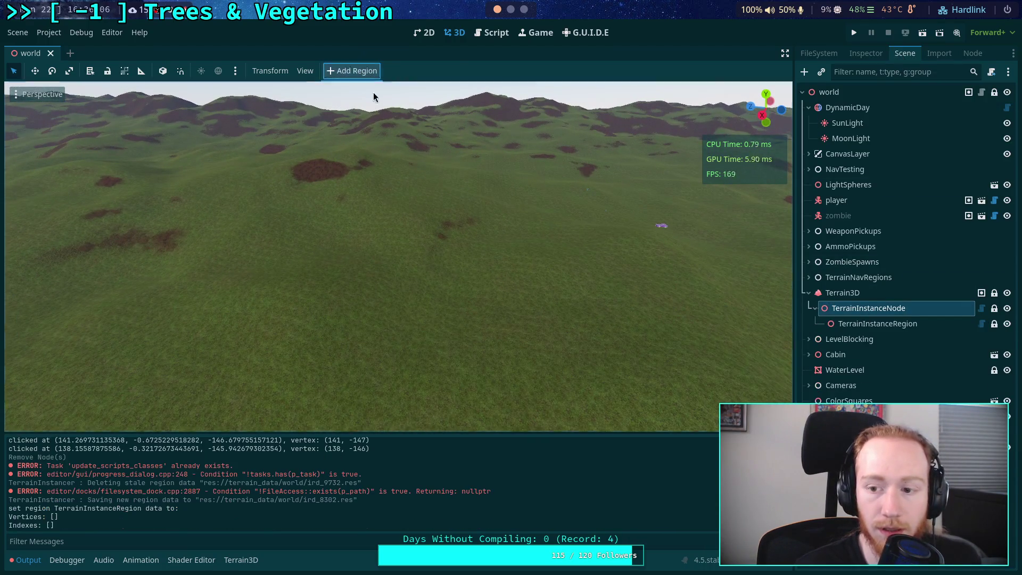
click(858, 323)
key(w)
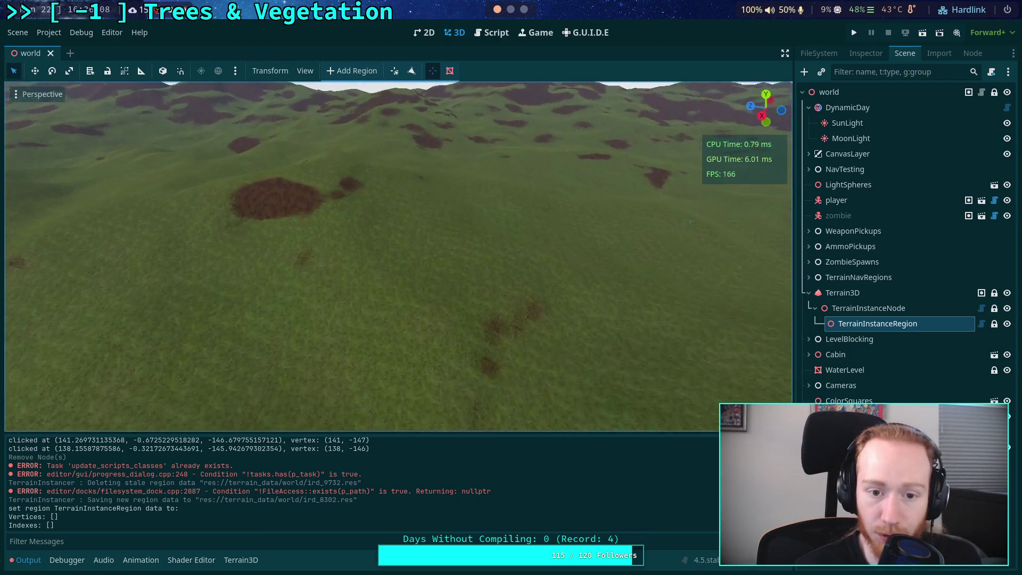
click(395, 71)
key(w)
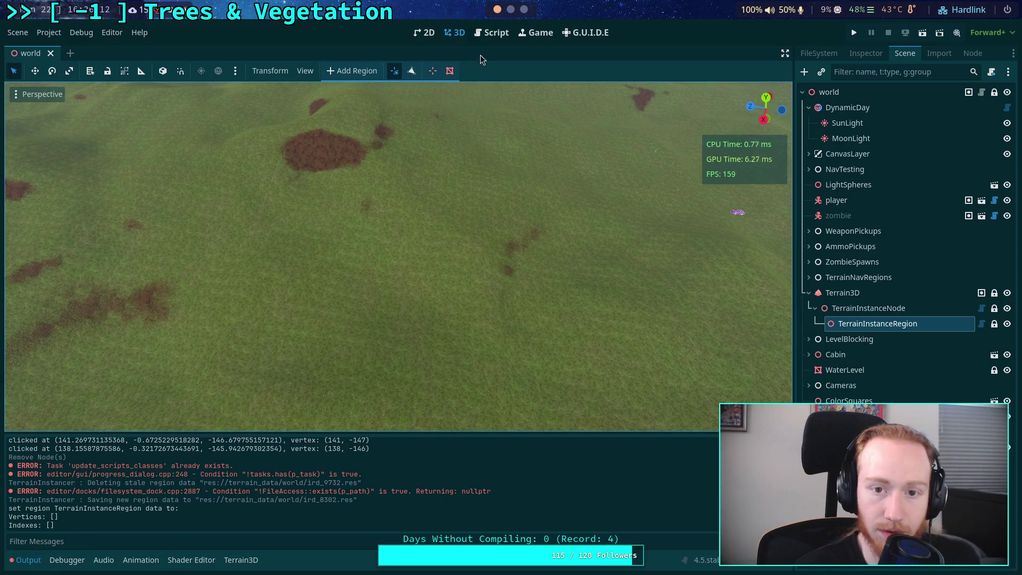
click(500, 33)
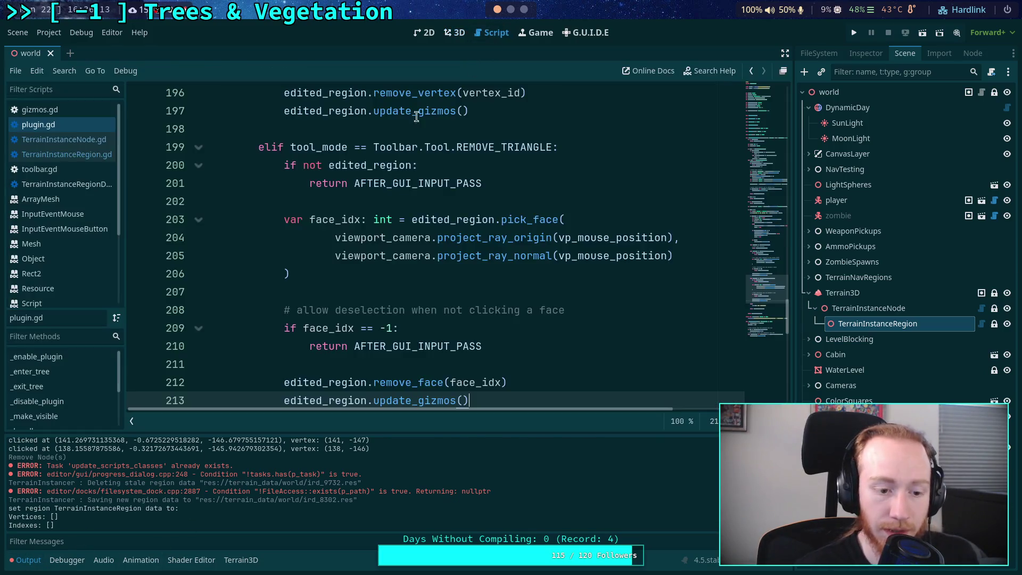
Look through toolbar.gd, TerrainInstanceRegion.gd and TerrainInstanceNode.gd with the output log collapsed
click(49, 171)
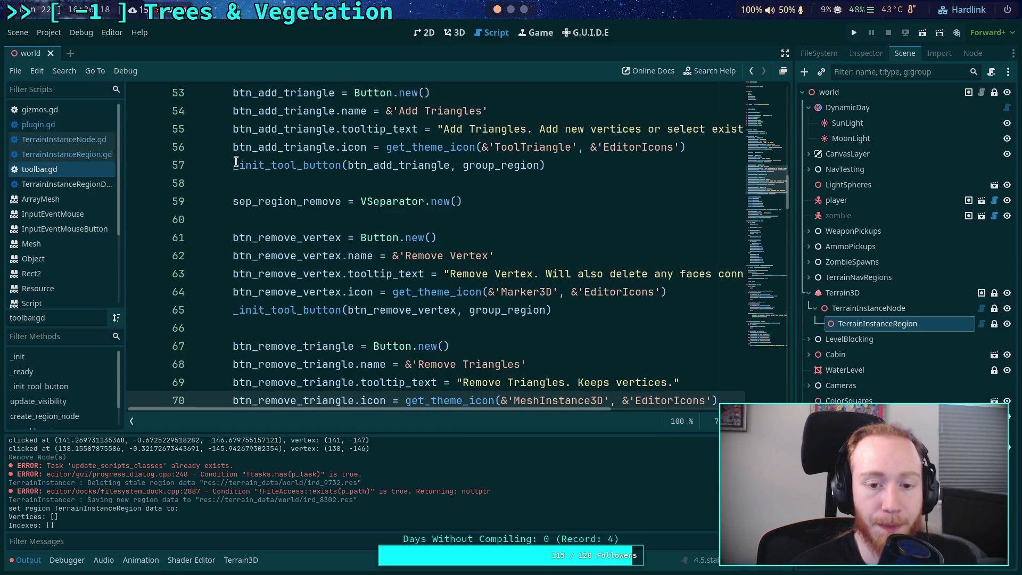
click(80, 154)
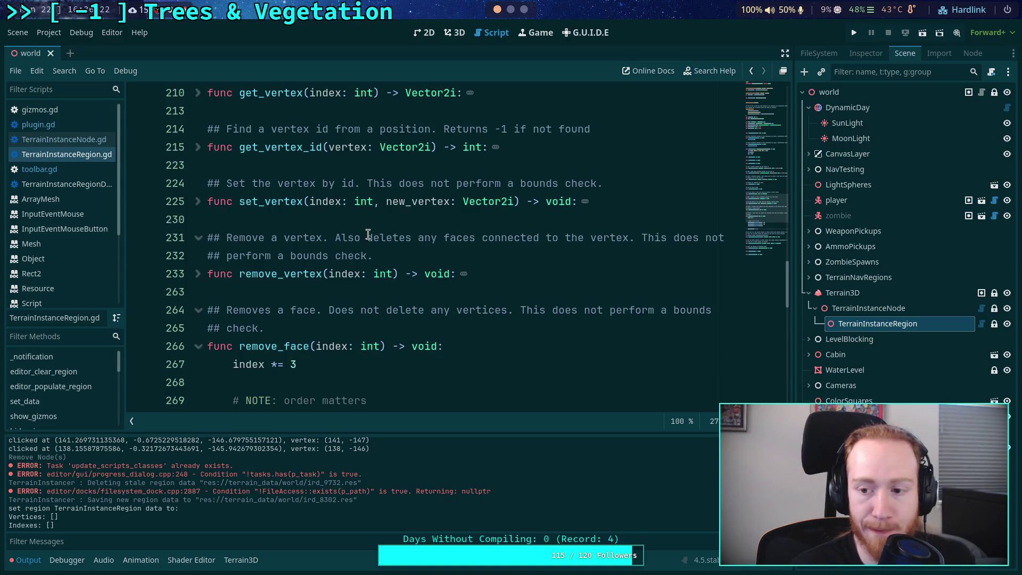
click(25, 560)
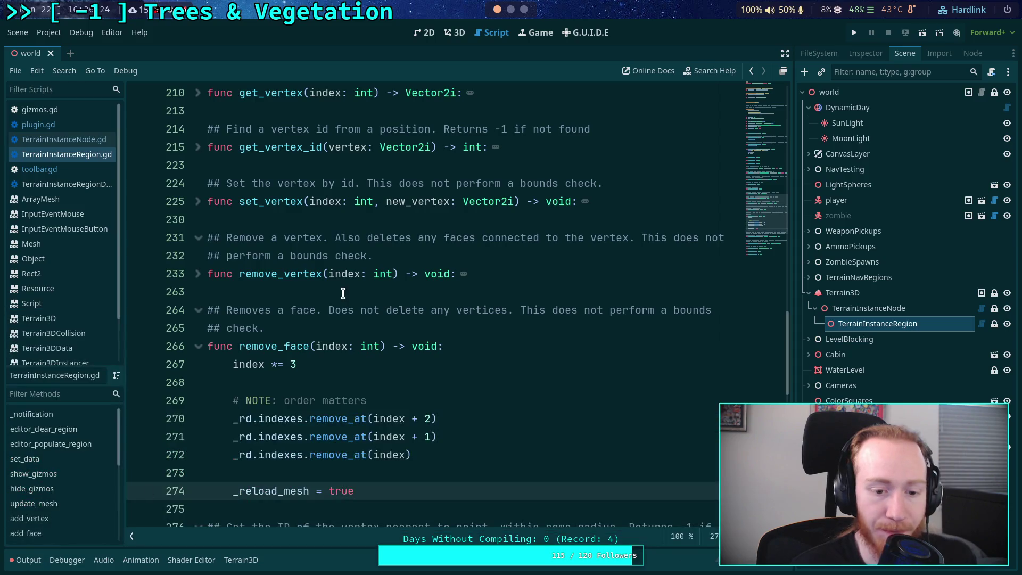
scroll(367, 291, down, 5)
scroll(420, 282, up, 9)
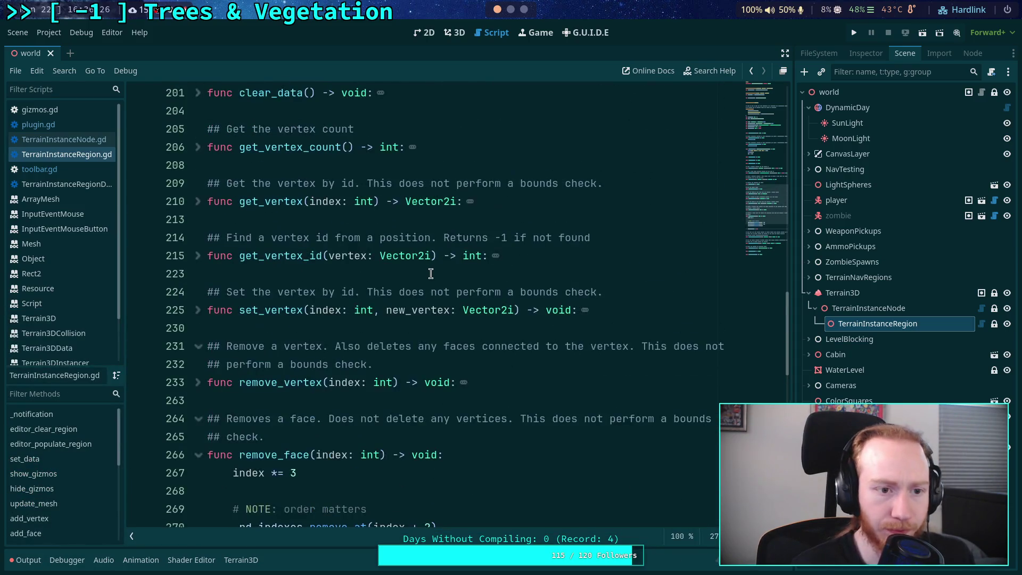
click(71, 139)
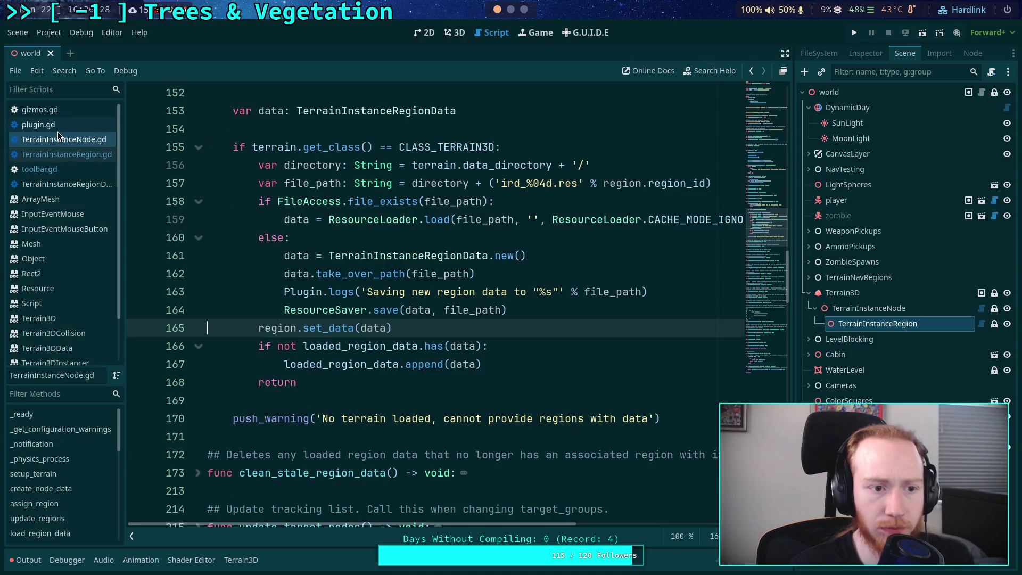
scroll(388, 271, down, 1)
scroll(367, 298, up, 2)
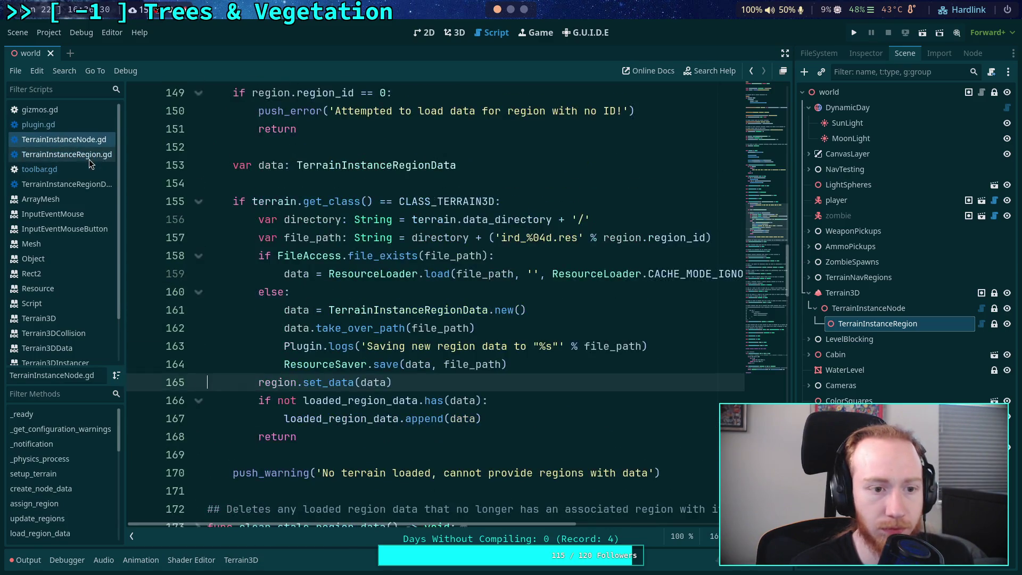
In TerrainInstanceRegion.gd, delete set_data's two debug prints, save, and show the output log
click(66, 155)
scroll(309, 264, up, 2)
scroll(309, 264, up, 5)
drag(302, 165, 105, 154)
key(BackSpace)
scroll(328, 200, up, 3)
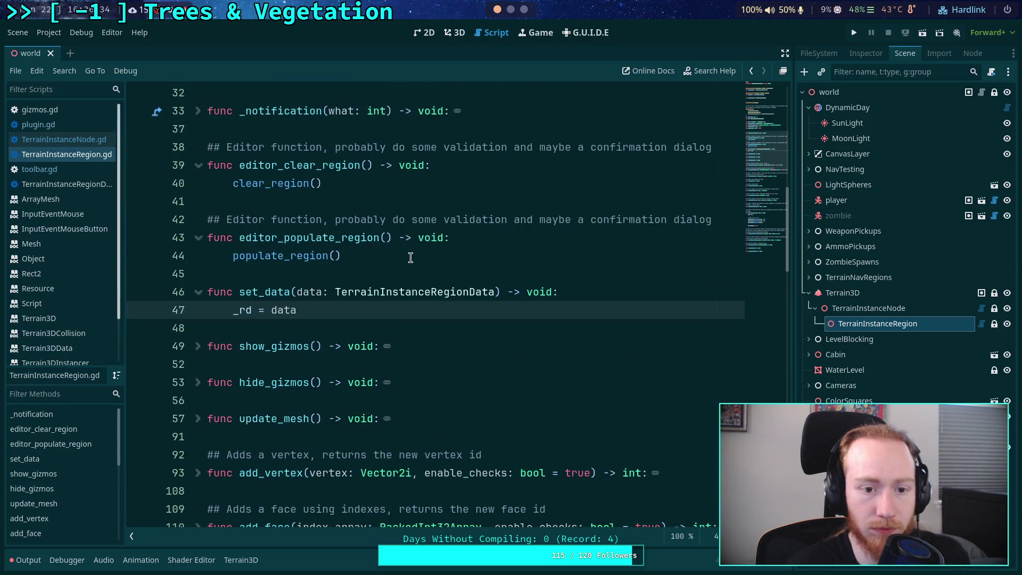
key(ctrl+s)
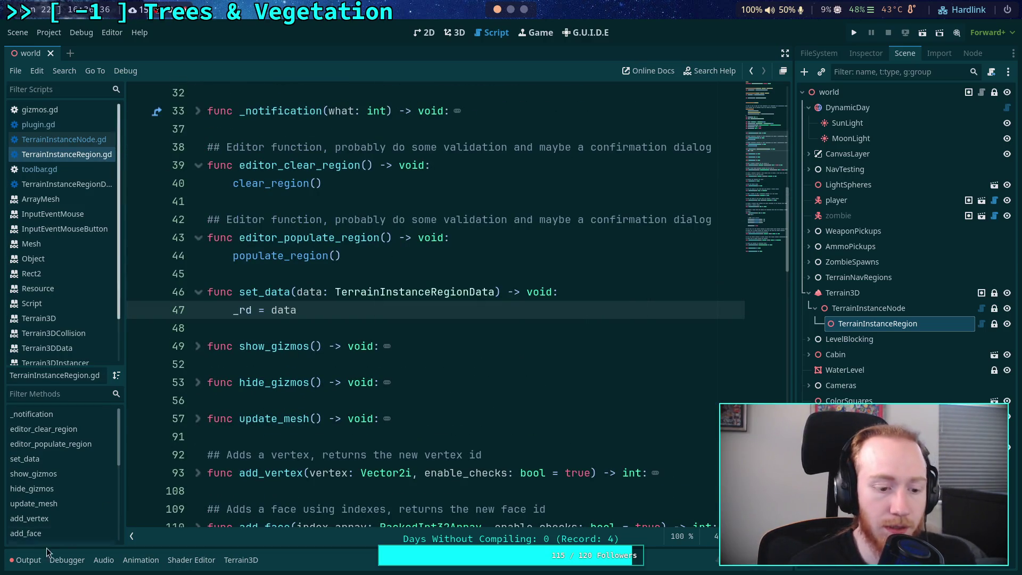
click(30, 560)
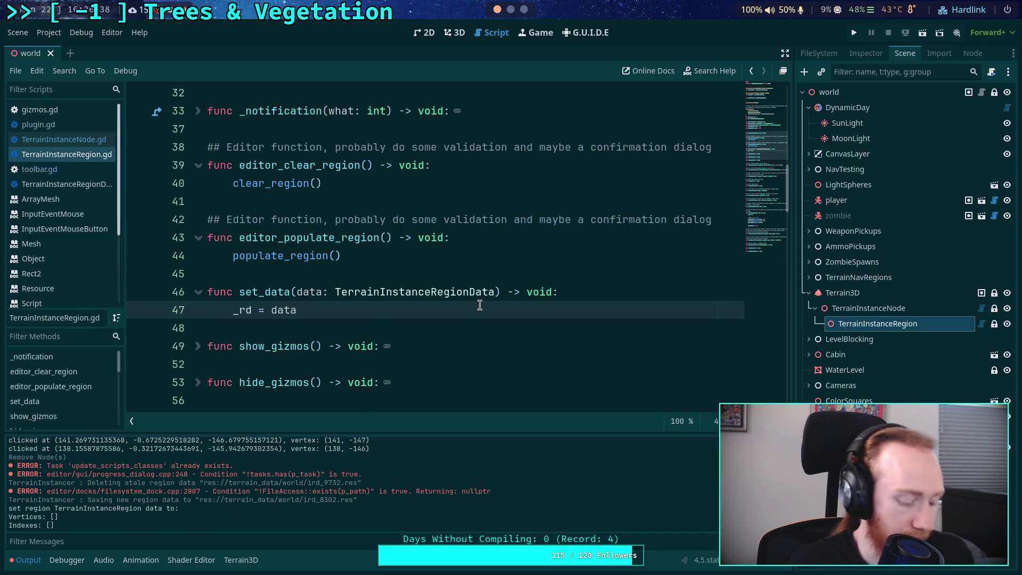
Search TerrainInstanceRegion.gd for 'print' and delete the first two debug print lines
key(ctrl+f)
text(print)
scroll(518, 266, up, 3)
scroll(527, 256, down, 3)
click(553, 234)
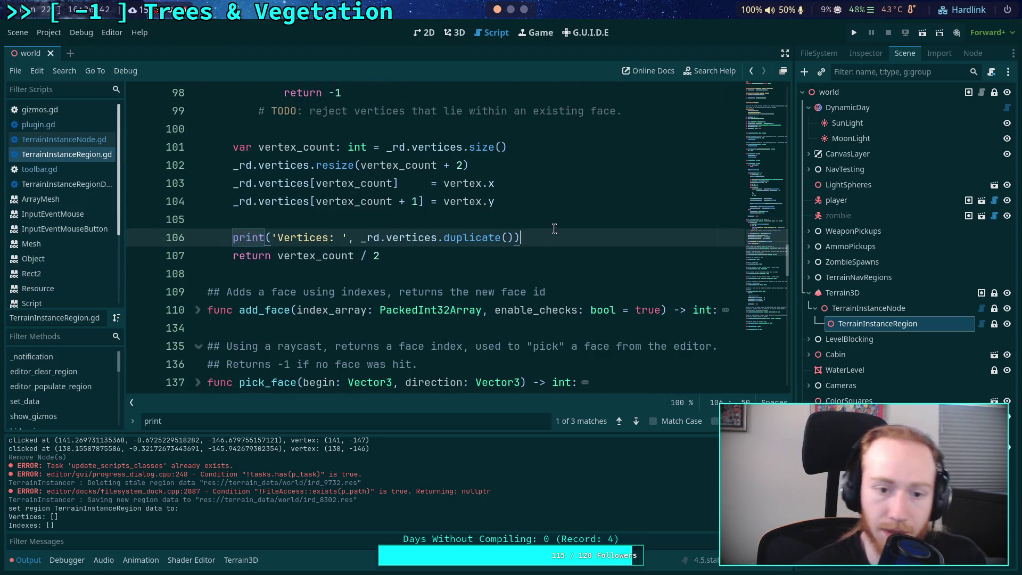
key(shift+Up)
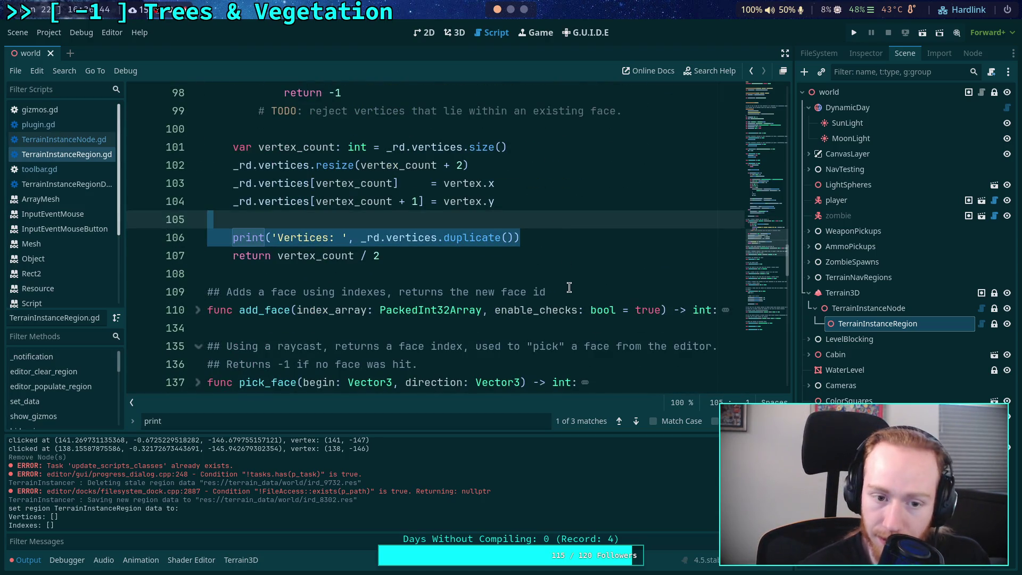
key(Delete)
click(636, 421)
click(524, 236)
key(shift+Up)
key(Delete)
Delete the print(_rd) debug line and save TerrainInstanceRegion.gd
click(636, 421)
click(353, 238)
key(shift+Up)
scroll(475, 255, up, 4)
scroll(475, 254, up, 3)
scroll(475, 254, down, 4)
key(Delete)
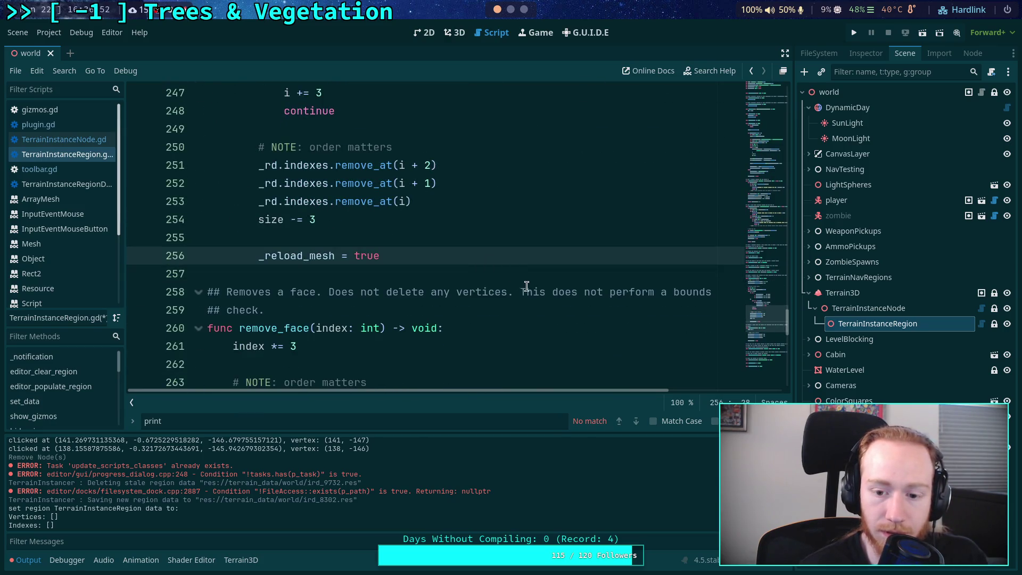
key(ctrl+s)
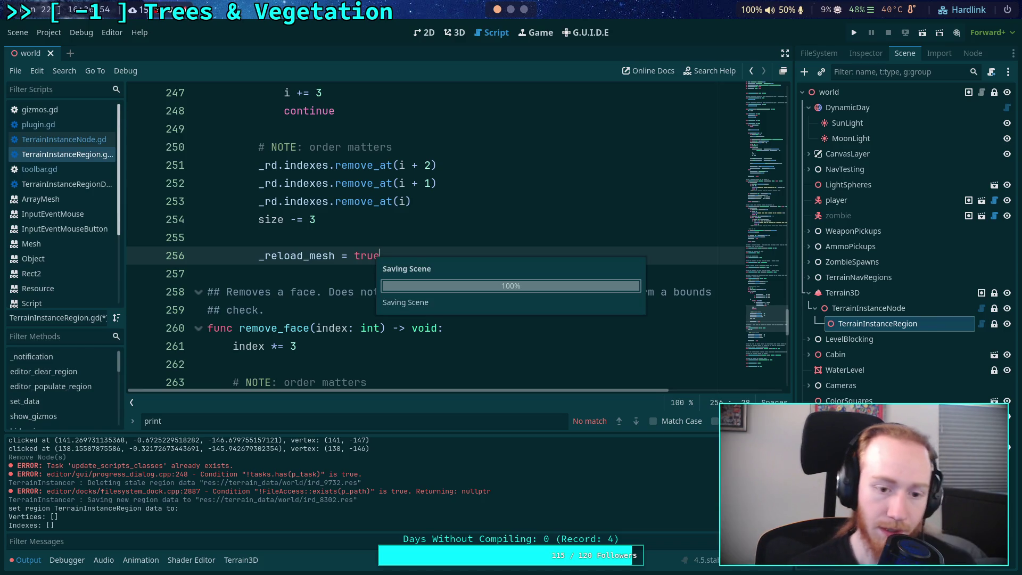
Remove the print(node_data) line from TerrainInstanceNode.gd and save it
key(alt+Left)
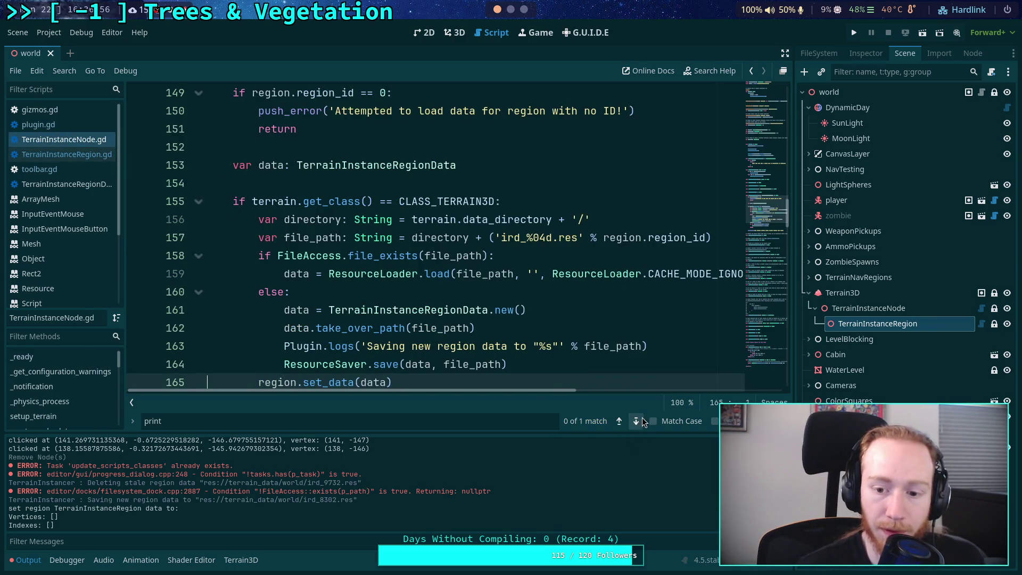
click(641, 419)
scroll(392, 296, up, 5)
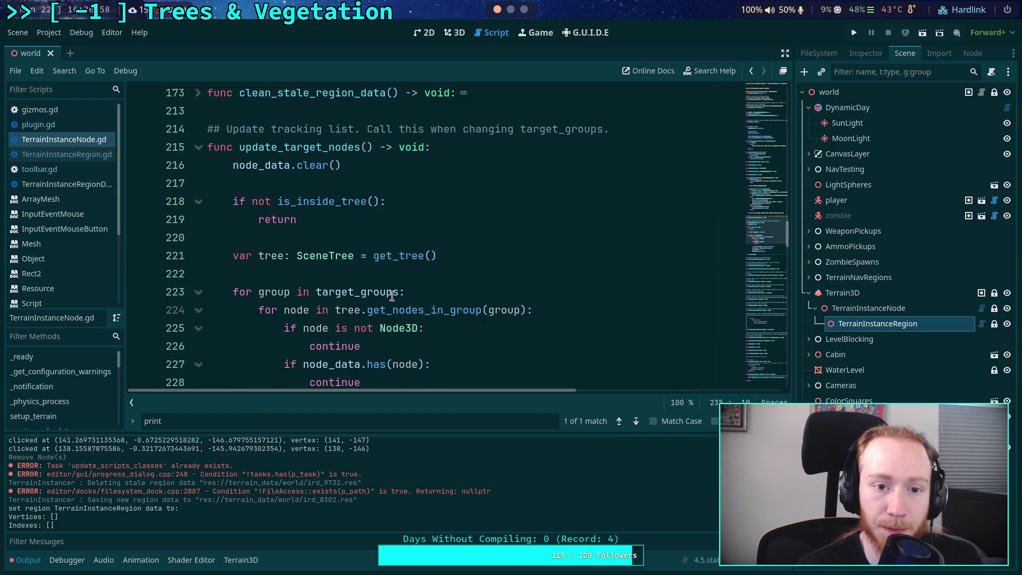
scroll(392, 296, down, 5)
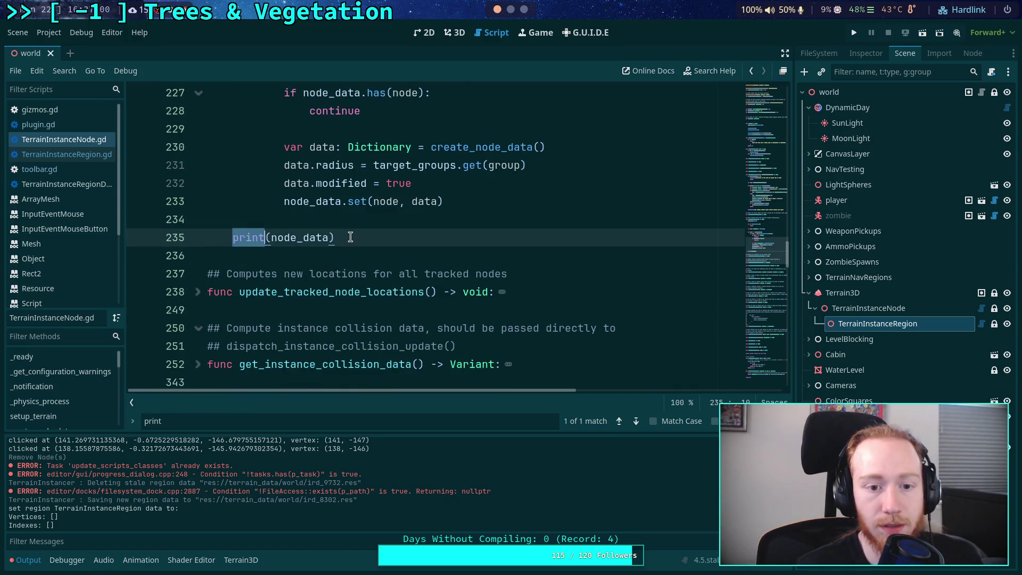
drag(351, 238, 368, 219)
key(BackSpace)
key(BackSpace)
scroll(505, 247, up, 5)
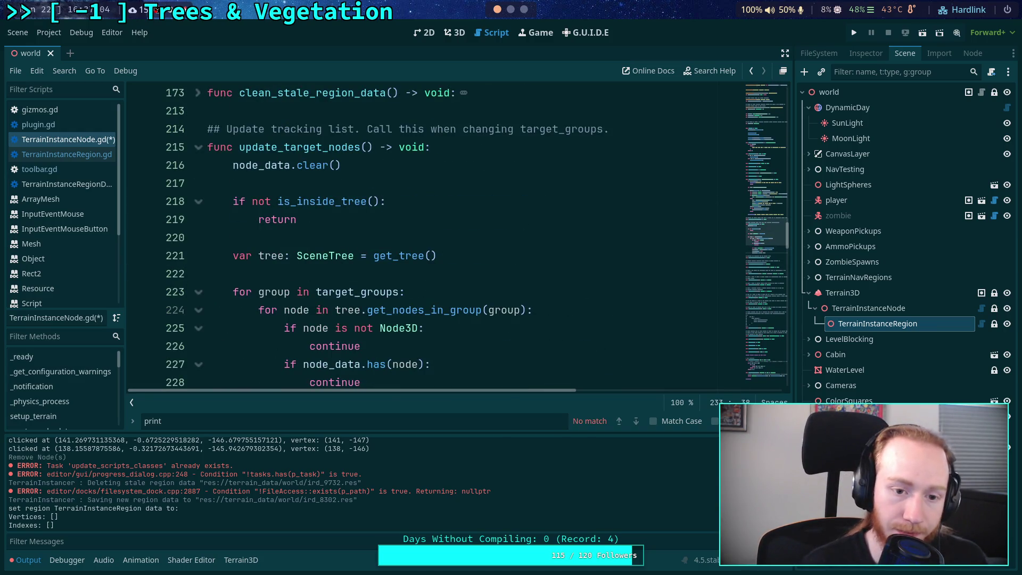
key(ctrl+s)
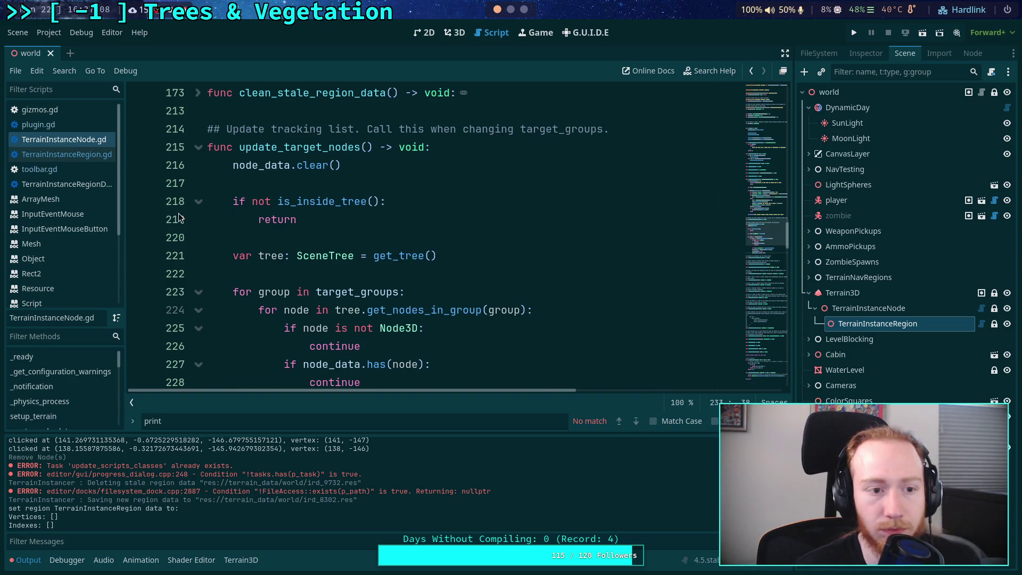
Delete the 'clicked at %s, vertex: %s' debug print from plugin.gd and save it
click(63, 124)
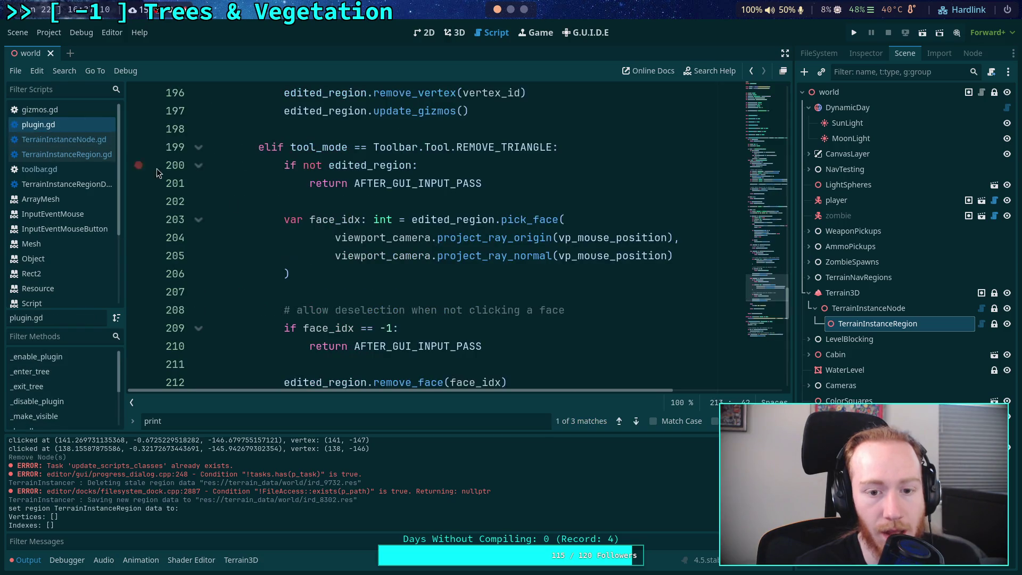
click(638, 421)
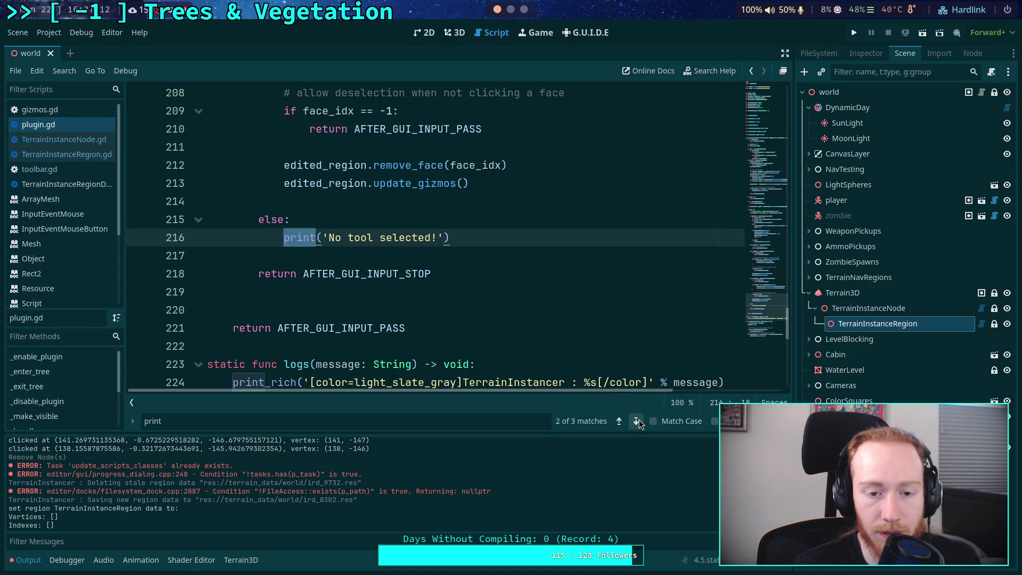
scroll(533, 353, down, 6)
scroll(533, 352, up, 3)
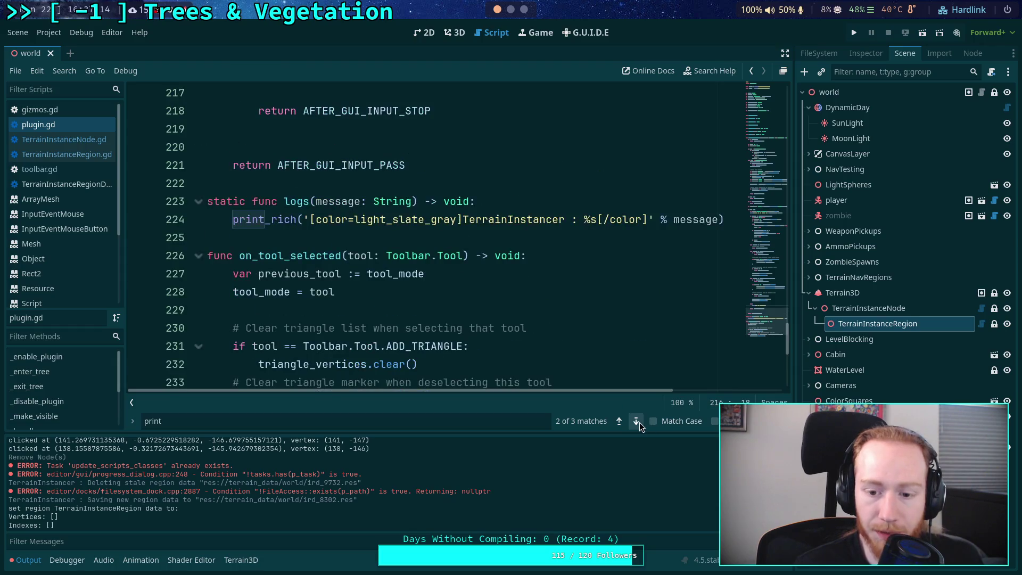
click(637, 421)
click(674, 238)
key(shift+Up)
key(BackSpace)
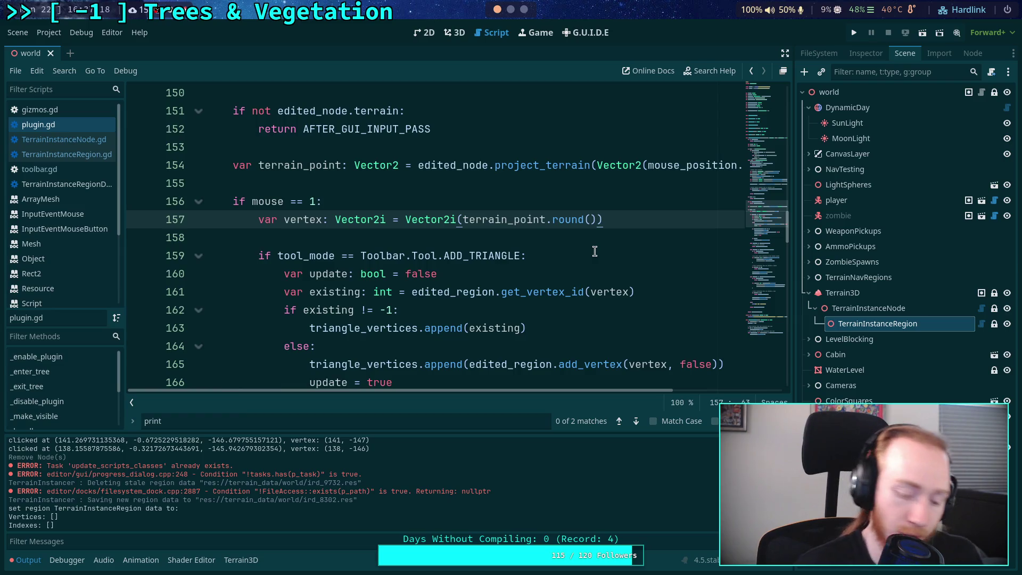
key(ctrl+s)
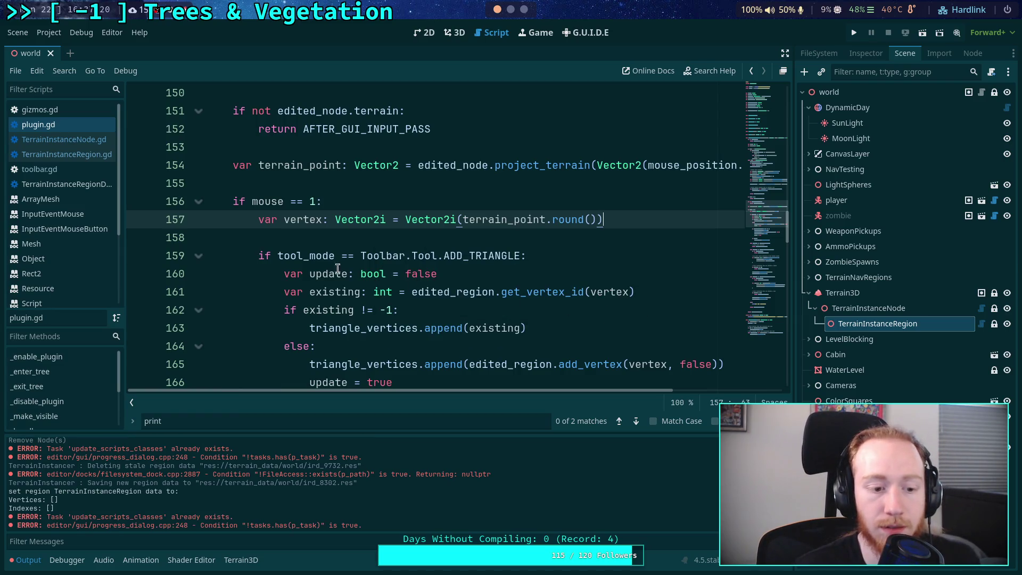
In gizmos.gd, delete the debug print on line 169
click(59, 111)
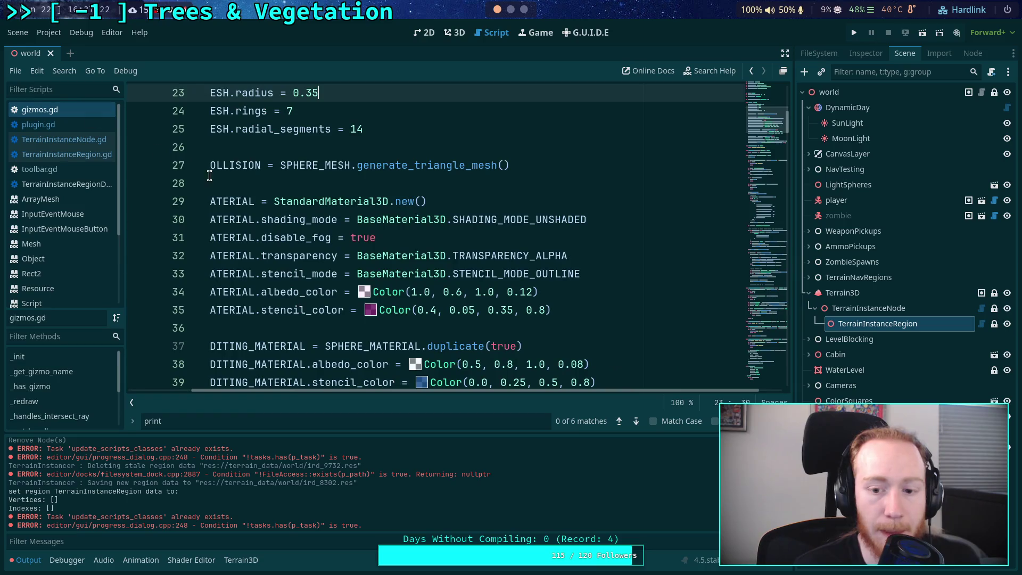
click(635, 423)
click(633, 423)
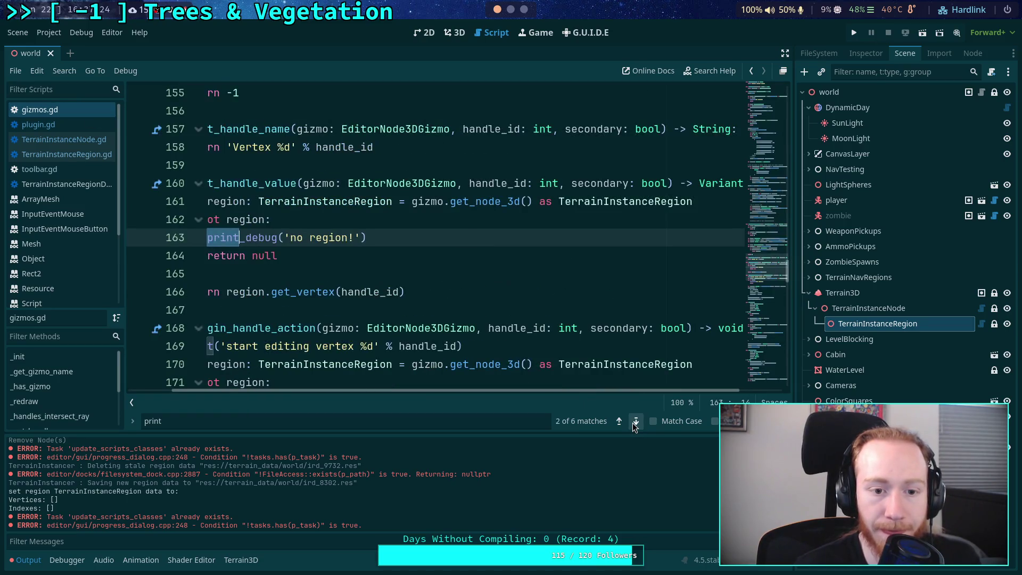
click(633, 423)
scroll(305, 371, left, 2)
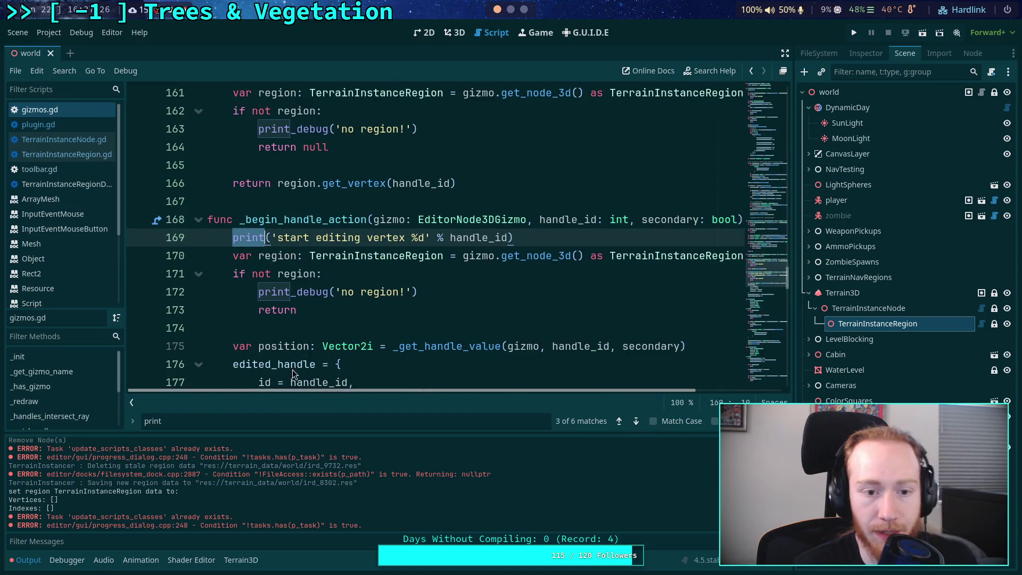
click(232, 248)
click(232, 240)
key(shift+Down)
key(BackSpace)
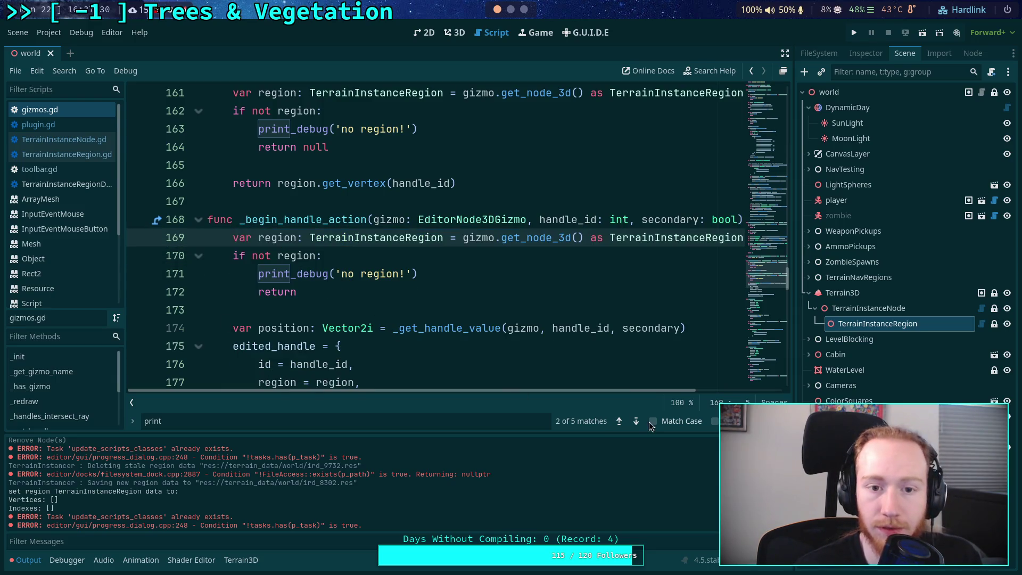
Delete the canceled-handle and committing-handle debug print lines
click(636, 420)
click(637, 421)
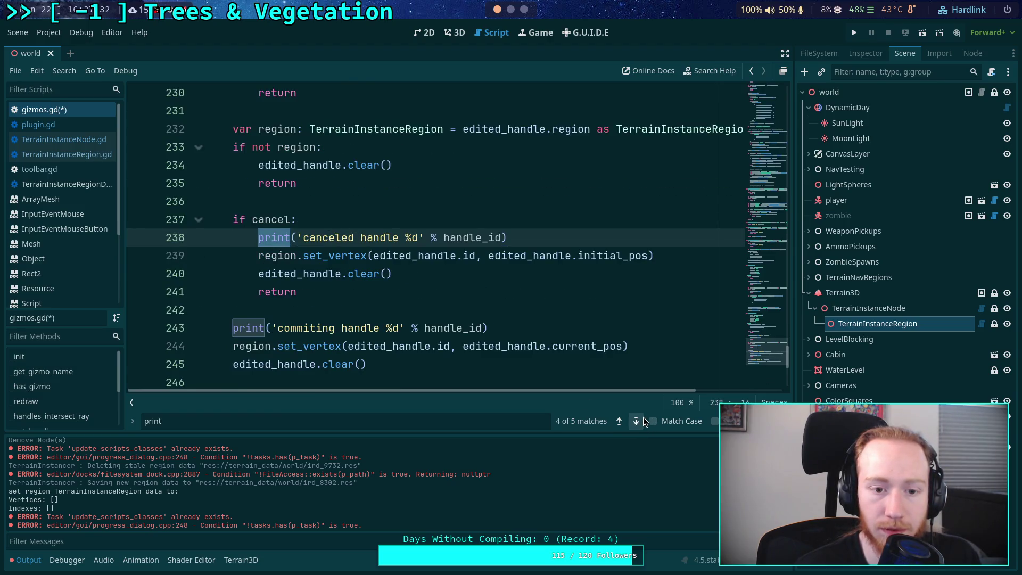
triple_click(528, 242)
key(BackSpace)
triple_click(492, 308)
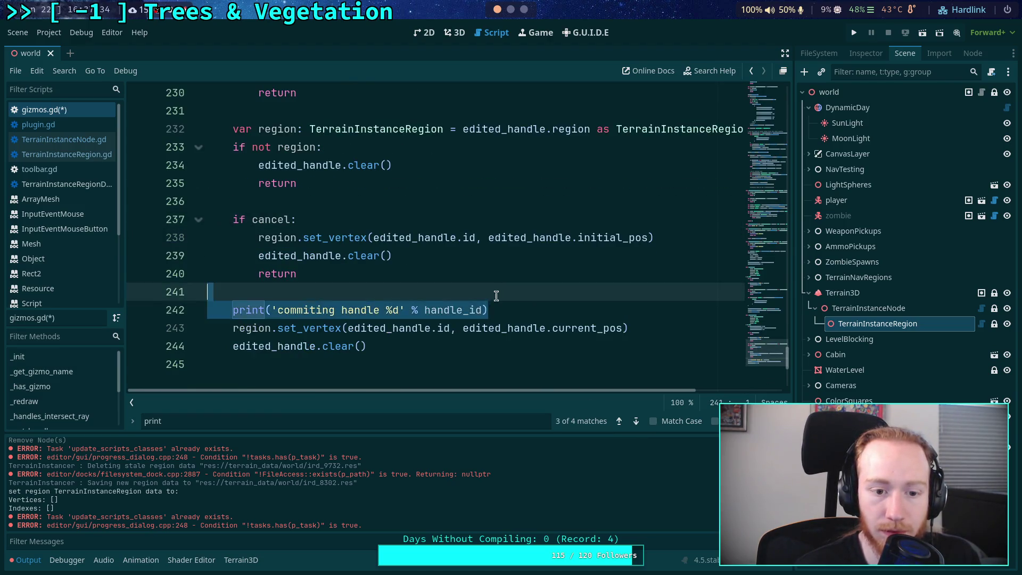
key(BackSpace)
Remove the commented-out print line, save gizmos.gd, and bring up toolbar.gd
click(643, 422)
click(642, 422)
click(643, 423)
click(642, 422)
scroll(595, 299, up, 1)
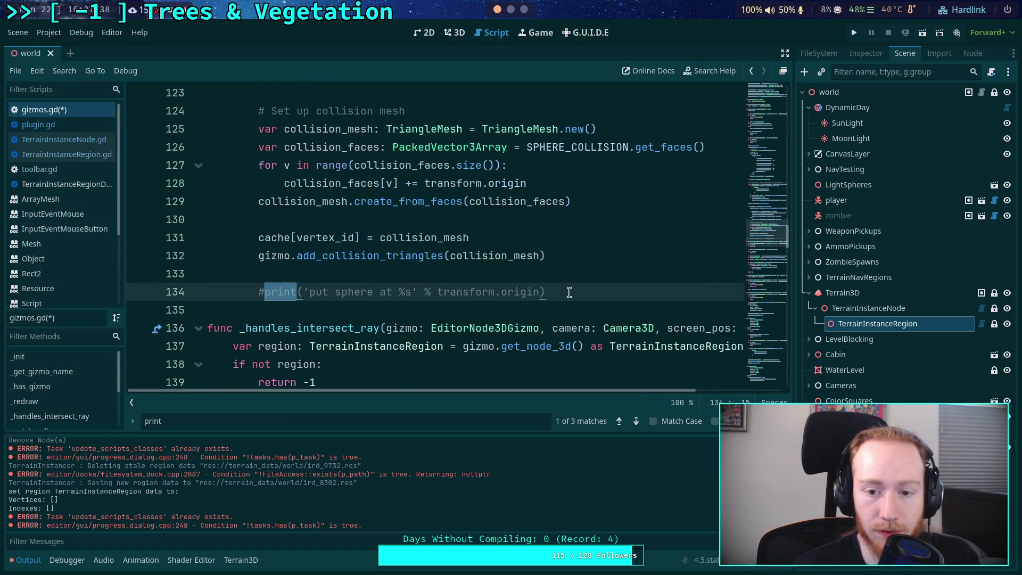
drag(569, 291, 572, 275)
key(BackSpace)
key(BackSpace)
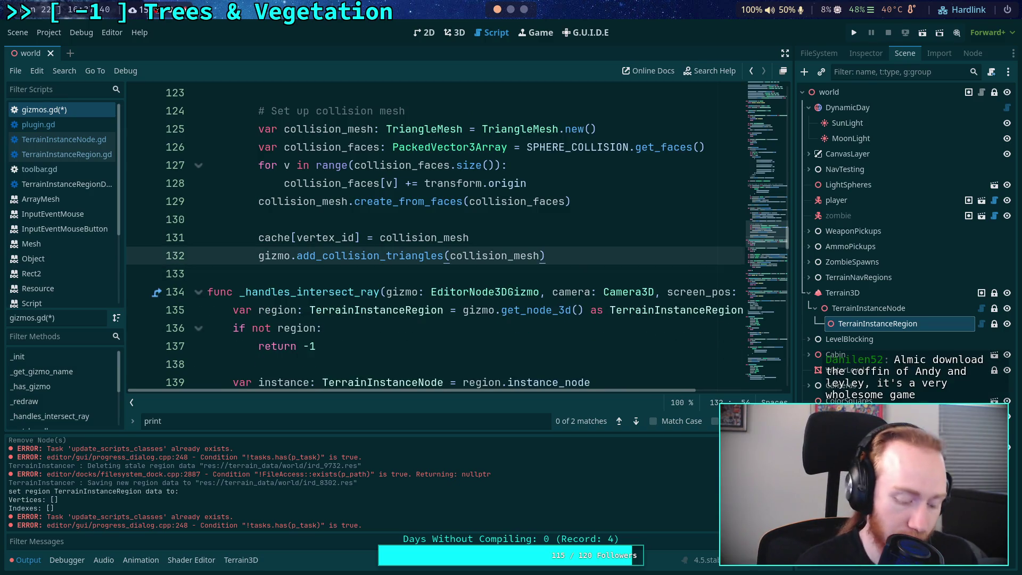
key(ctrl+s)
click(57, 172)
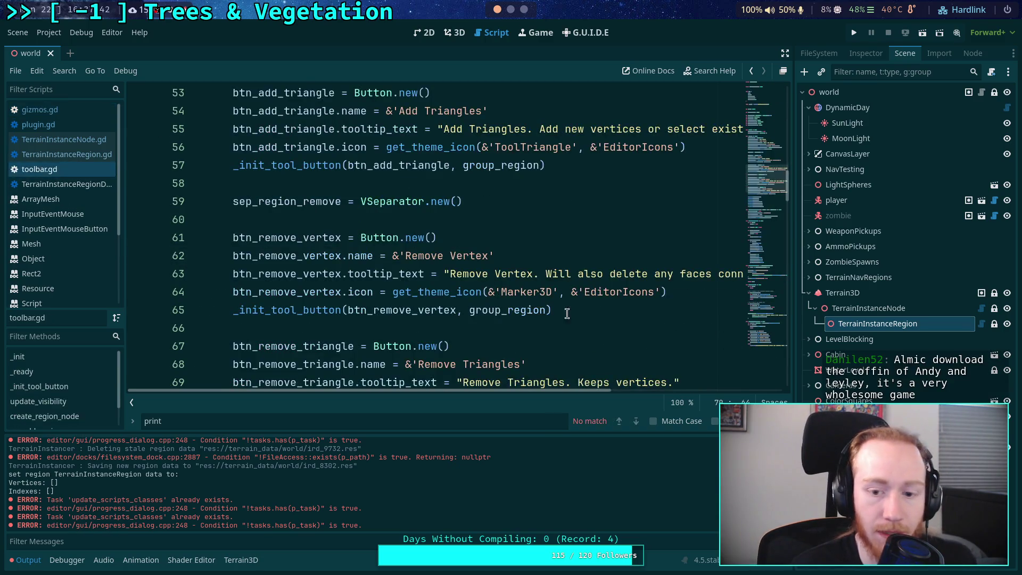
Step through the edited scripts and open the TerrainInstanceRegionData script
click(92, 154)
click(85, 139)
click(80, 124)
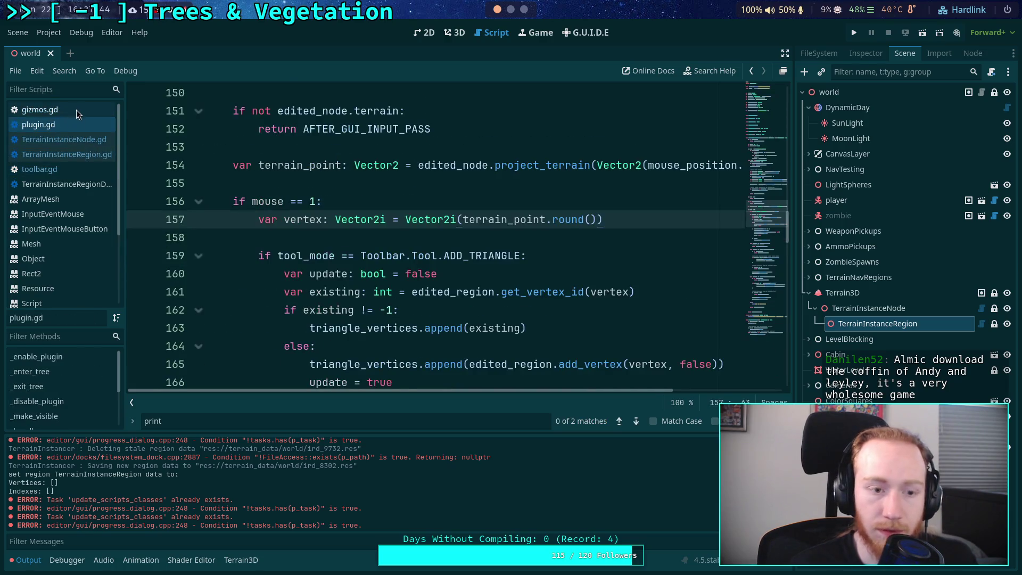
click(76, 108)
click(78, 183)
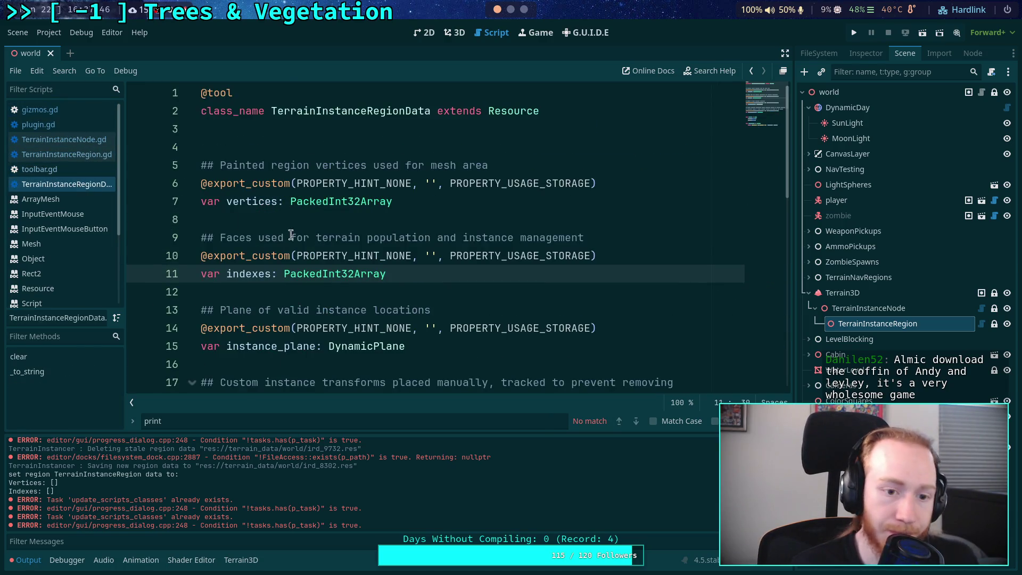
click(334, 239)
scroll(333, 244, down, 2)
Close the find bar, clear and collapse the Output panel, and save
key(Escape)
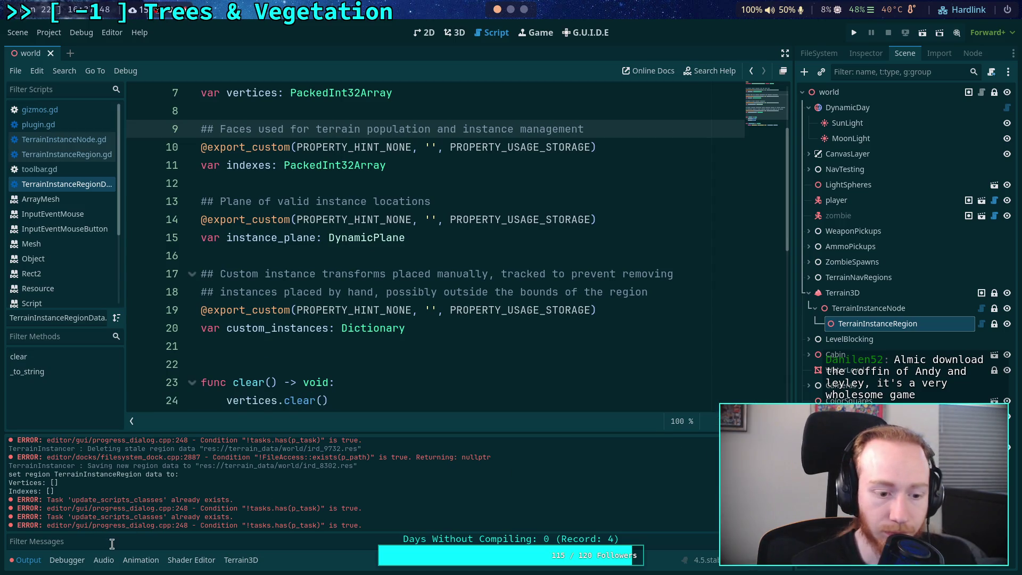
key(ctrl+alt+k)
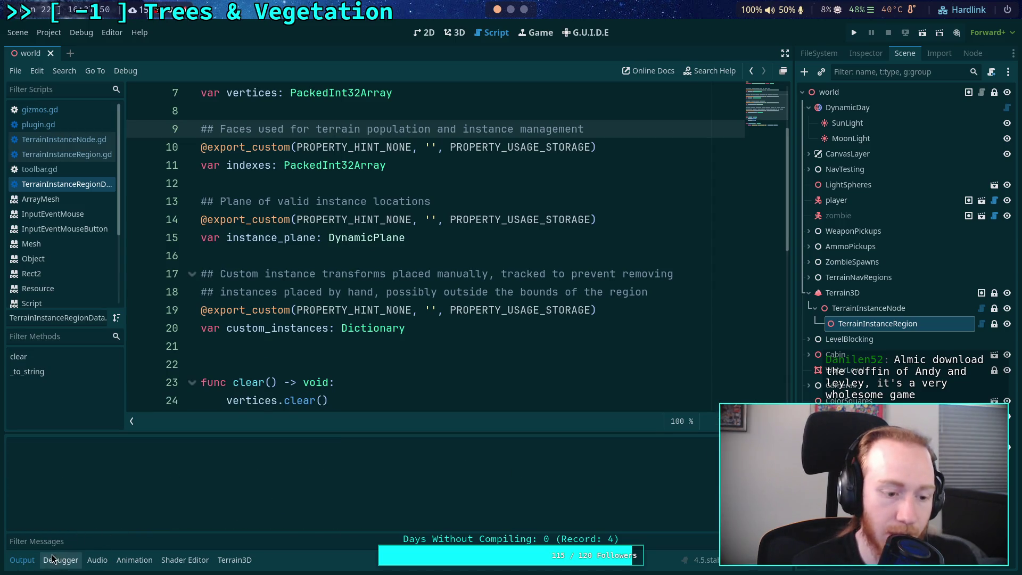
click(19, 559)
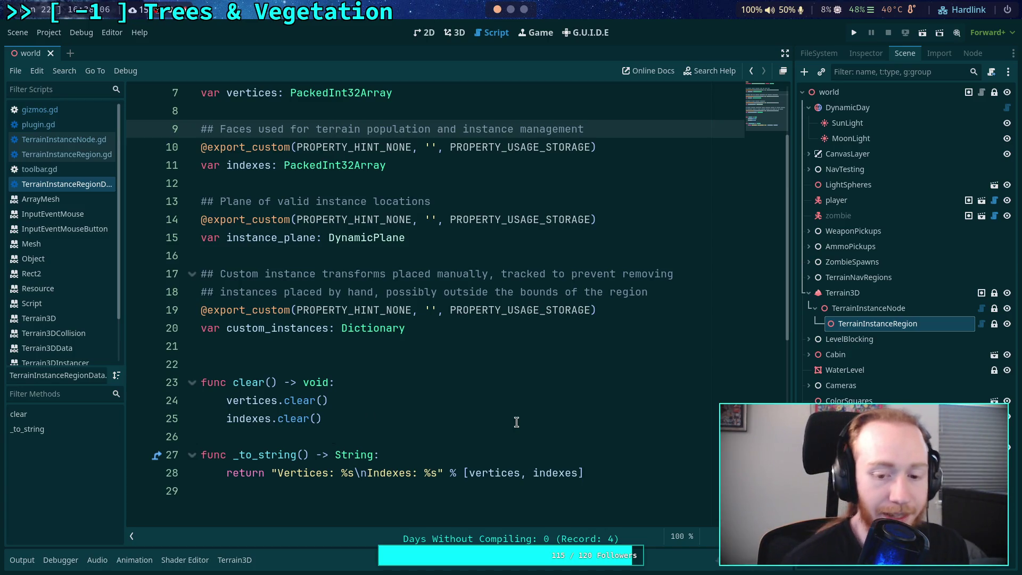
click(481, 418)
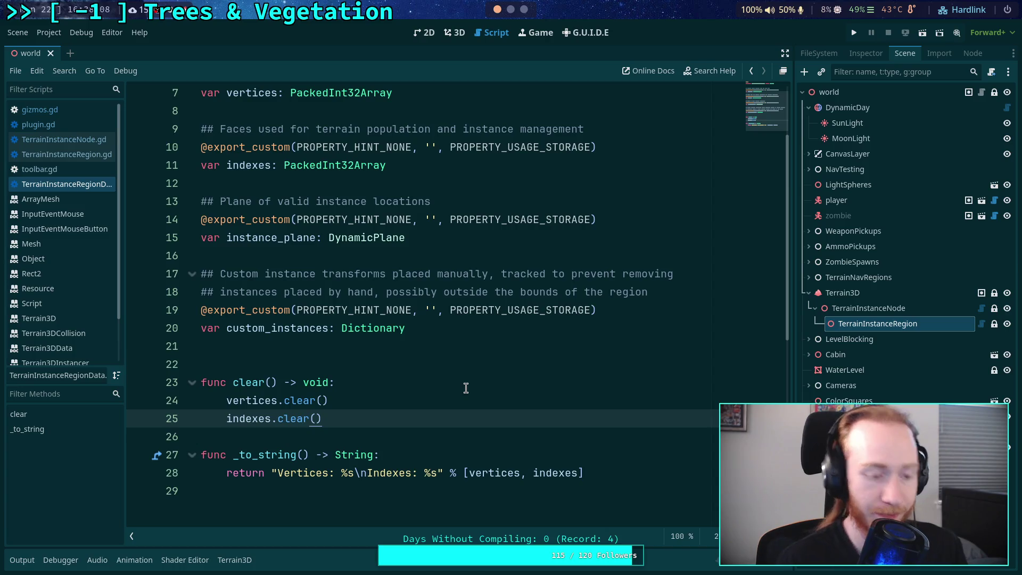
key(ctrl+s)
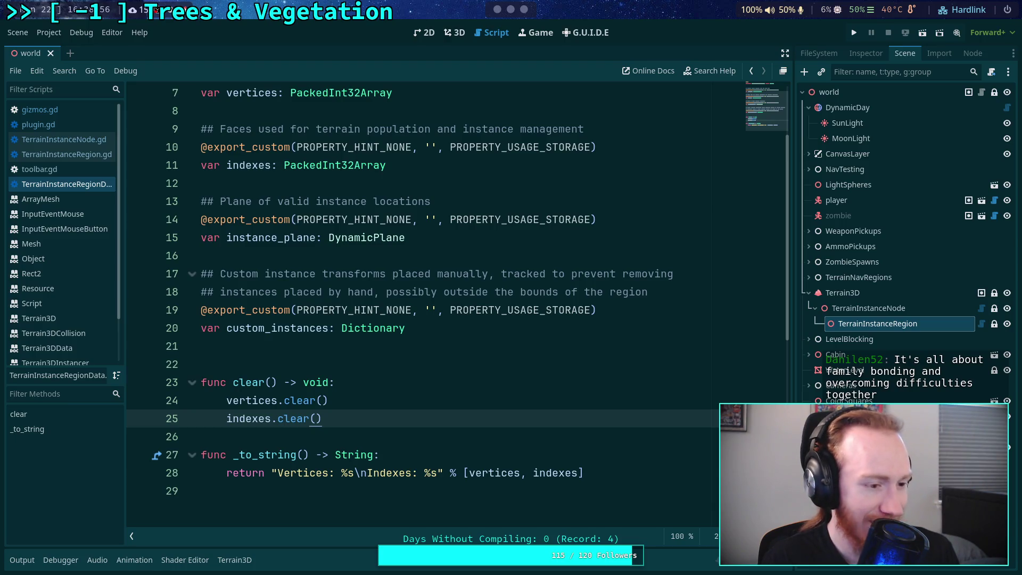
click(364, 435)
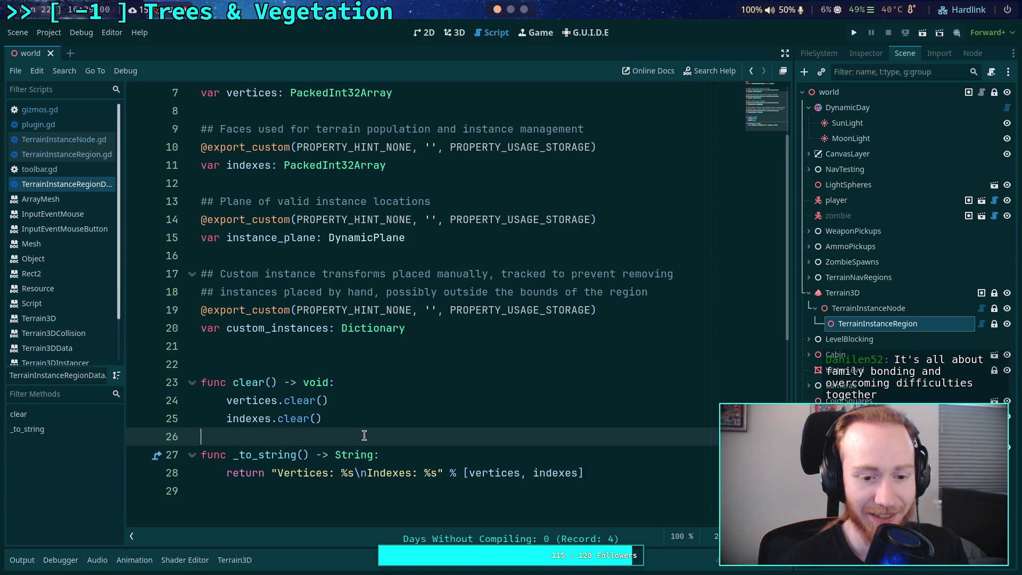
click(400, 368)
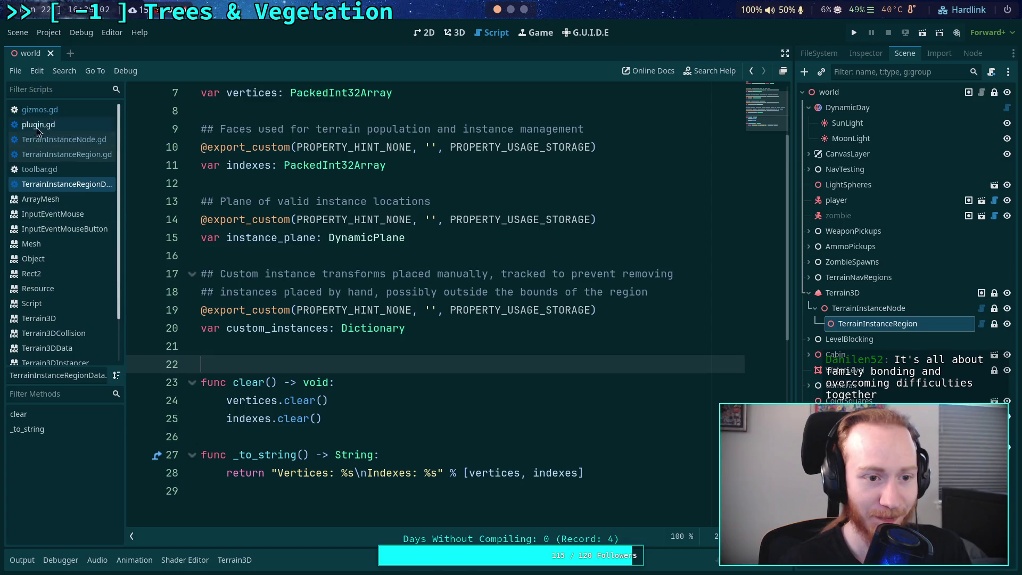
Open TerrainInstanceRegion.gd and review the code around lines 255-269
click(61, 155)
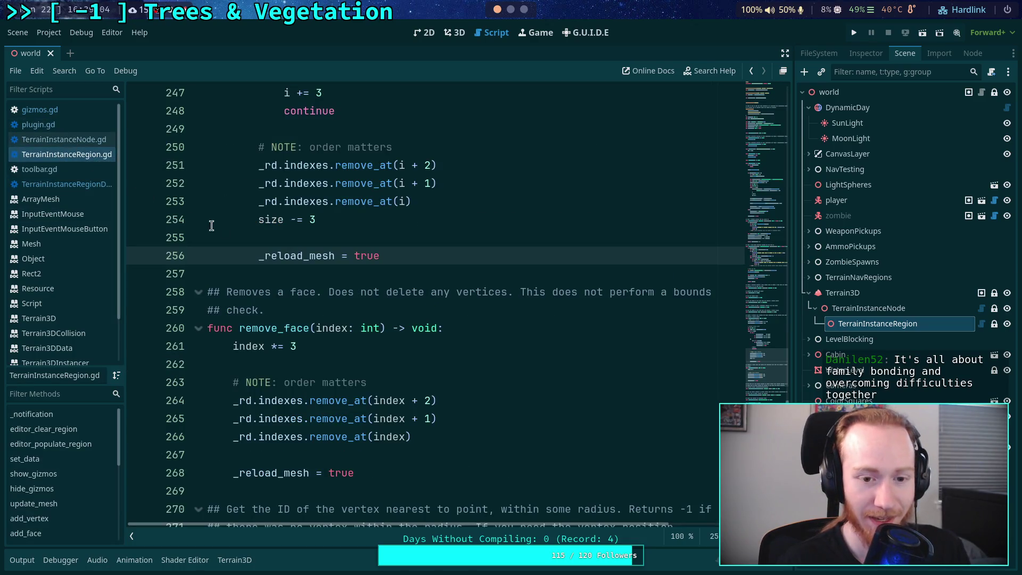
click(353, 238)
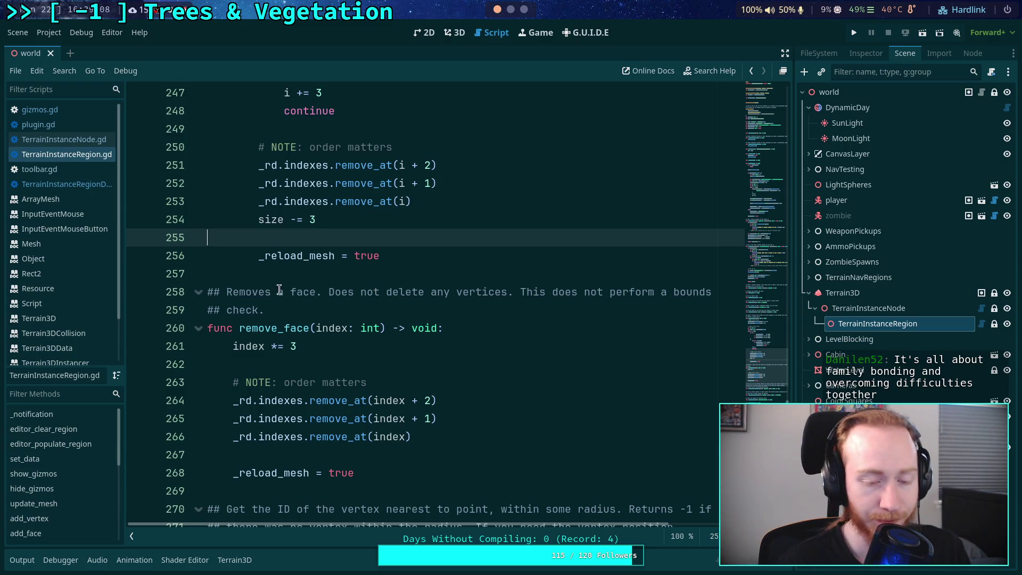
scroll(277, 292, down, 3)
click(402, 293)
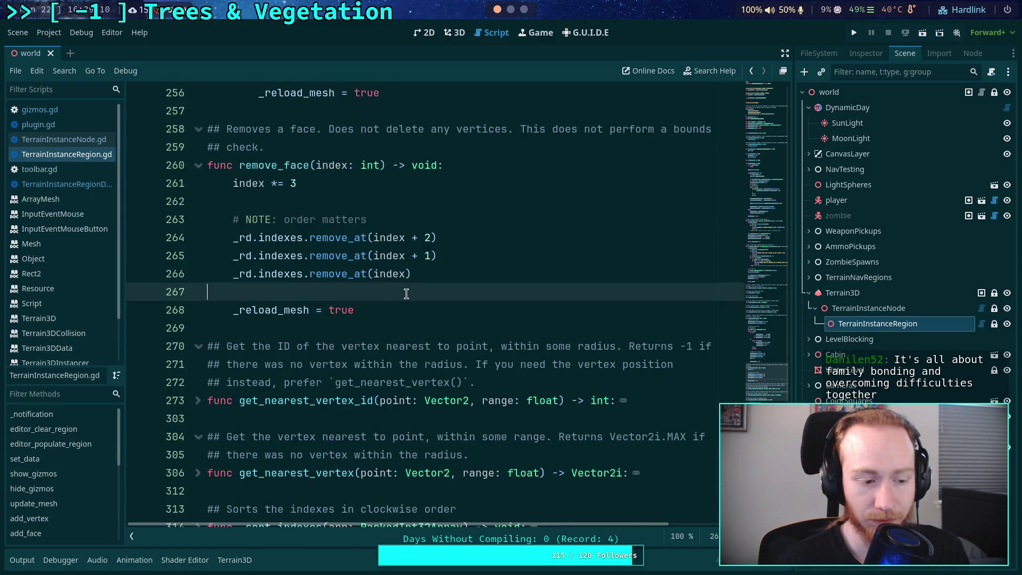
scroll(420, 301, up, 2)
scroll(421, 301, down, 1)
click(306, 381)
scroll(319, 373, down, 4)
scroll(330, 362, up, 3)
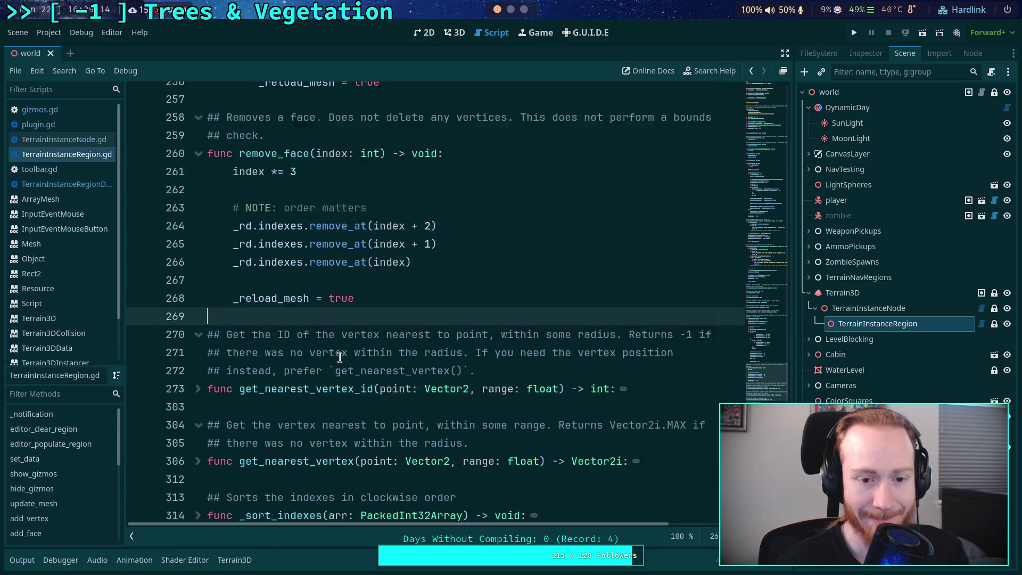
scroll(335, 357, up, 1)
Fold remove_face and remove_vertex, save, and switch to the terminal
click(198, 220)
scroll(297, 249, up, 7)
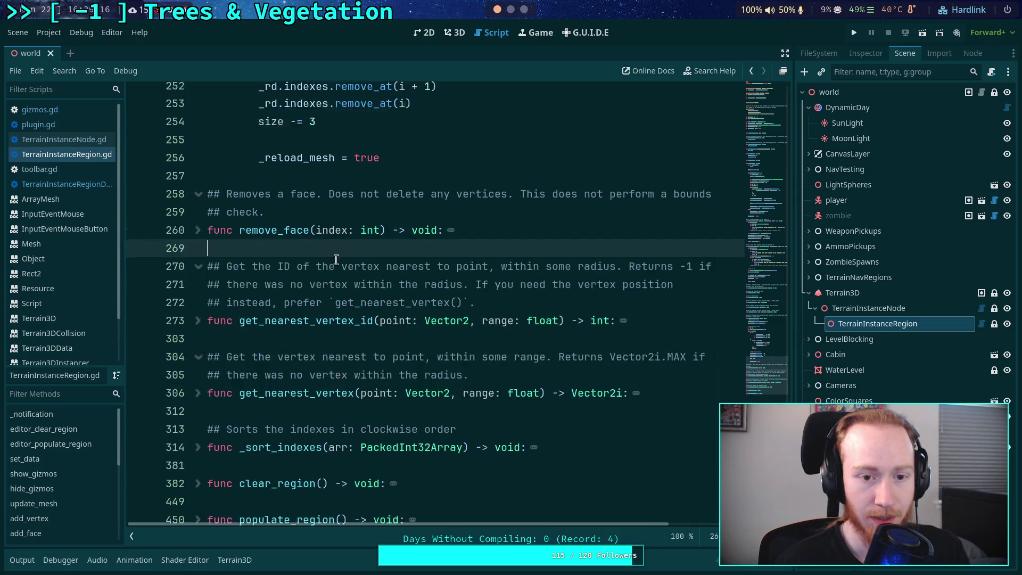
scroll(297, 249, up, 9)
click(198, 309)
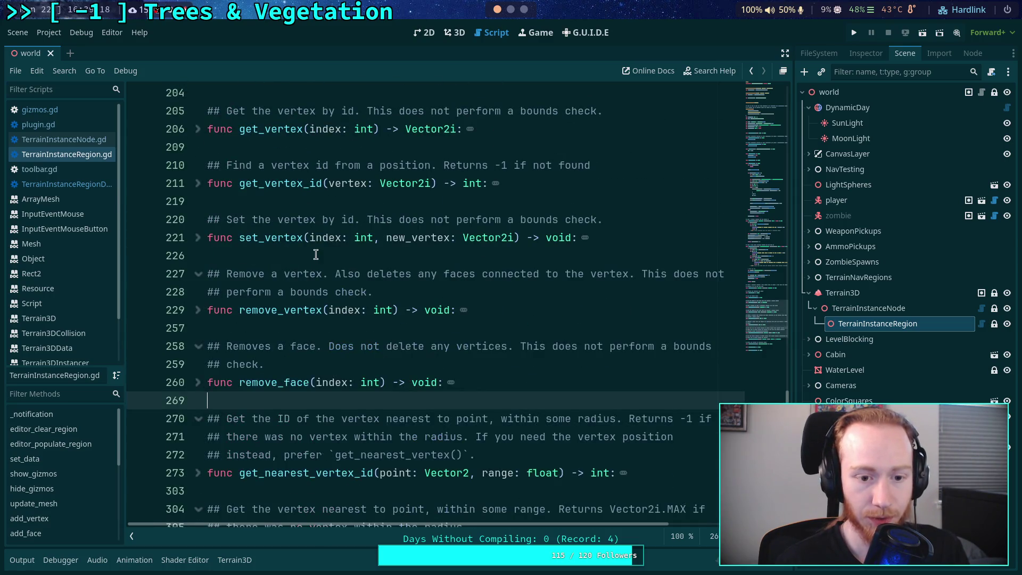
click(322, 254)
key(ctrl+s)
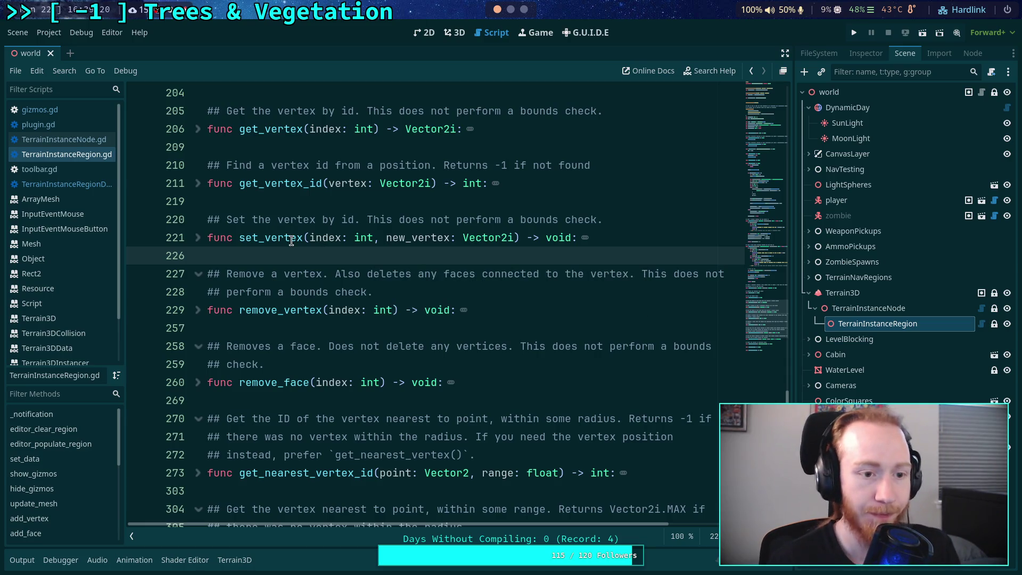
key(super+1)
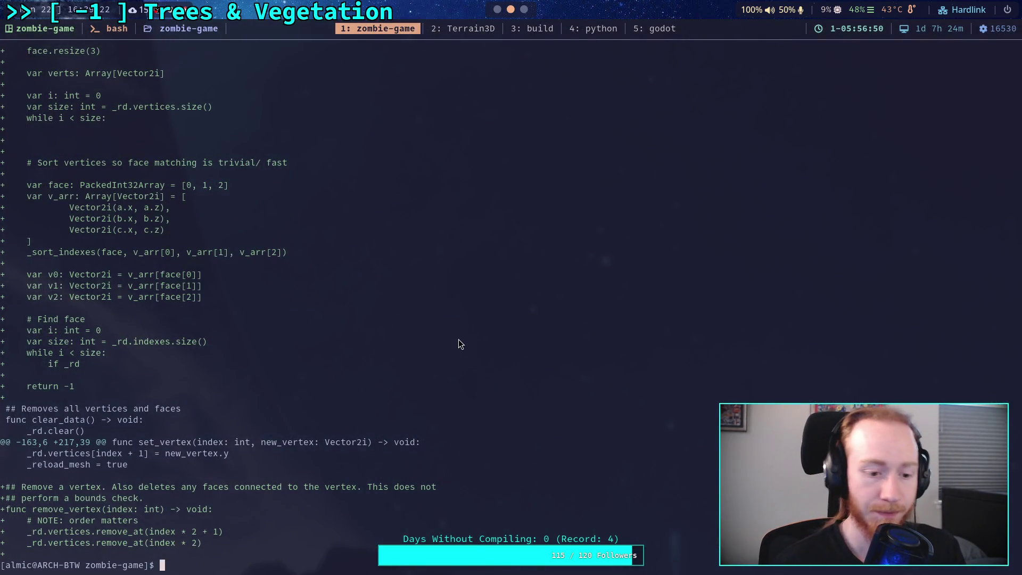
Run git status and git diff to review the pending changes
text(git status)
key(Return)
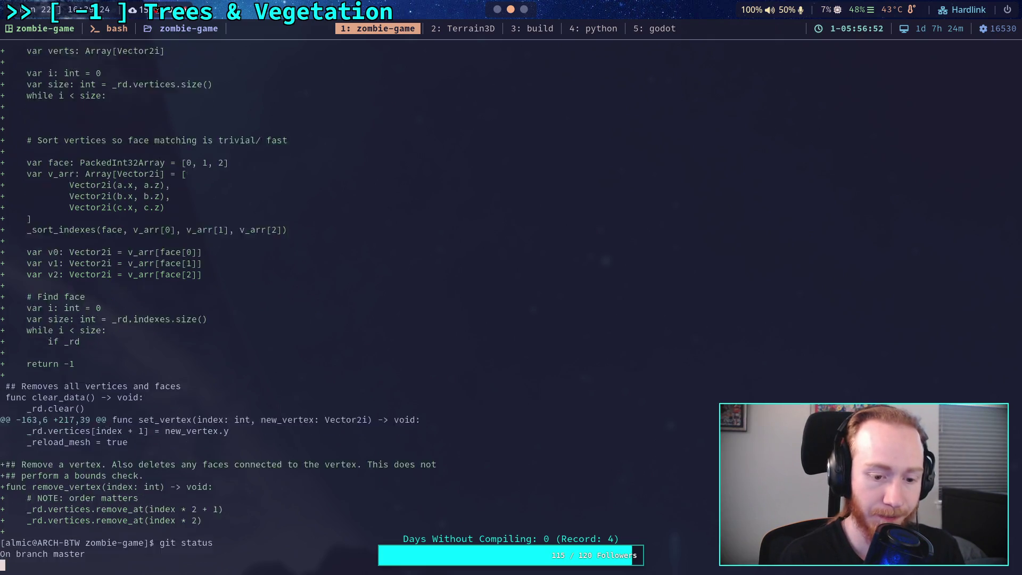
text(git)
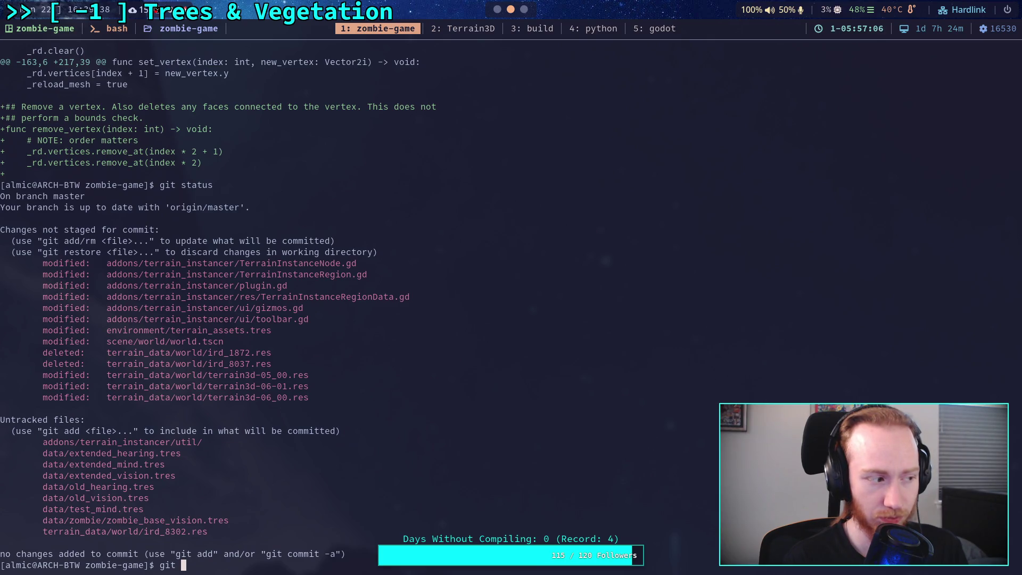
text(diff)
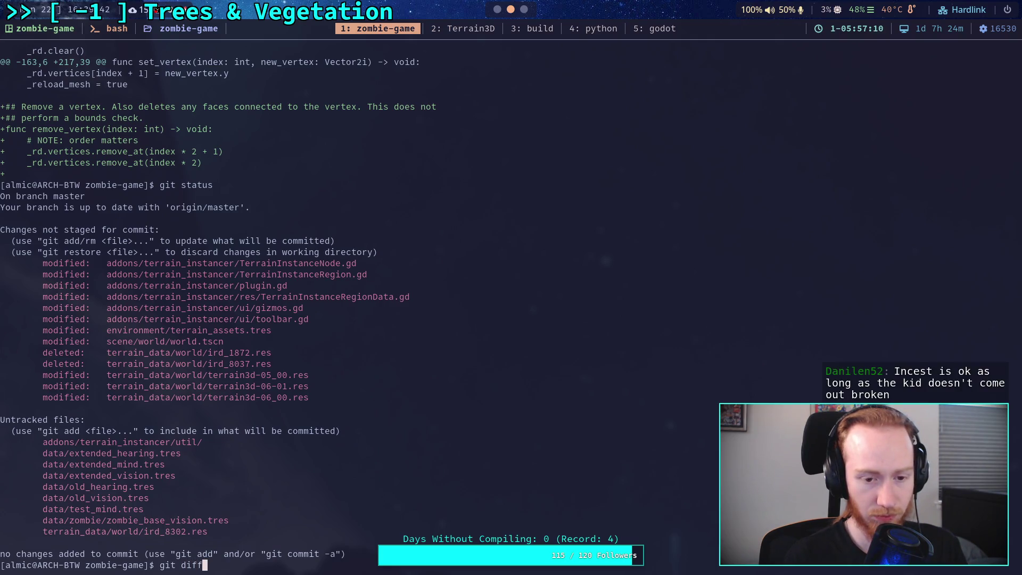
key(Return)
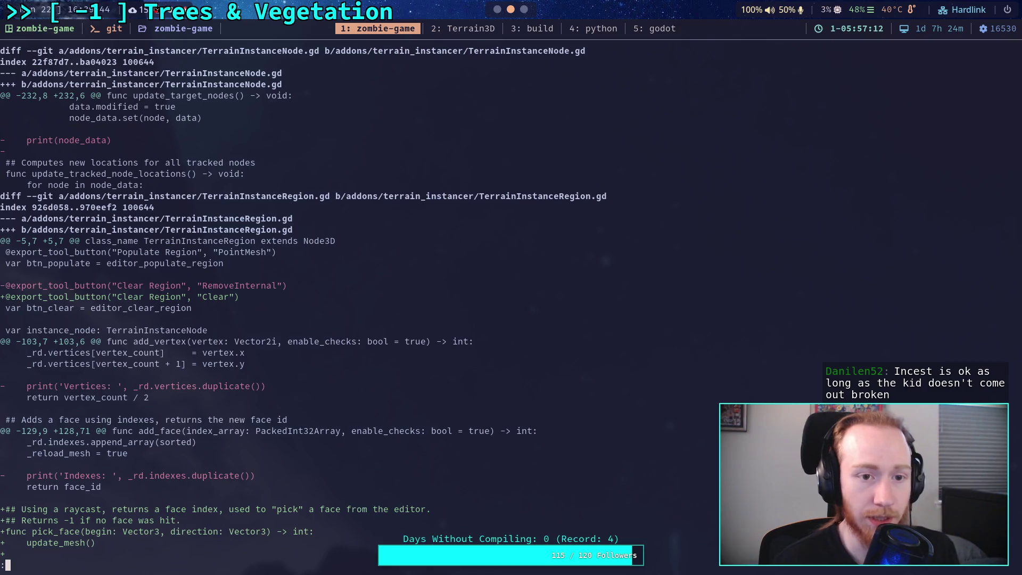
Stage addons/terrain_instancer/TerrainInstanceNode.gd, then run git diff again
text(qgit add addons/terrain_i)
key(Tab)
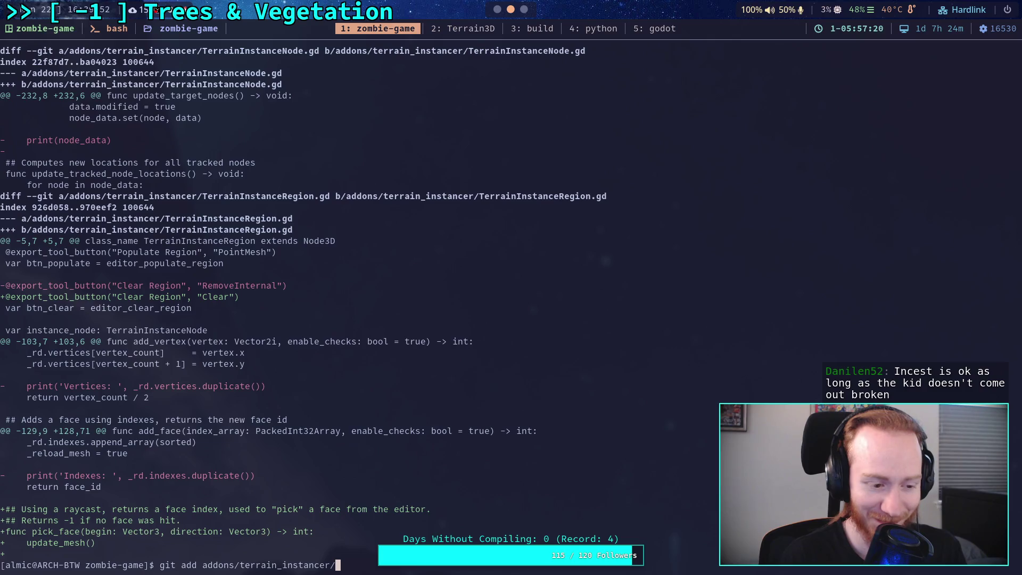
text(Ter)
key(Tab)
text(R)
key(Tab)
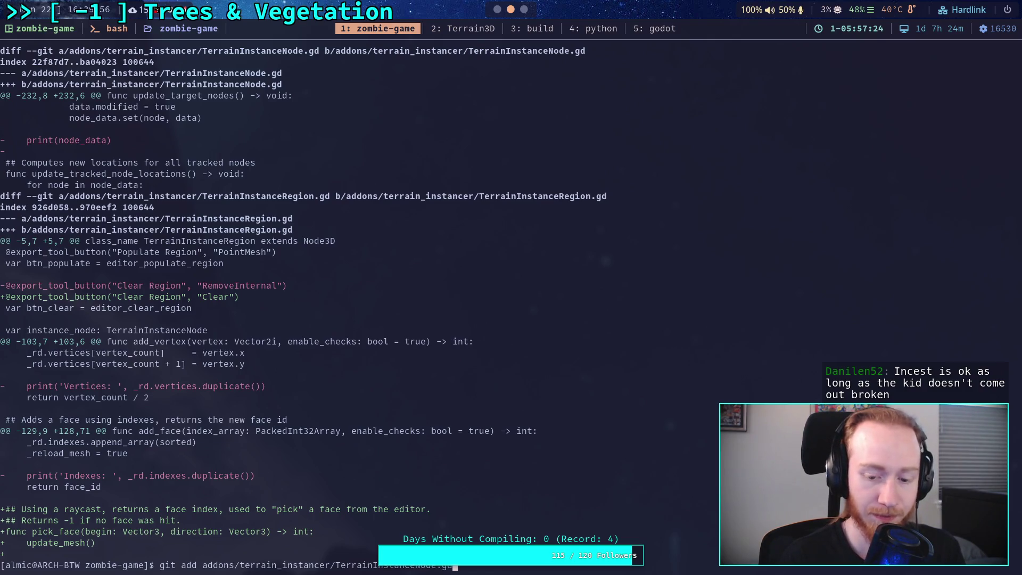
key(Return)
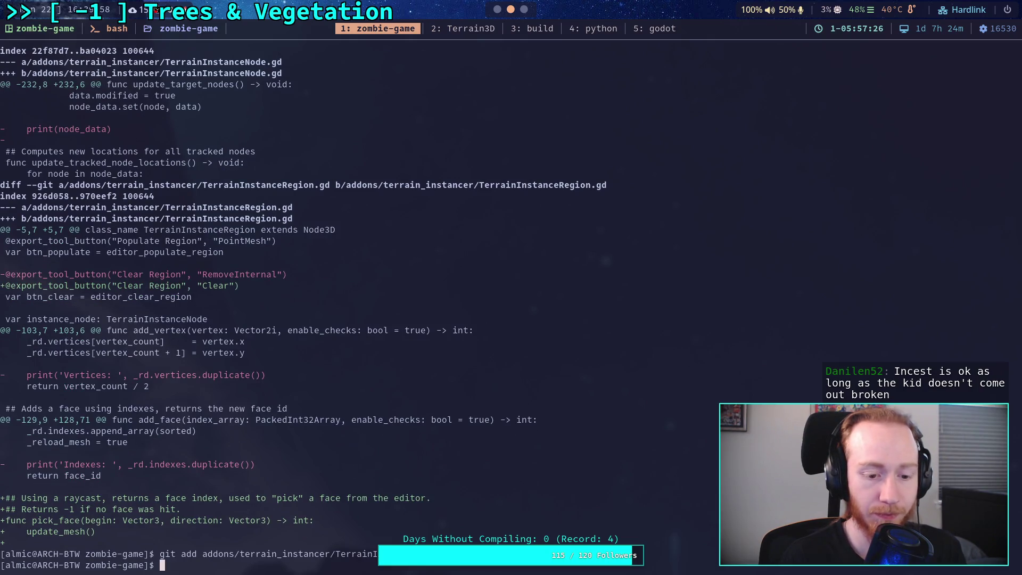
text(git diff)
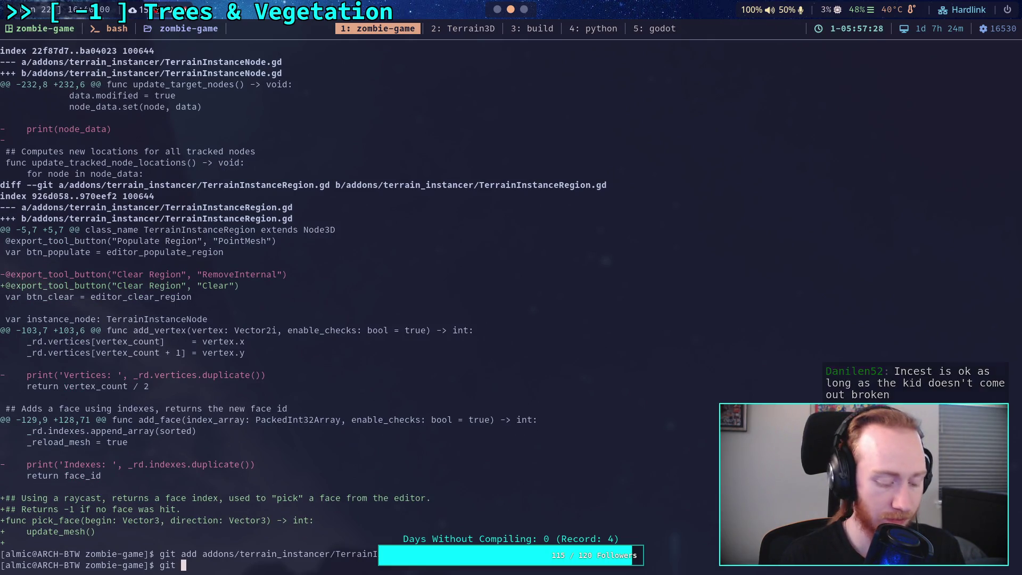
key(Return)
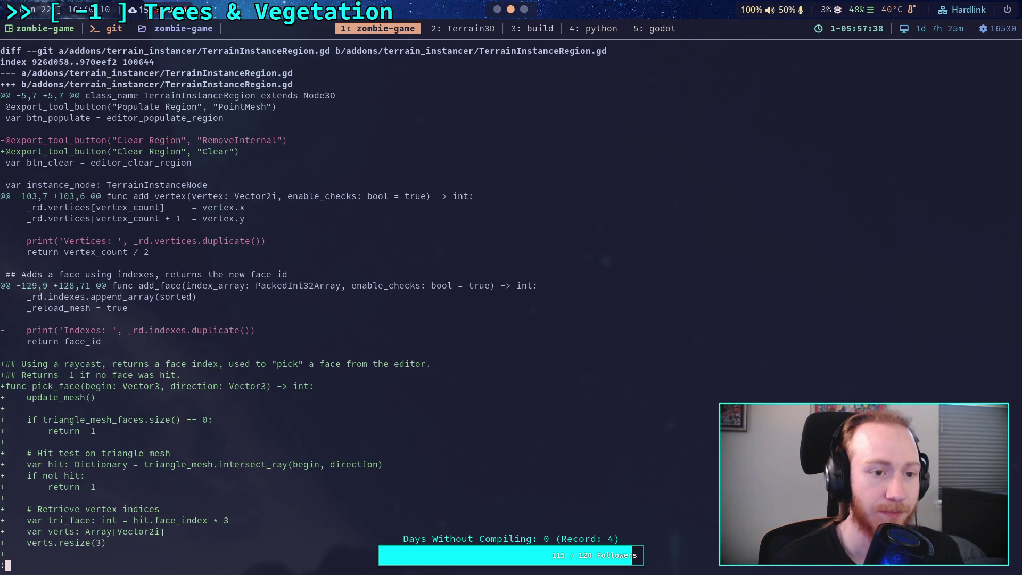
Page through the diff's pick_face, remove_vertex and remove_face changes
key(Down)
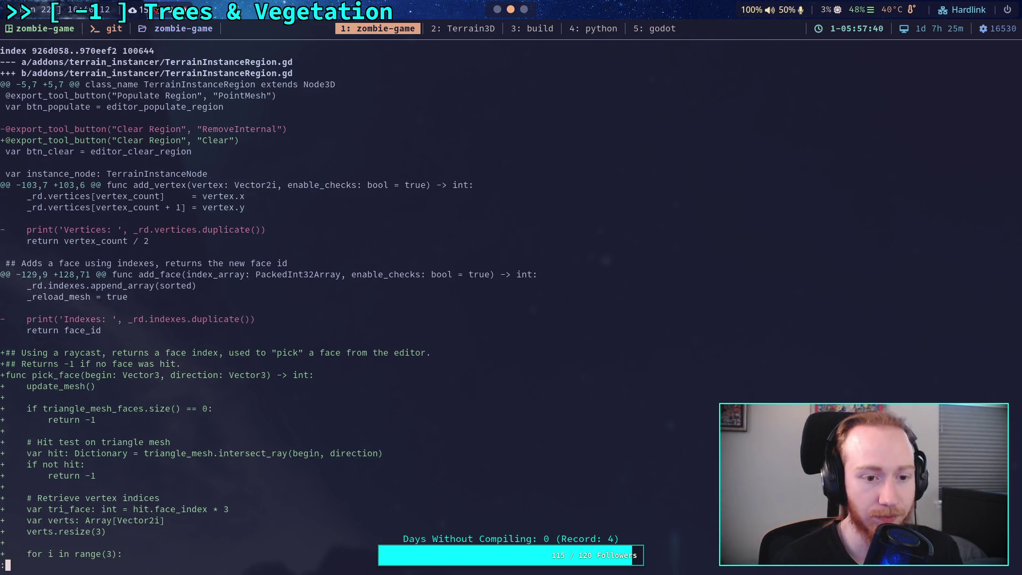
key(Down)
key(Down)
key(Down)
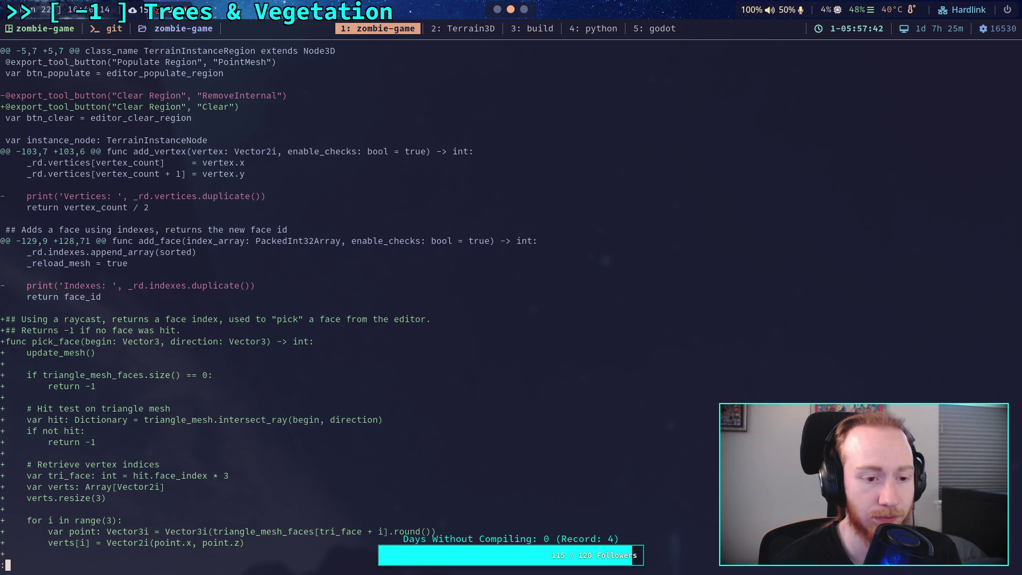
key(Up)
key(Up)
key(Up)
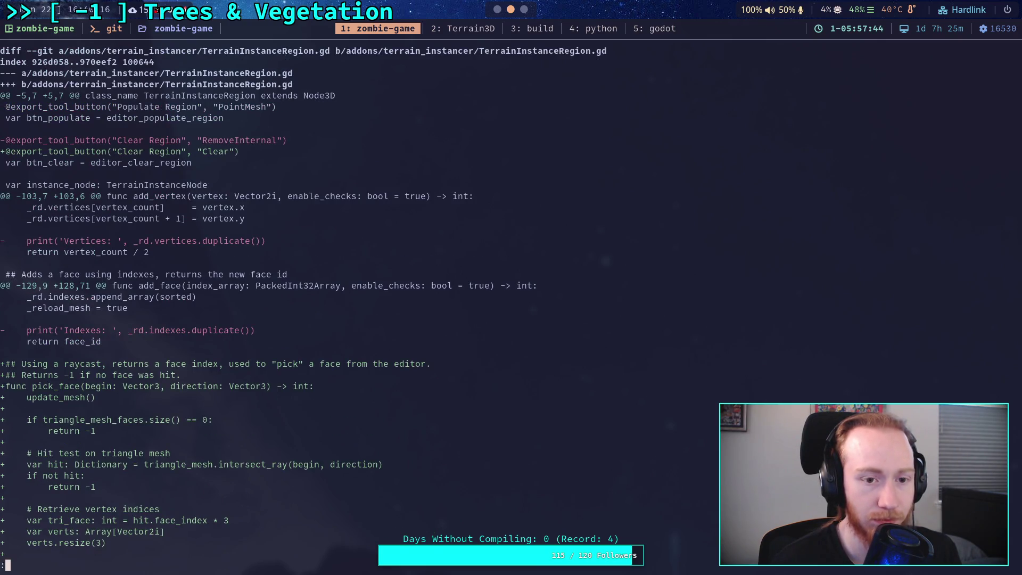
key(Down)
key(Down)
key(Down)
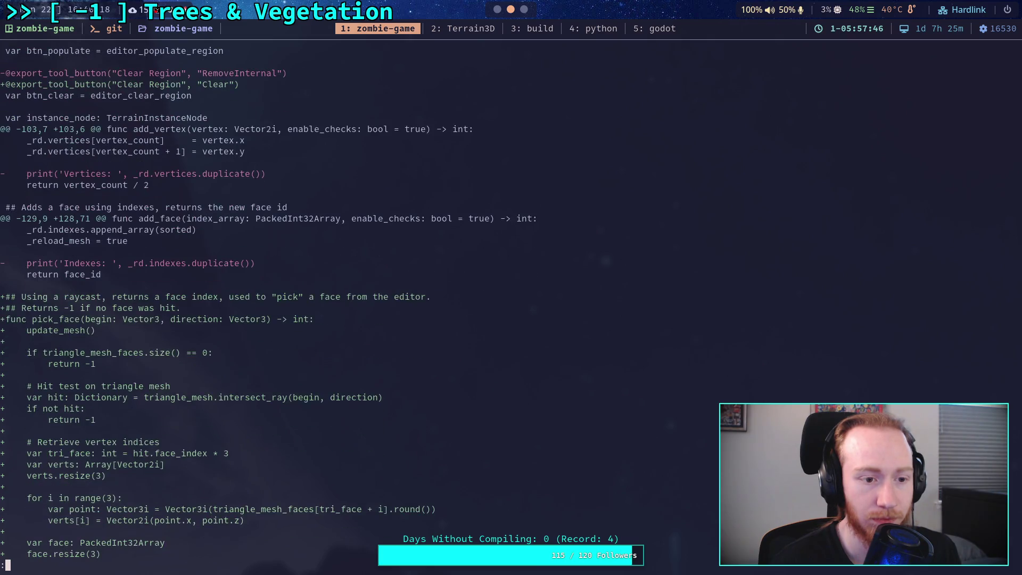
key(Down)
key(Down)
key(Down)
key(Down)
key(Down)
key(Down)
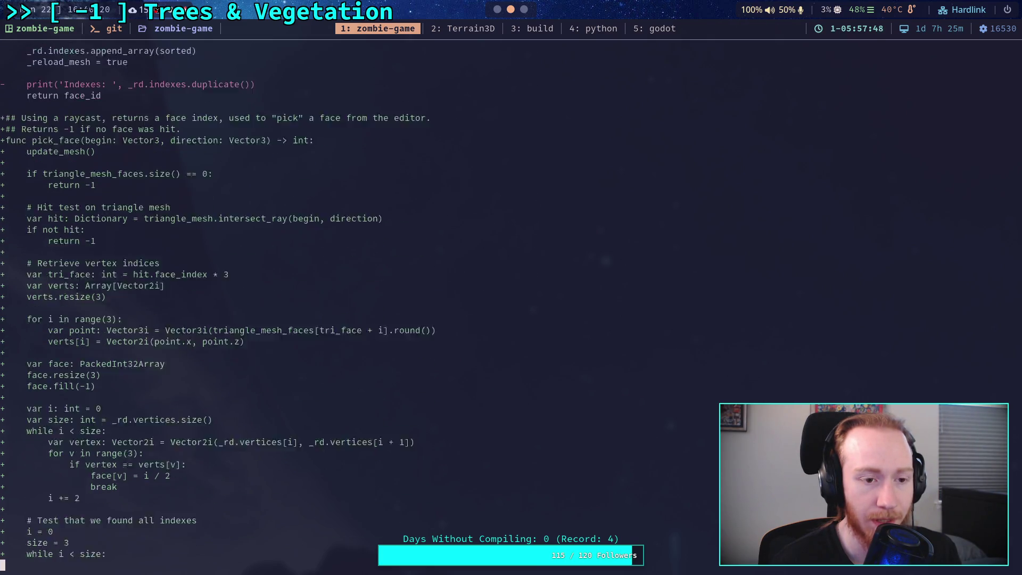
key(Down)
key(Down)
key(Down)
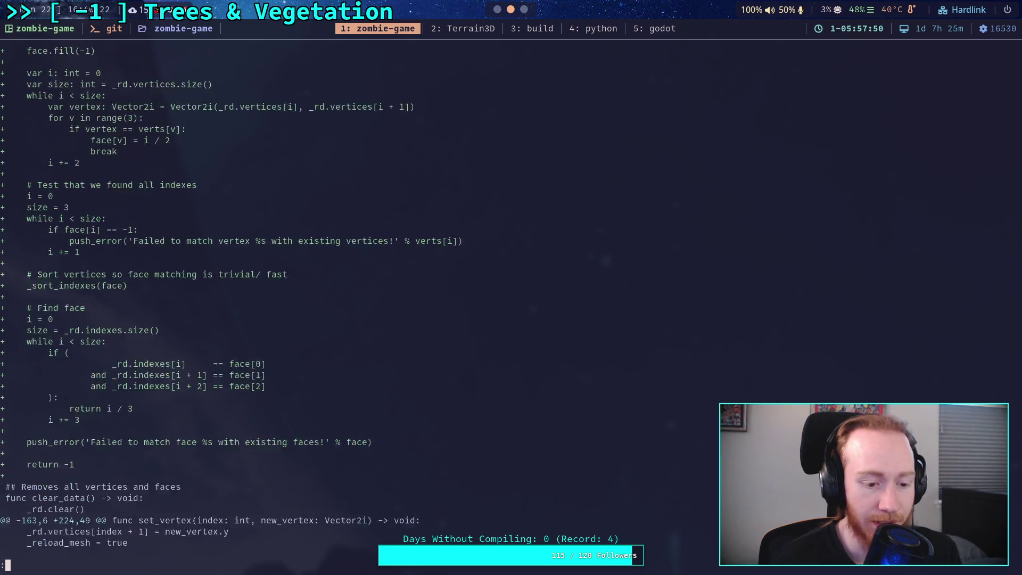
key(Down)
key(Down)
key(Down)
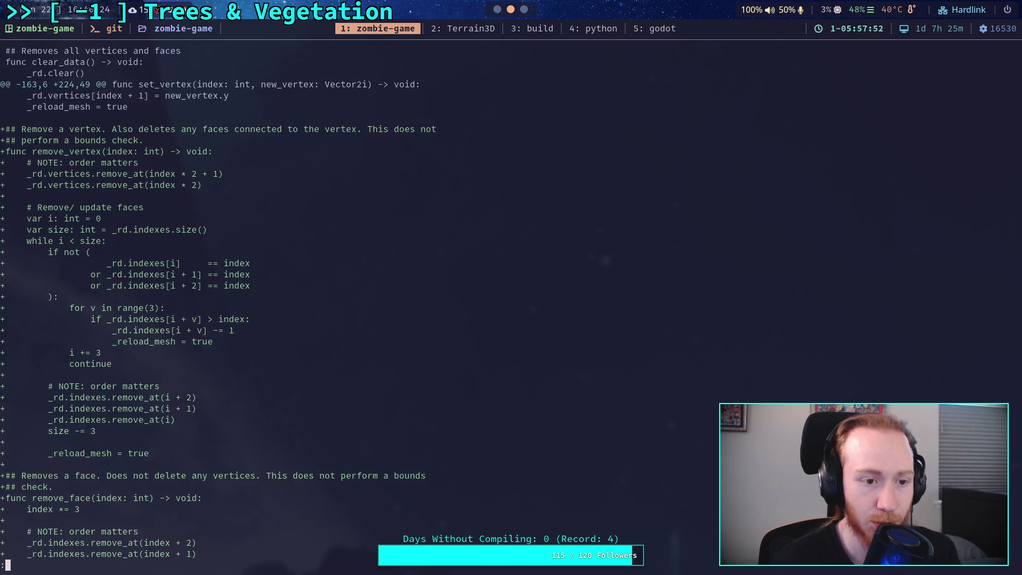
key(Up)
key(Up)
key(Up)
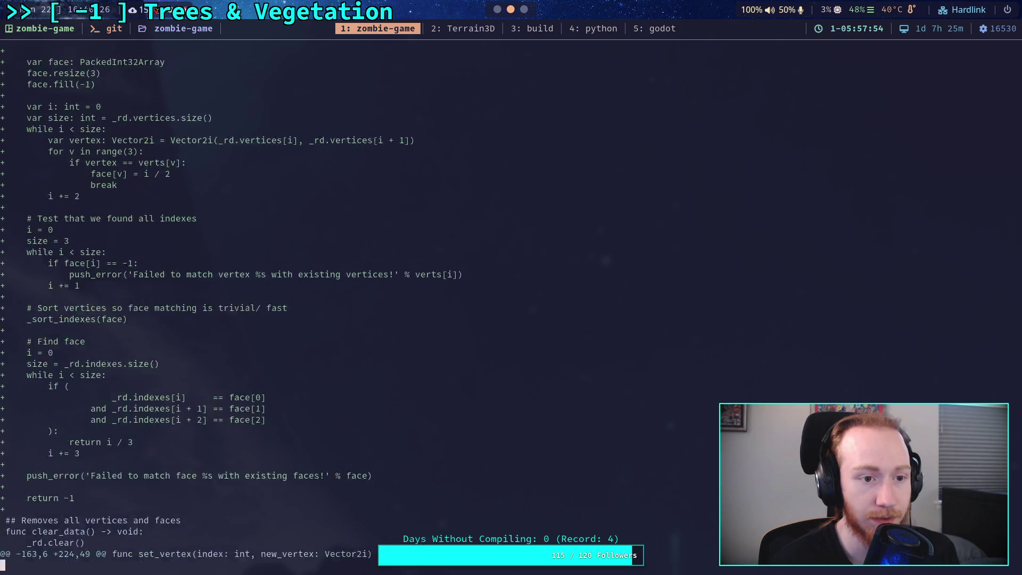
key(Down)
key(Down)
key(Down)
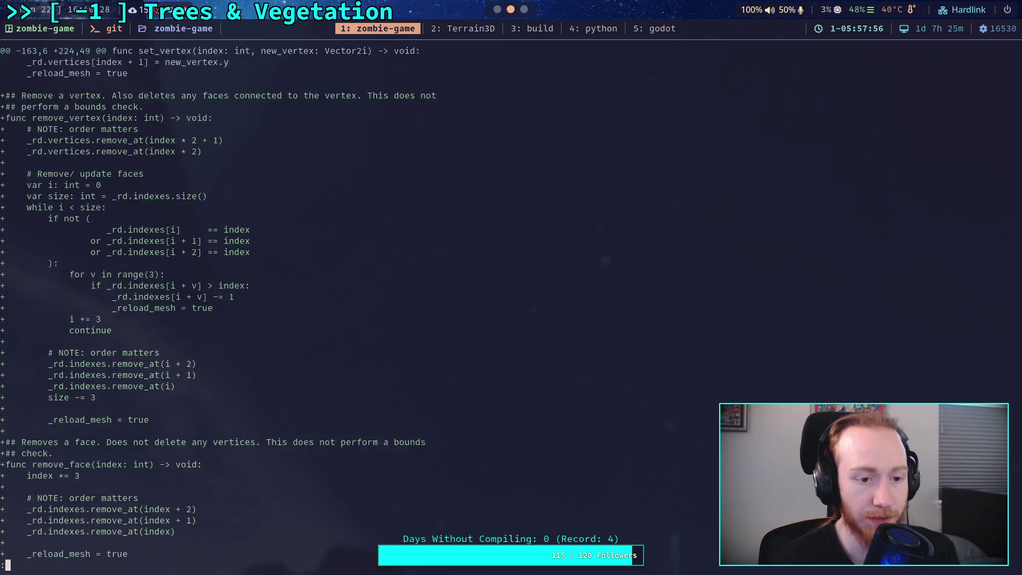
key(Up)
key(Up)
key(Up)
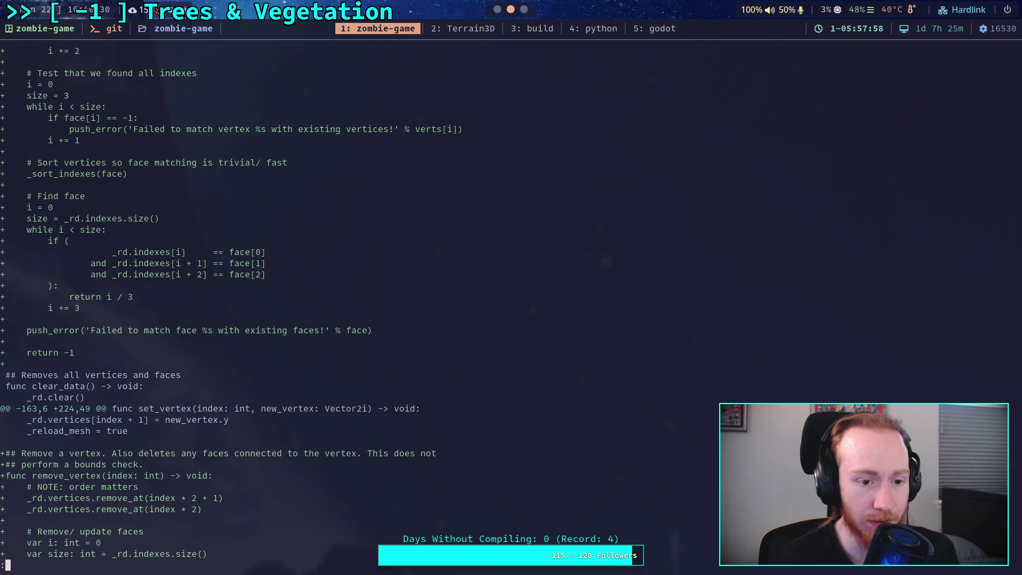
key(Down)
key(Down)
key(Down)
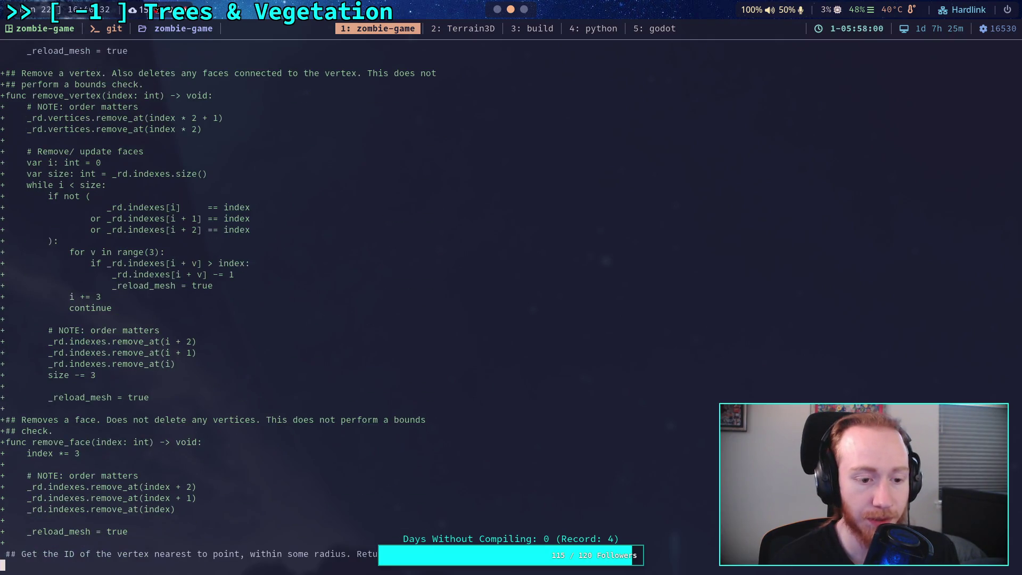
key(Up)
key(Up)
key(Up)
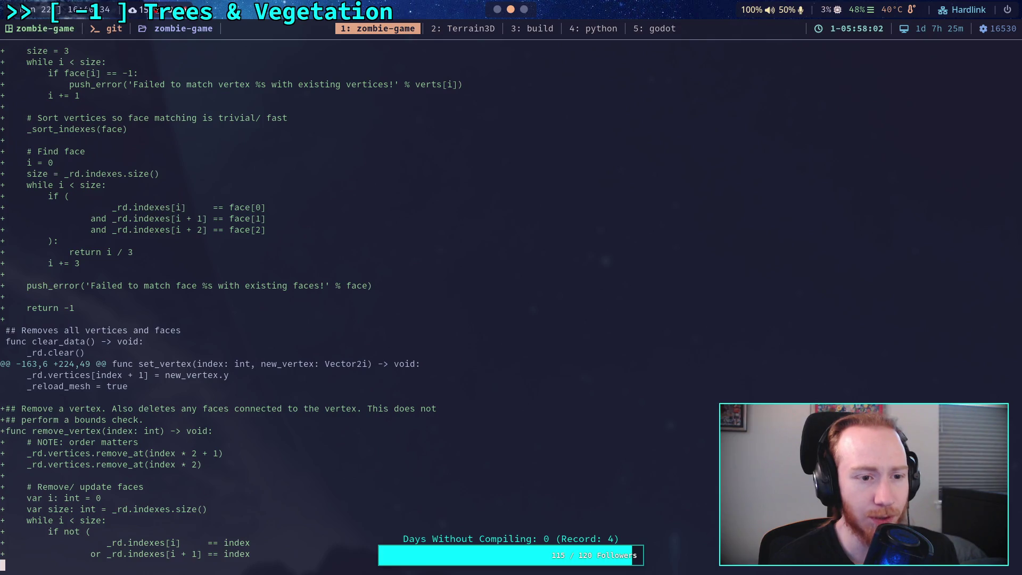
key(Down)
key(Down)
key(Down)
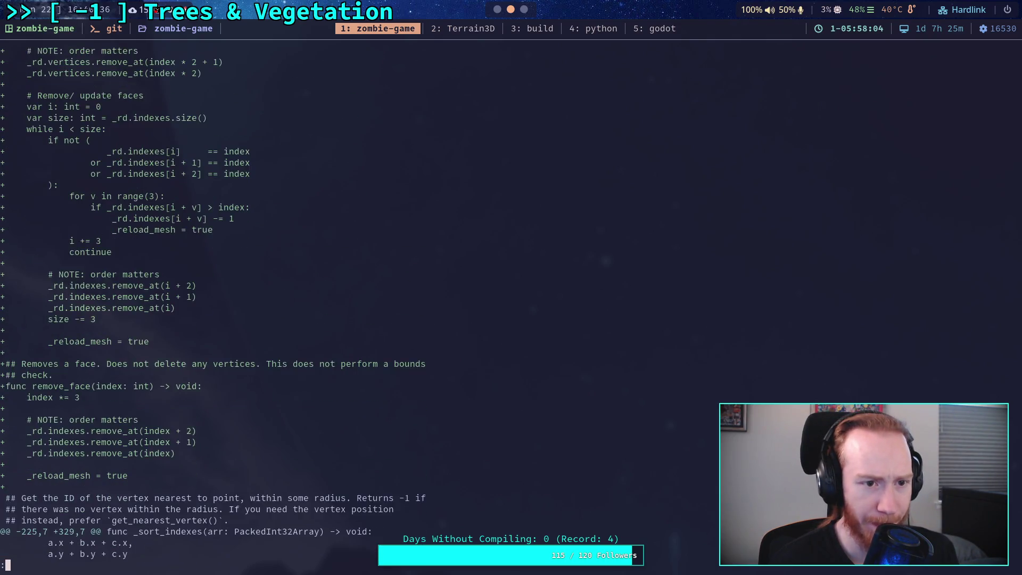
key(Down)
key(Down)
key(Down)
key(Down)
key(Down)
key(Down)
key(Down)
key(Down)
key(Down)
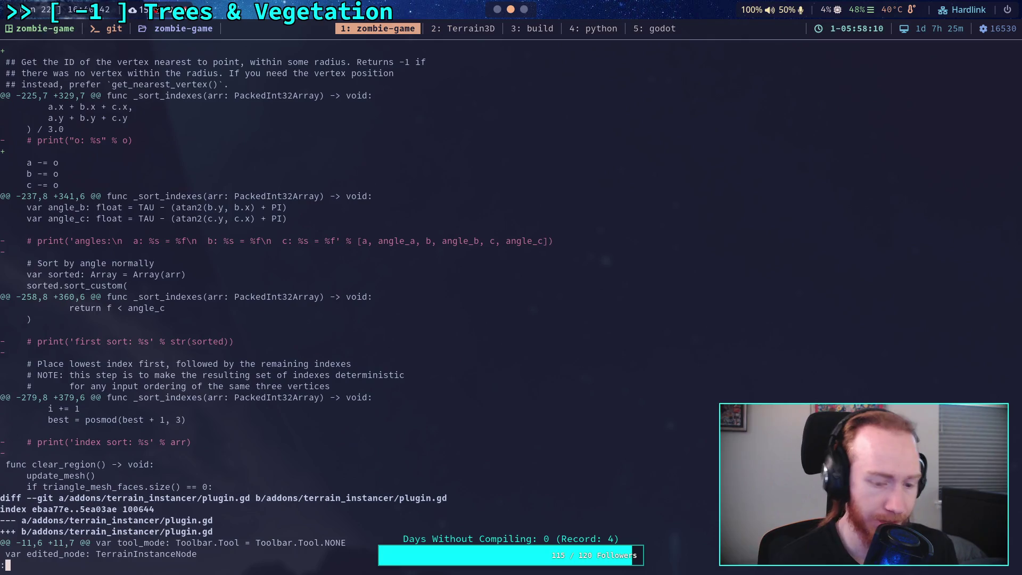
Quit the pager, run git status, and start staging TerrainInstanceRegion.gd
text(qgit status)
key(Return)
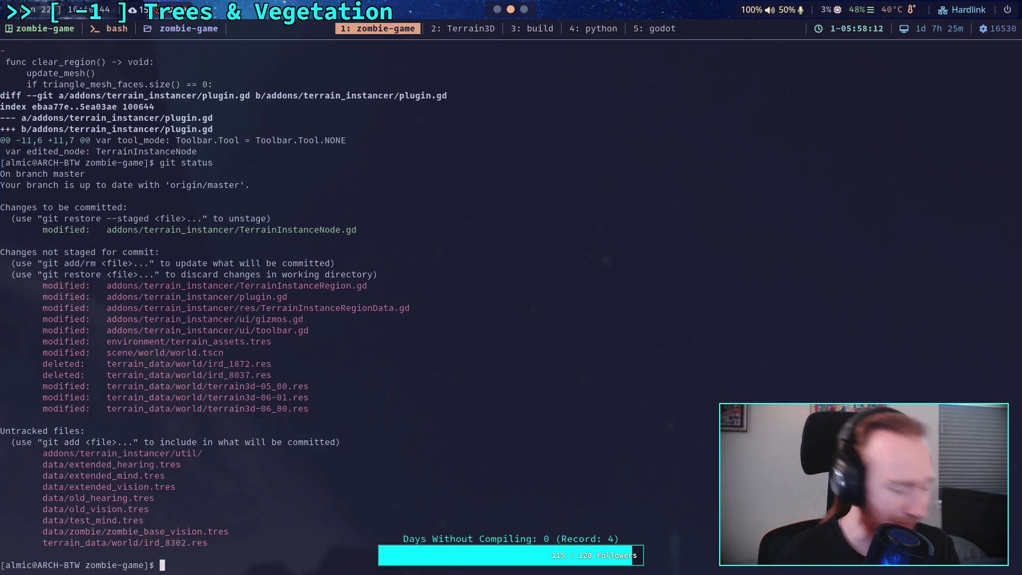
text(git add addons/terrain_instancer/)
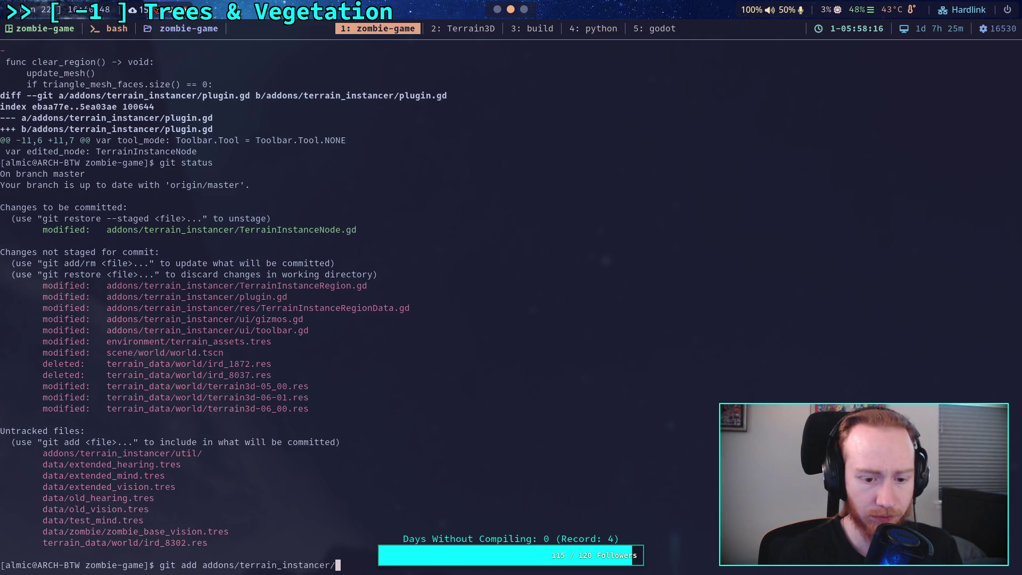
text(T)
key(Tab)
text(R)
key(Tab)
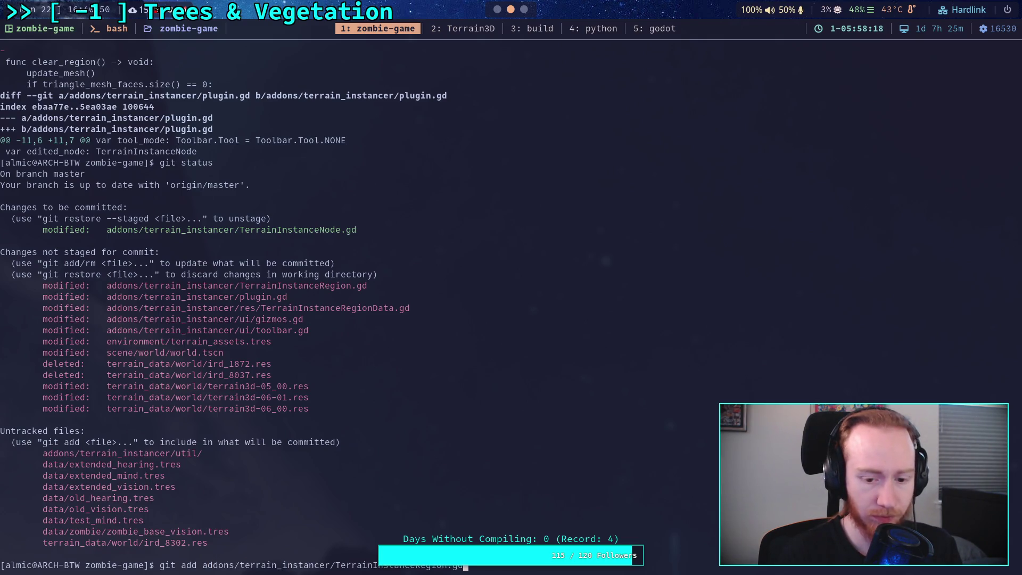
Stage TerrainInstanceRegion.gd, then review the remaining unstaged plugin.gd diff for vertex and triangle removal
key(Return)
text(git diff)
key(Return)
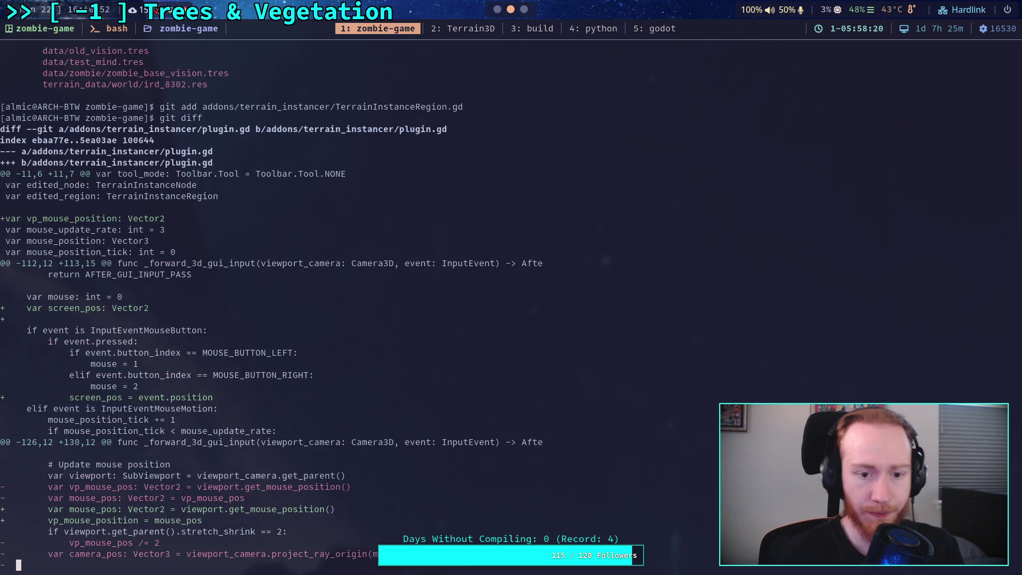
scroll(272, 287, down, 5)
scroll(272, 287, down, 5)
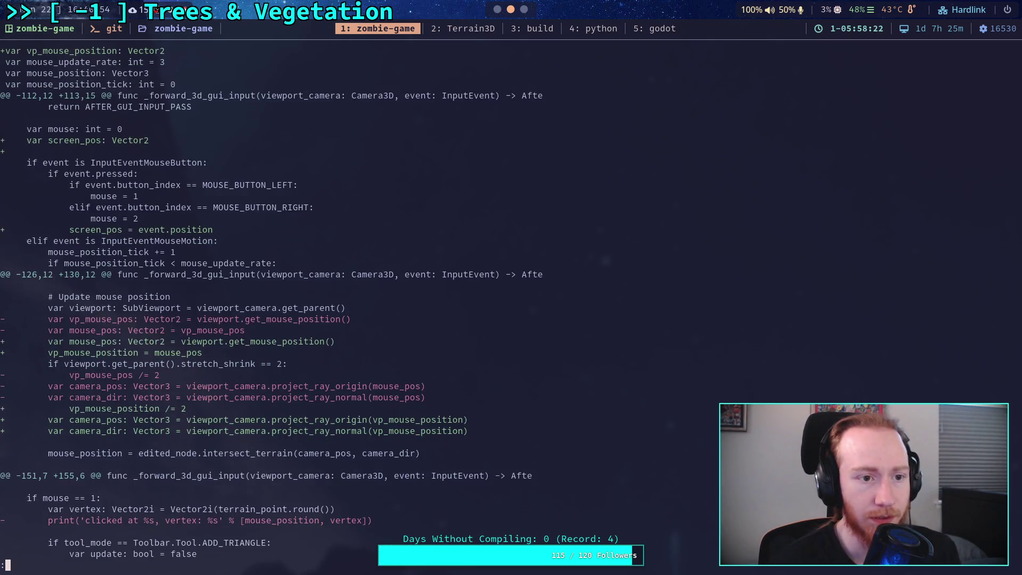
scroll(272, 288, down, 3)
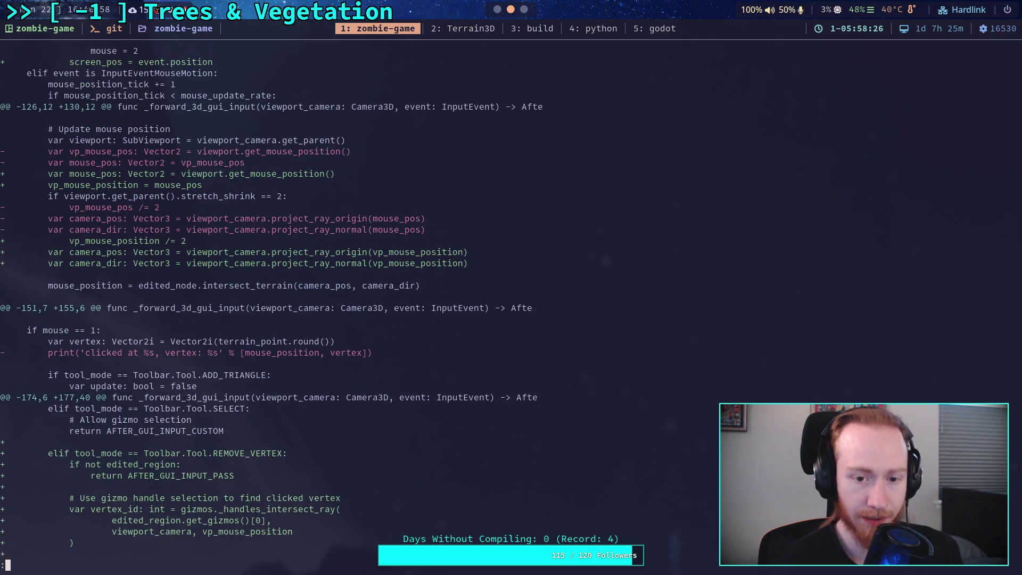
scroll(272, 287, down, 6)
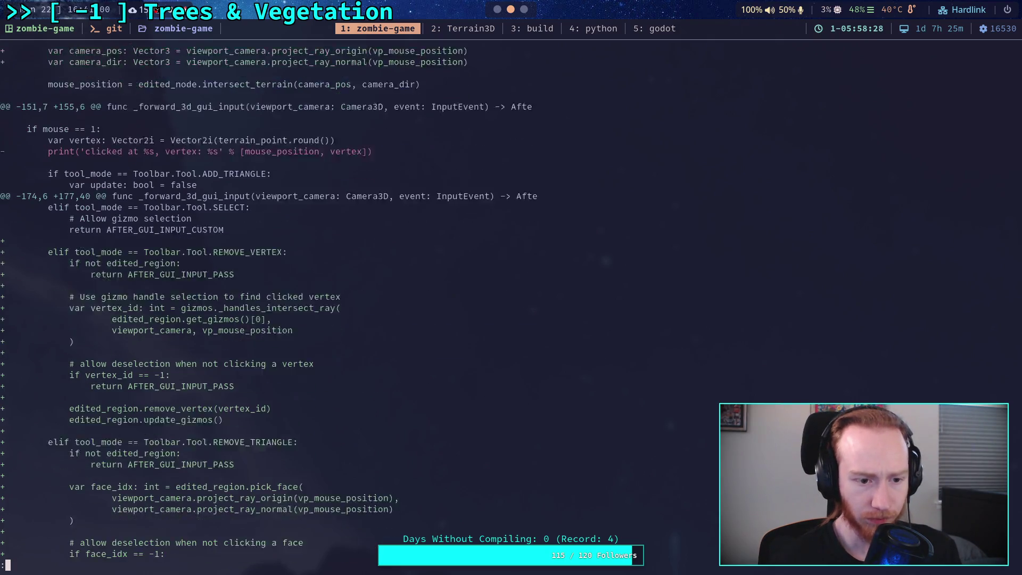
scroll(272, 287, down, 1)
scroll(272, 287, down, 4)
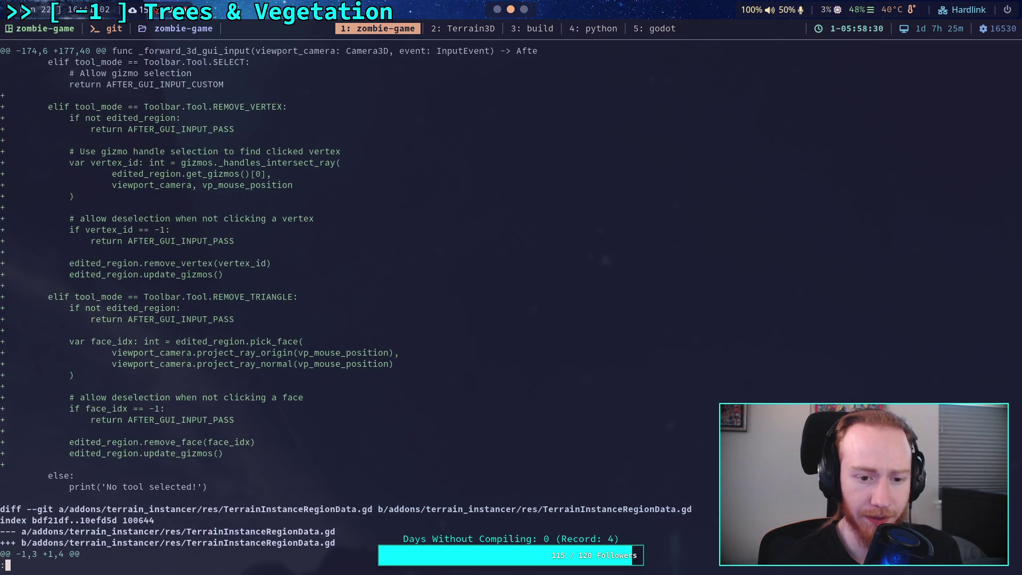
scroll(271, 288, down, 2)
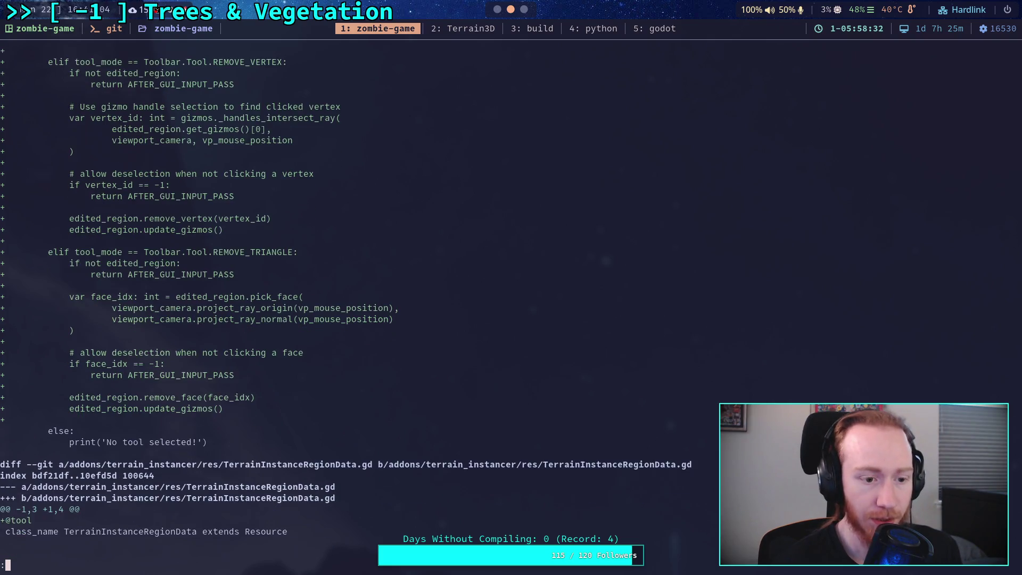
scroll(272, 287, up, 4)
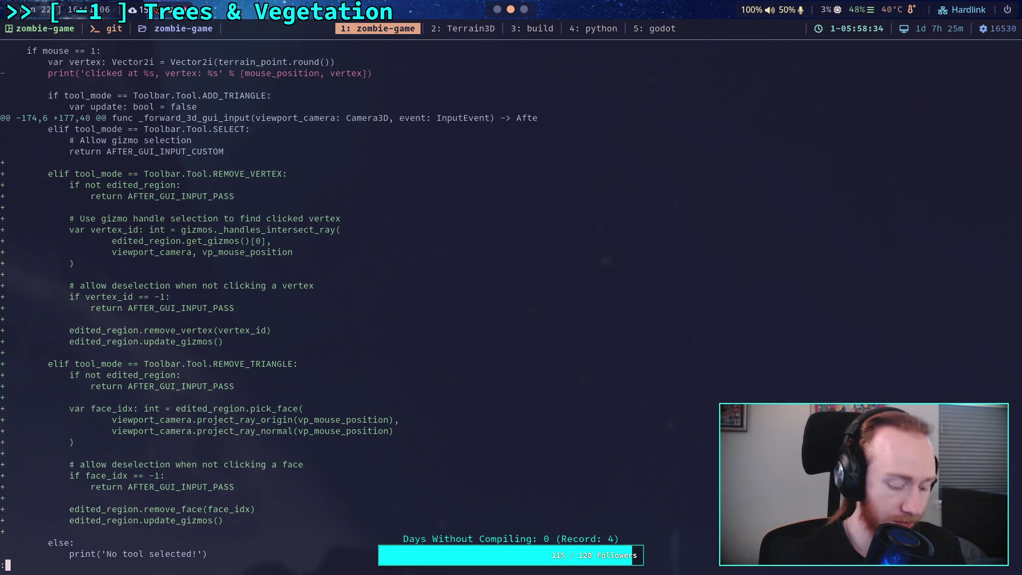
Check git status and stage addons/terrain_instancer/plugin.gd
text(qgit status)
key(Return)
text(git add )
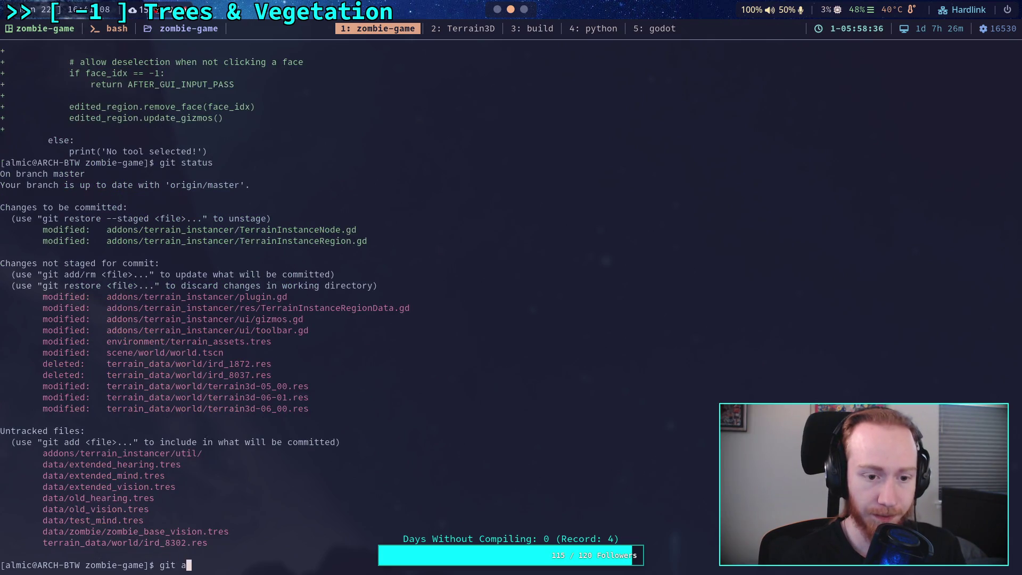
text(addons/terrain_pl)
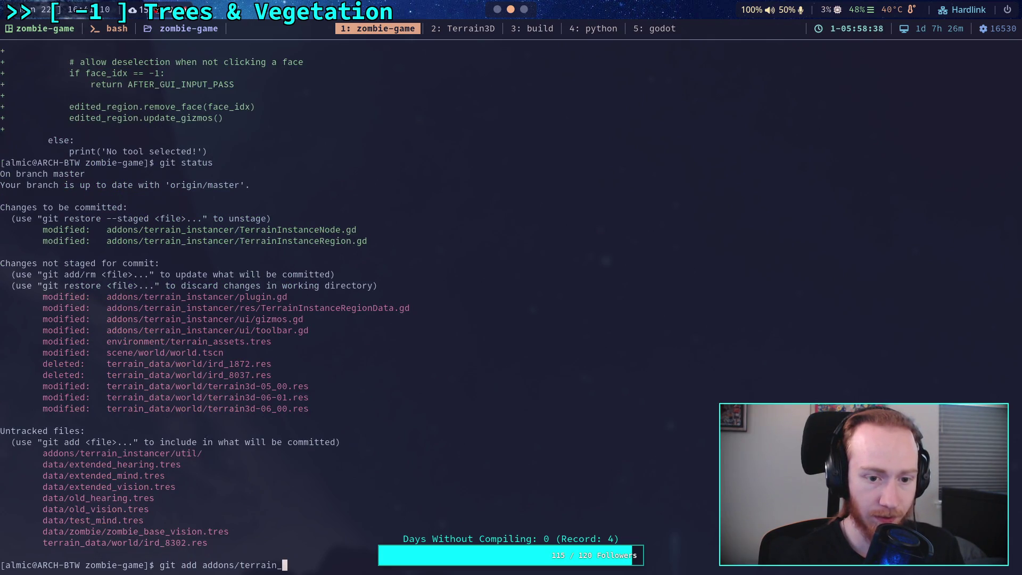
key(BackSpace)
key(BackSpace)
text(i)
key(Tab)
text(p)
key(Tab)
text(gd)
key(Return)
text(git sta)
text(t)
key(BackSpace)
key(BackSpace)
key(BackSpace)
Run git diff to page through the TerrainInstanceRegionData.gd and gizmos.gd changes, including custom_instances and the Toolbar preload
text(dif)
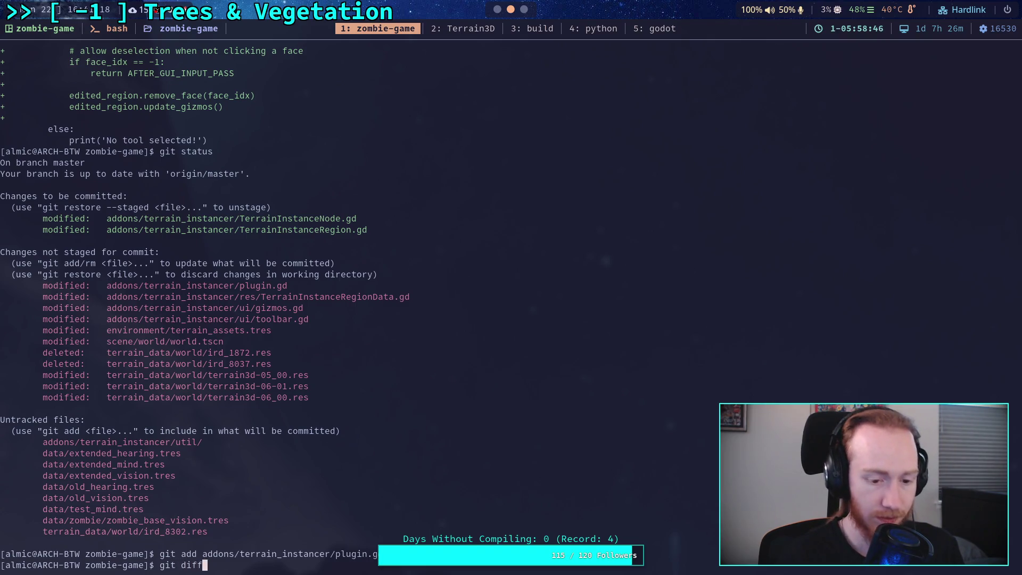
text(f)
key(Return)
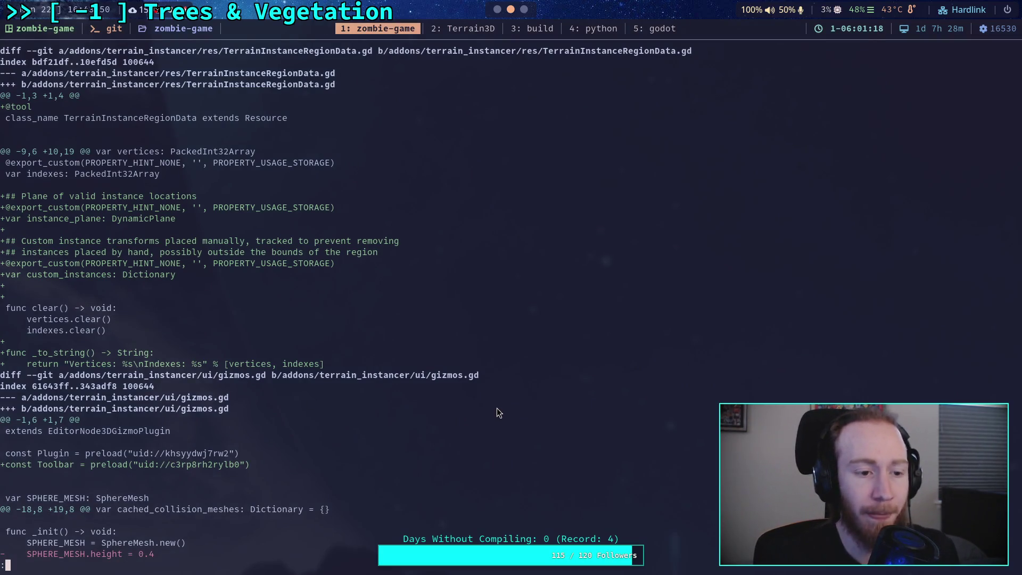
key(Down)
key(Down)
key(Up)
key(Up)
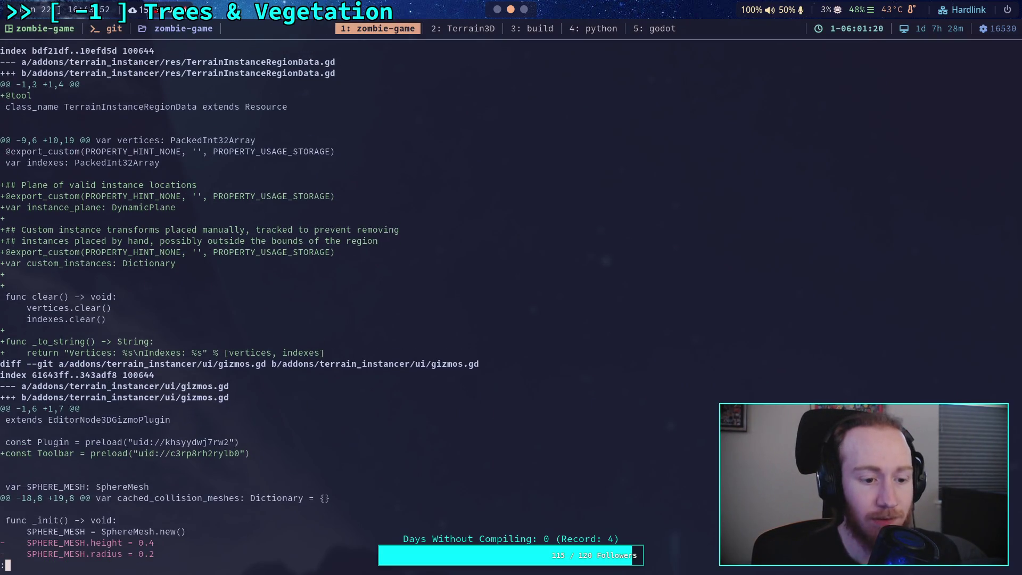
key(Down)
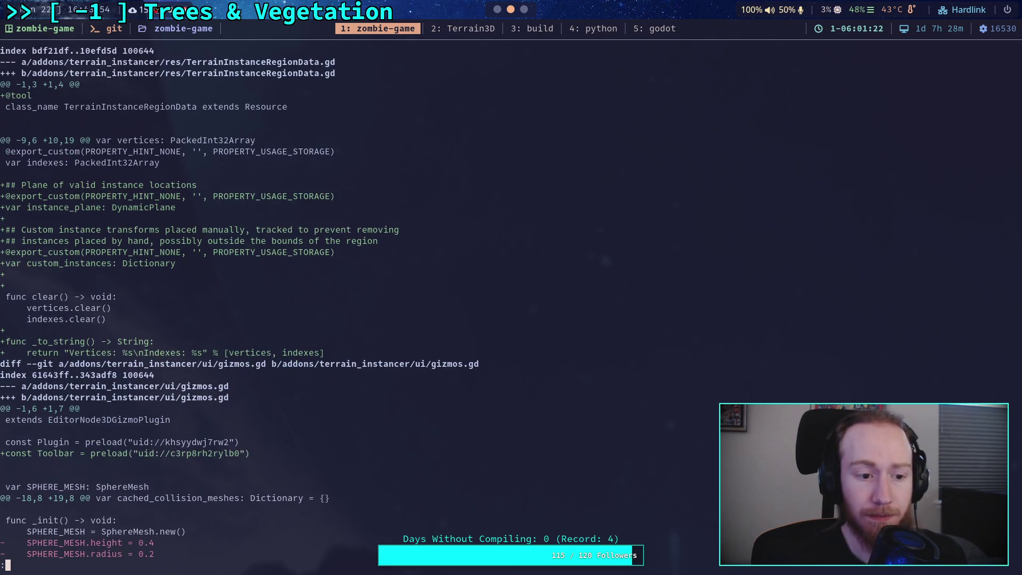
Start git add -i patch mode on addons/terrain_instancer/res/TerrainInstanceRegionData.gd
text(q)
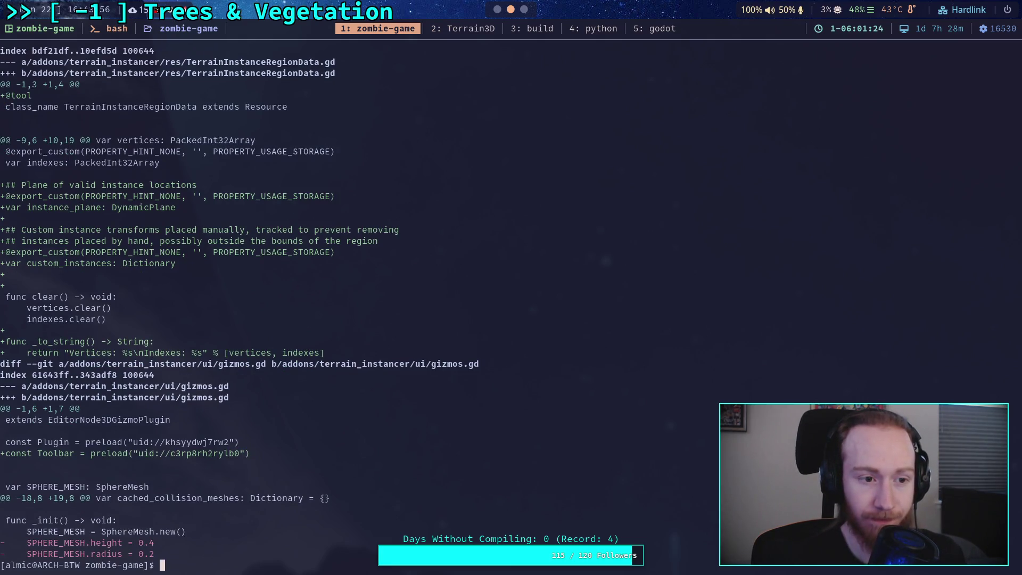
text(git add -i)
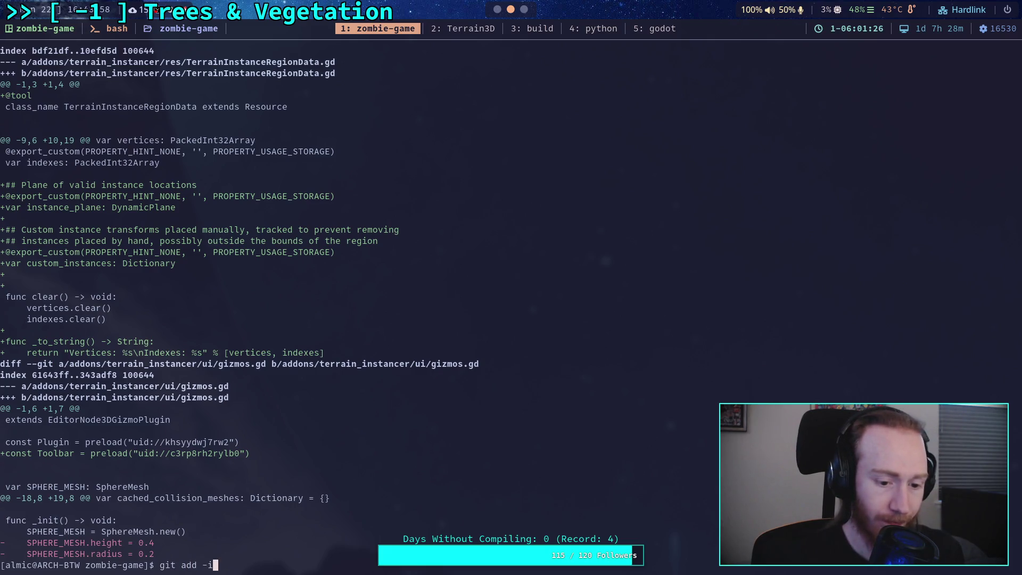
text(addons/t)
key(Tab)
text(i)
key(Tab)
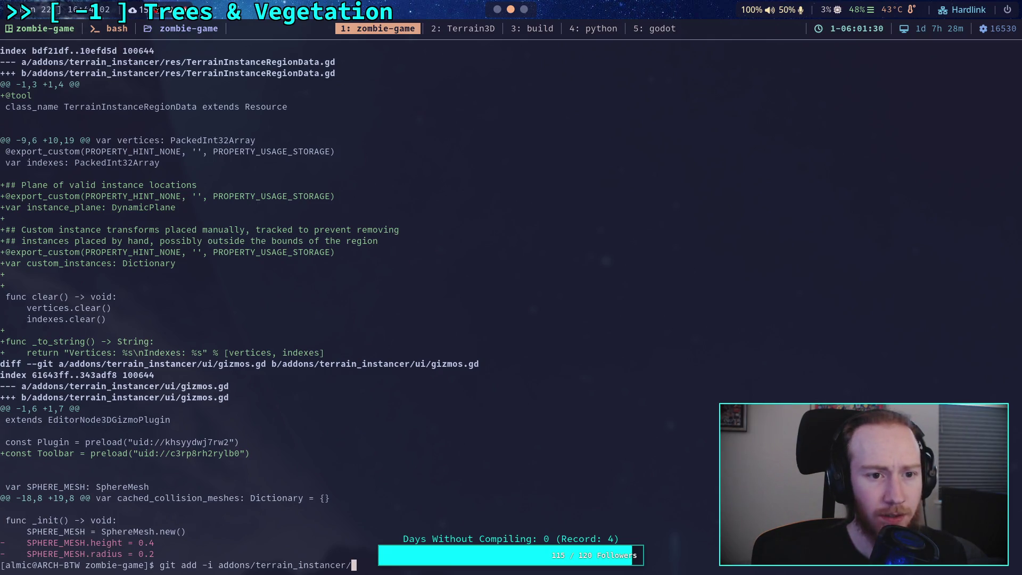
key(Tab)
text(T)
key(Tab)
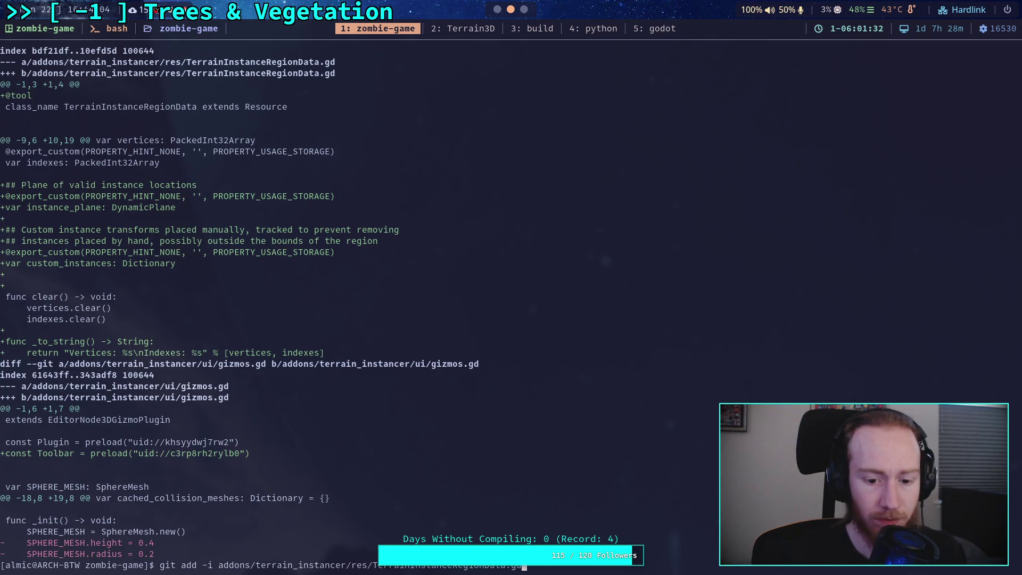
key(Return)
text(5)
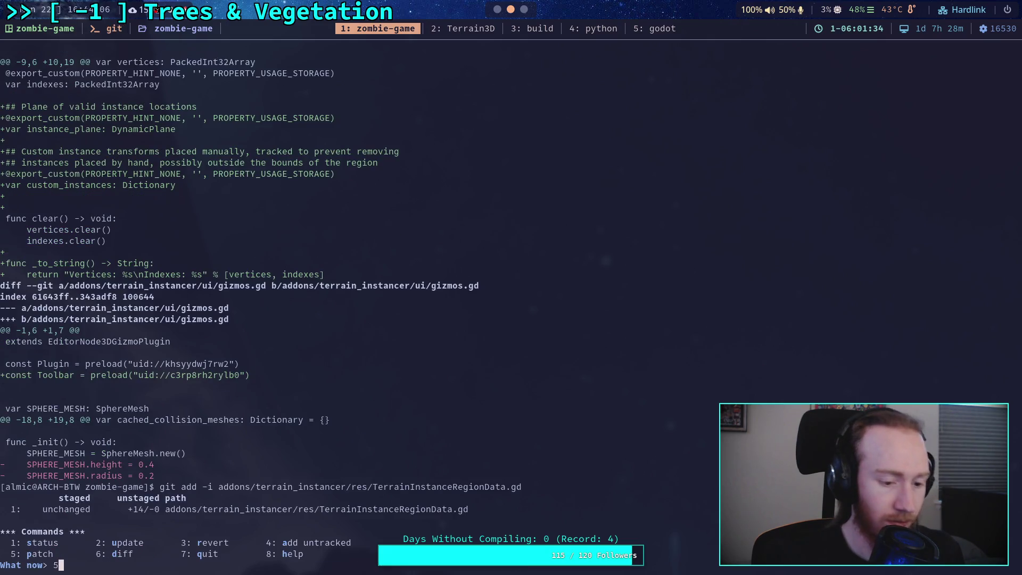
key(Return)
text(1)
key(Return)
key(Return)
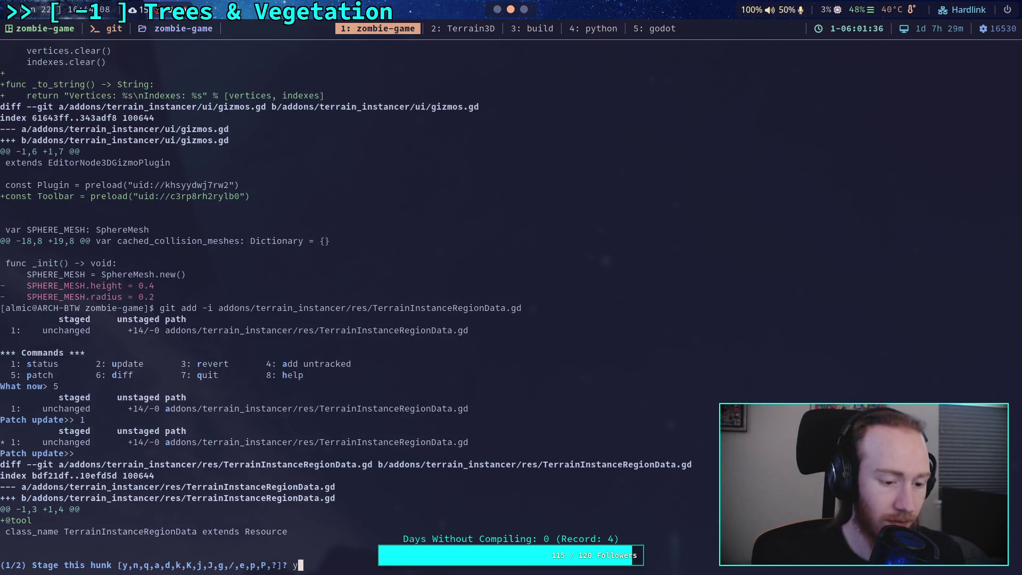
key(Return)
text(s)
key(Return)
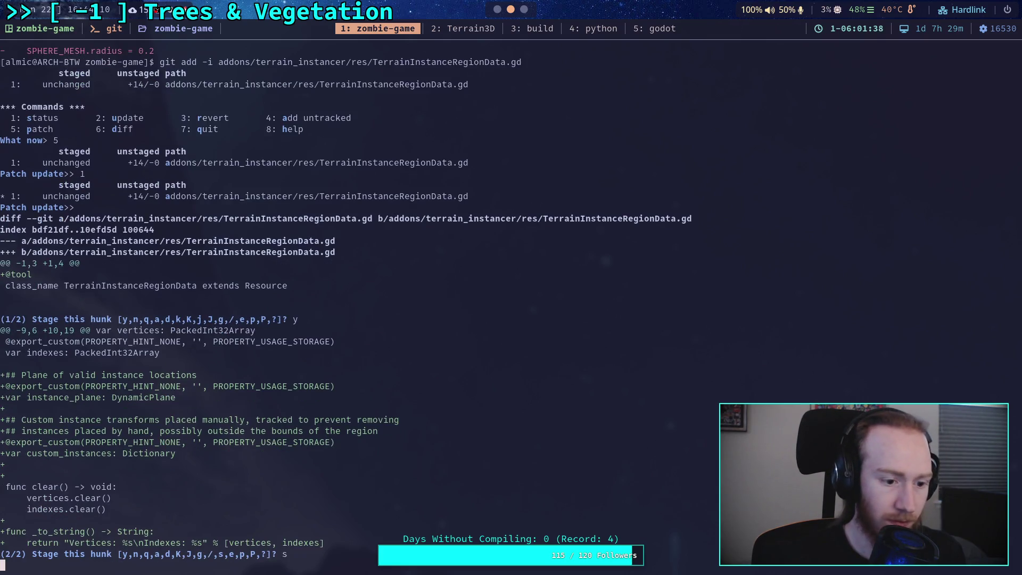
key(Return)
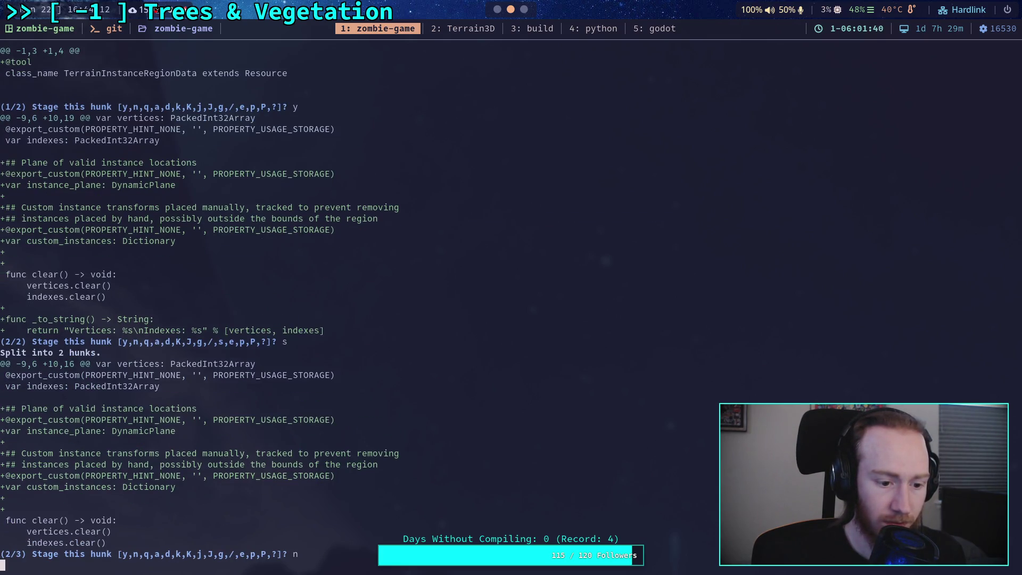
text(y)
key(Return)
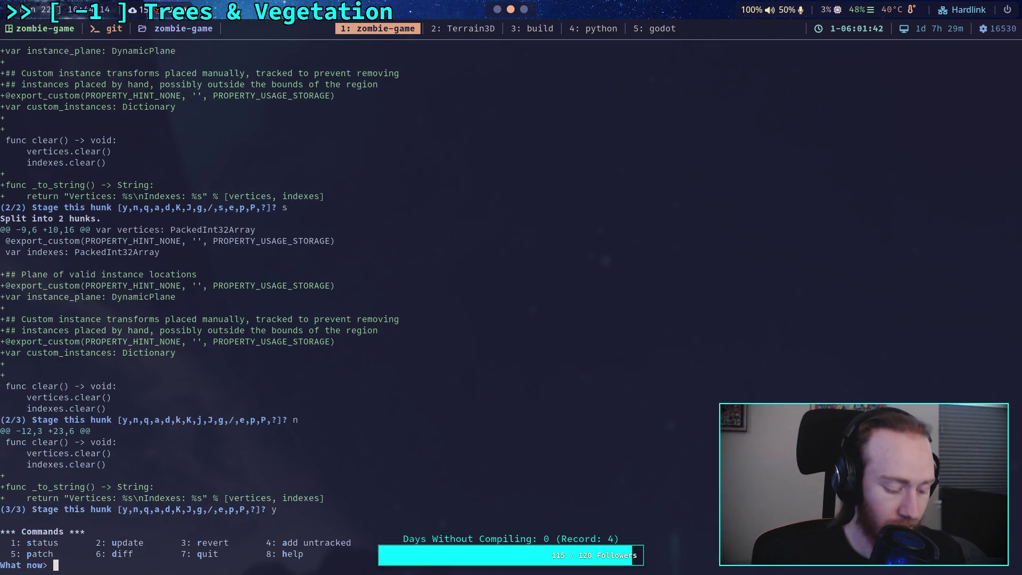
text(q)
key(Return)
text(git status)
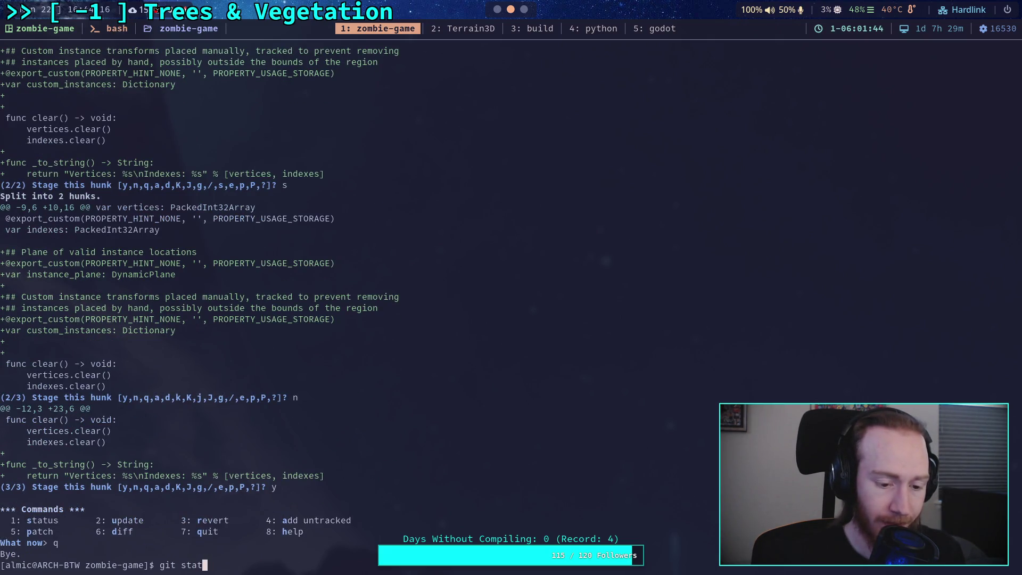
key(Return)
Scroll through the git diff of the region data, gizmos, toolbar and world scene changes
text(it diff)
key(Return)
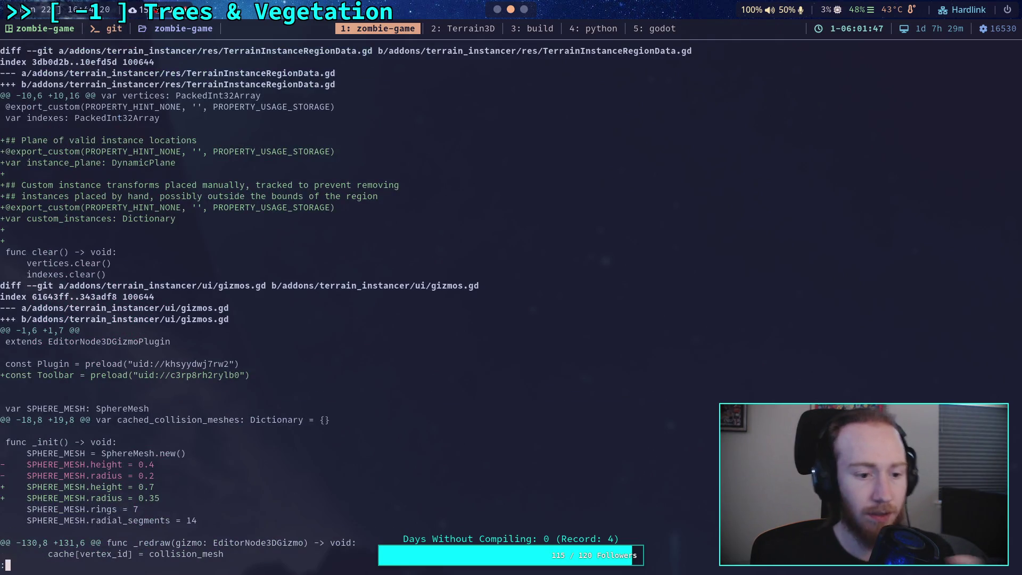
scroll(479, 308, down, 3)
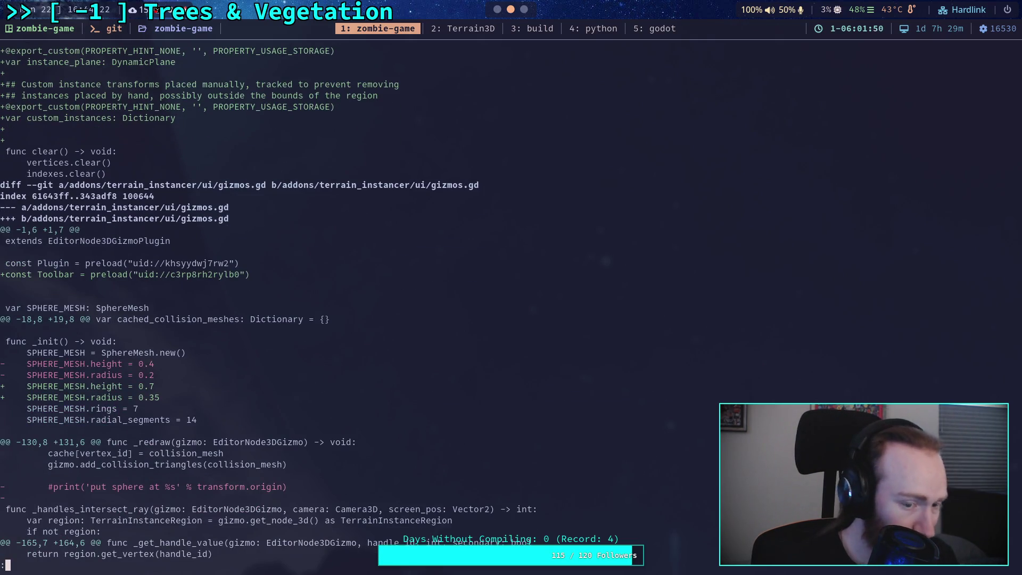
scroll(479, 308, down, 7)
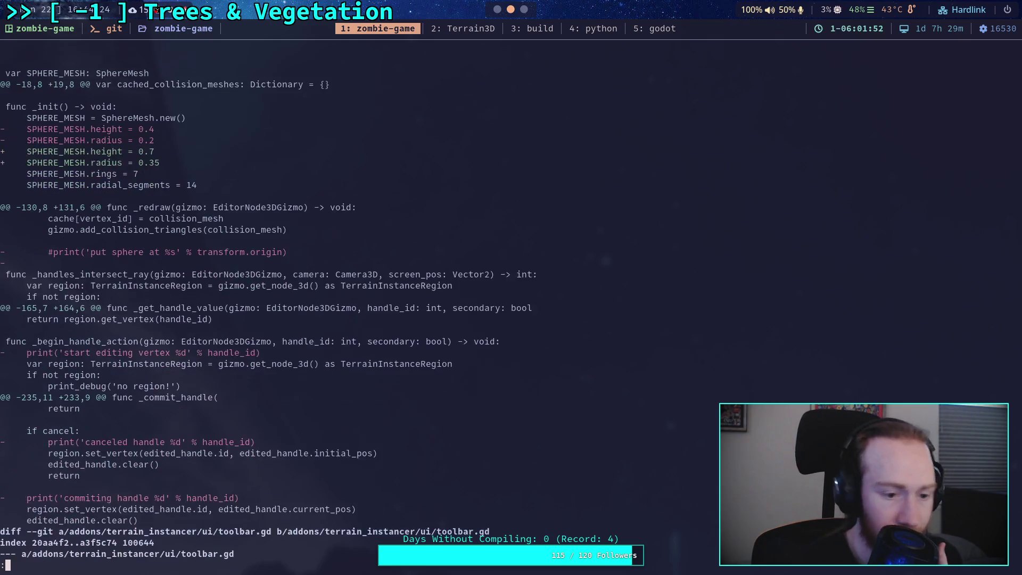
scroll(373, 298, down, 6)
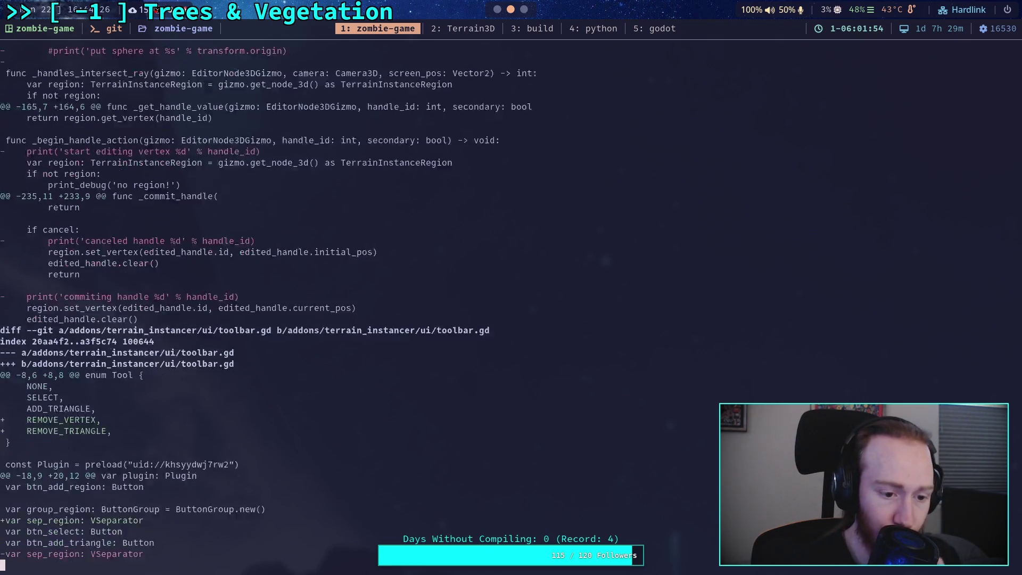
scroll(372, 298, down, 6)
scroll(372, 298, down, 9)
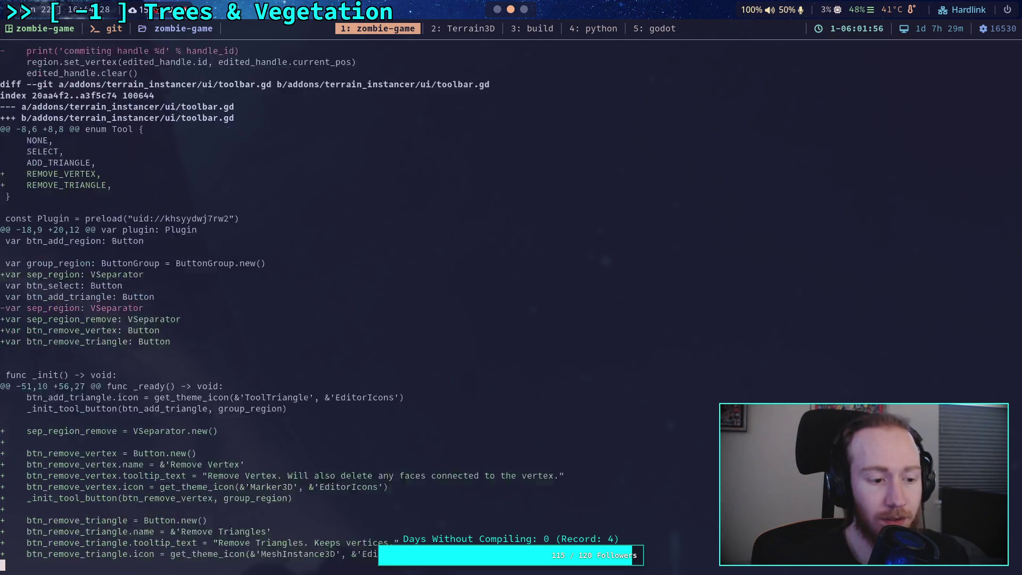
scroll(373, 298, down, 13)
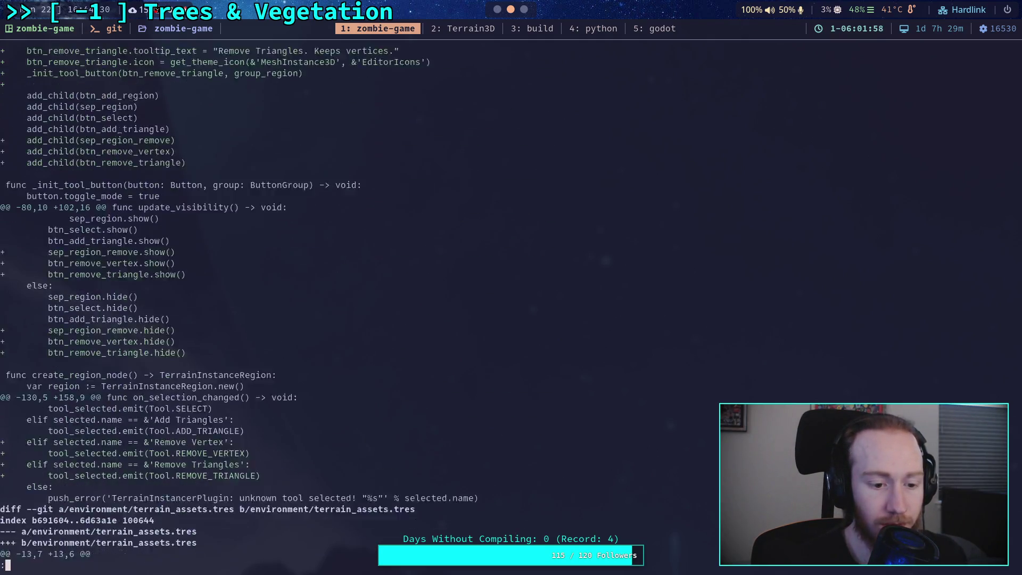
scroll(281, 447, down, 10)
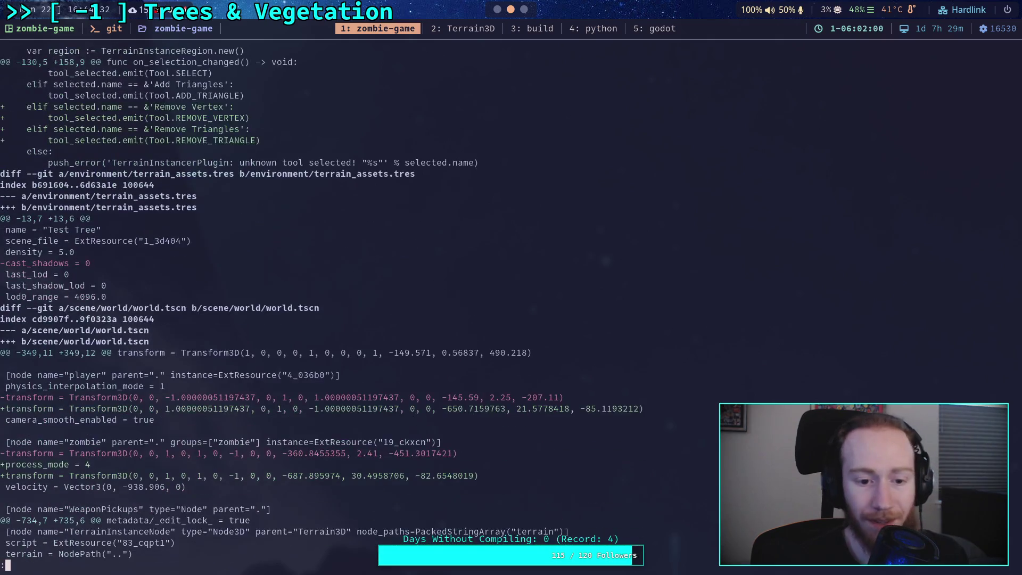
scroll(281, 447, down, 10)
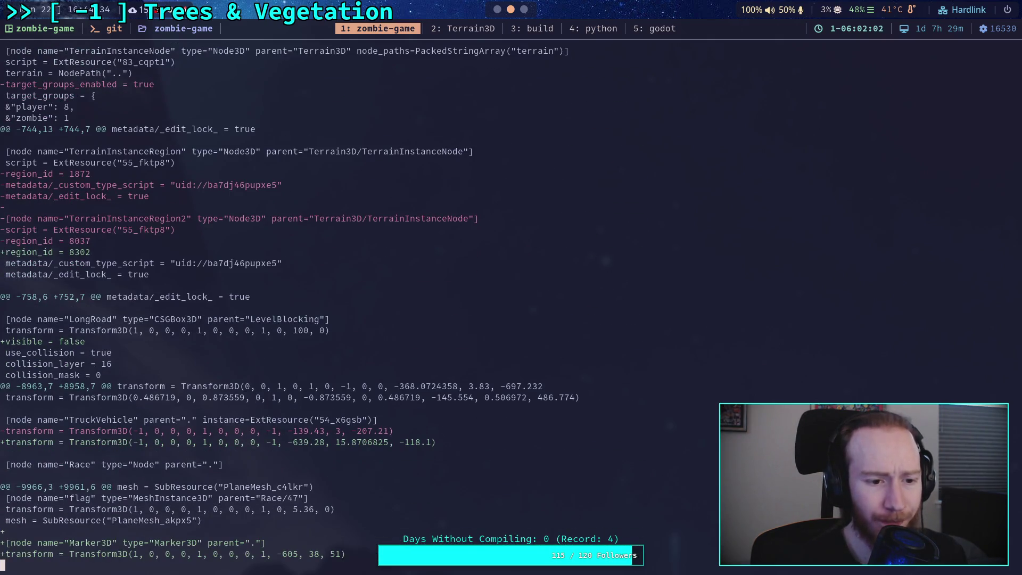
scroll(288, 302, up, 5)
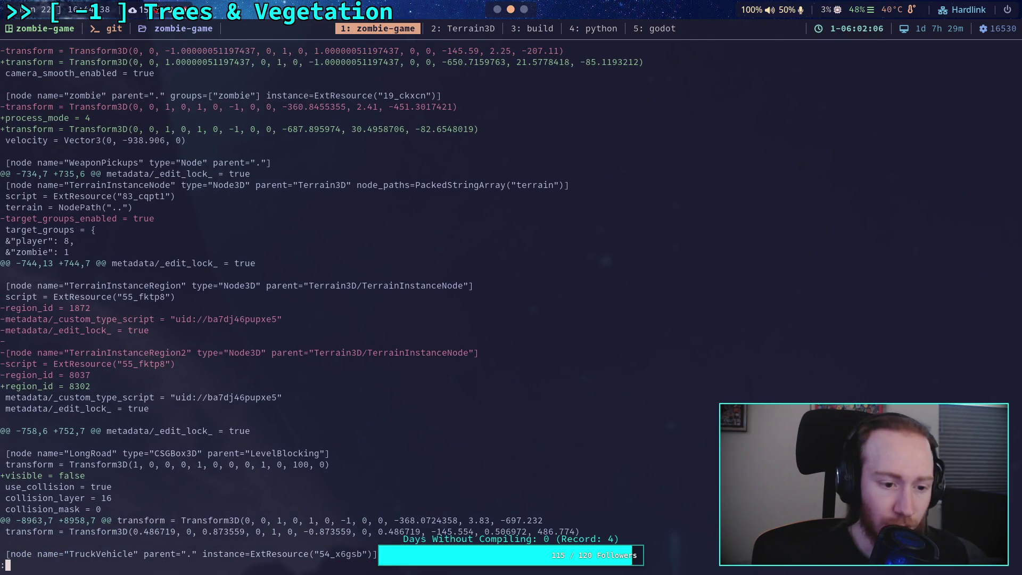
key(super+5)
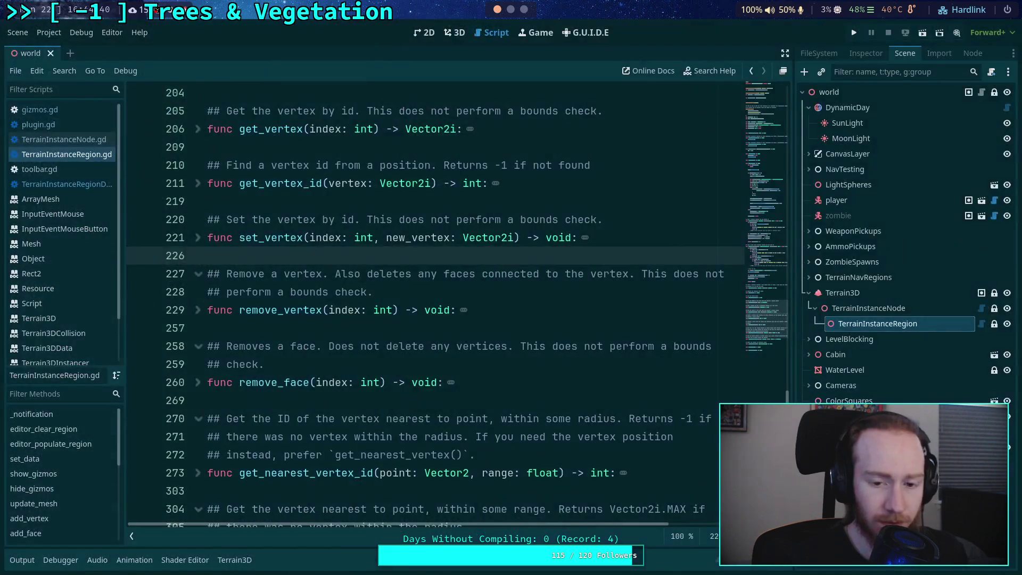
Delete the TerrainInstanceRegion node from the world scene and save it
click(890, 328)
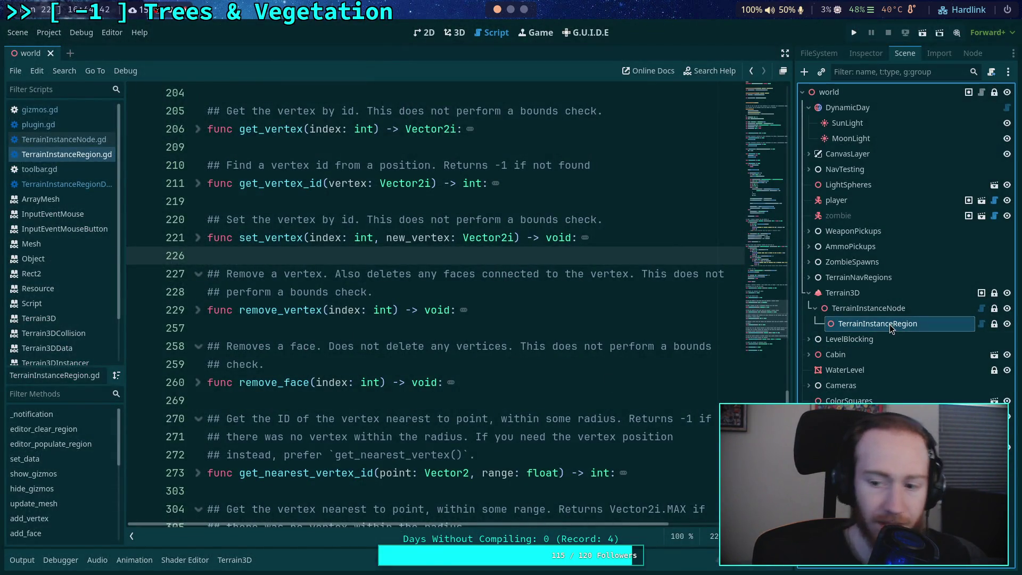
key(Delete)
key(Return)
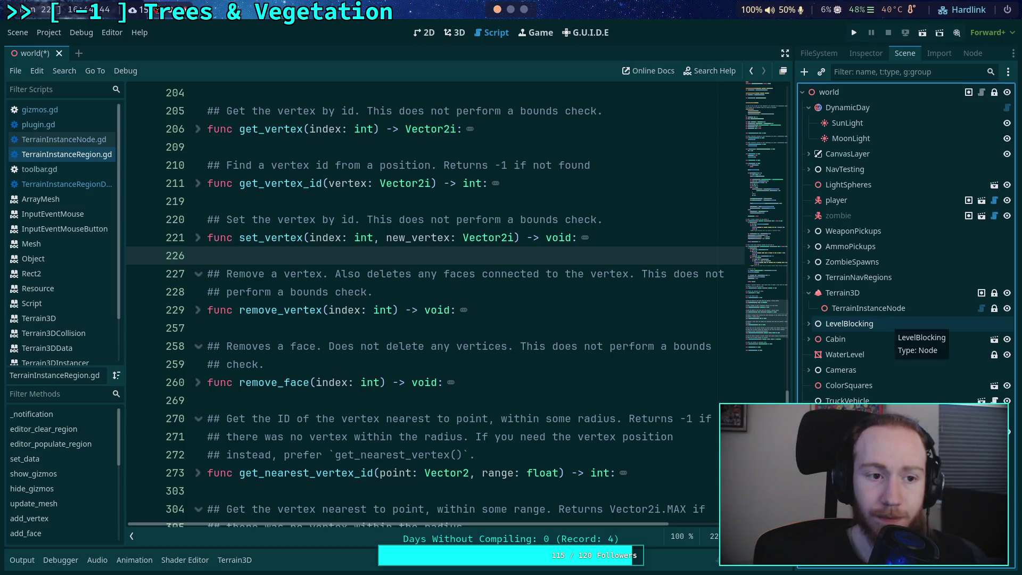
click(866, 54)
click(904, 53)
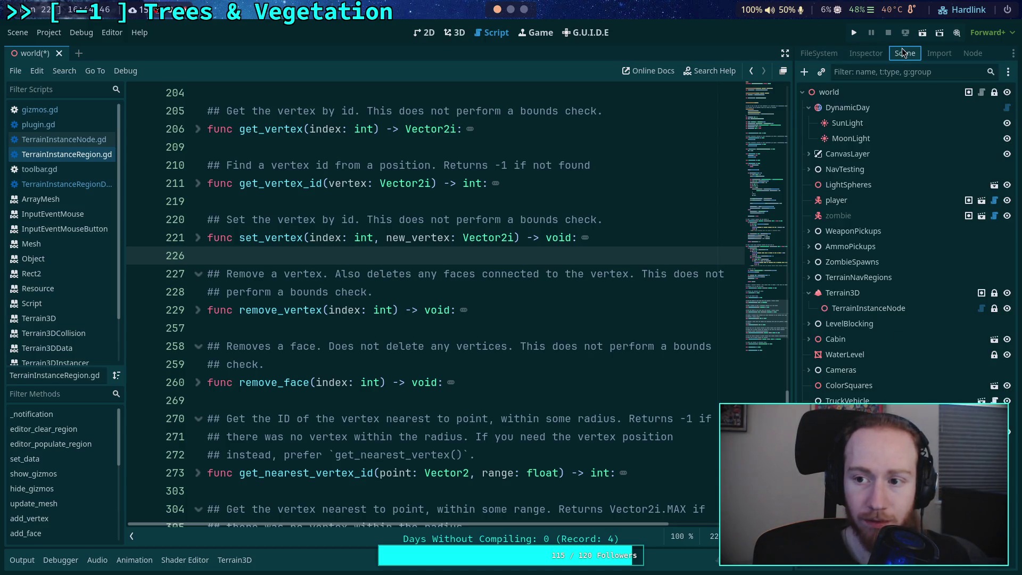
click(425, 32)
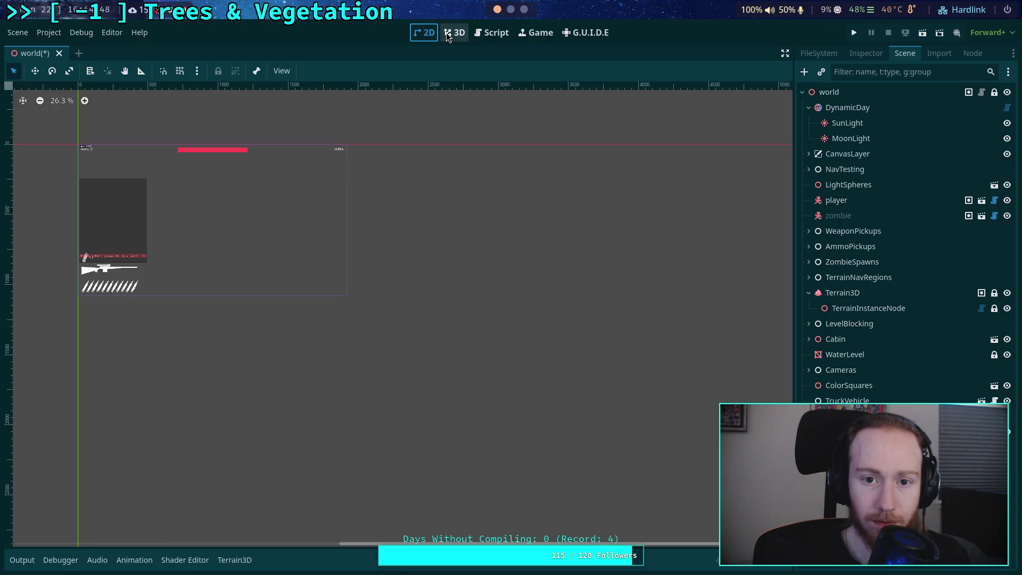
click(454, 33)
key(ctrl+s)
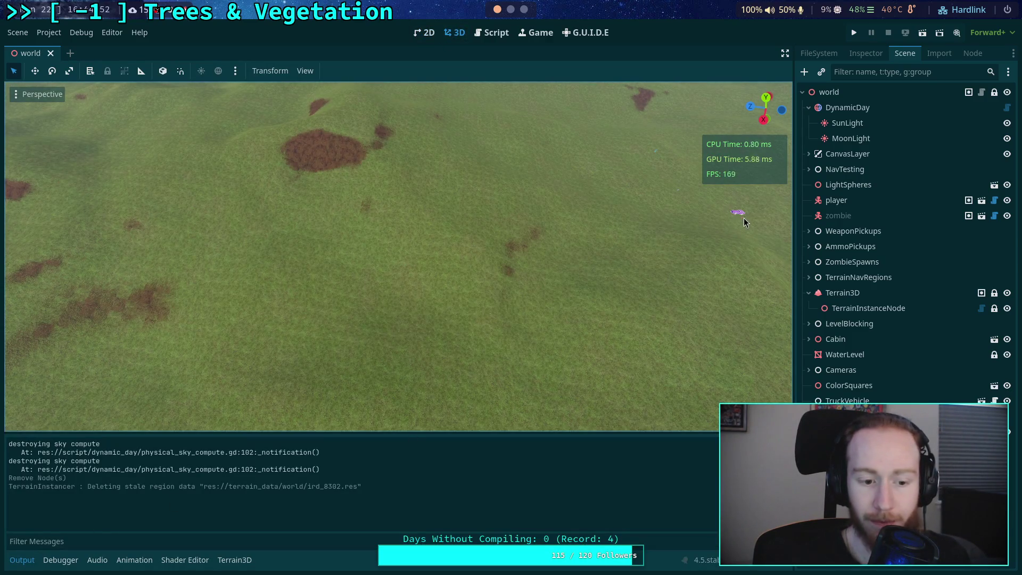
Locate the stale ird_8302.res region file in FileSystem, then return to the terminal
click(834, 53)
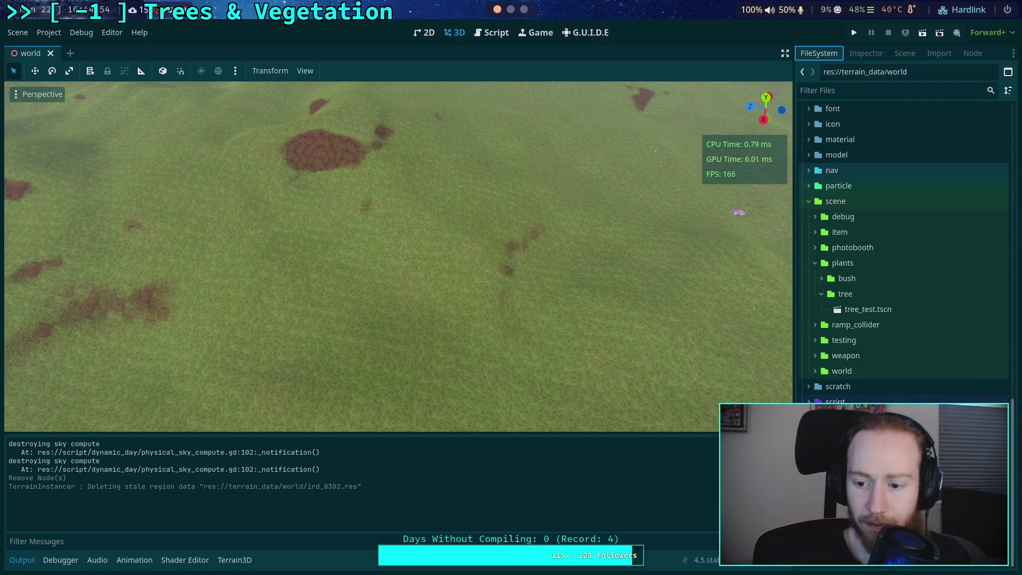
scroll(862, 255, down, 5)
click(858, 247)
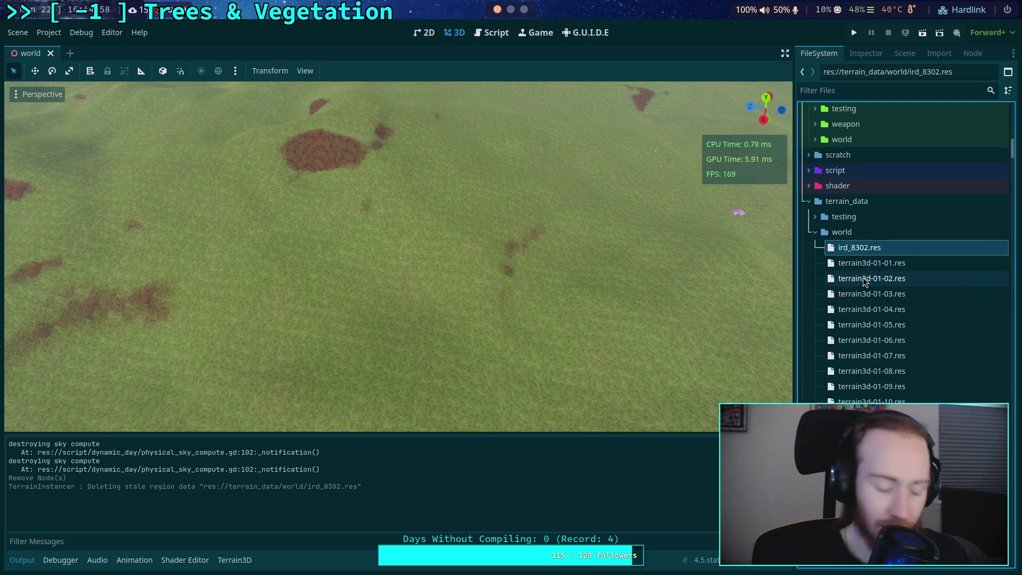
key(super+1)
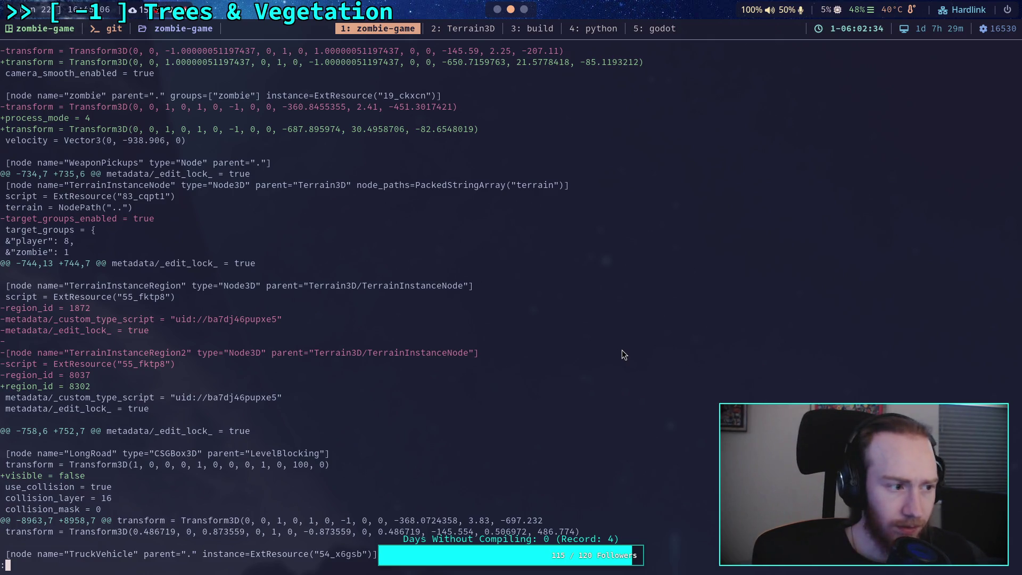
Re-run git diff and stage addons/terrain_instancer/ui/gizmos.gd
text(qgit )
text(diff)
key(Return)
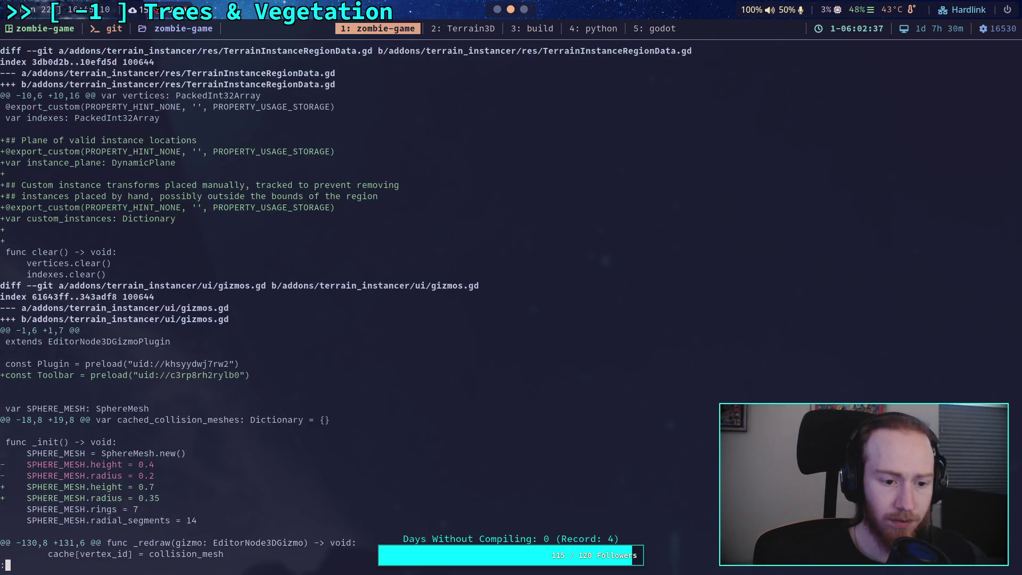
text(qgit add )
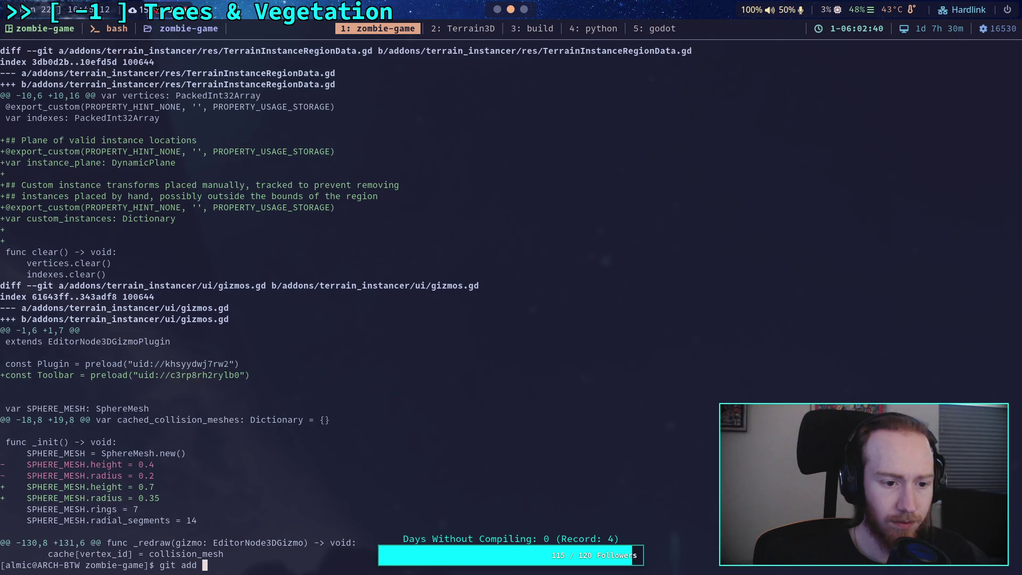
text(addons/terrain_instancer/)
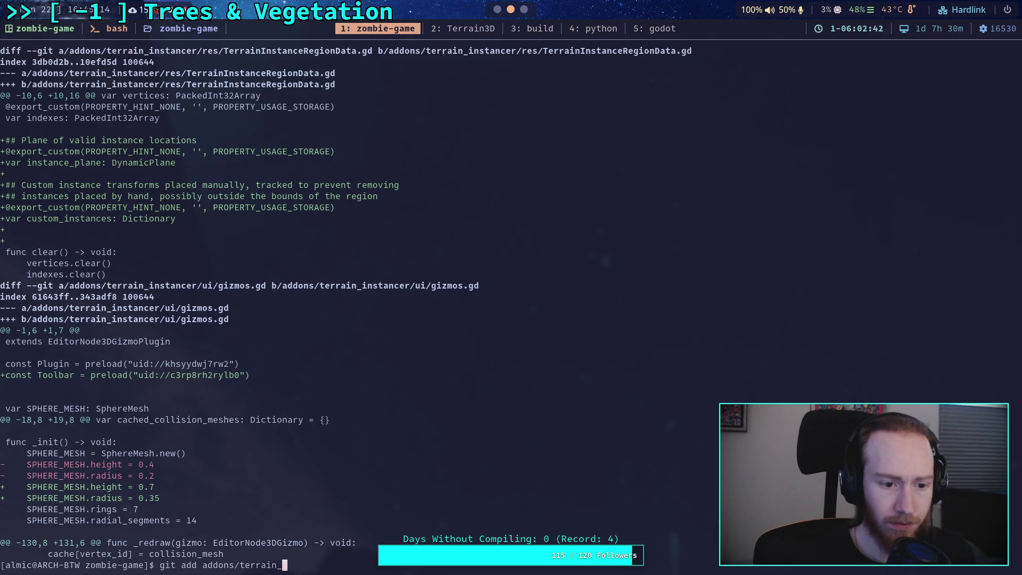
text(instancer/ui)
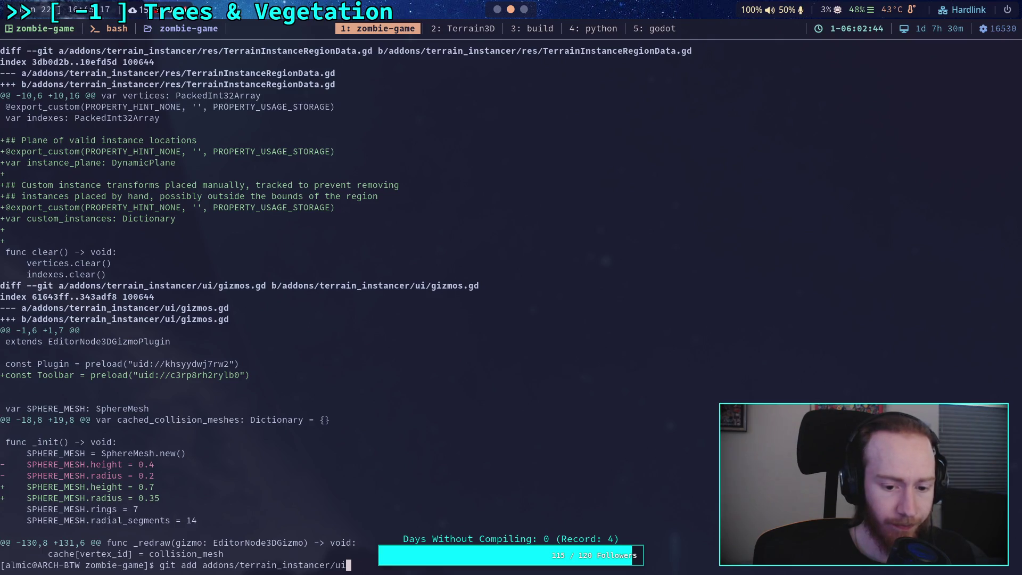
key(Tab)
text(g)
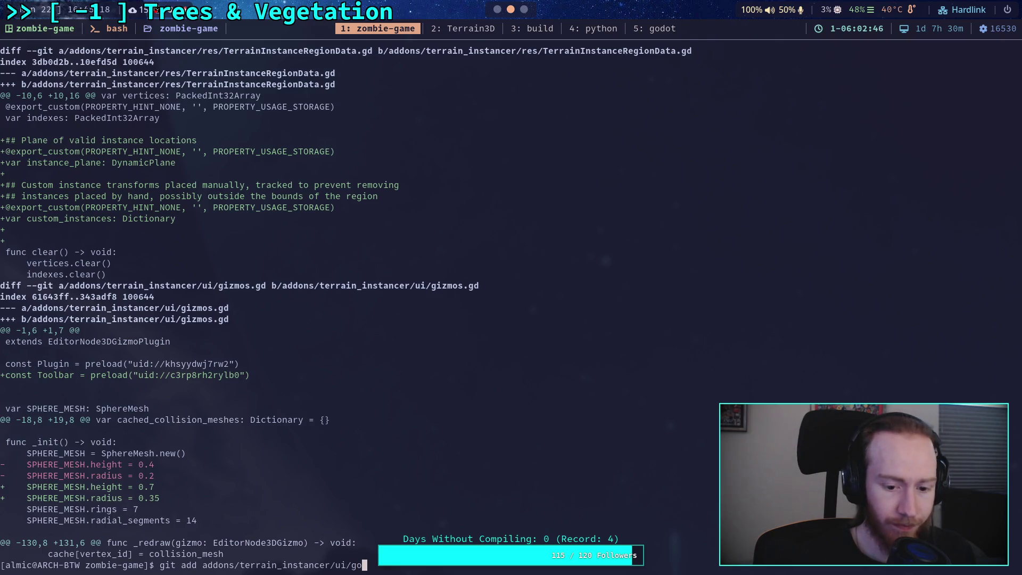
key(Tab)
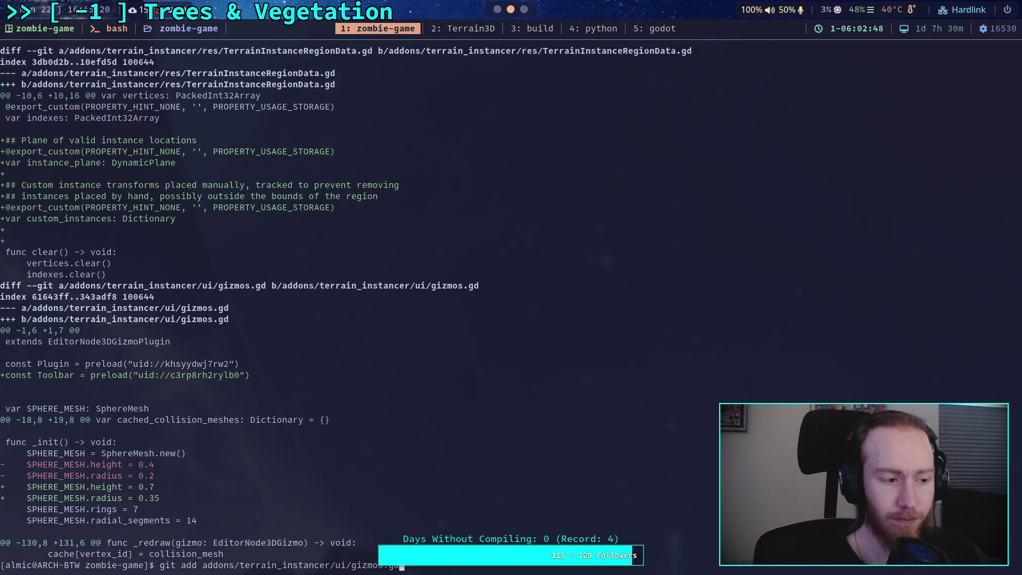
key(Return)
Check the remaining diff and stage addons/terrain_instancer/ui/toolbar.gd
text(git diff)
key(Return)
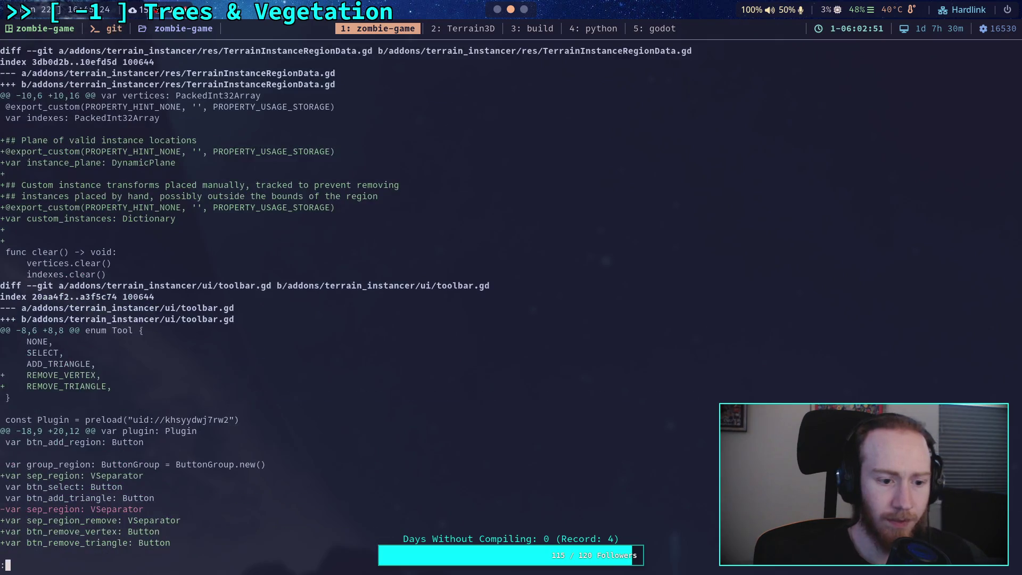
key(q)
key(Up)
key(Up)
key(BackSpace)
key(BackSpace)
key(BackSpace)
text(to)
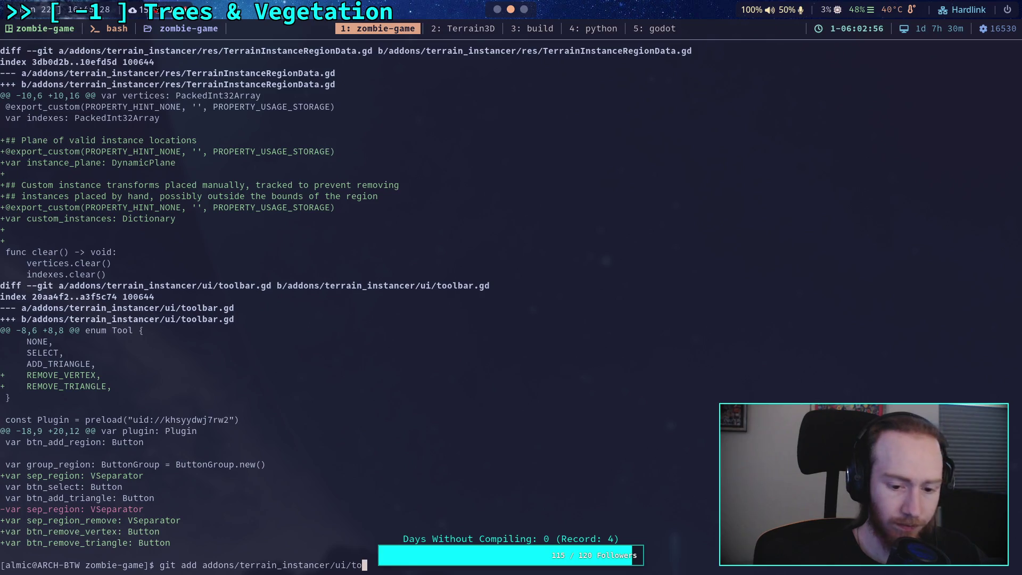
key(Tab)
key(Return)
Review the remaining unstaged git diff, including the world.tscn changes
text(git diff)
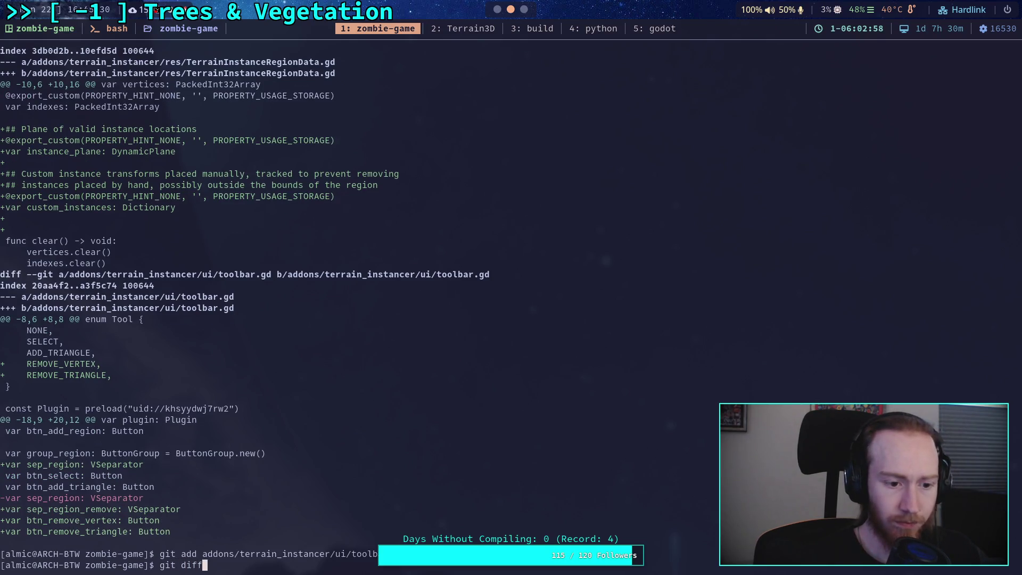
key(Return)
scroll(488, 305, down, 8)
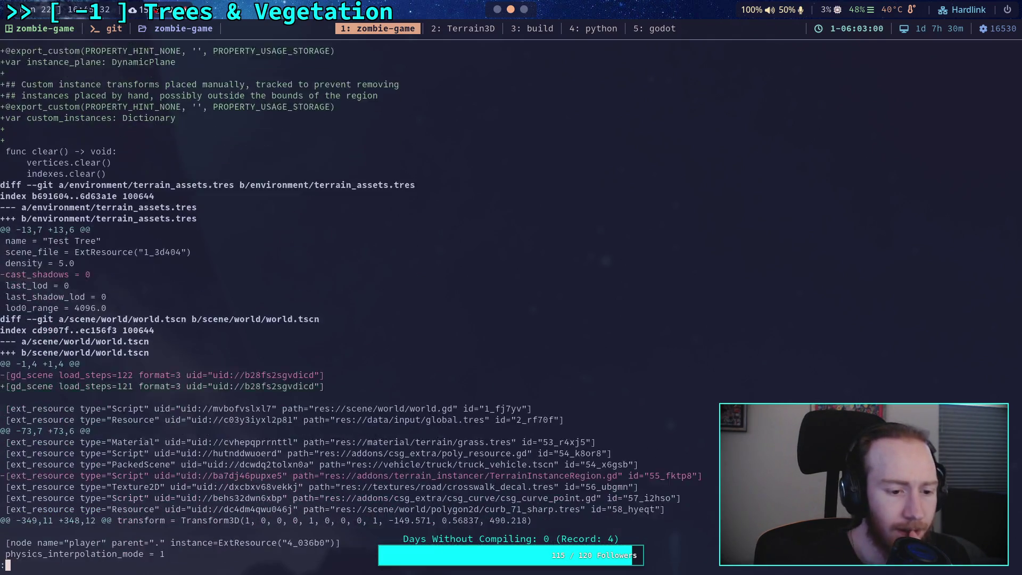
scroll(488, 306, down, 3)
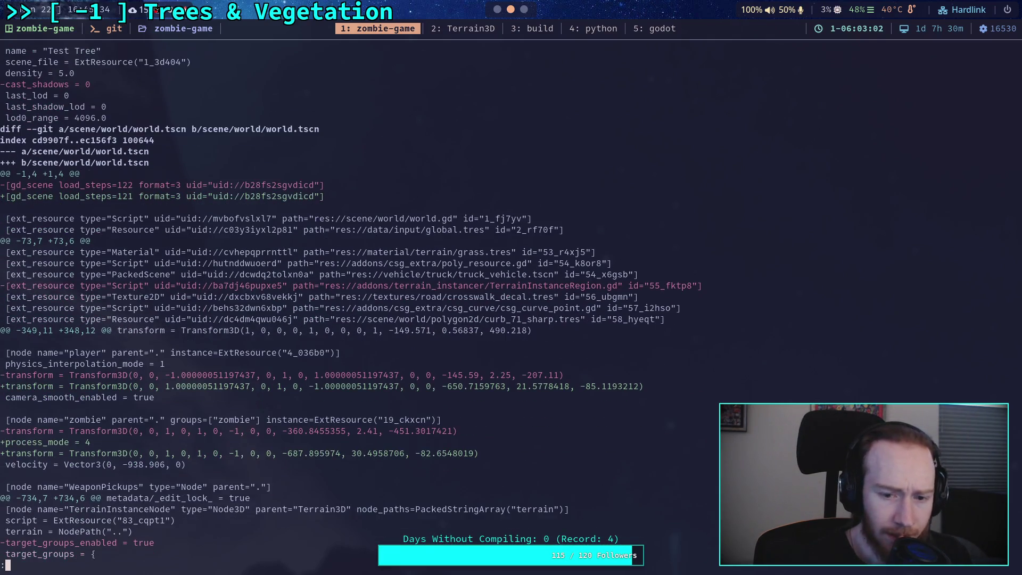
scroll(488, 306, down, 7)
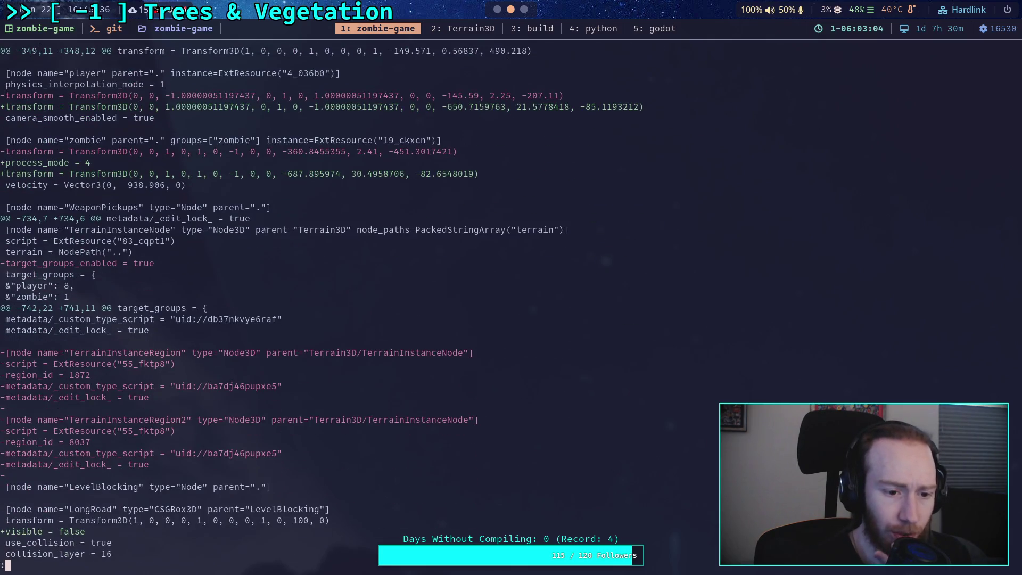
scroll(487, 305, down, 3)
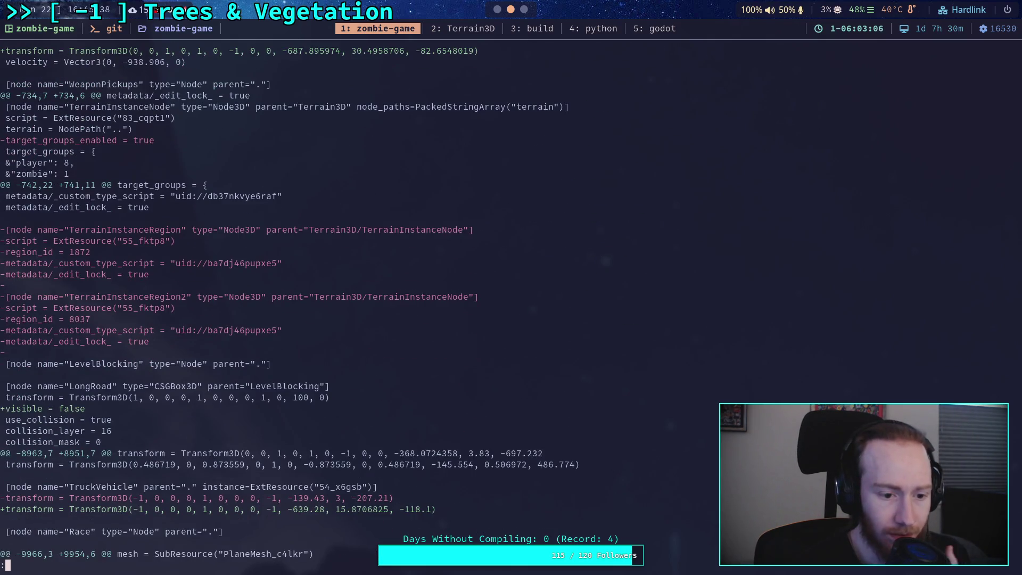
scroll(488, 305, down, 5)
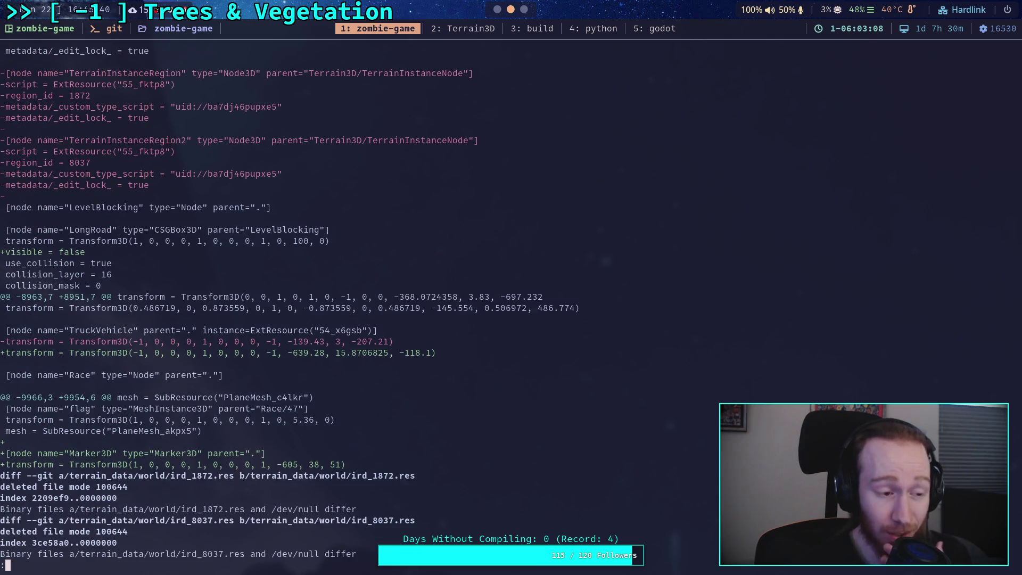
scroll(487, 306, down, 3)
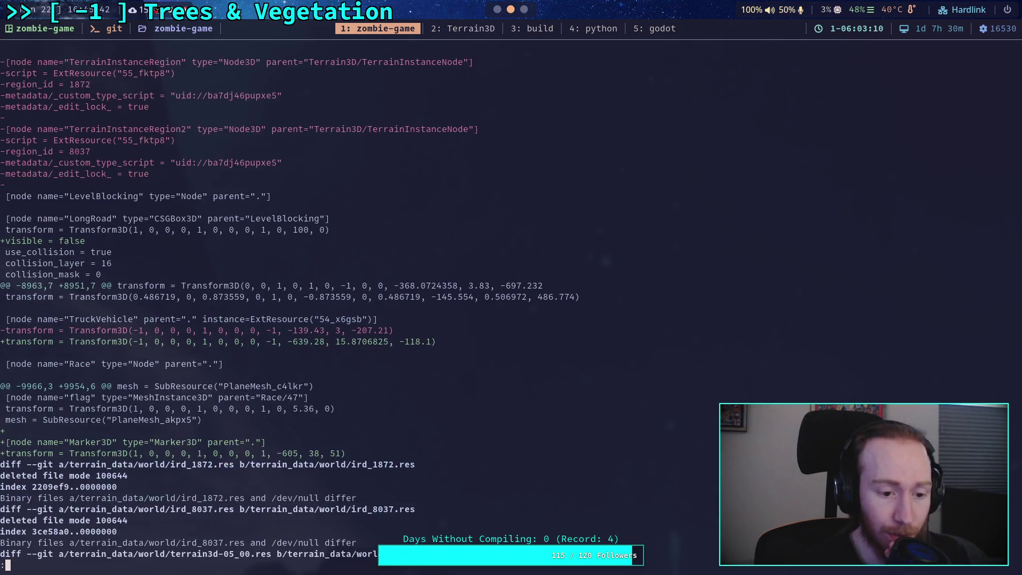
scroll(488, 306, up, 12)
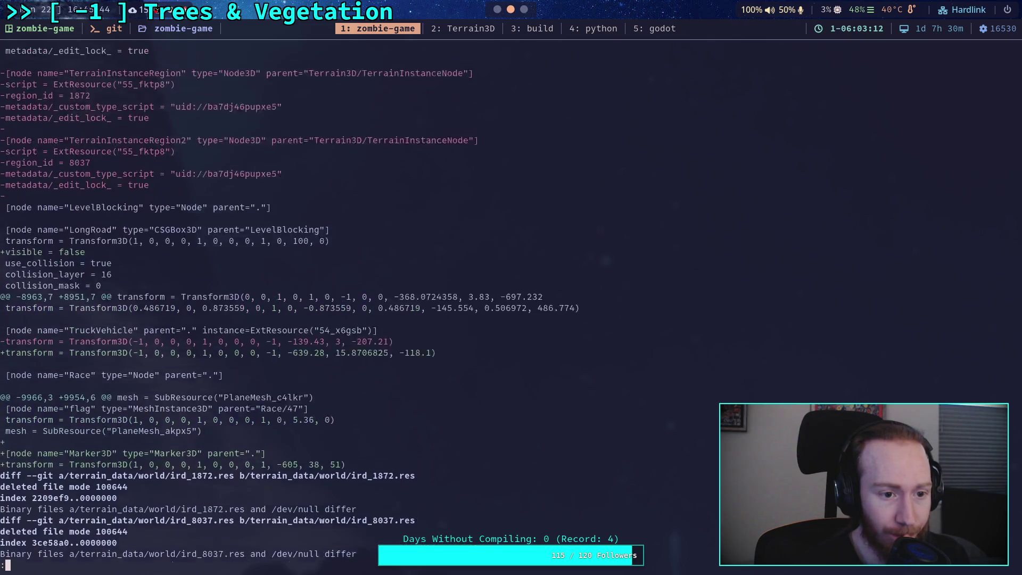
Start git add -i patch staging on scene/world/world.tscn
text(qgit add -i )
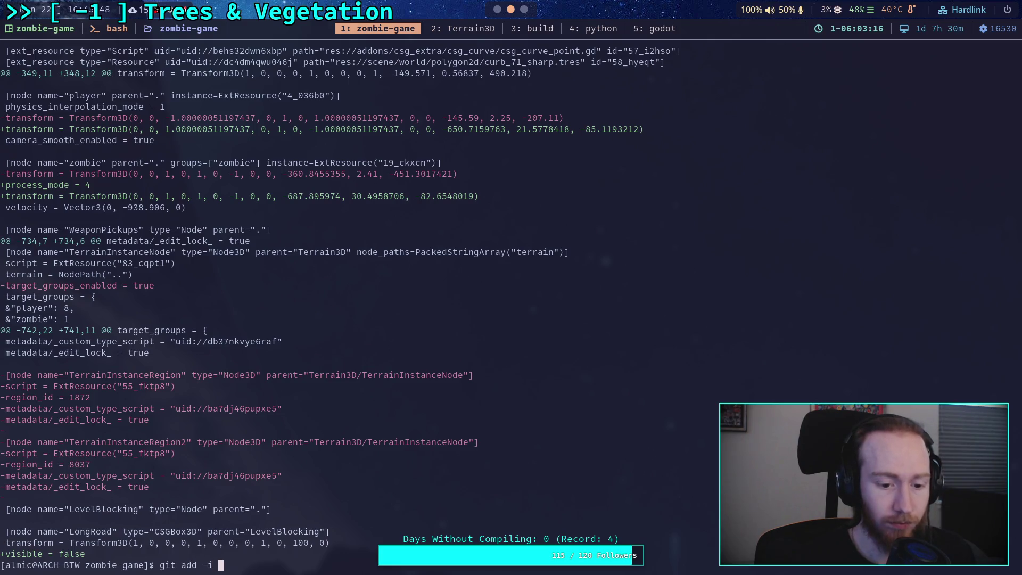
text(scene/world/wo)
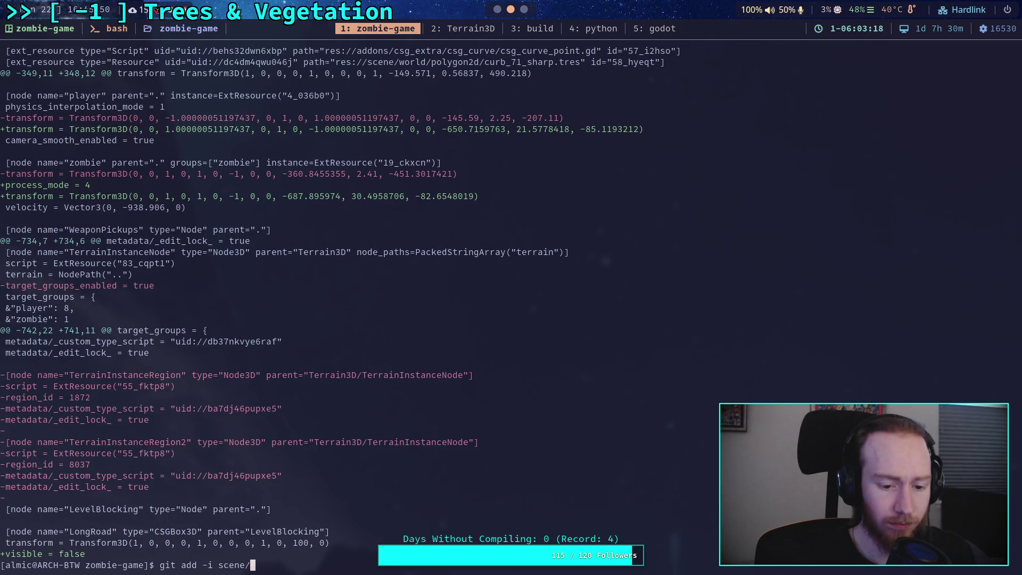
text(rld.tscn)
key(Return)
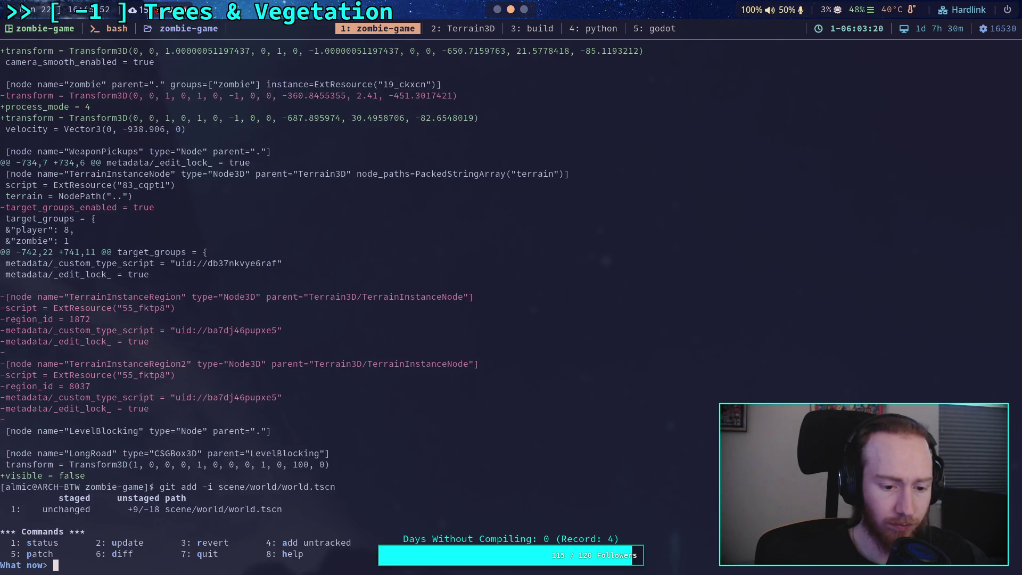
text(5)
key(Return)
text(1)
key(Return)
key(Return)
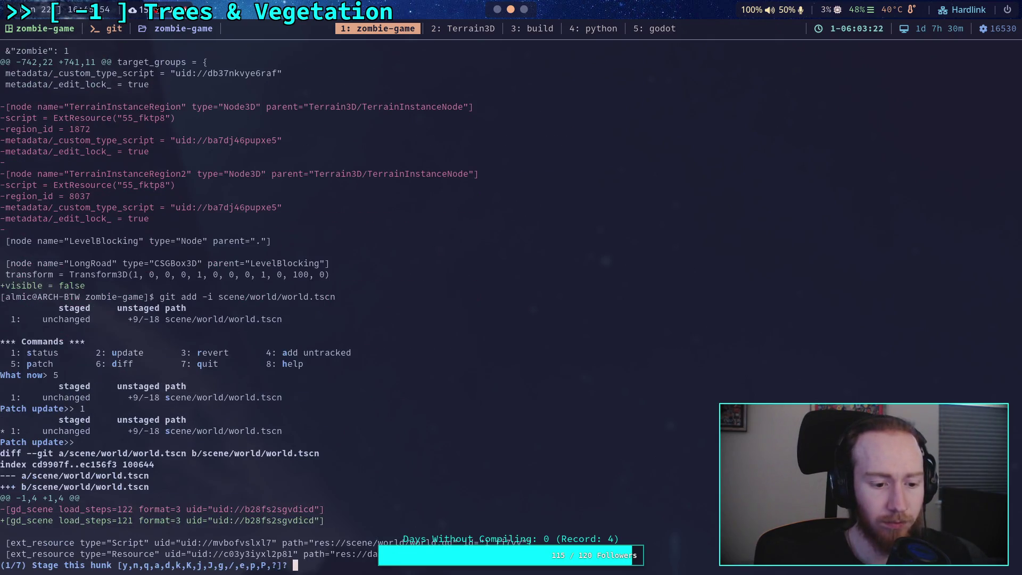
text(y)
Stage world.tscn hunks 1–2 and leave the remaining hunks unstaged
key(Return)
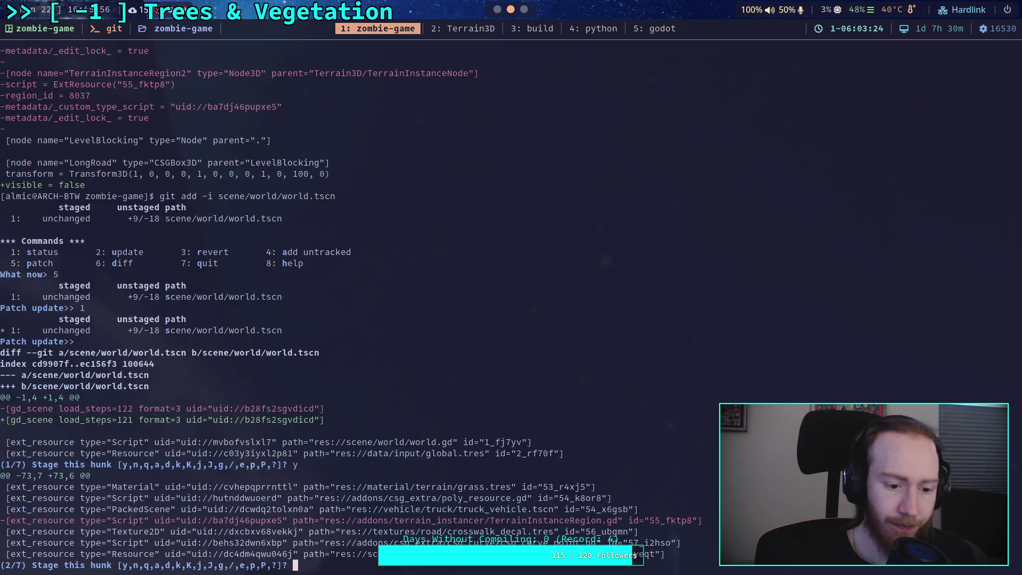
text(y)
key(Return)
text(n)
key(Return)
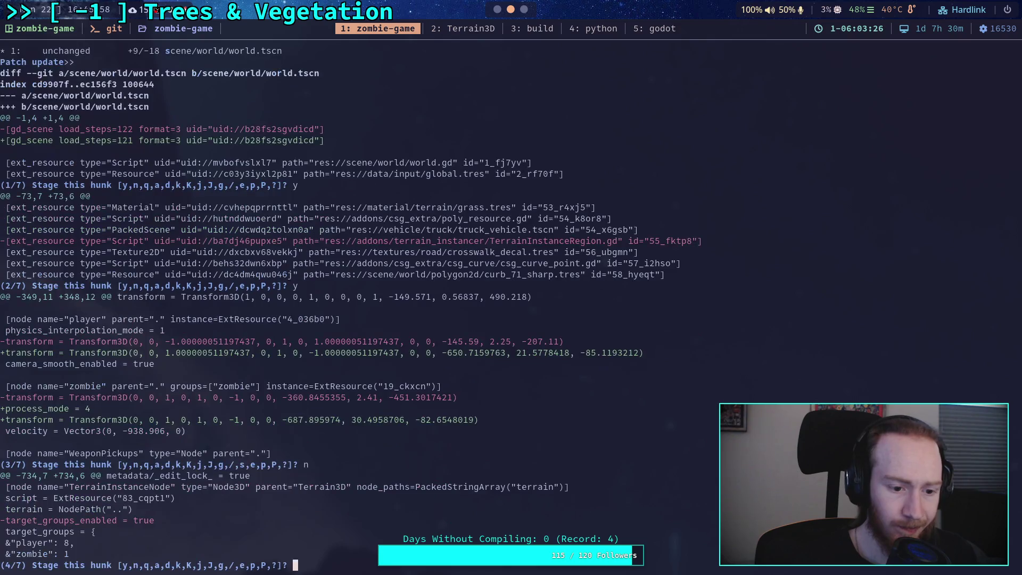
text(n)
key(Return)
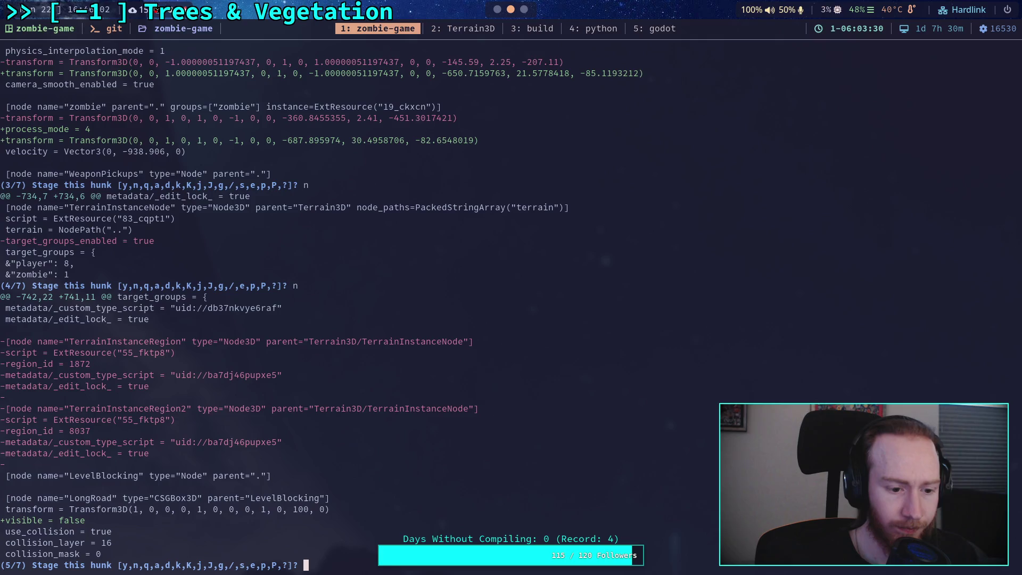
text(status)
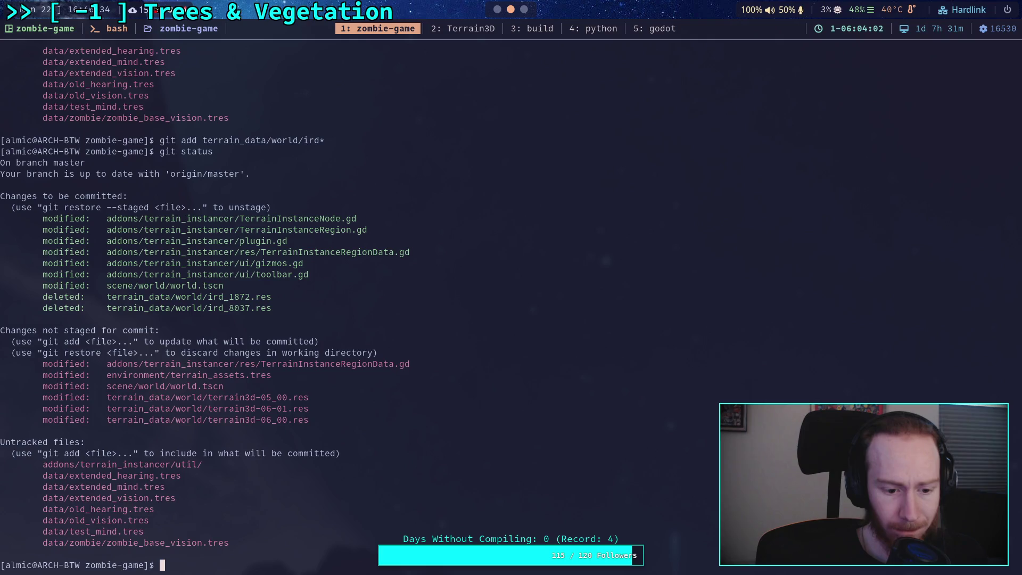
Start a git commit and title it 'Add vertex/ triangle delete tool'
text(git commit)
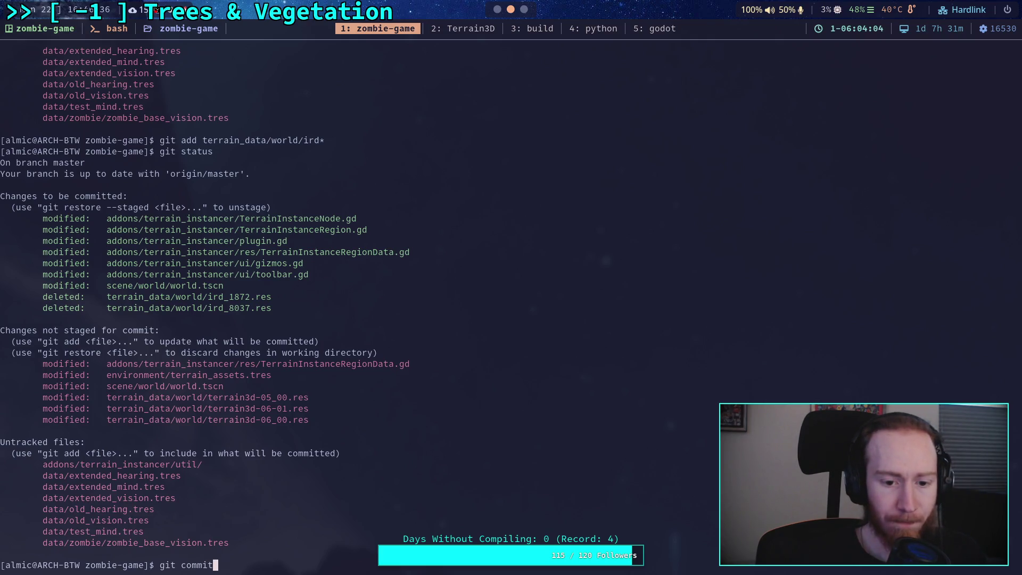
key(Return)
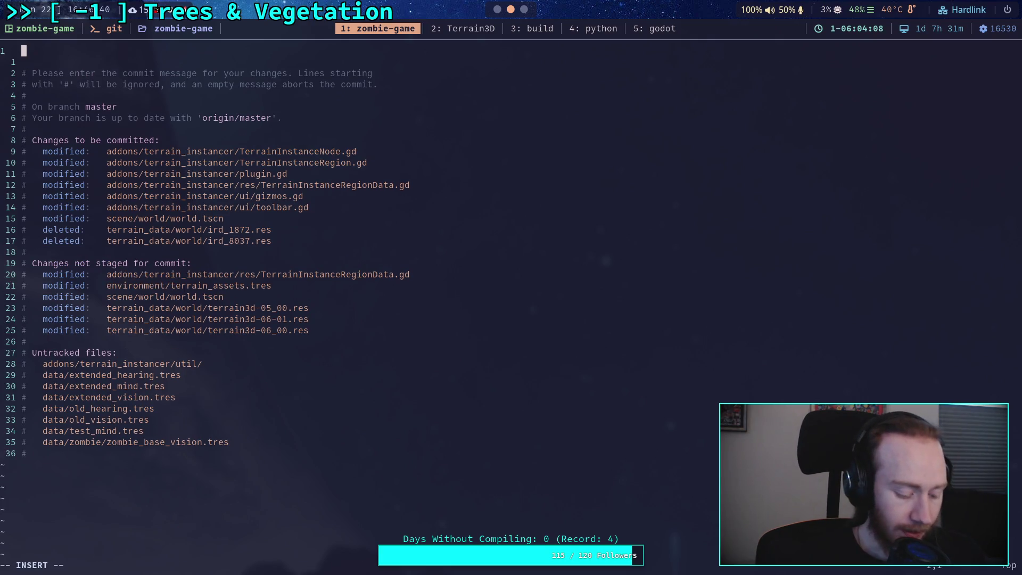
text(Add remove vertex/ )
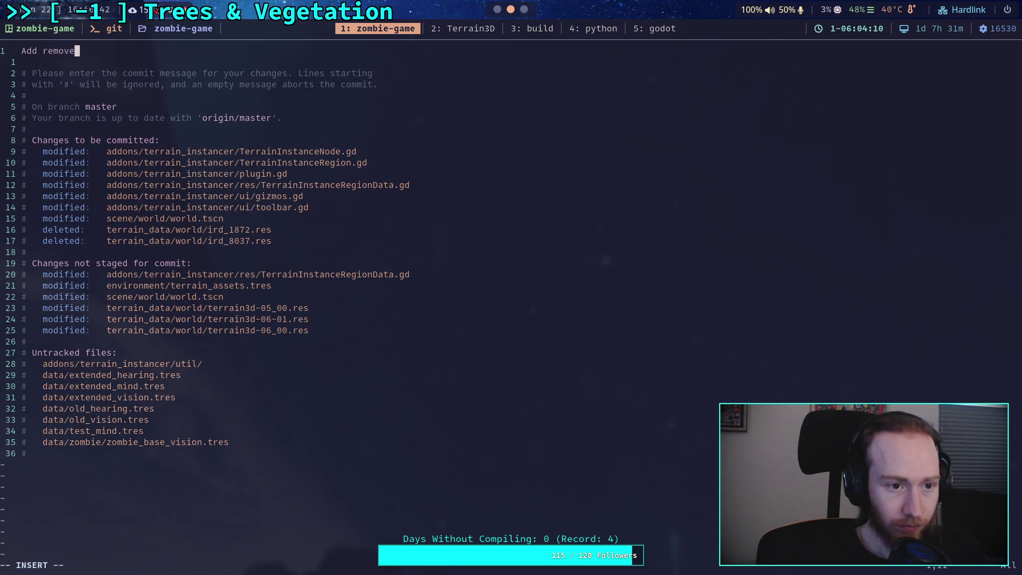
text(triangle oo)
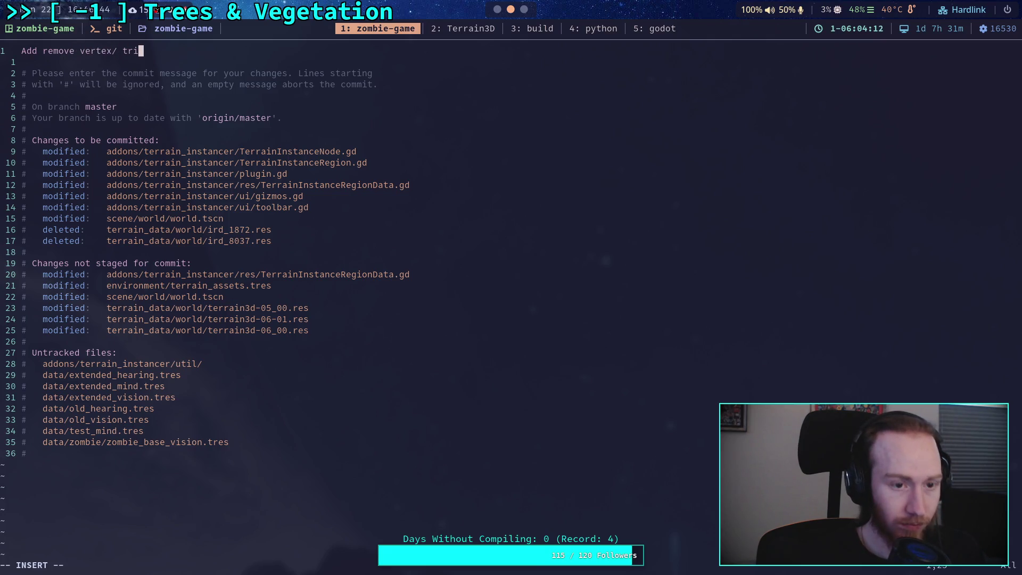
key(BackSpace)
key(BackSpace)
text(tool to region)
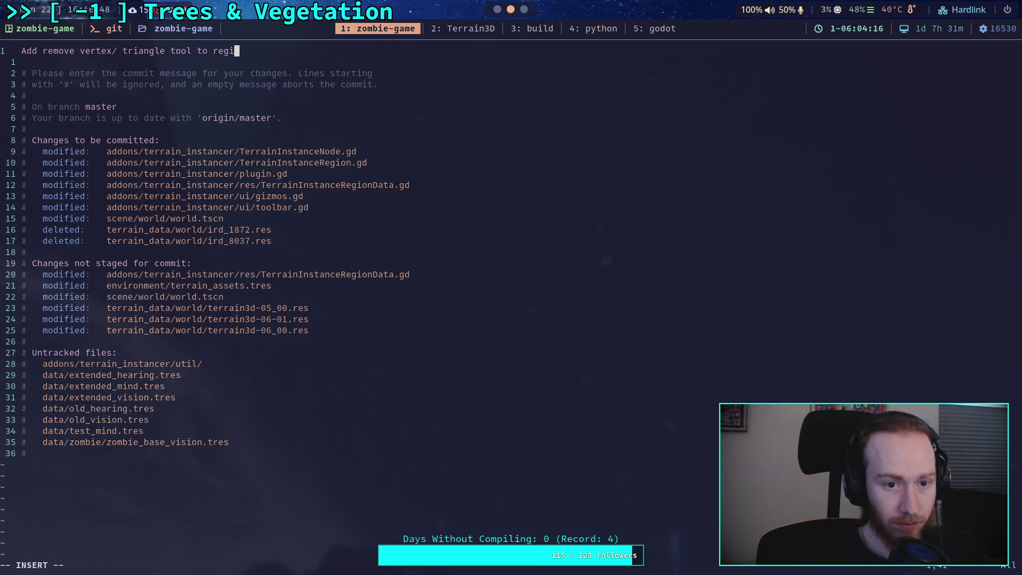
key(BackSpace)
key(BackSpace)
key(BackSpace)
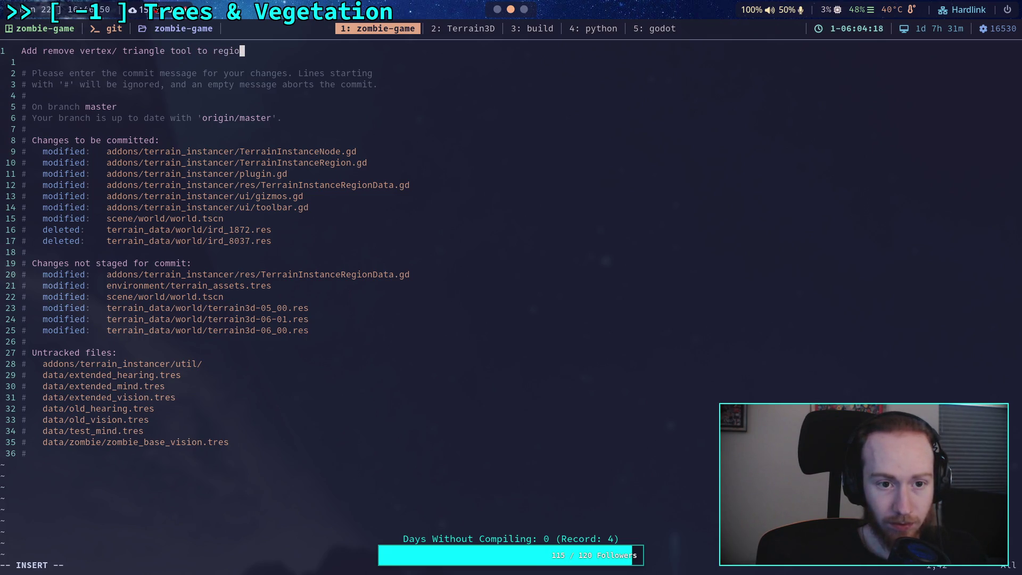
text(instance region)
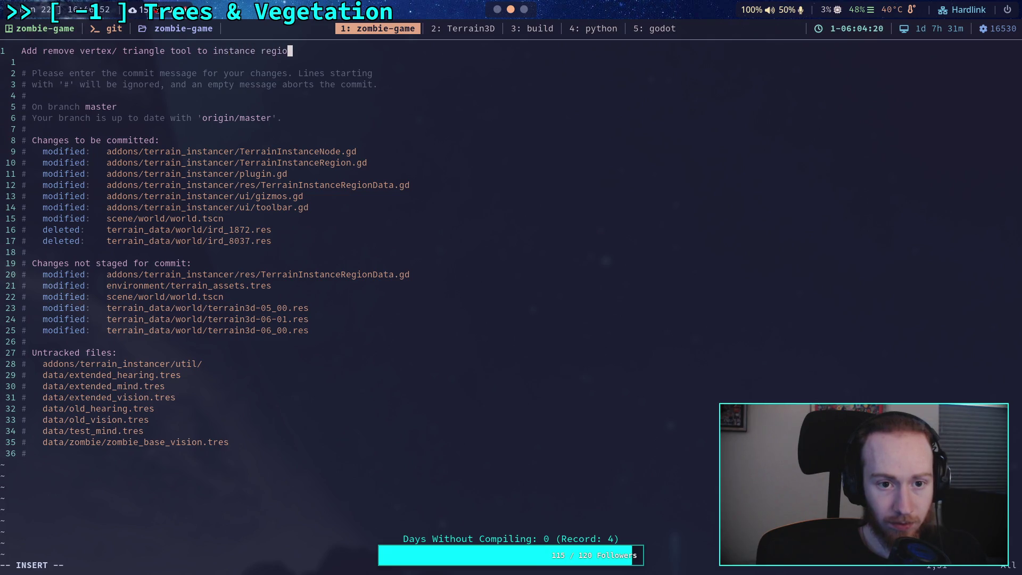
key(Left)
key(Left)
key(Left)
key(Left)
key(Delete)
key(Delete)
key(Delete)
key(Right)
key(ctrl+Right)
key(ctrl+Right)
text(delete tool)
key(ctrl+Right)
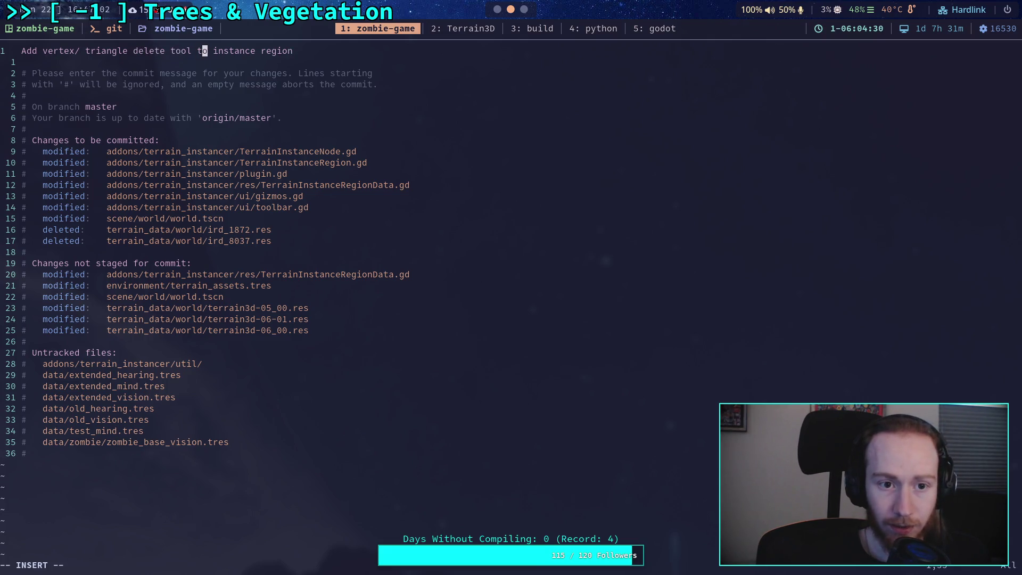
key(Delete)
key(Delete)
key(Delete)
key(BackSpace)
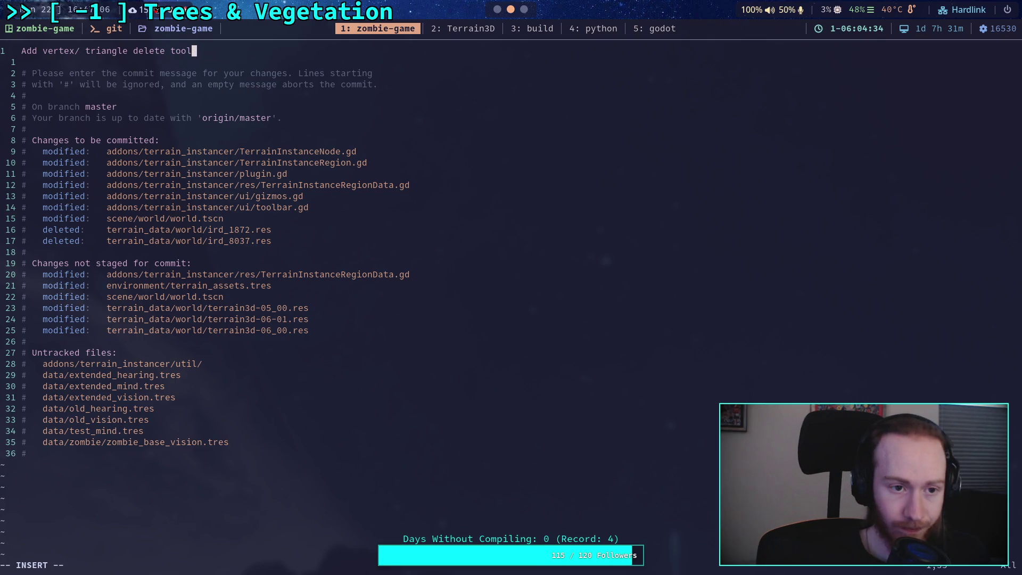
Add the body line '- Can now remove vertices and faces from regions' and save with :wq
key(Return)
key(Return)
text(- )
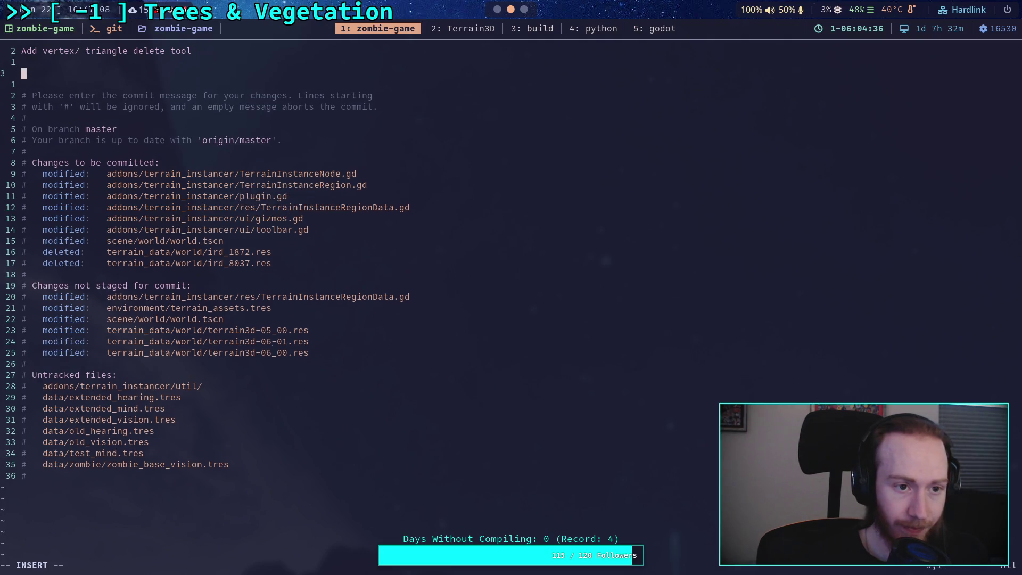
text(Can now remove )
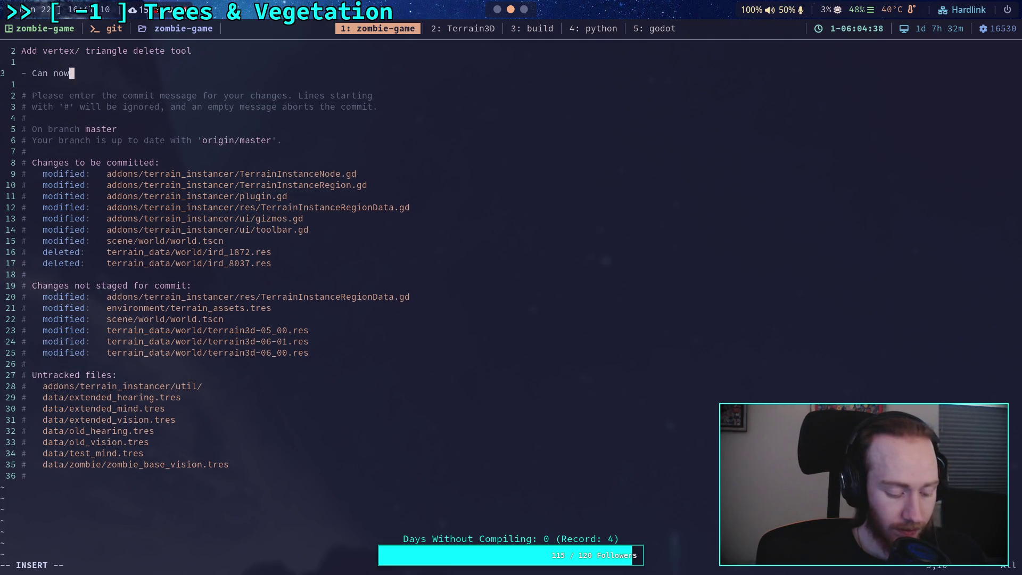
text(wer)
key(BackSpace)
key(BackSpace)
key(BackSpace)
text(ver)
key(BackSpace)
key(BackSpace)
text(ertices and faces from the)
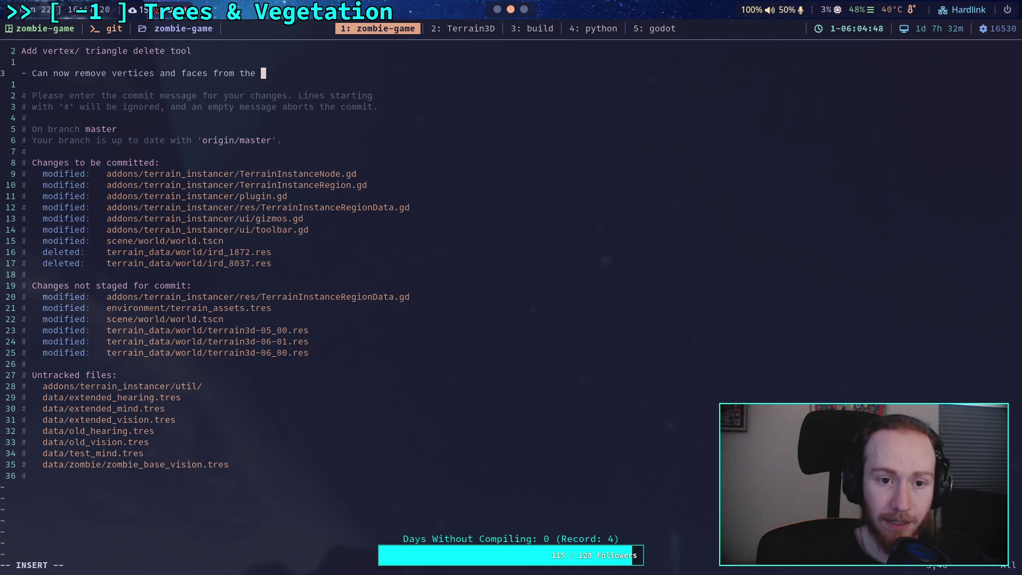
key(BackSpace)
key(BackSpace)
key(BackSpace)
text(rega)
key(BackSpace)
text(ions)
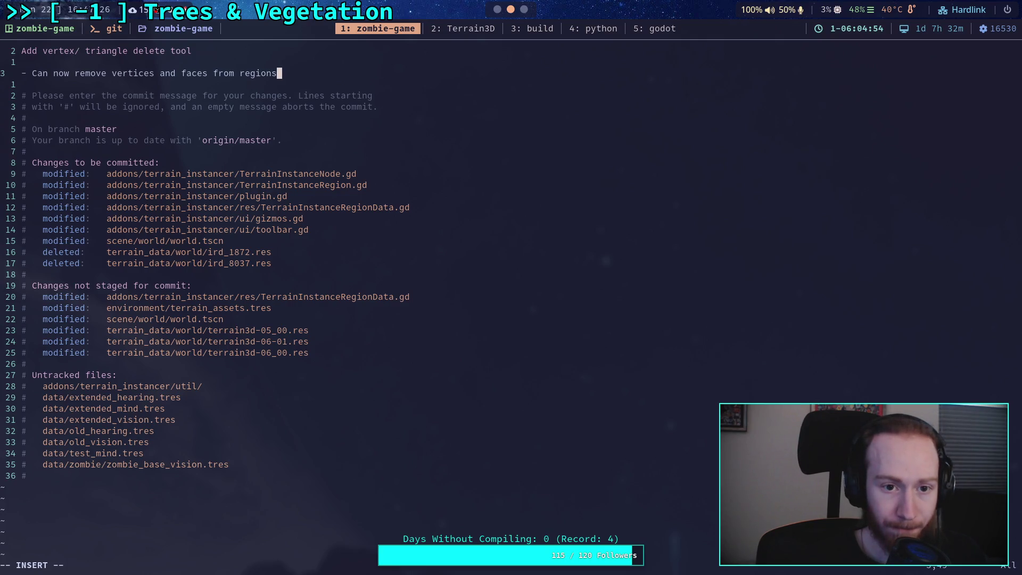
key(Escape)
text(:wq)
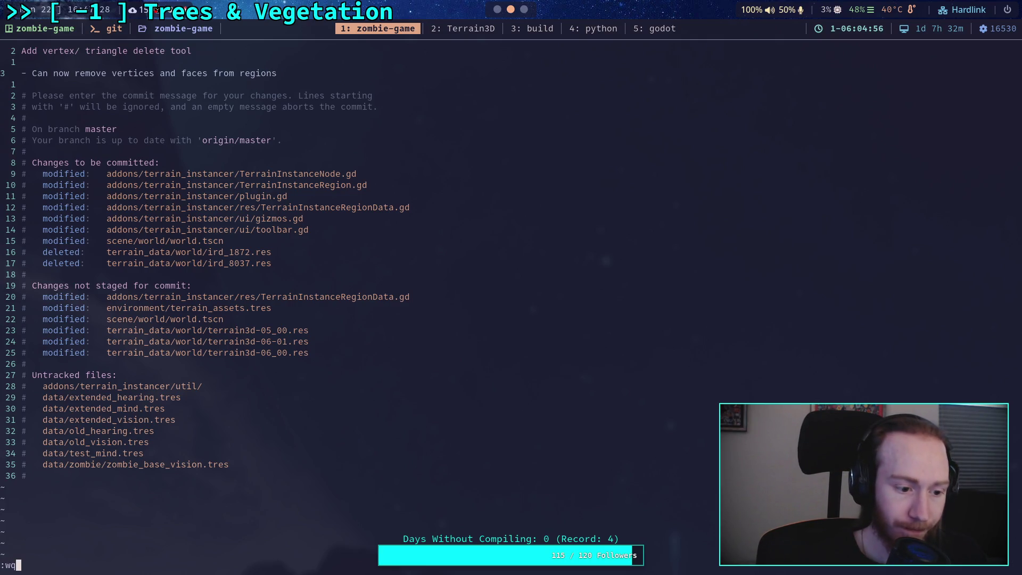
key(Return)
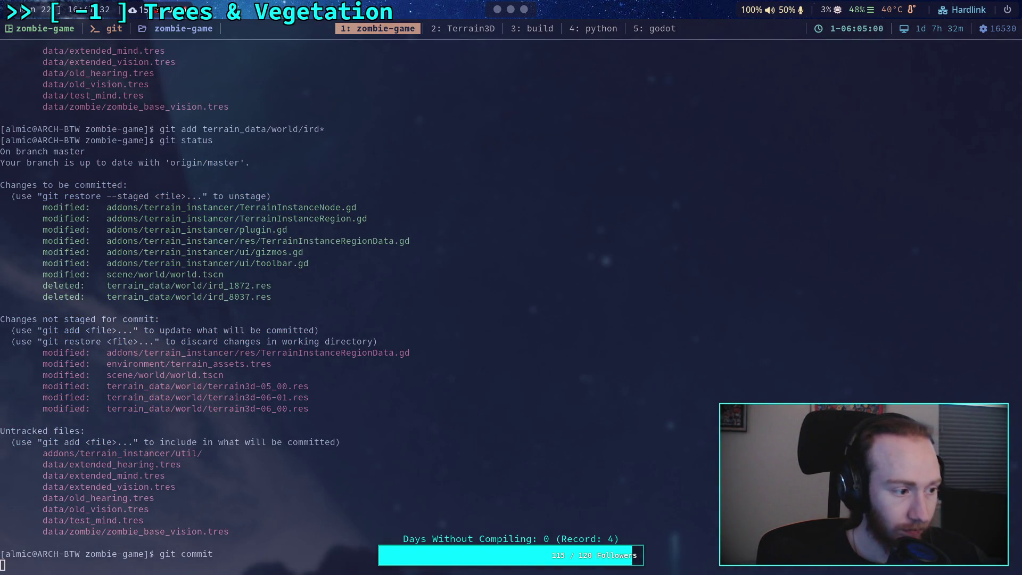
Push the new commit to the remote master branch and switch back to Godot
text(git push)
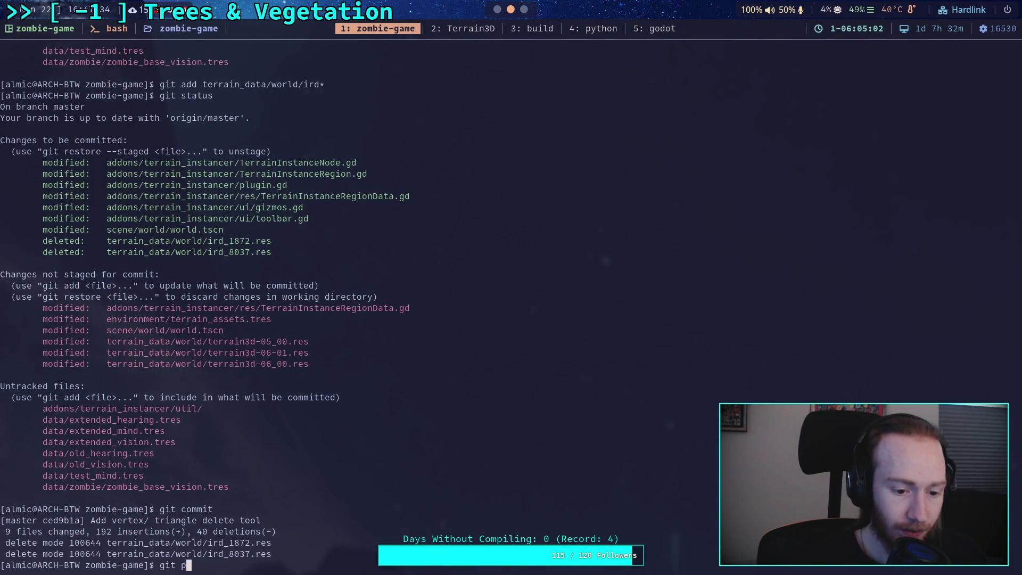
key(Return)
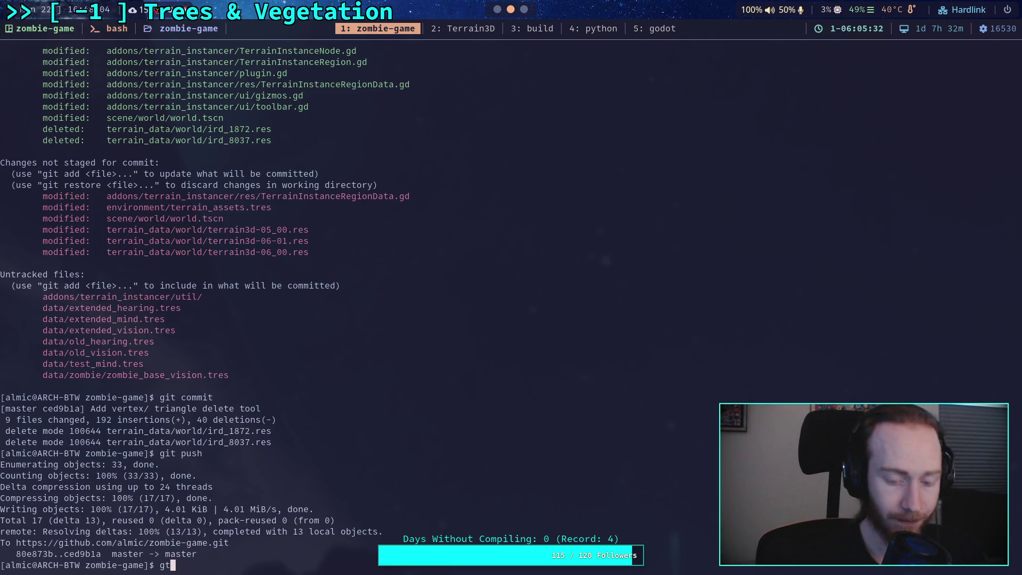
key(super+5)
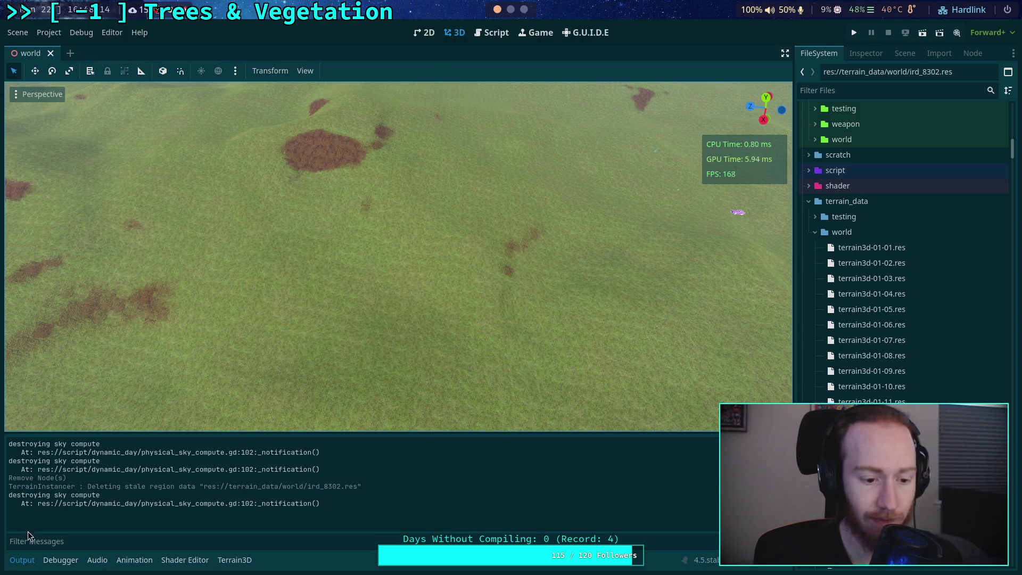
Hide the Output panel and choose Create New > Script on addons/terrain_instancer/res
click(22, 559)
mouse_move(619, 299)
mouse_down()
mouse_move(121, 299)
mouse_move(62, 258)
mouse_move(27, 259)
mouse_up()
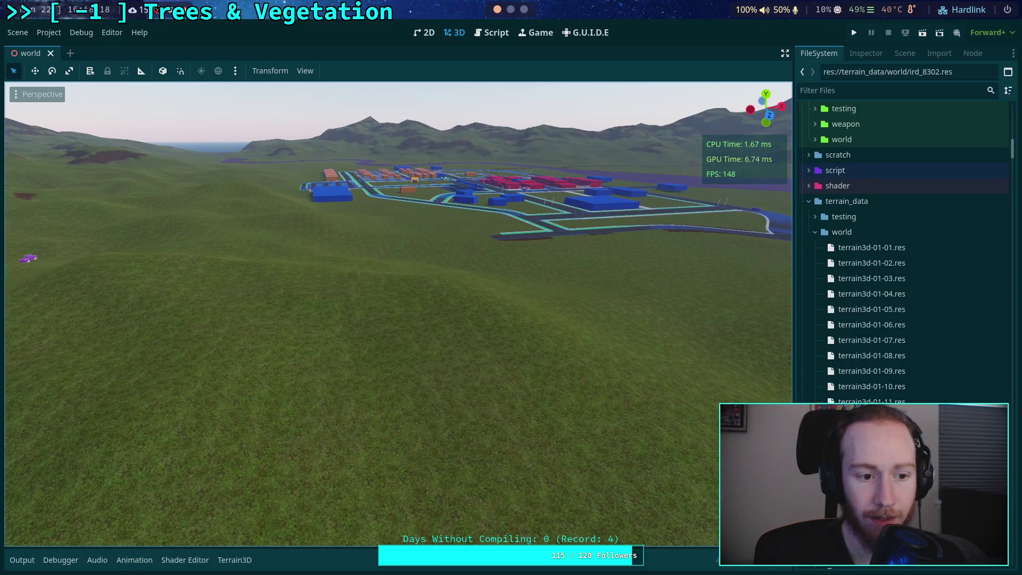
scroll(885, 296, up, 15)
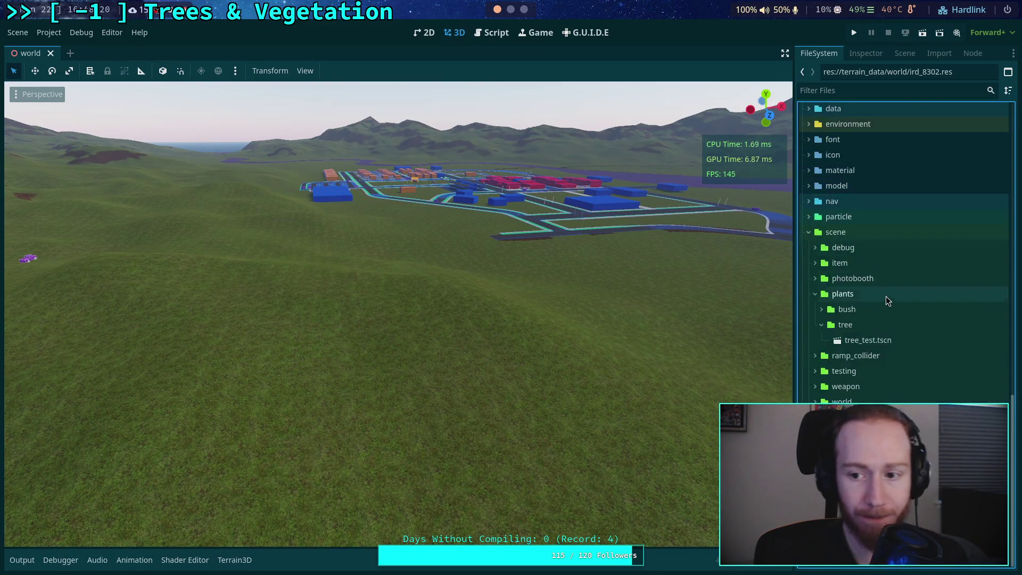
scroll(897, 341, up, 10)
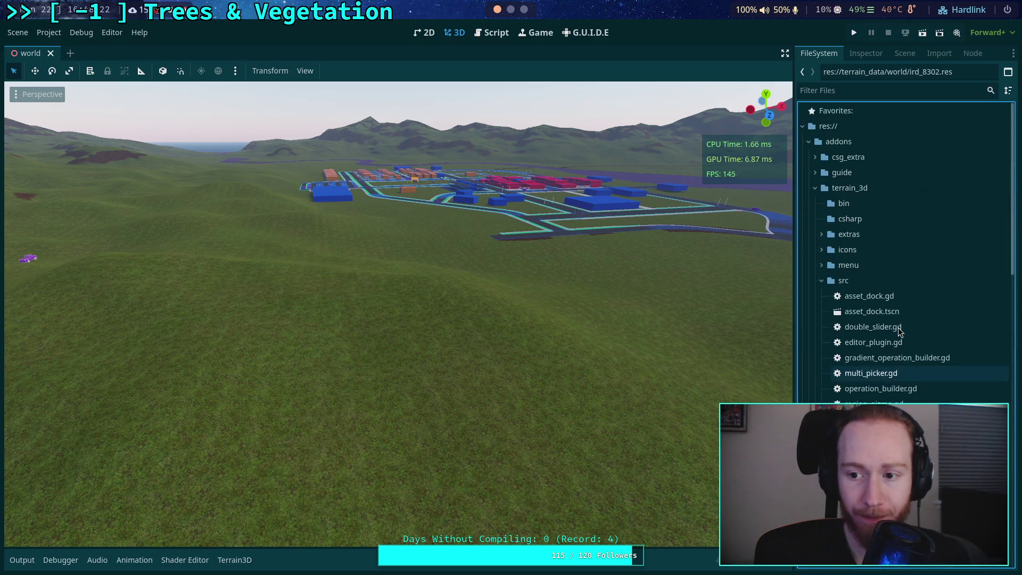
click(814, 188)
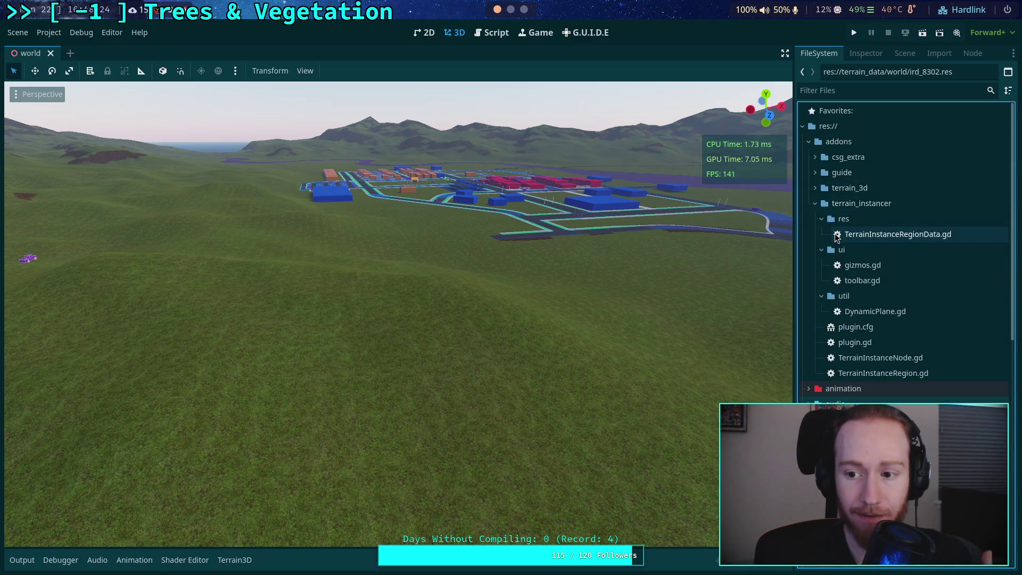
click(884, 221)
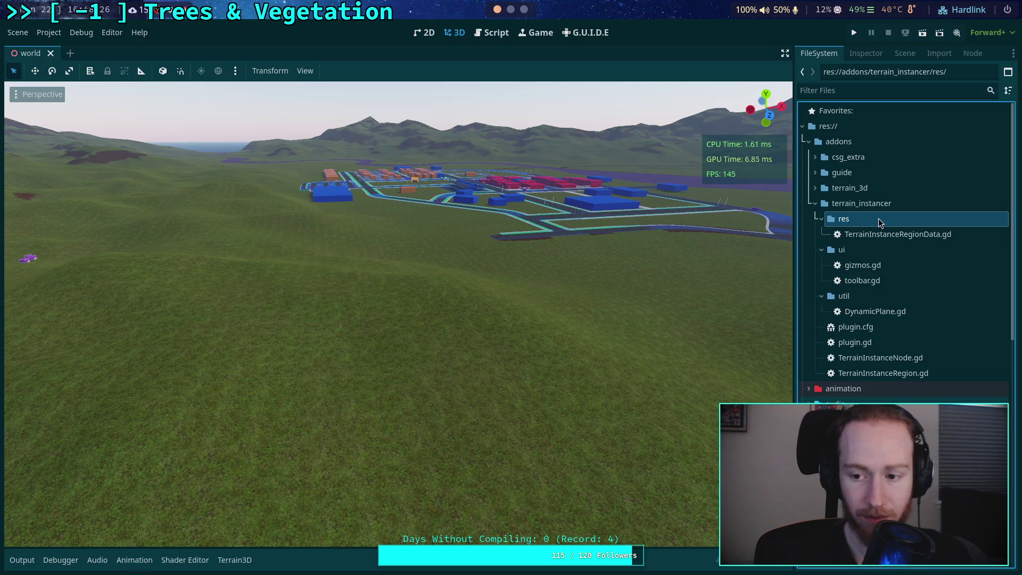
right_click(879, 222)
mouse_move(905, 227)
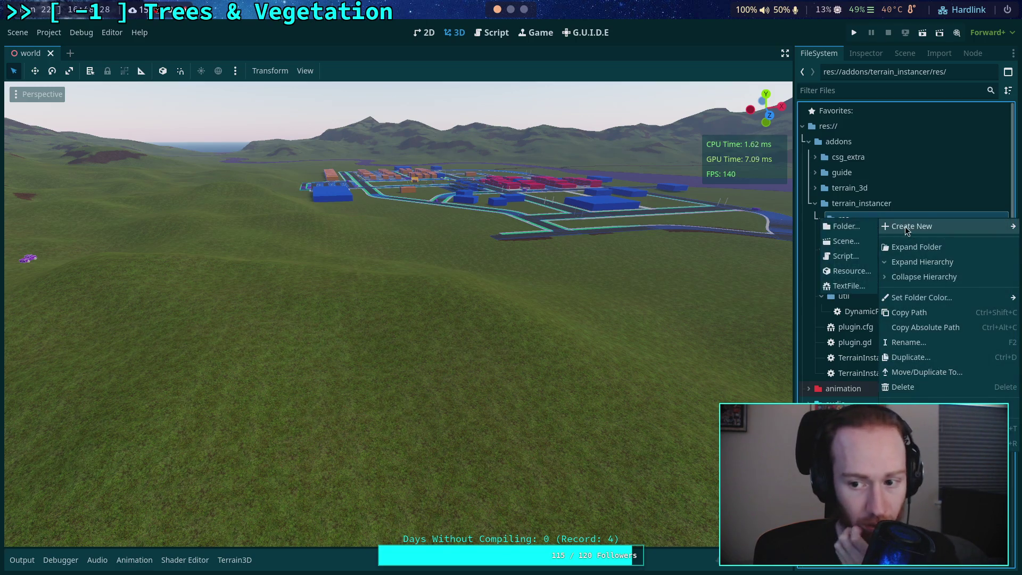
click(854, 259)
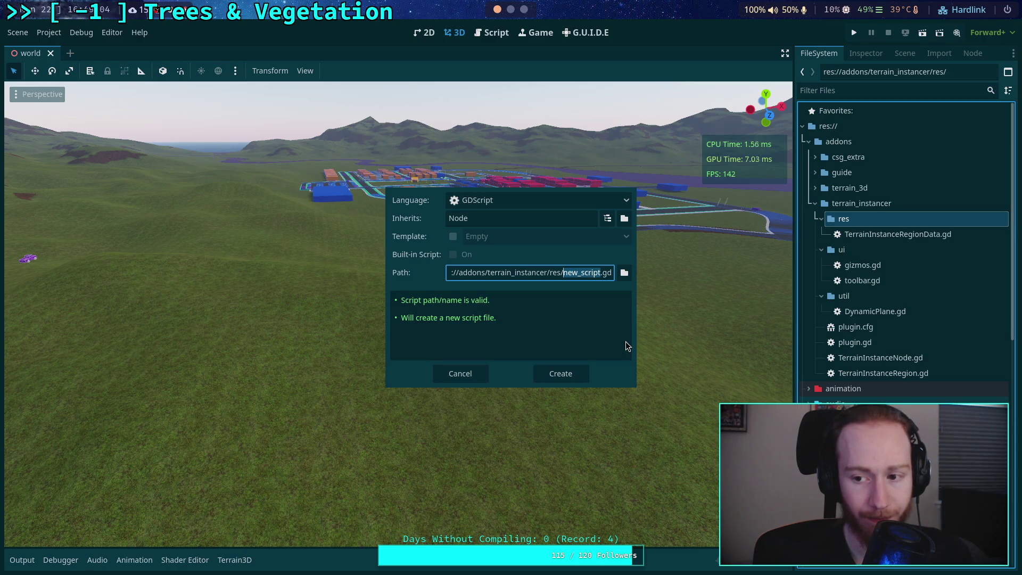
Create TerrainInstanceRegionSettings.gd inheriting Resource and open it in the script editor
text(Terrain)
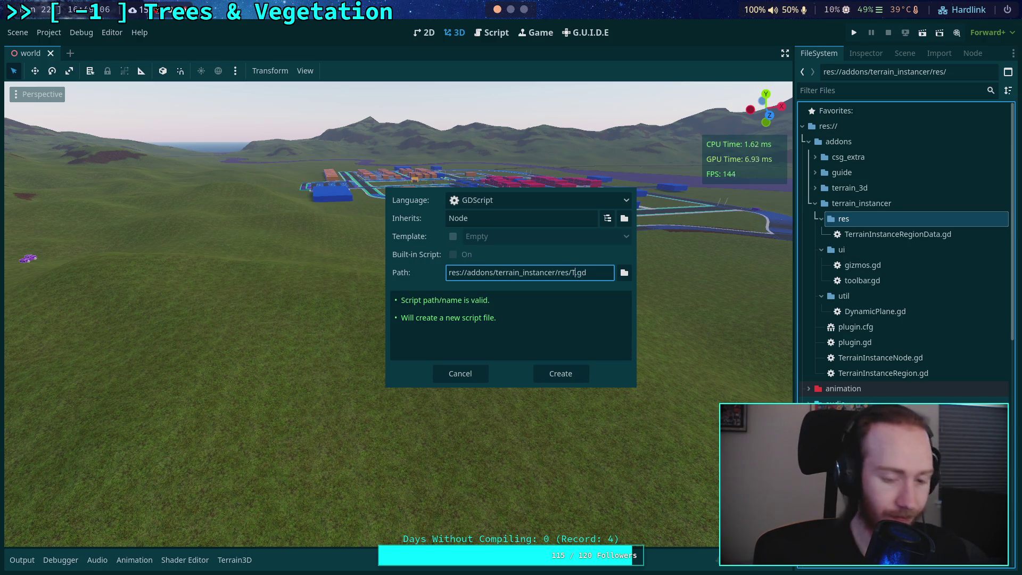
text(InstanceRegionS)
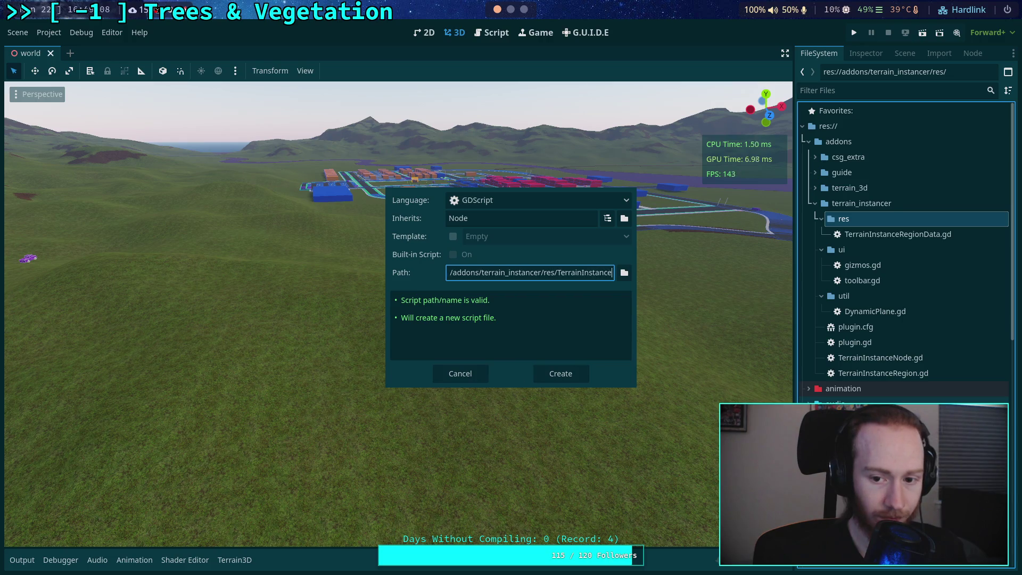
text(ettings)
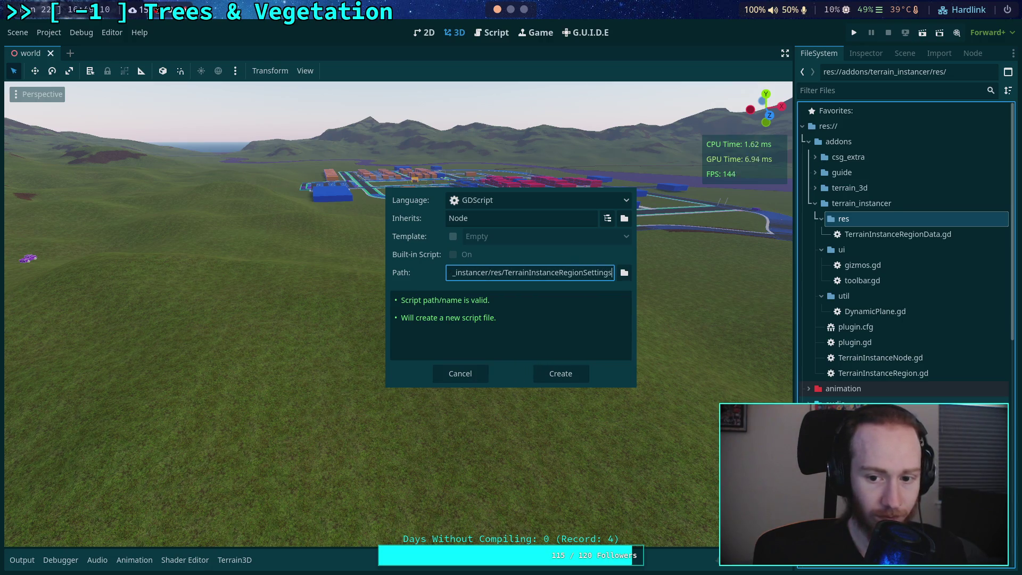
double_click(466, 215)
text(Resource)
click(552, 372)
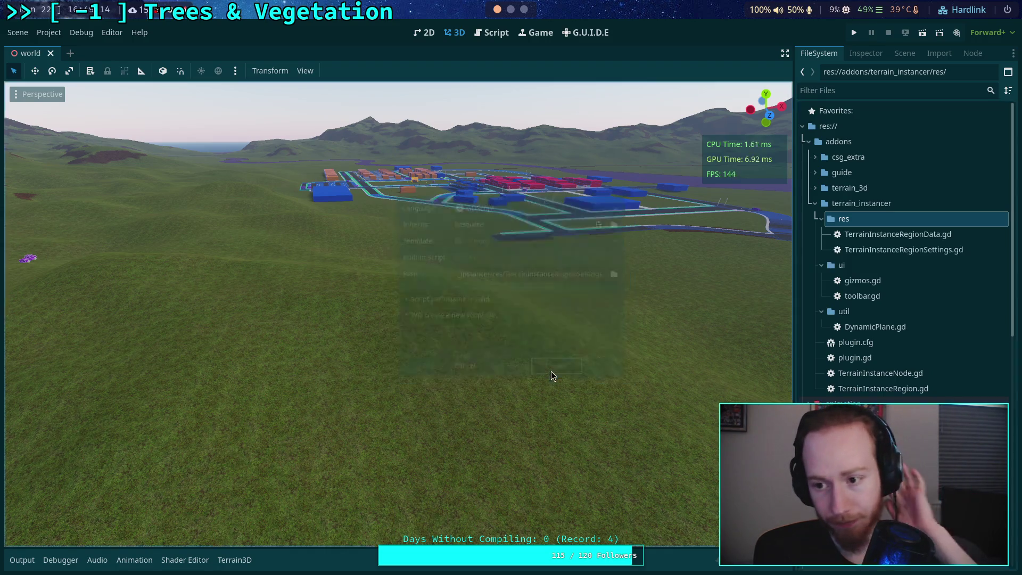
double_click(874, 254)
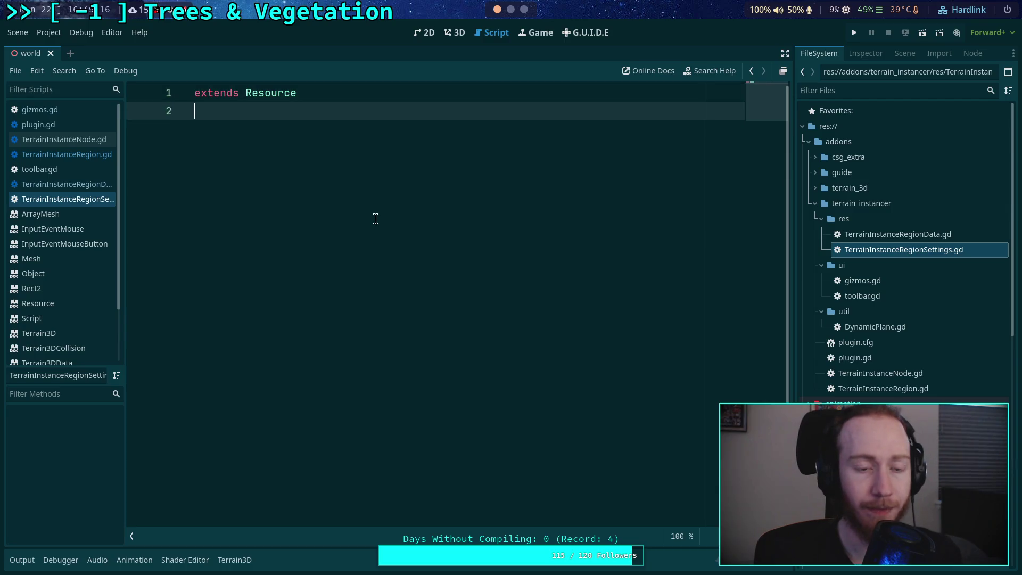
Add 'class_name TerrainInstanceRegionSettings' to the first line of the script
key(Up)
text(class_name)
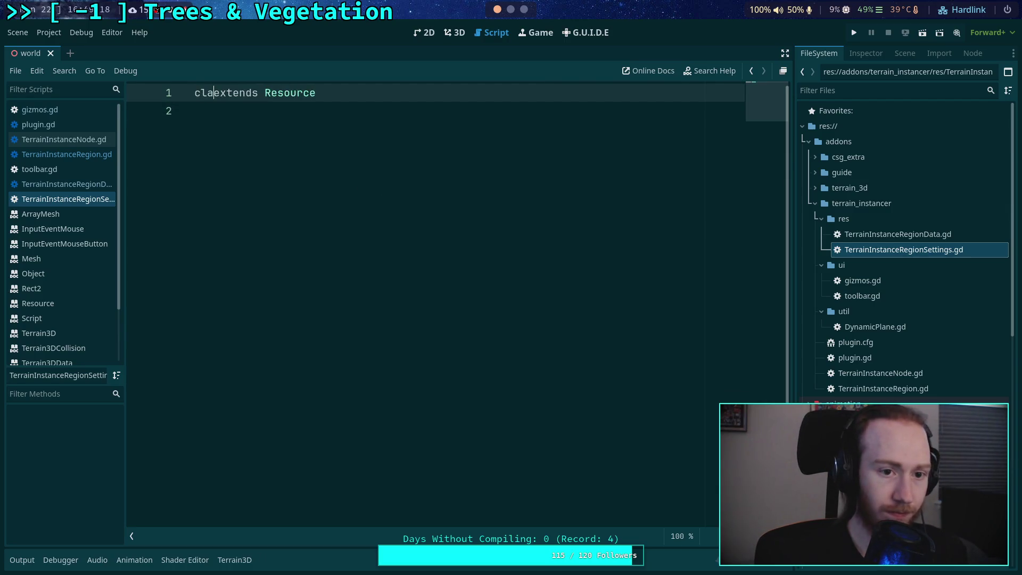
key(Left)
text(TerrainIns)
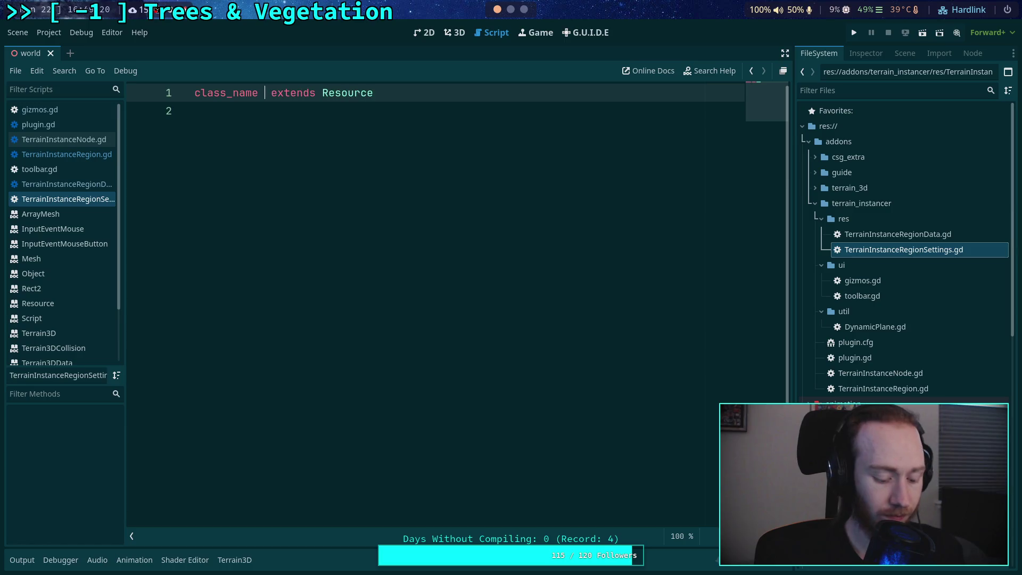
text(tanceRegionSet)
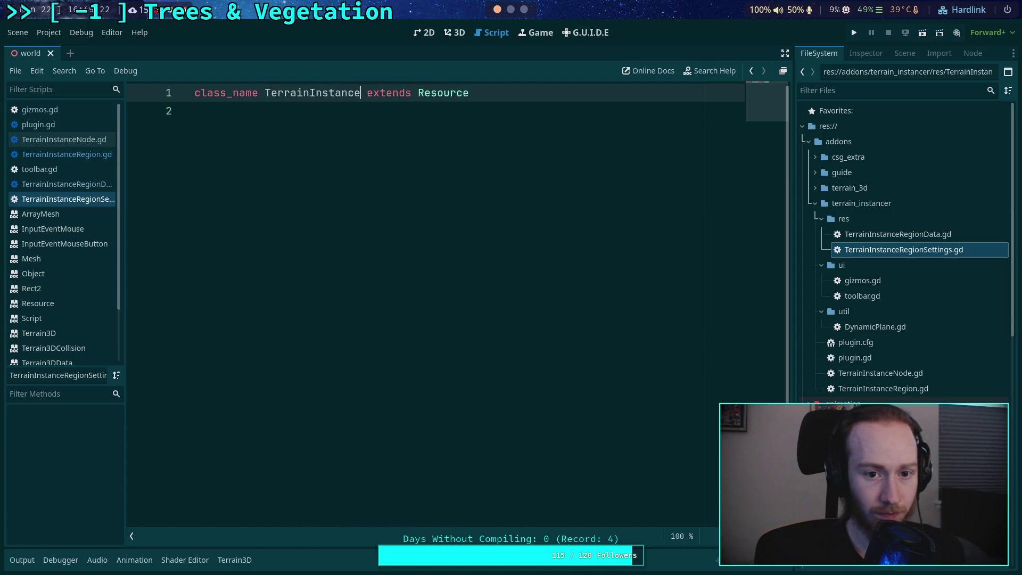
text(tings)
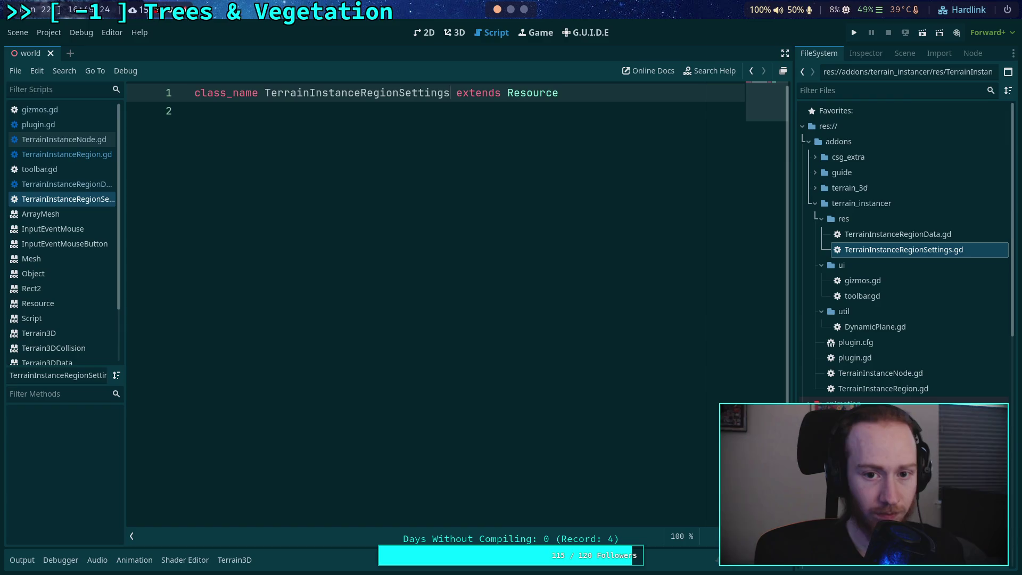
key(Down)
Insert blank lines and type 'class AssetSettings' on line 3
key(Return)
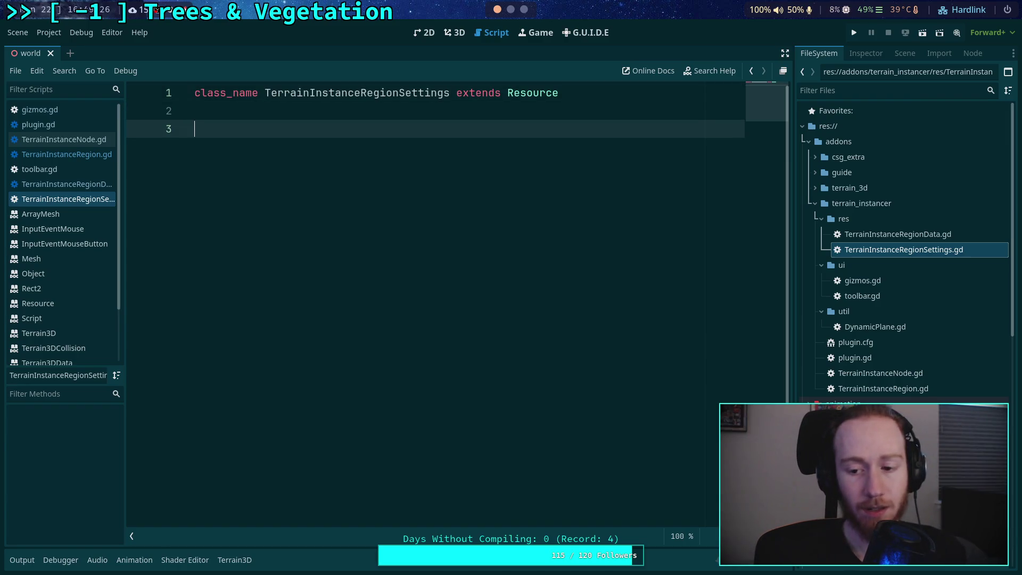
key(Return)
key(Up)
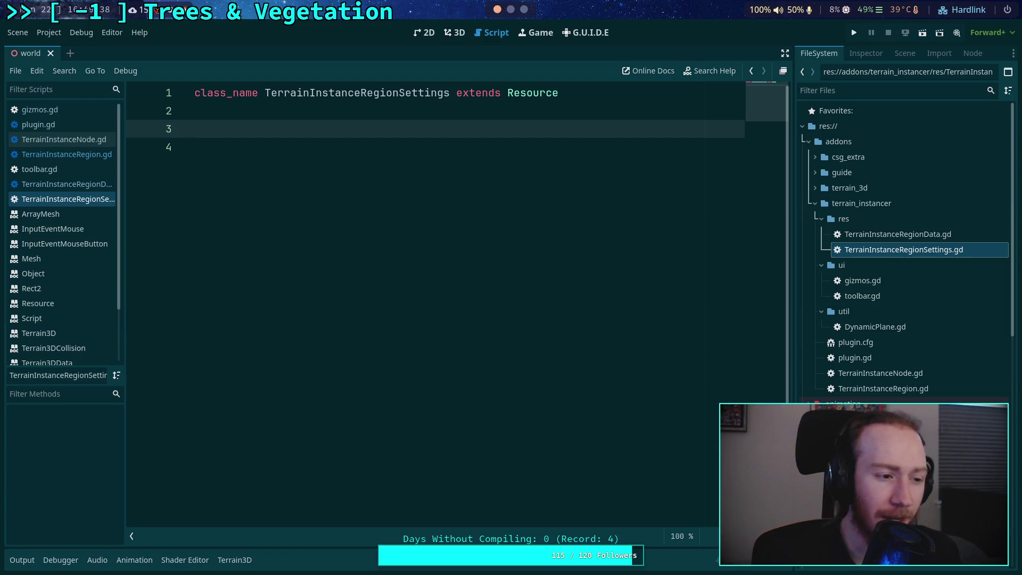
text(class)
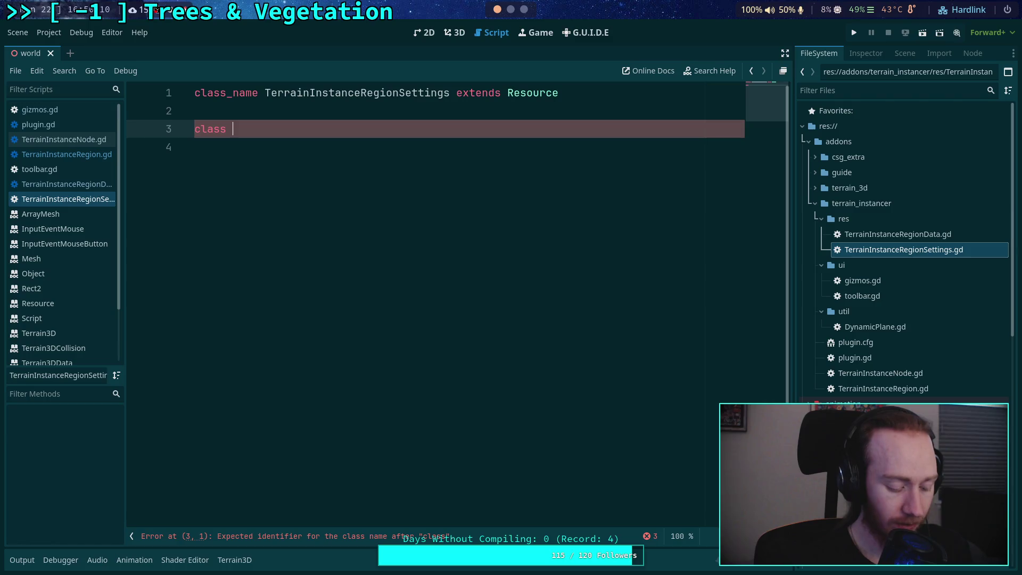
text(Ass)
key(BackSpace)
key(BackSpace)
text(sset)
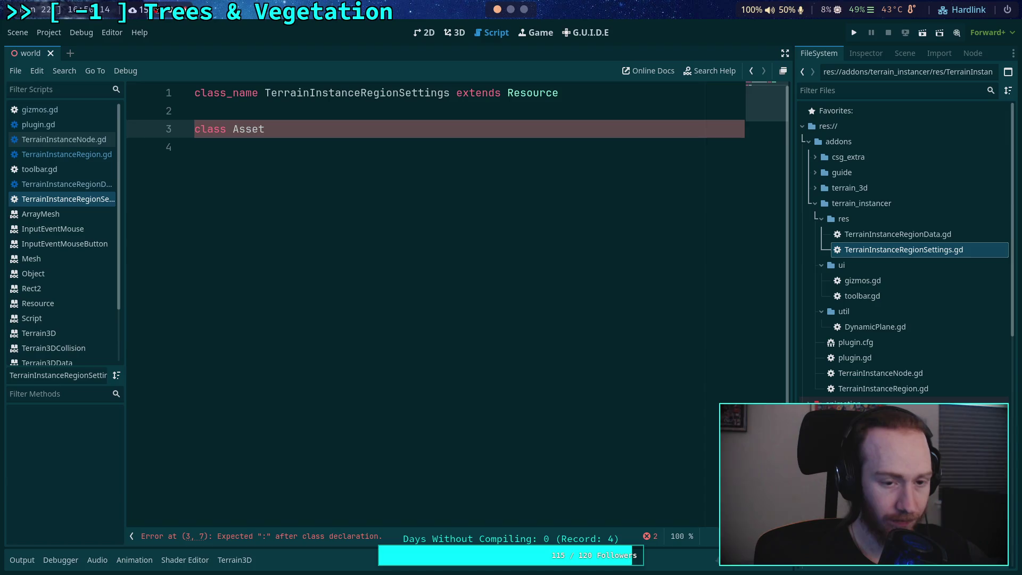
text(Settings:)
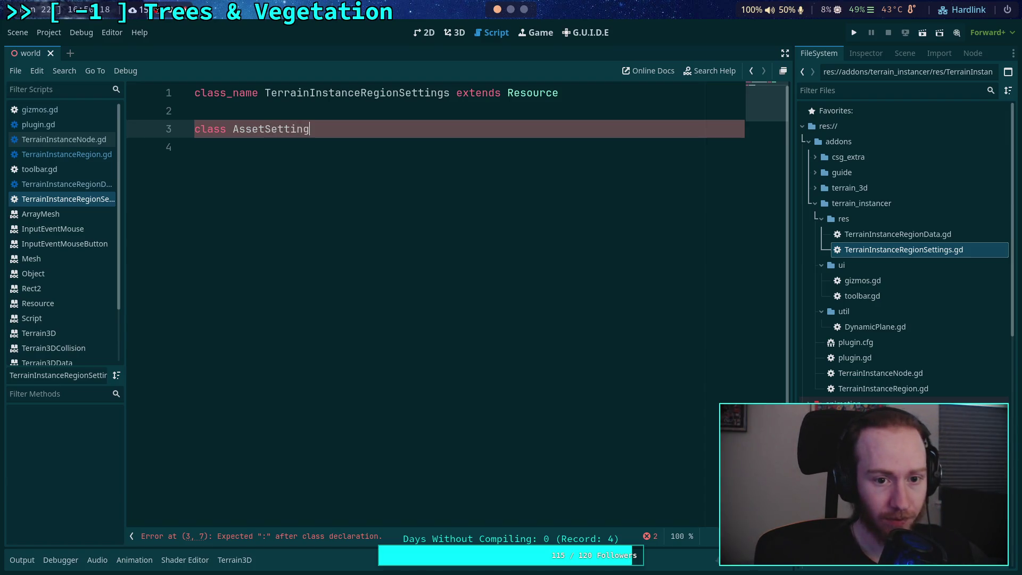
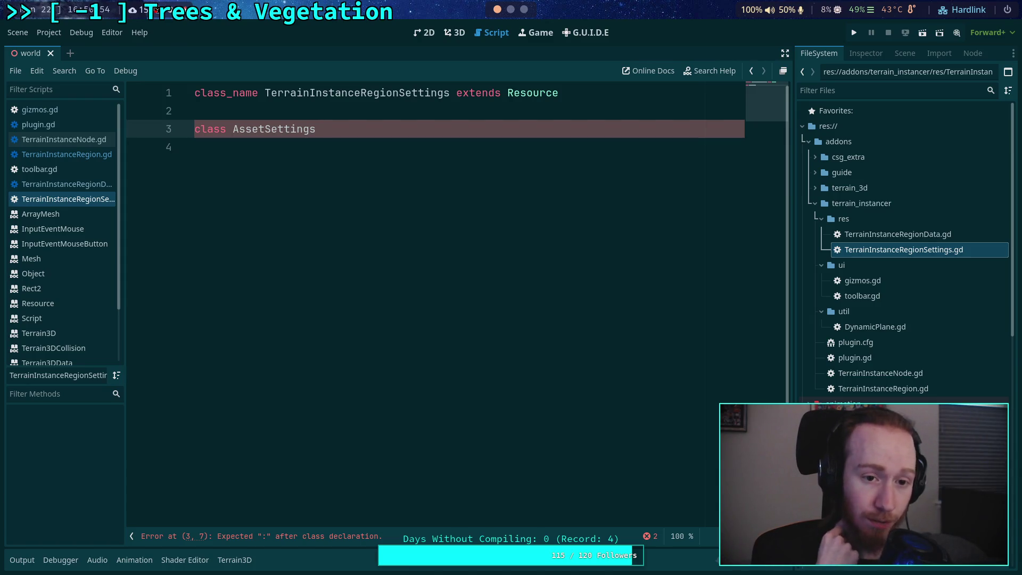
text(:)
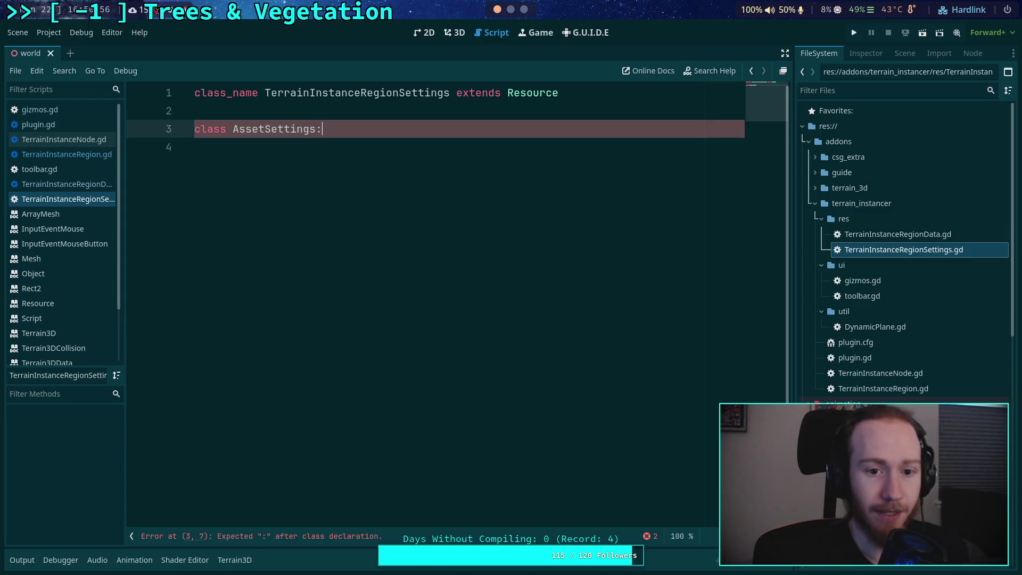
key(Return)
key(Up)
key(ctrl+shift+Return)
click(220, 165)
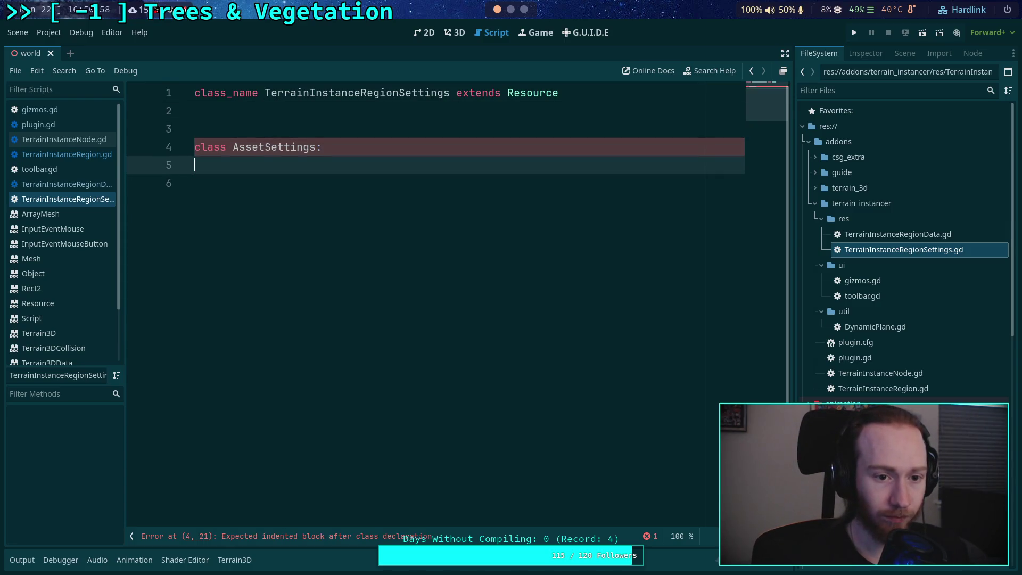
text(@export_)
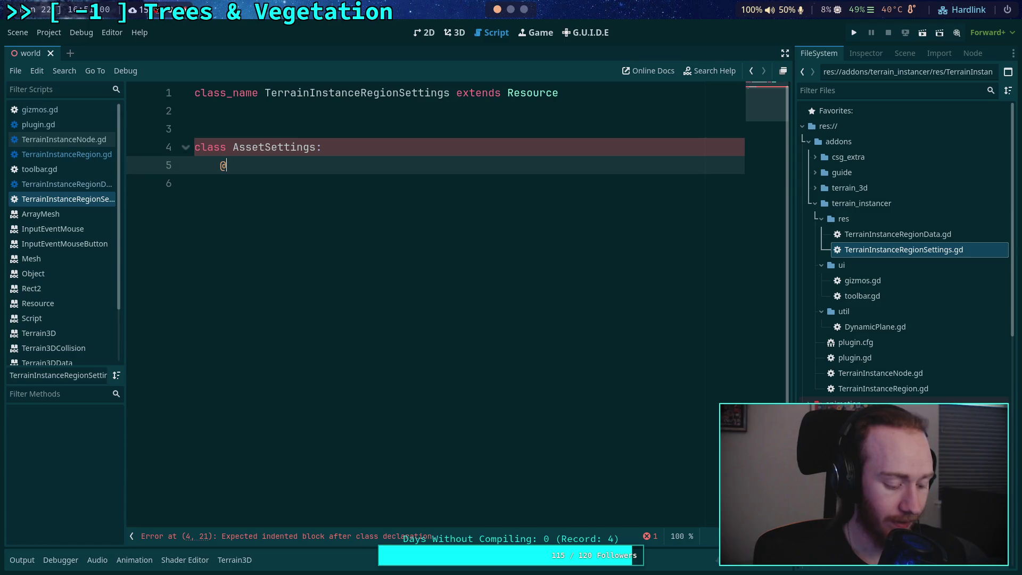
text(range(0,)
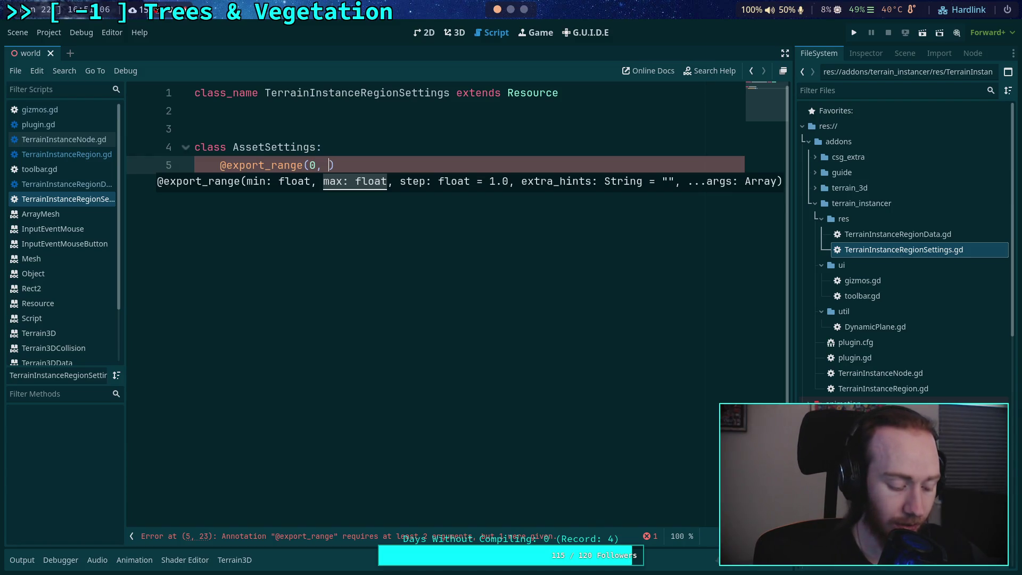
text( 10, 1, )
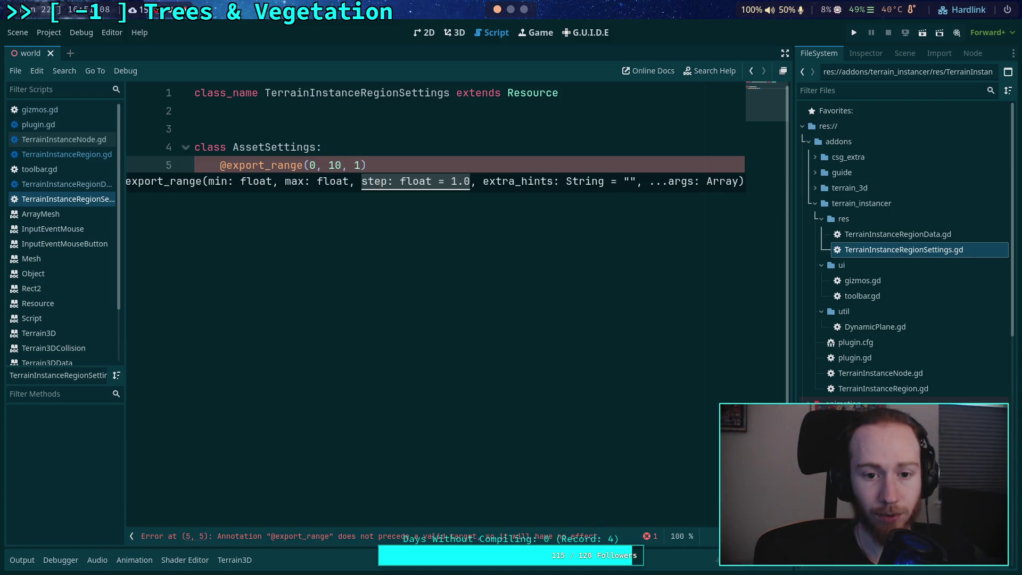
text('or)
key(Return)
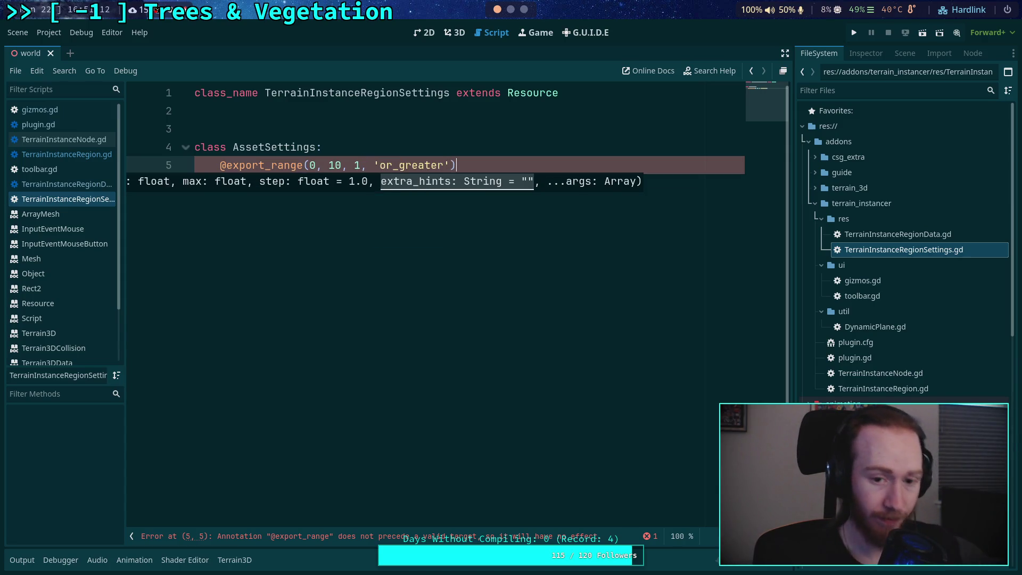
Start a var line below the annotation and strip the Asset prefix from AssetSettings
key(Return)
text(var )
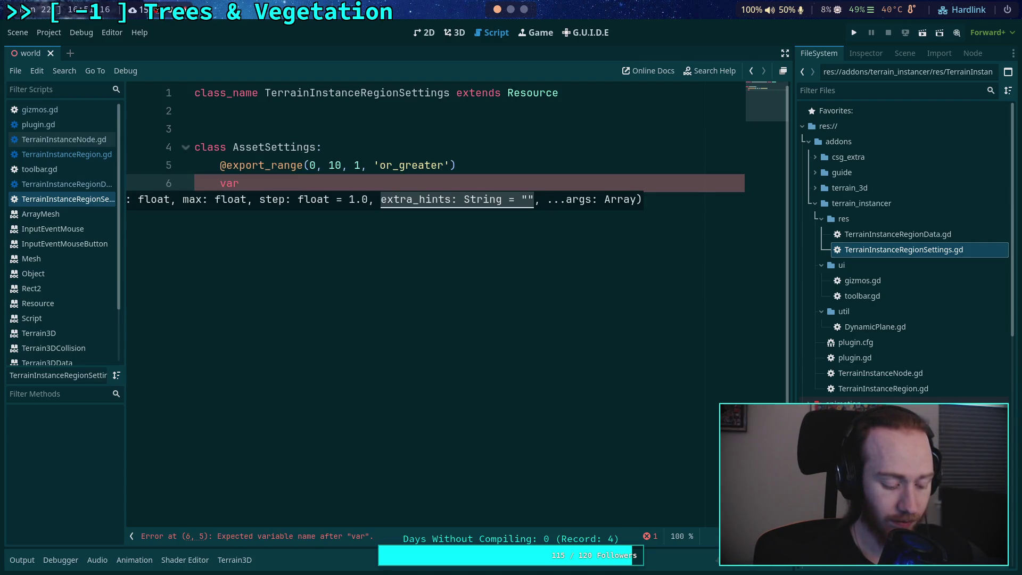
text(asset_id:)
key(BackSpace)
key(BackSpace)
key(BackSpace)
key(Up)
key(Up)
key(BackSpace)
key(Delete)
key(Delete)
key(Delete)
Rename the class to InstanceSettings and declare 'var id: int = -1'
text(Instance)
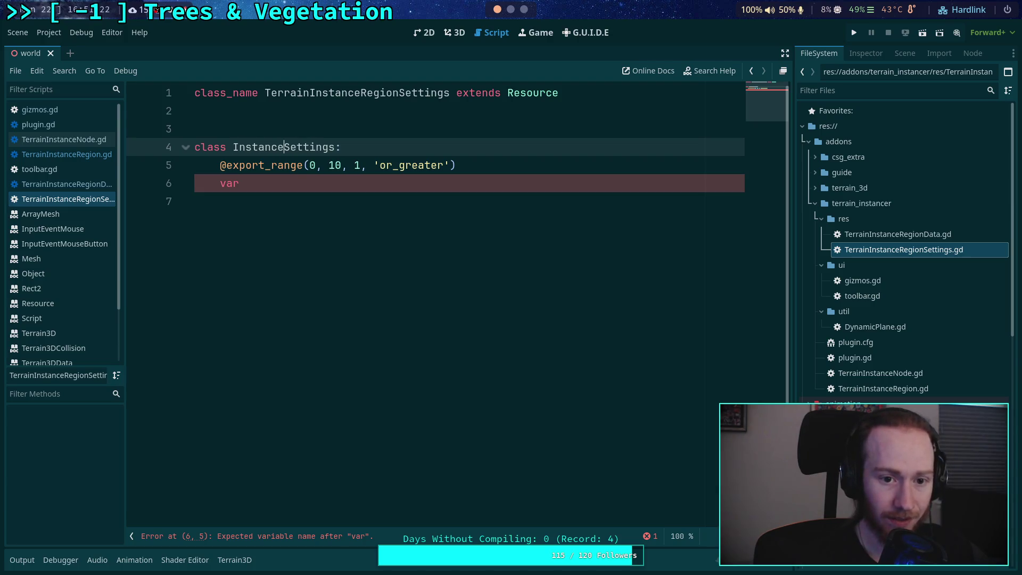
click(240, 183)
text(i)
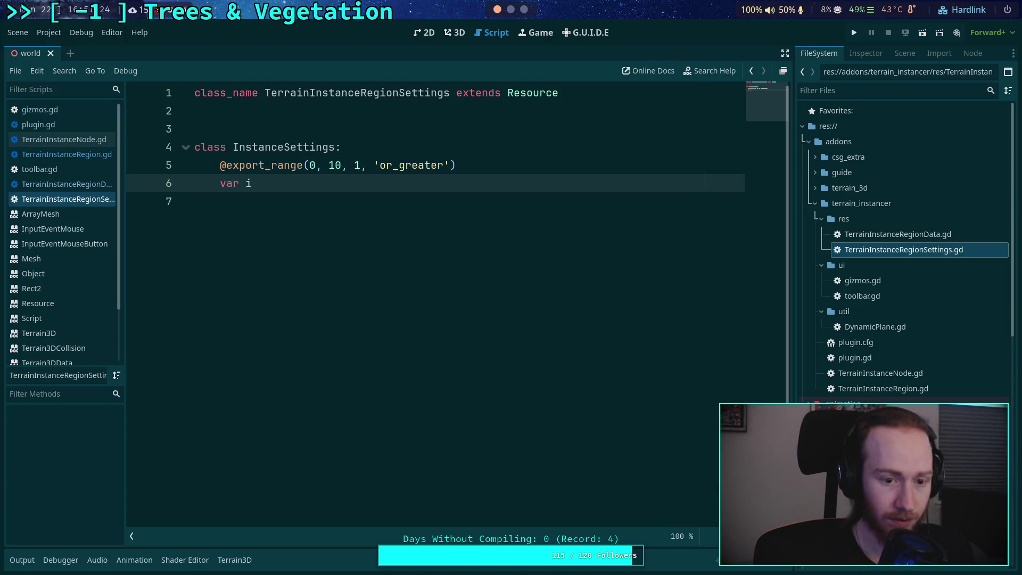
text(d: int = 0)
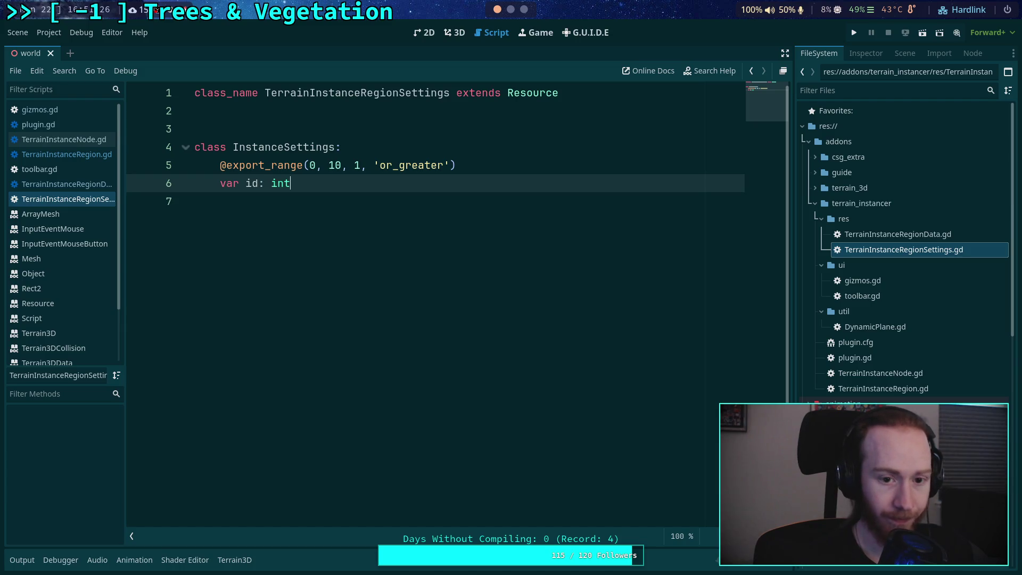
key(Return)
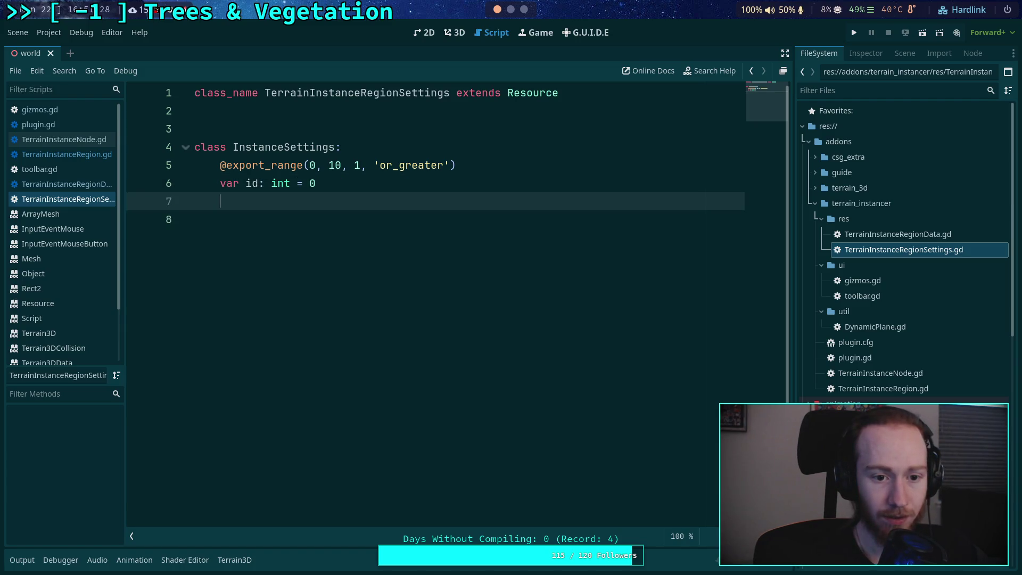
click(317, 183)
key(BackSpace)
text(-1)
click(220, 201)
key(Return)
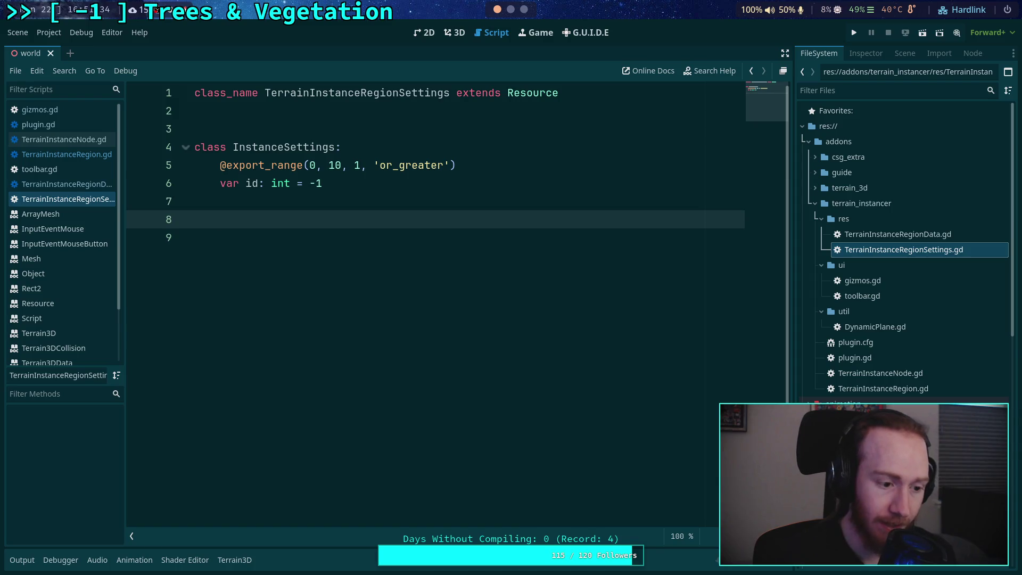
text(@export)
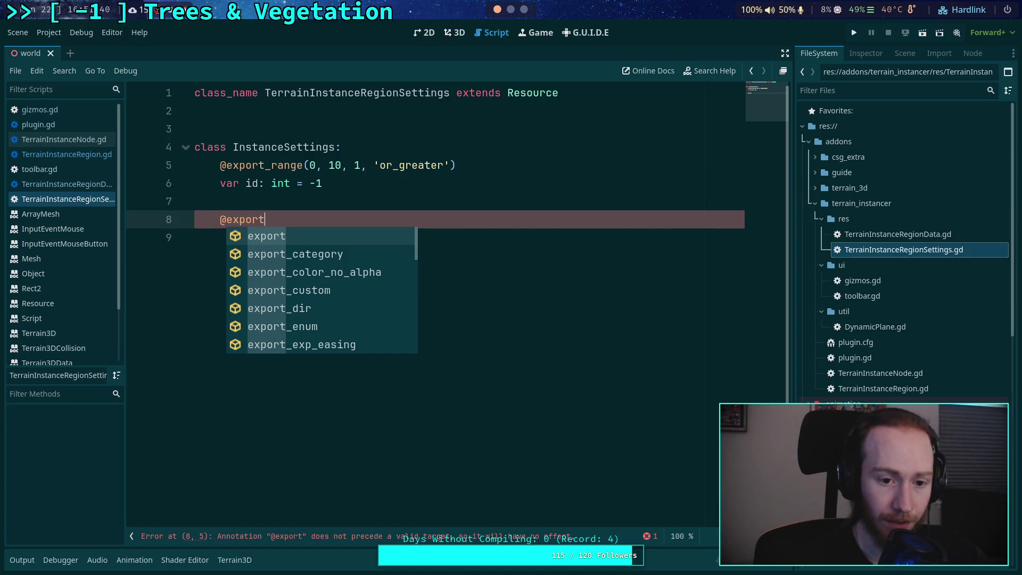
text( or)
key(BackSpace)
key(BackSpace)
text(var)
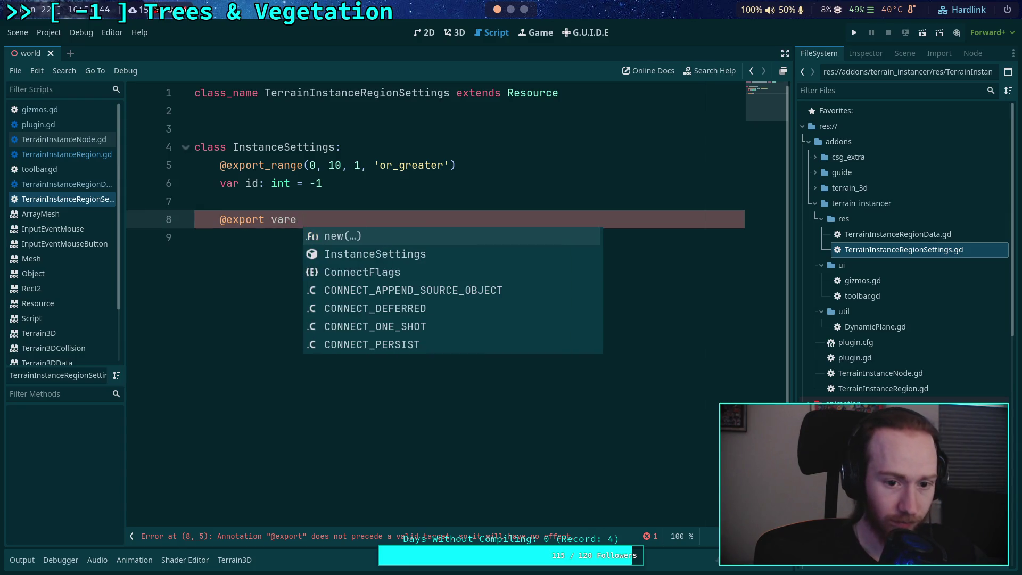
text( enabled: bo)
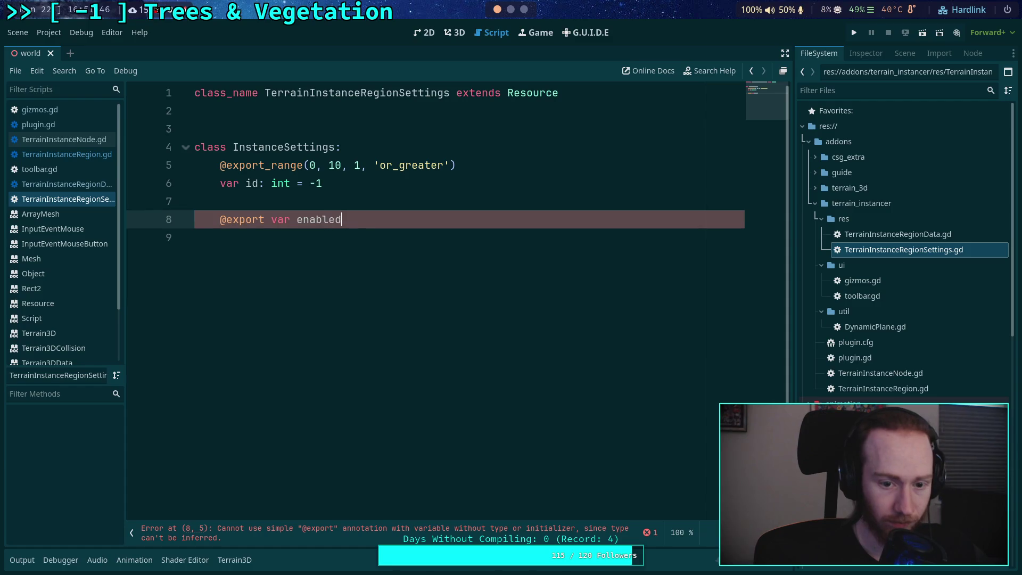
text(ol = true)
key(Return)
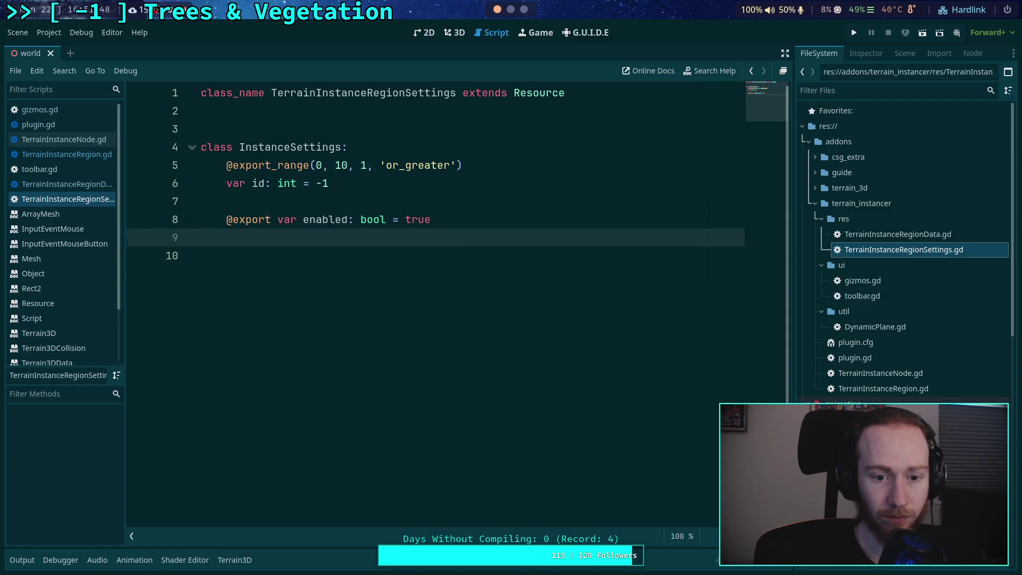
key(Return)
text(@)
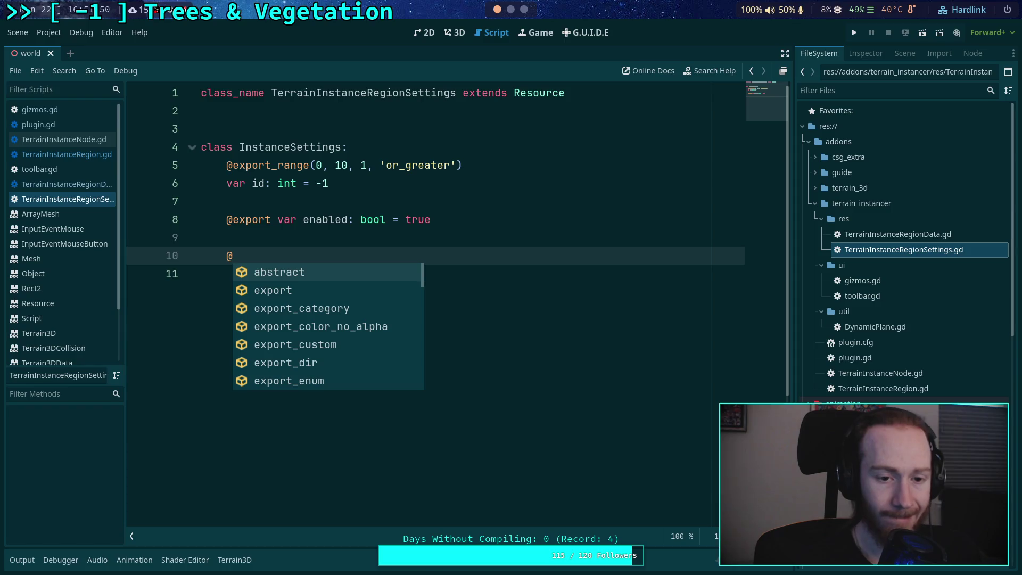
text(export )
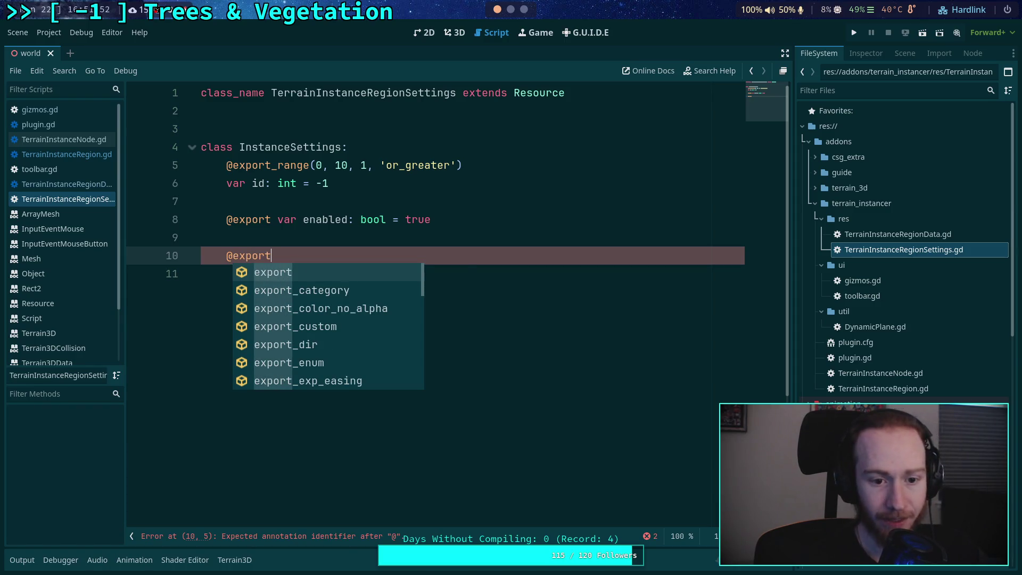
text(var density: )
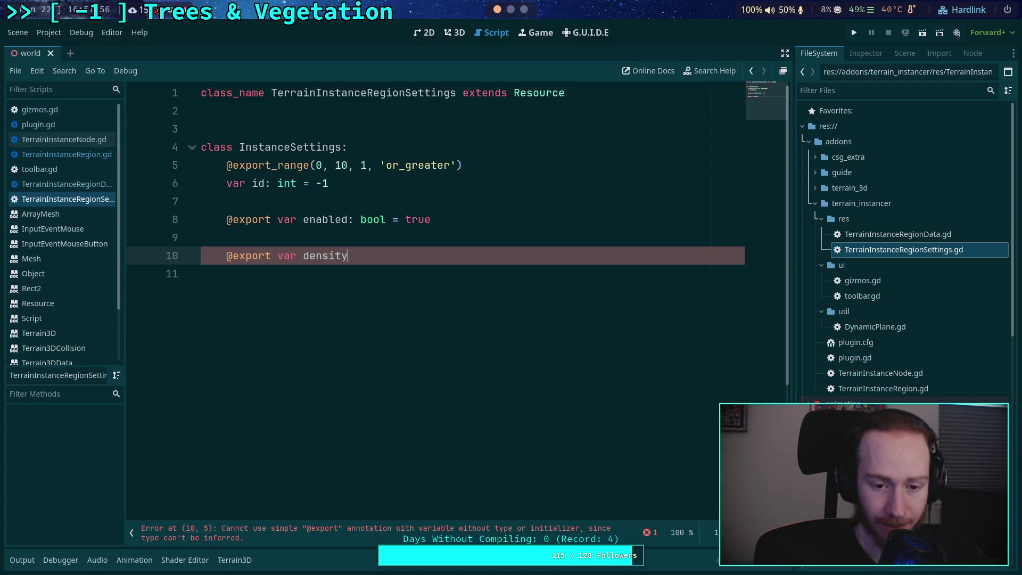
text(float)
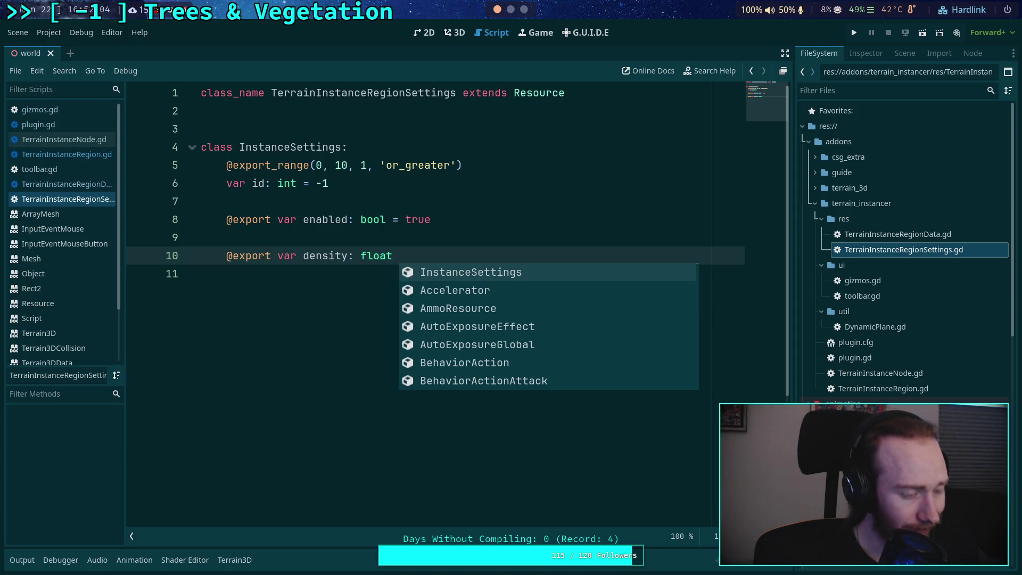
Retype the density property's type as float
key(BackSpace)
key(BackSpace)
key(ctrl+BackSpace)
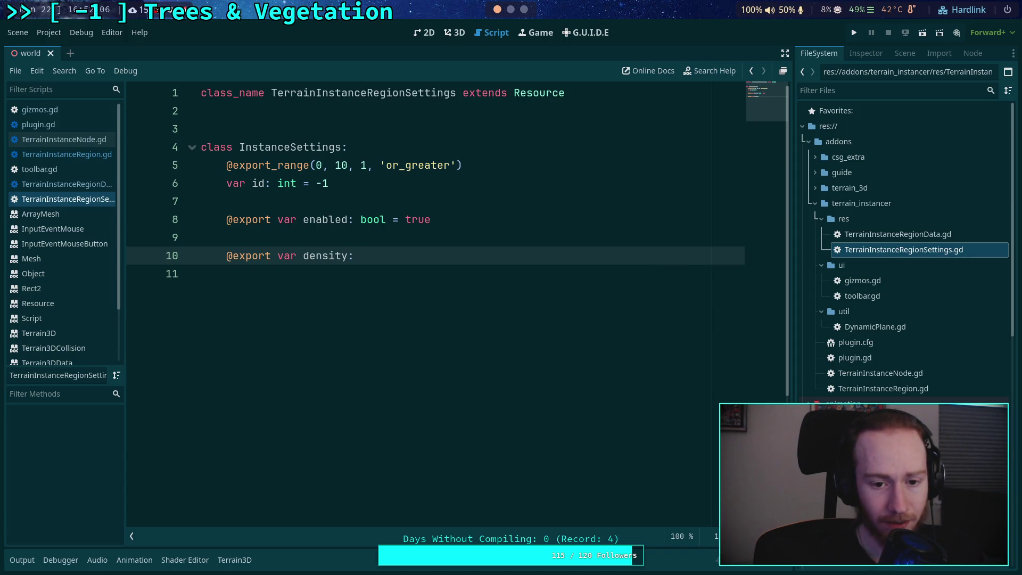
text(float)
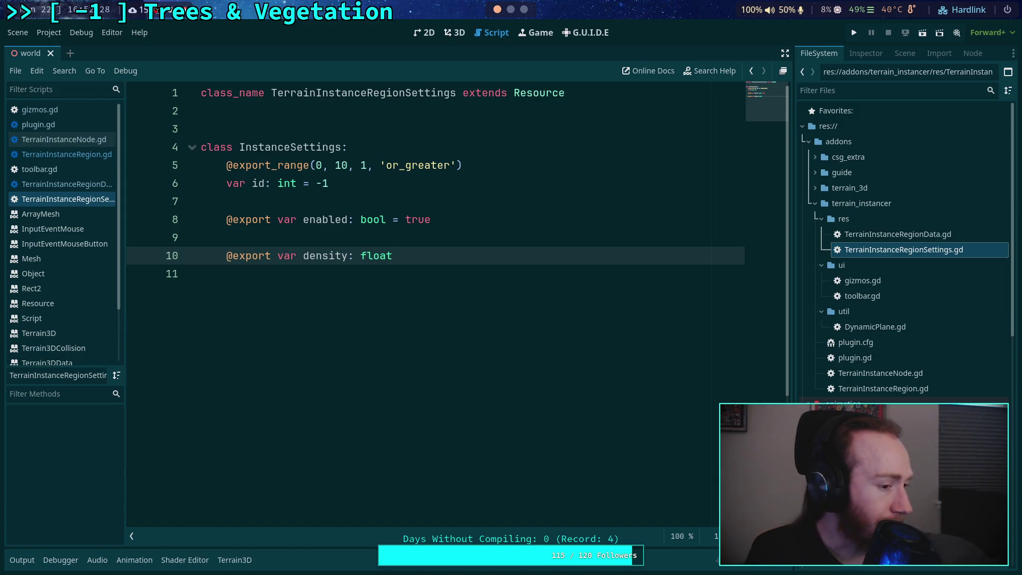
Open a blank Desmos graph in the browser with Reverse contrast turned on
key(super+3)
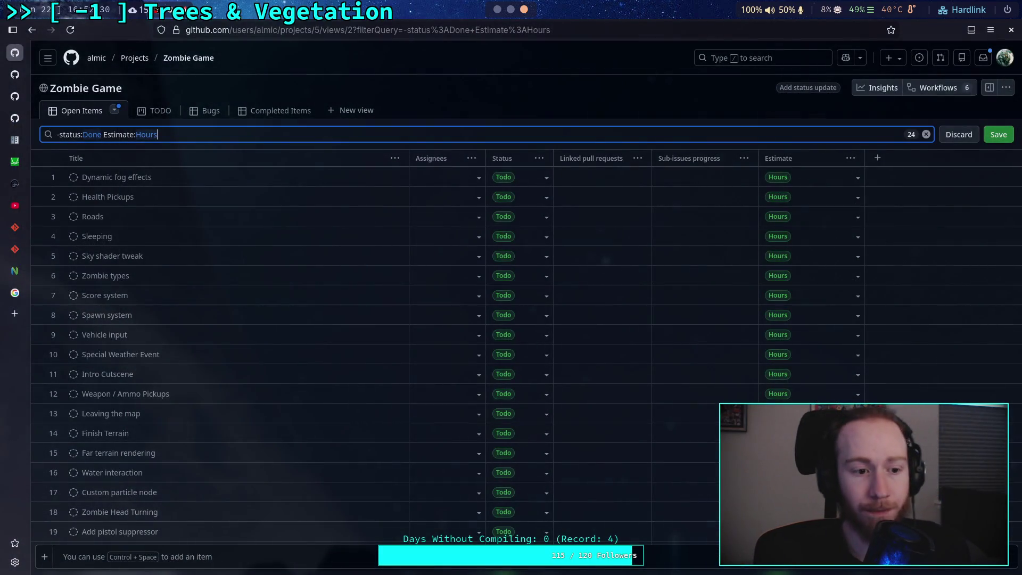
click(16, 161)
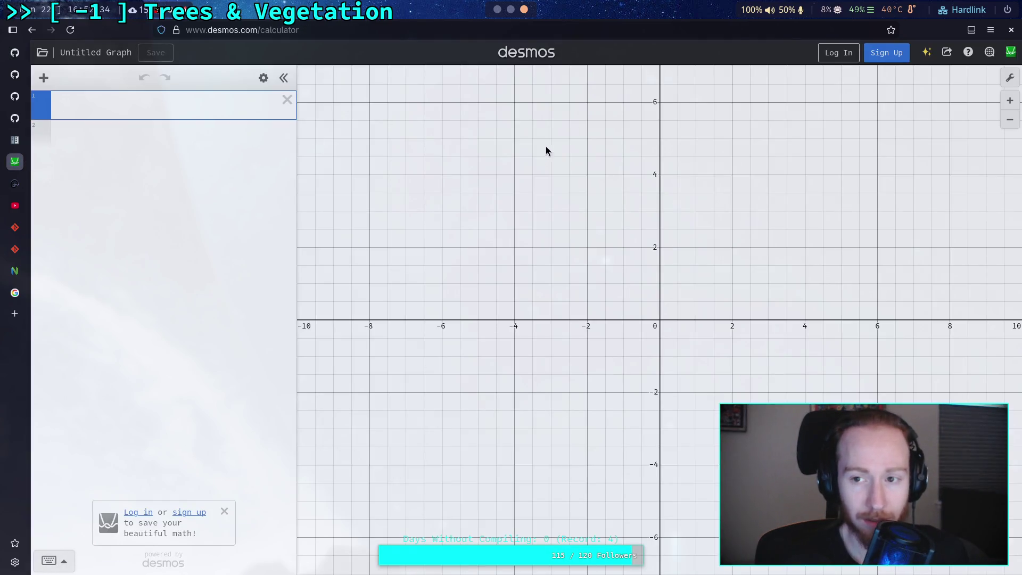
click(1009, 75)
click(876, 103)
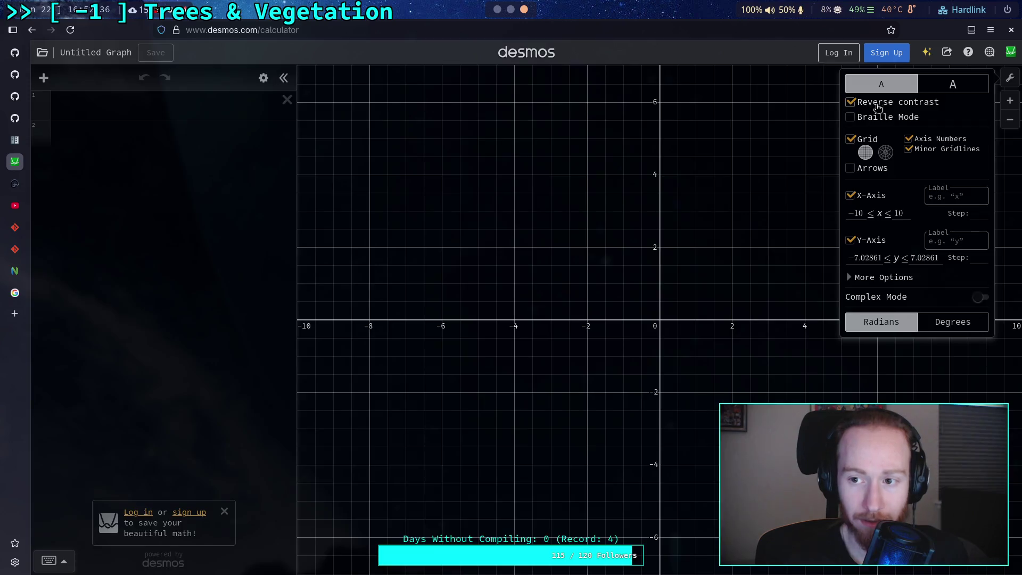
click(143, 105)
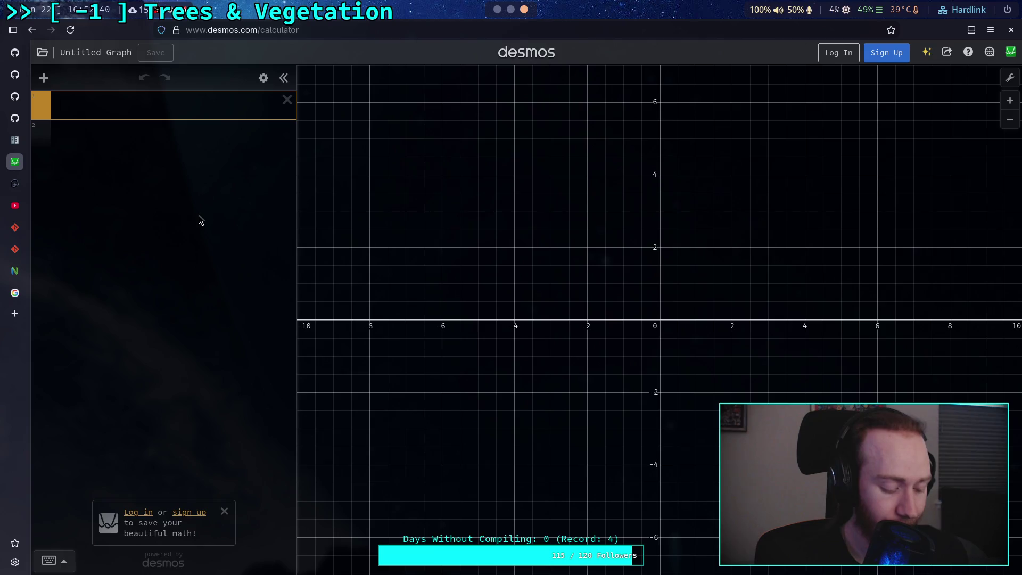
key(ctrl+t)
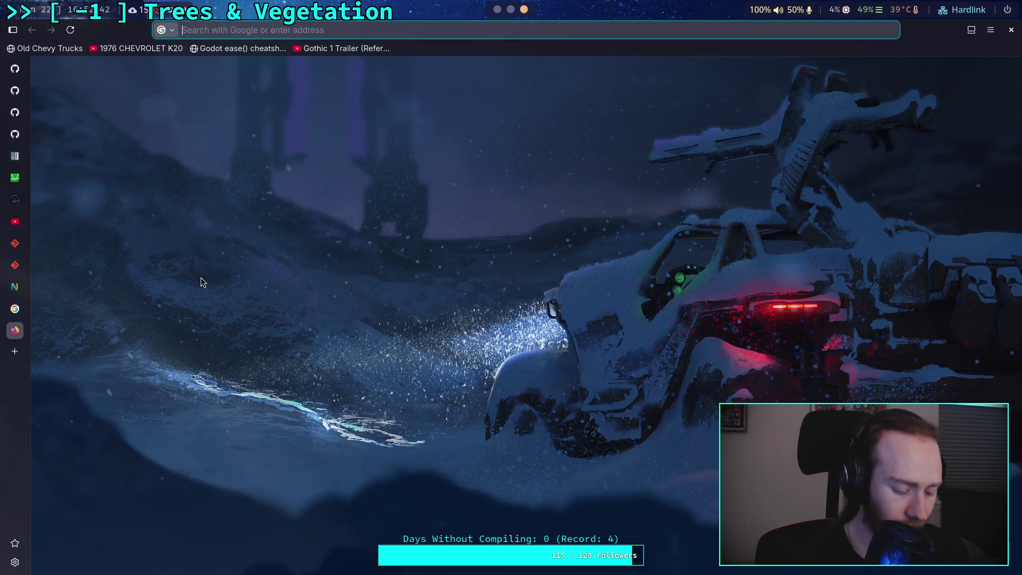
Search Google for 'normal distribution function' and open the Wikipedia Normal distribution article
text(normal distribution)
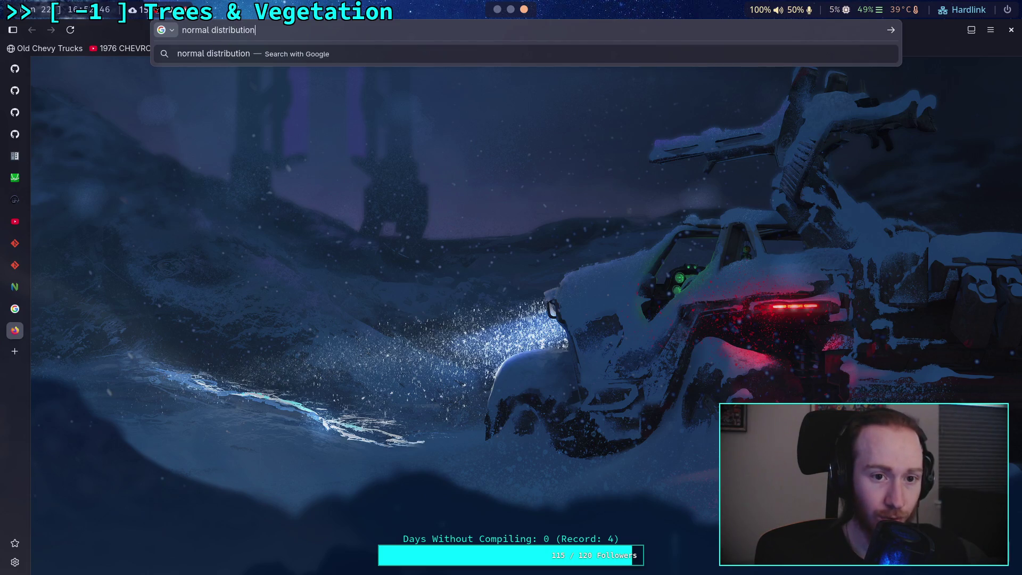
key(Return)
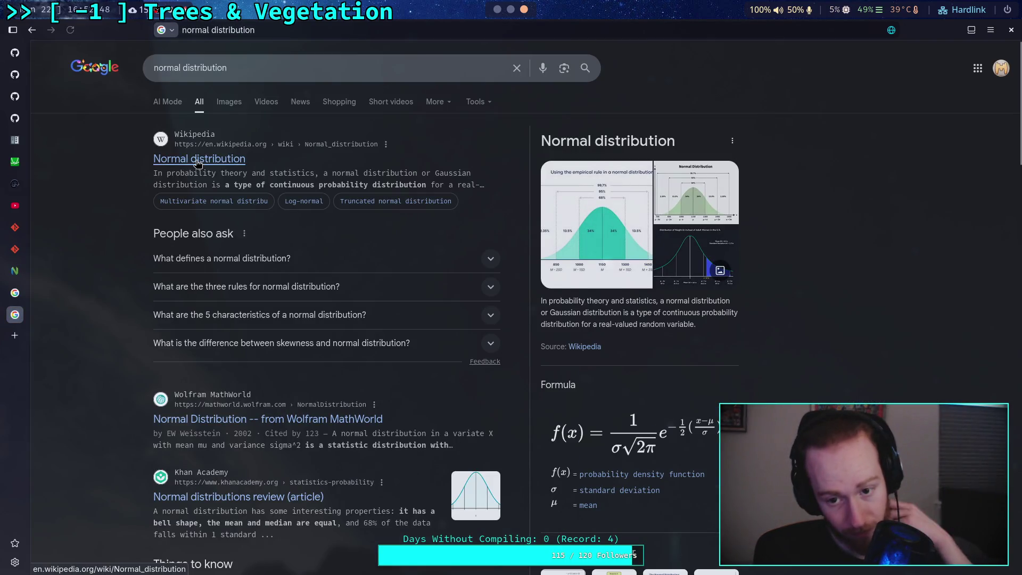
click(281, 69)
text(function)
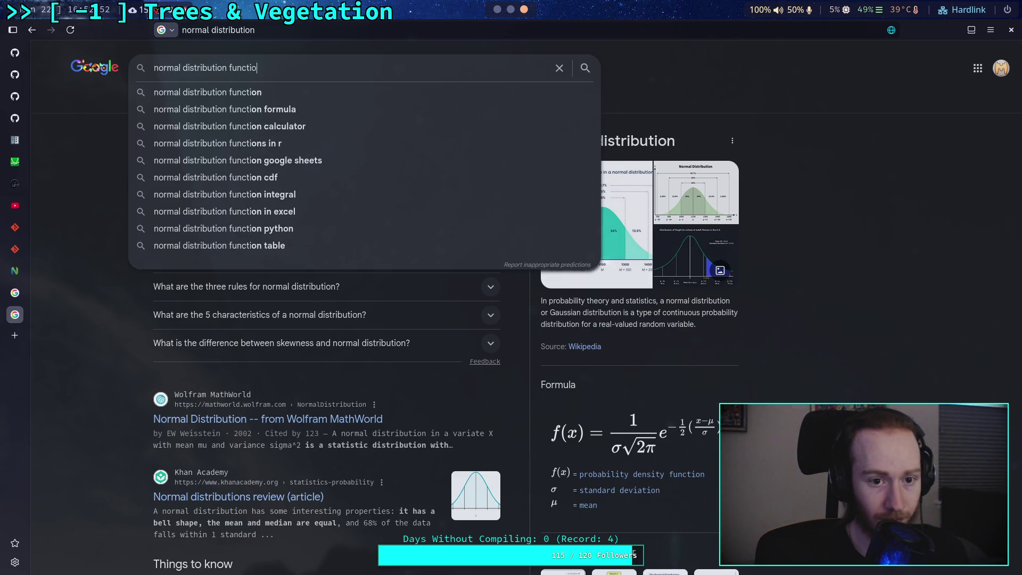
key(Return)
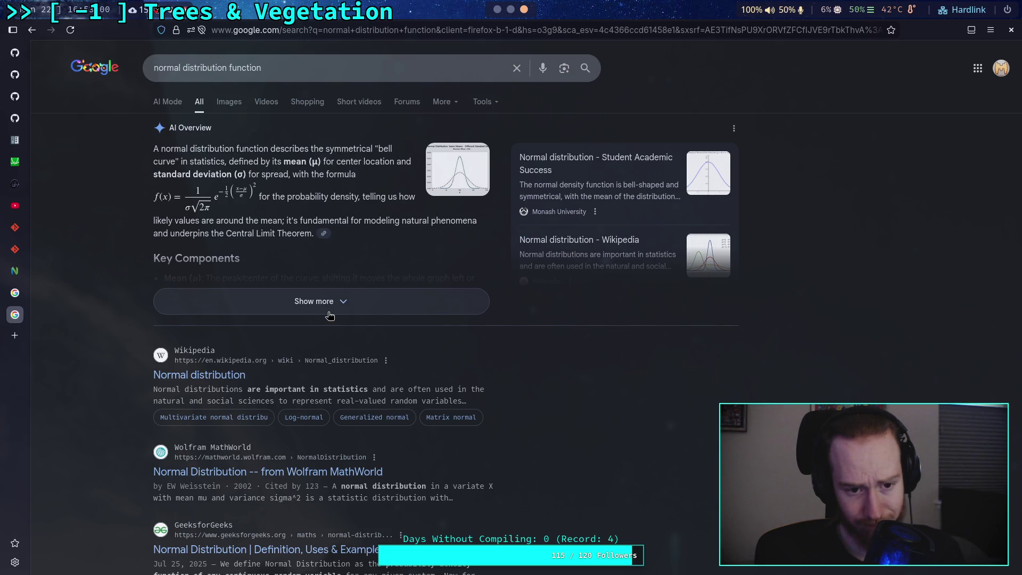
click(200, 377)
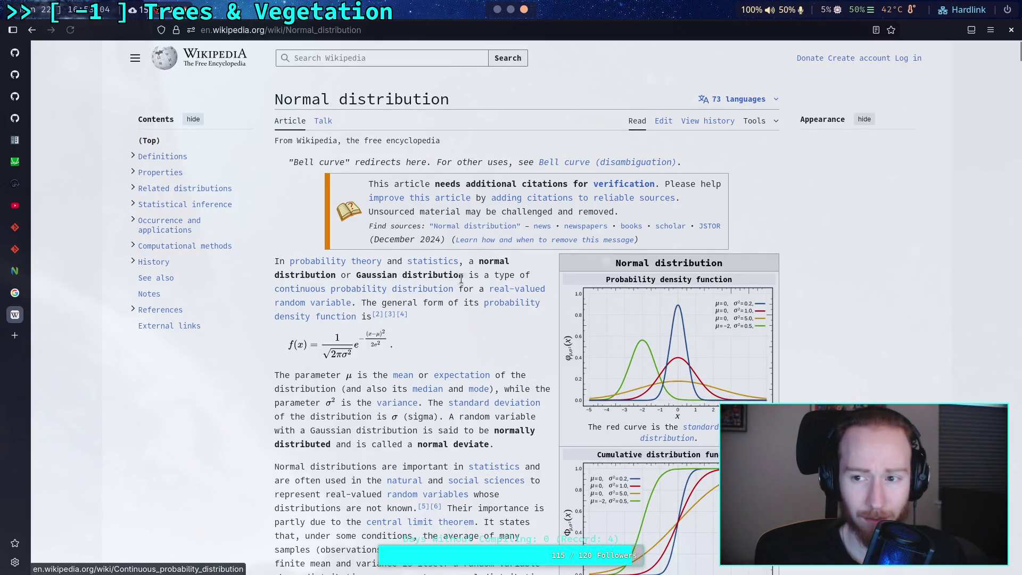
Bookmark and then unbookmark the article, and switch it to reader view
click(891, 30)
click(931, 42)
click(891, 30)
click(807, 181)
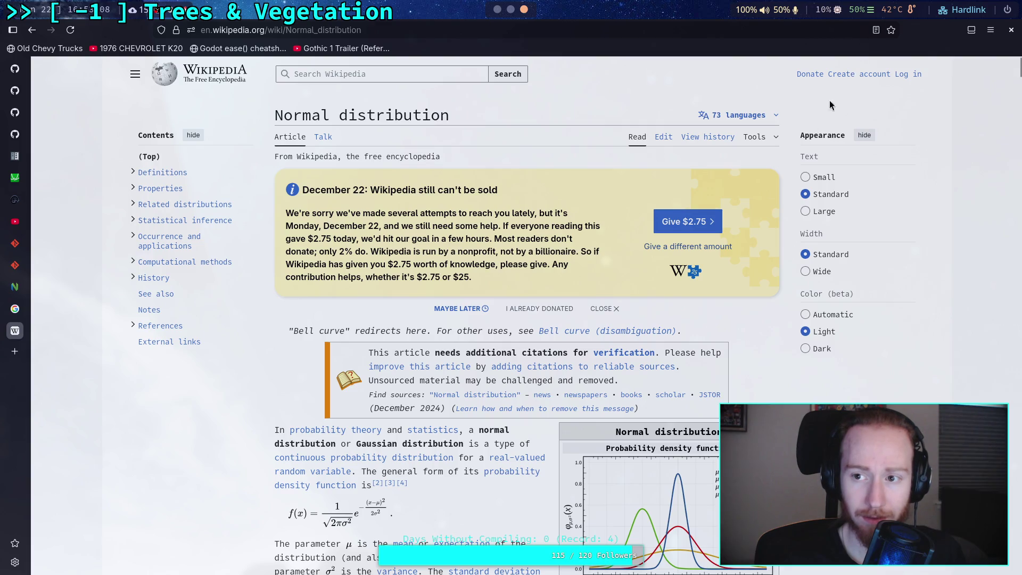
click(875, 30)
Read through the General normal distribution and Cumulative distribution function sections to the Q-function
scroll(679, 266, down, 5)
scroll(680, 266, down, 8)
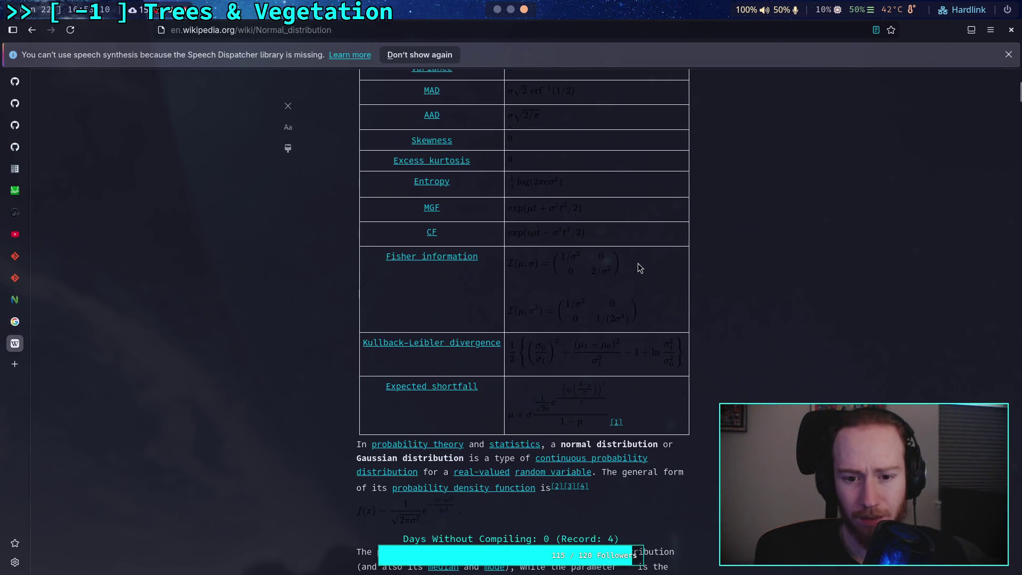
scroll(660, 319, up, 1)
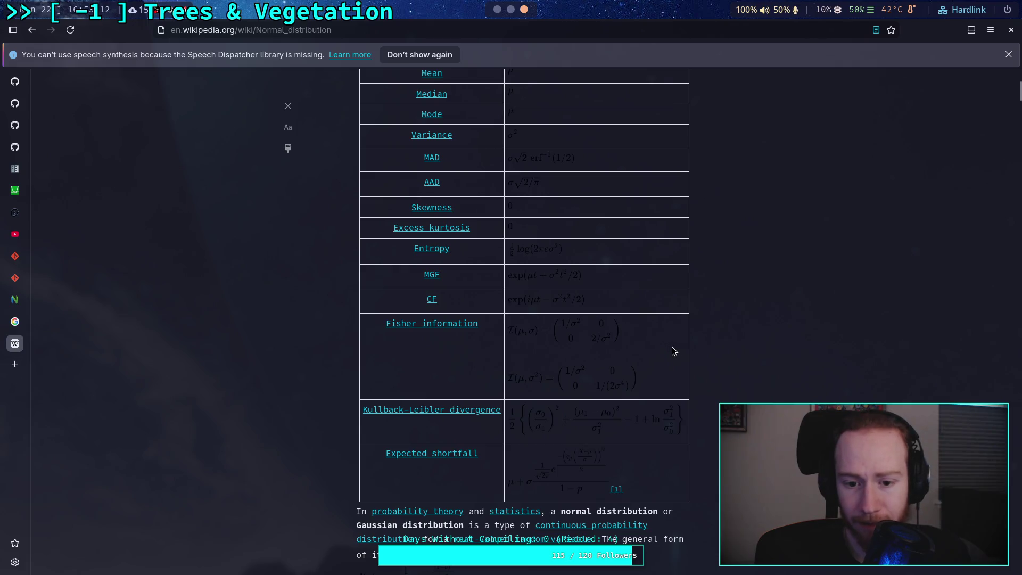
scroll(636, 335, up, 2)
scroll(536, 271, up, 4)
scroll(544, 216, up, 2)
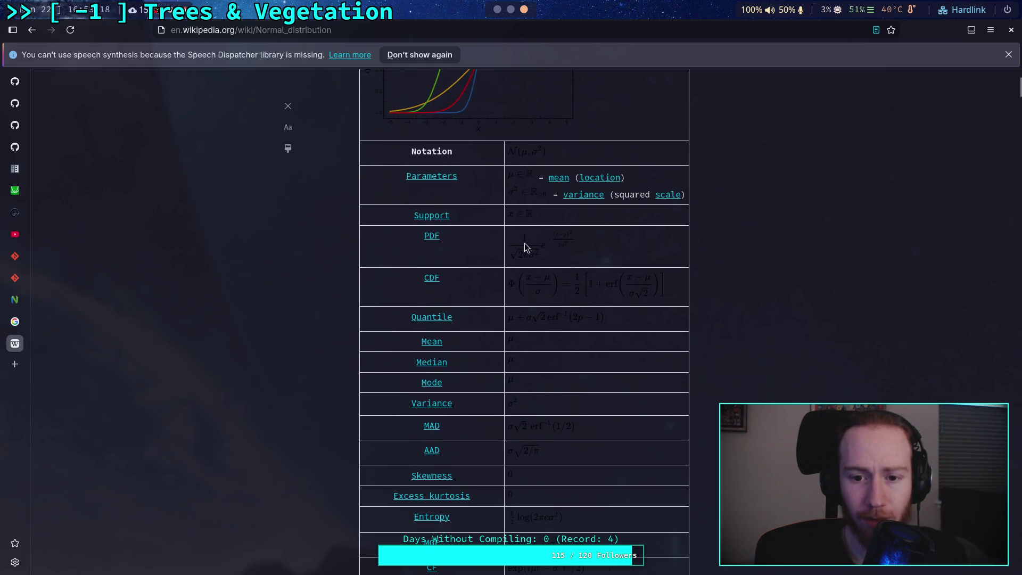
scroll(530, 268, up, 2)
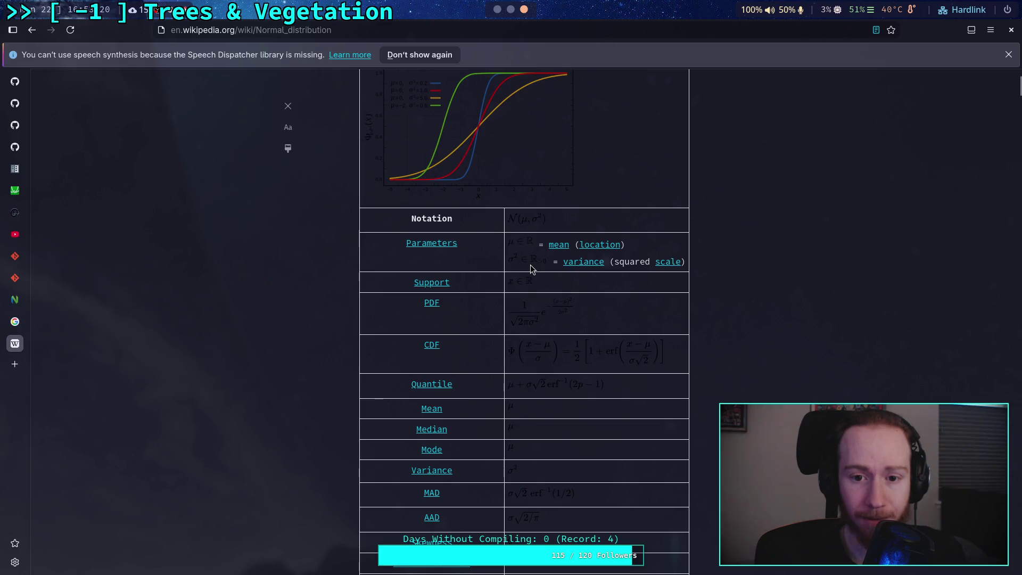
scroll(530, 269, down, 10)
scroll(530, 263, down, 10)
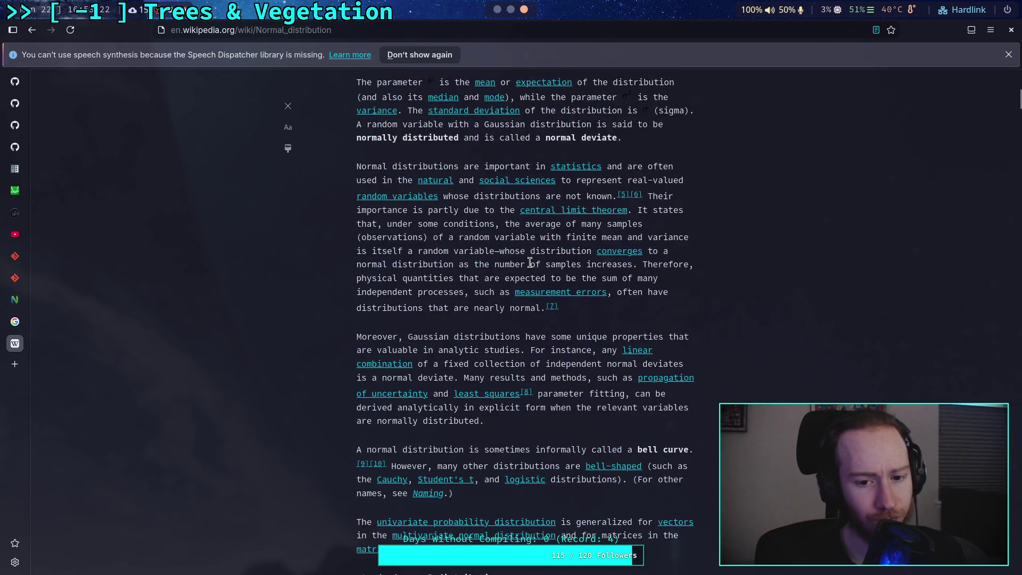
scroll(530, 263, down, 12)
scroll(529, 262, down, 12)
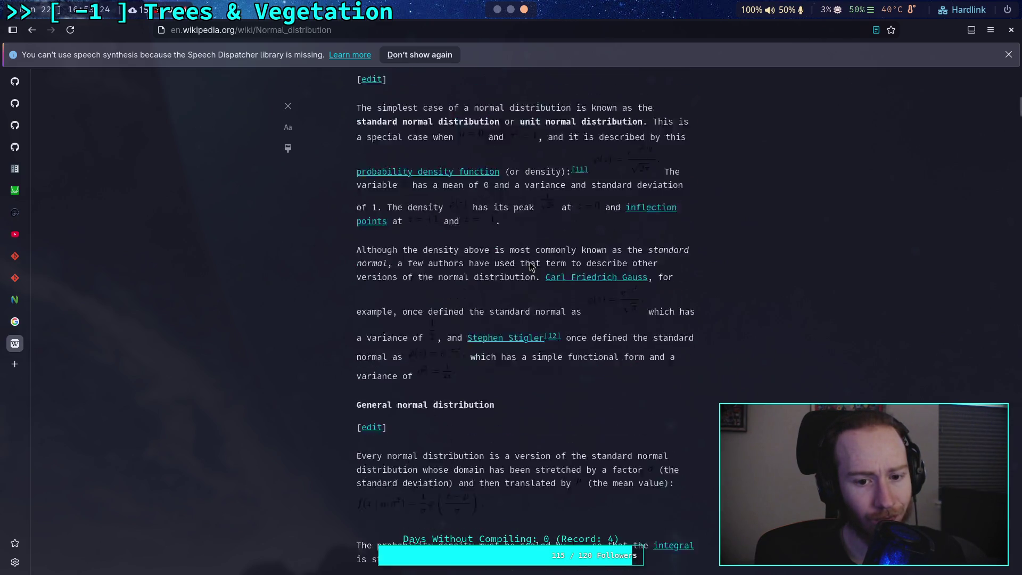
scroll(501, 258, up, 4)
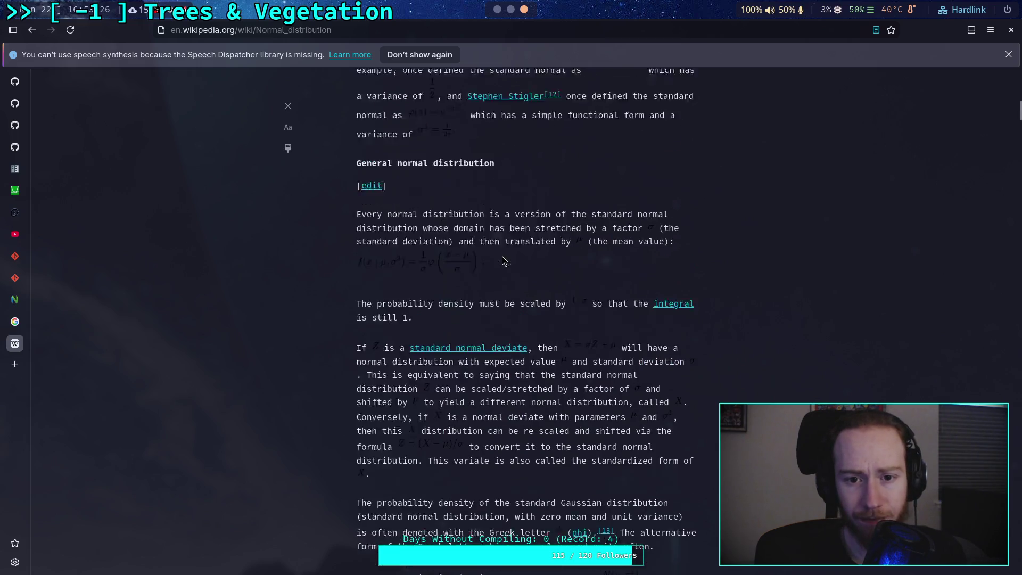
scroll(428, 235, up, 4)
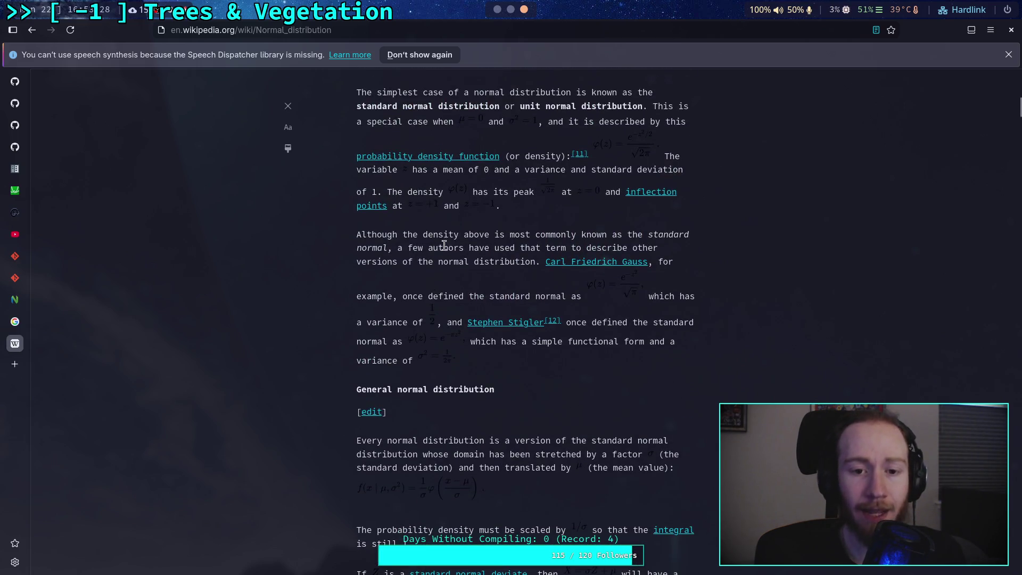
scroll(468, 269, up, 1)
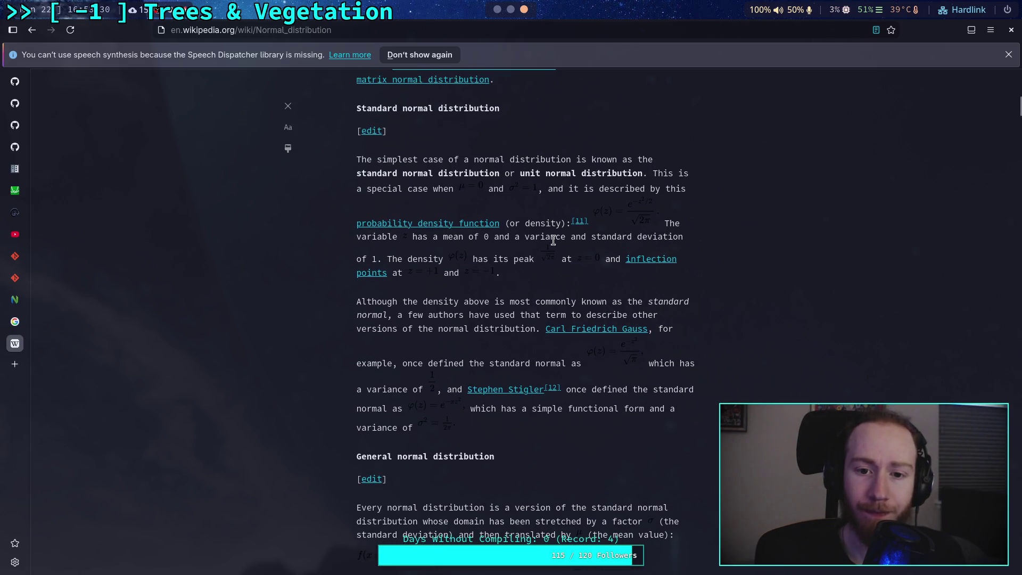
scroll(534, 242, up, 1)
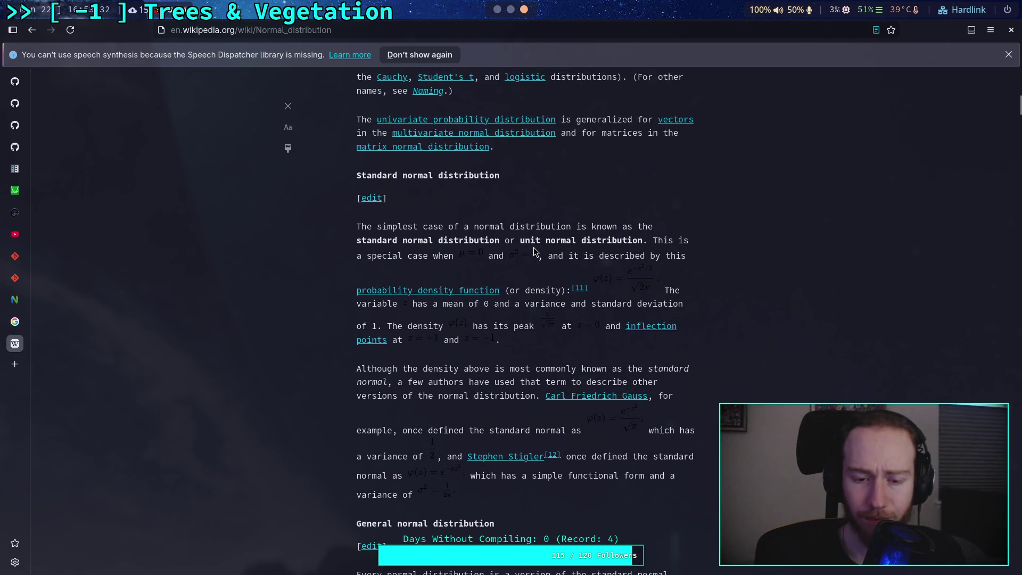
scroll(471, 314, down, 5)
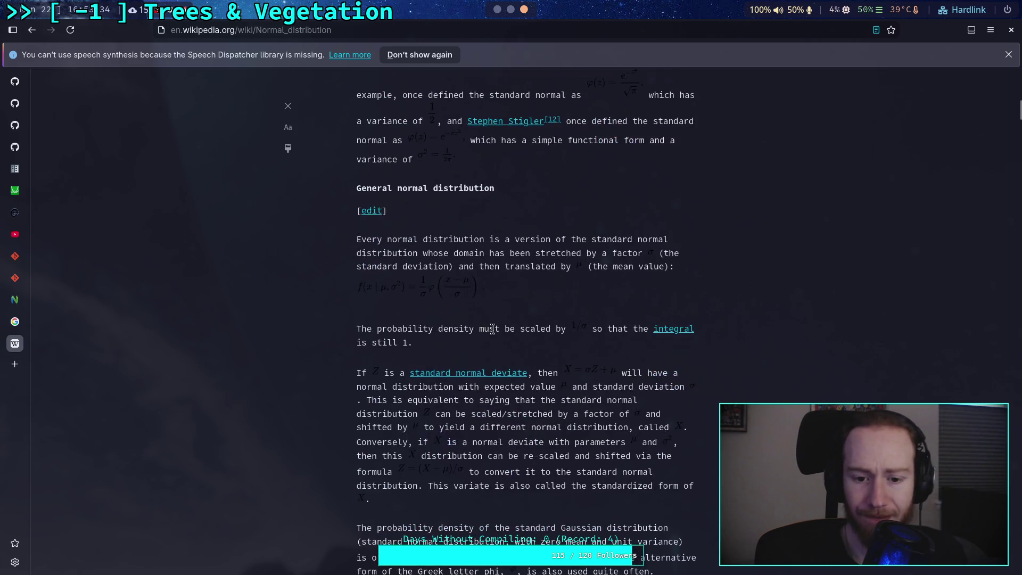
scroll(486, 327, down, 5)
scroll(493, 333, down, 3)
scroll(493, 330, down, 5)
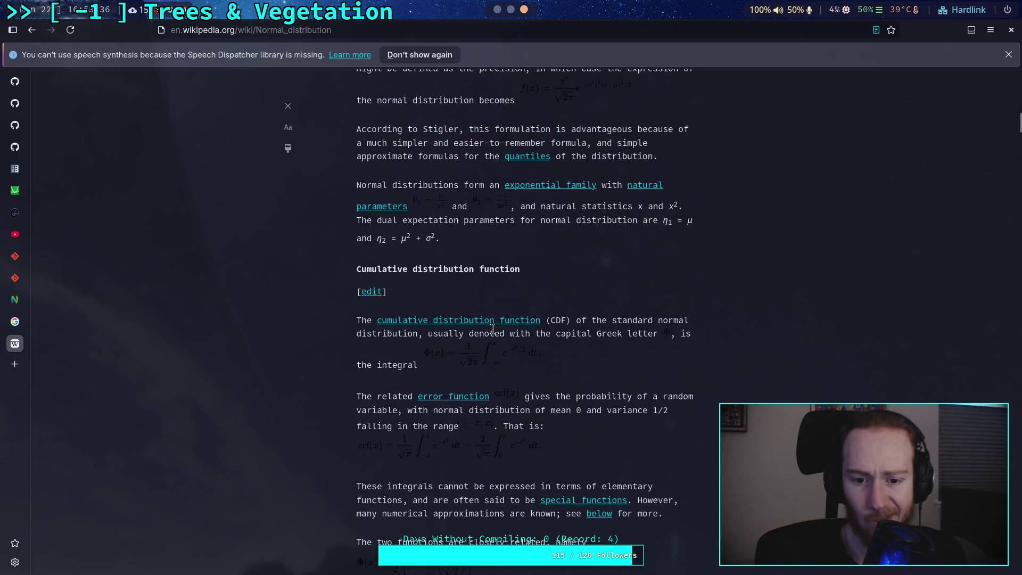
scroll(493, 330, down, 2)
scroll(493, 330, down, 4)
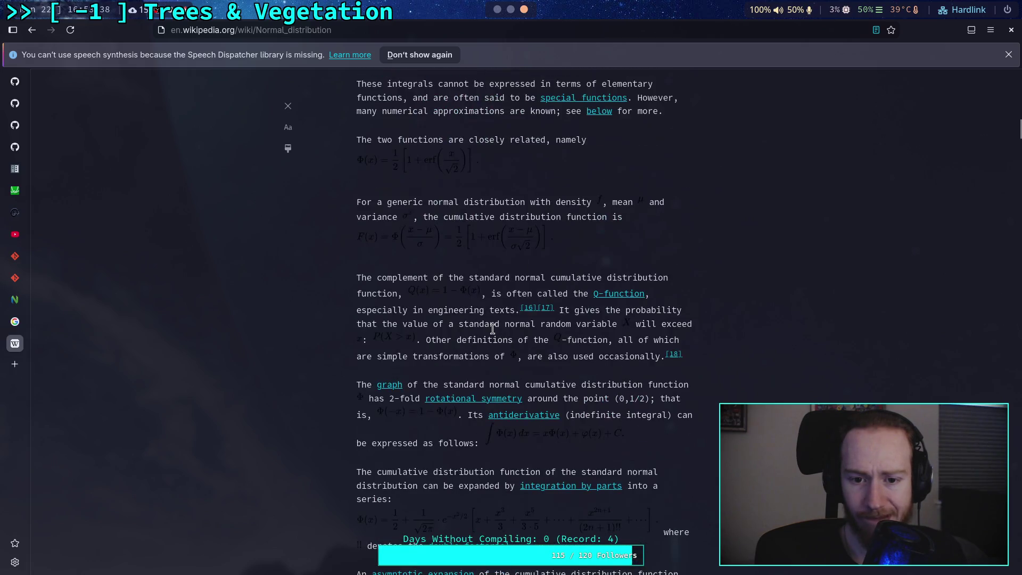
scroll(493, 330, down, 5)
Read past Standard deviation and coverage and the quantile tables down to the Moments section
scroll(493, 330, down, 4)
scroll(493, 330, down, 10)
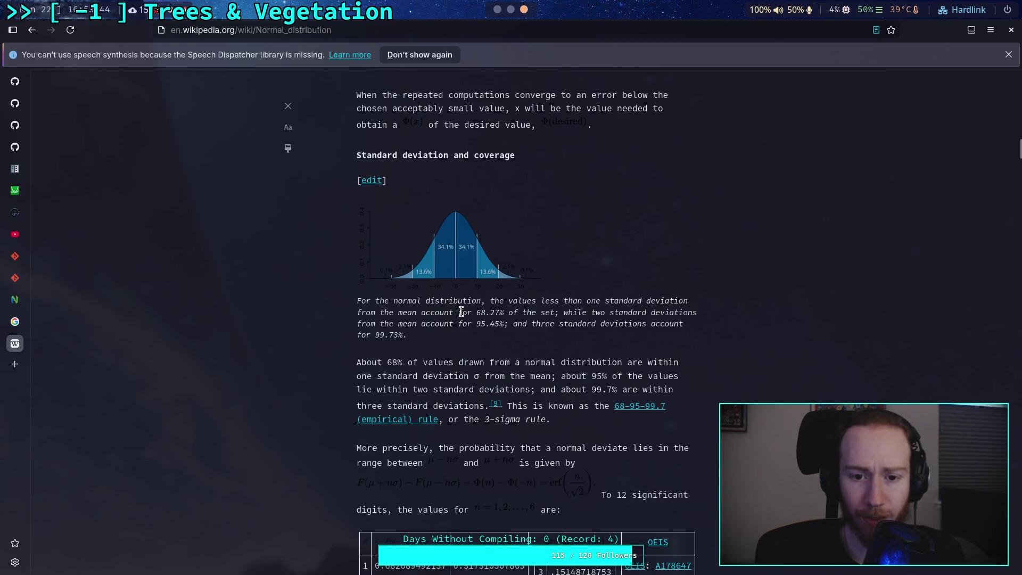
scroll(460, 312, down, 3)
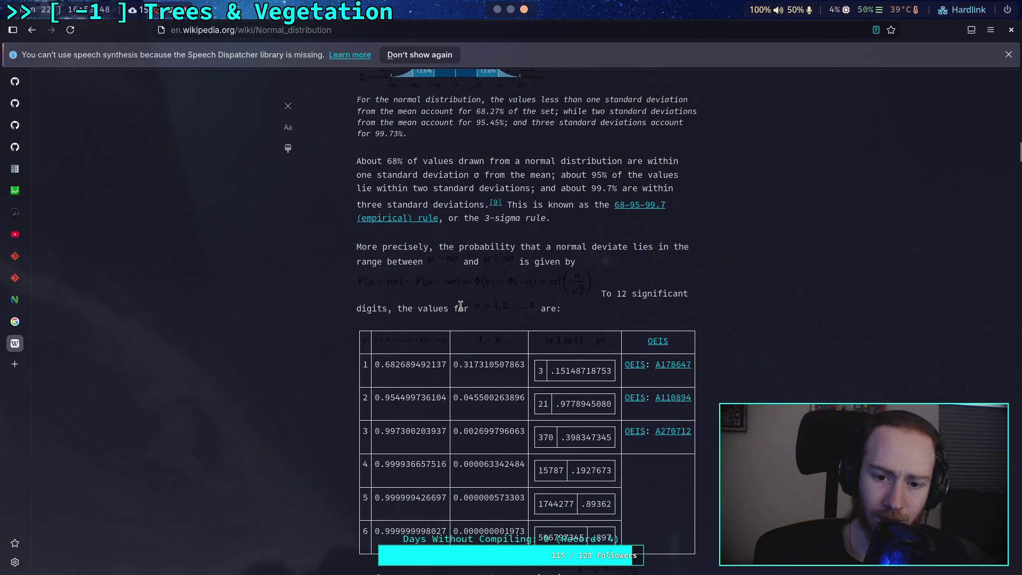
scroll(462, 290, down, 6)
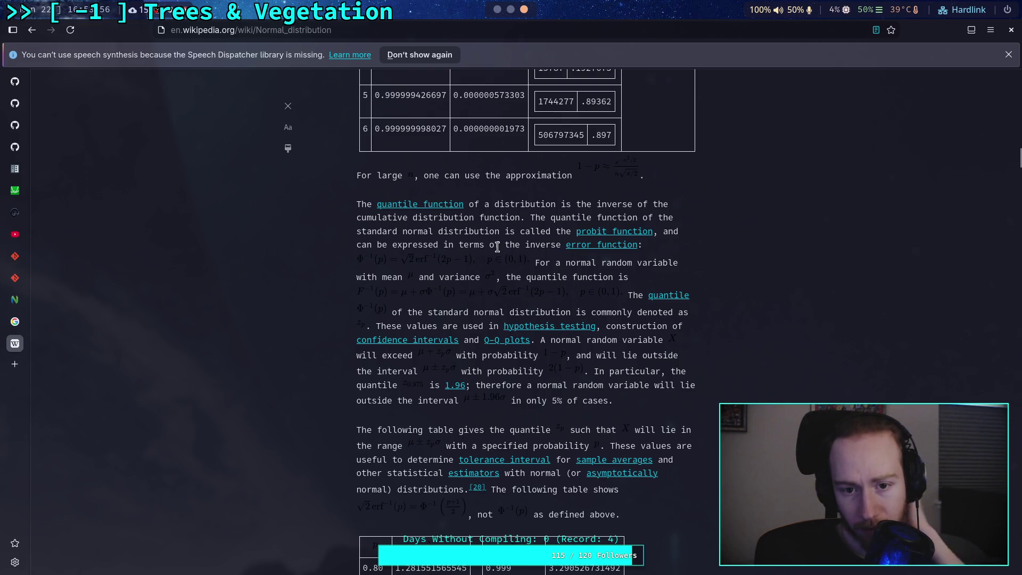
scroll(497, 251, down, 1)
scroll(496, 252, down, 2)
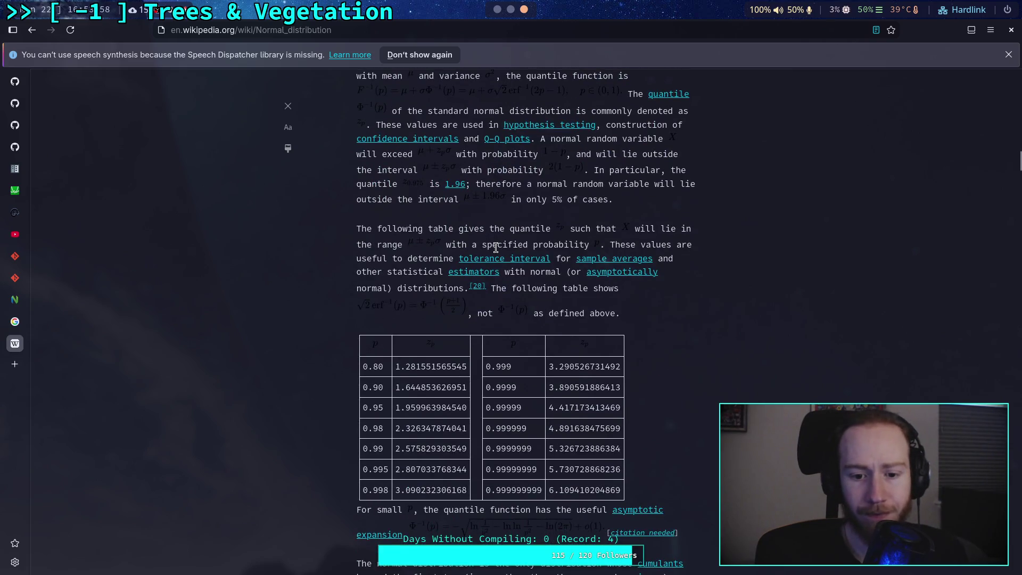
scroll(495, 248, up, 4)
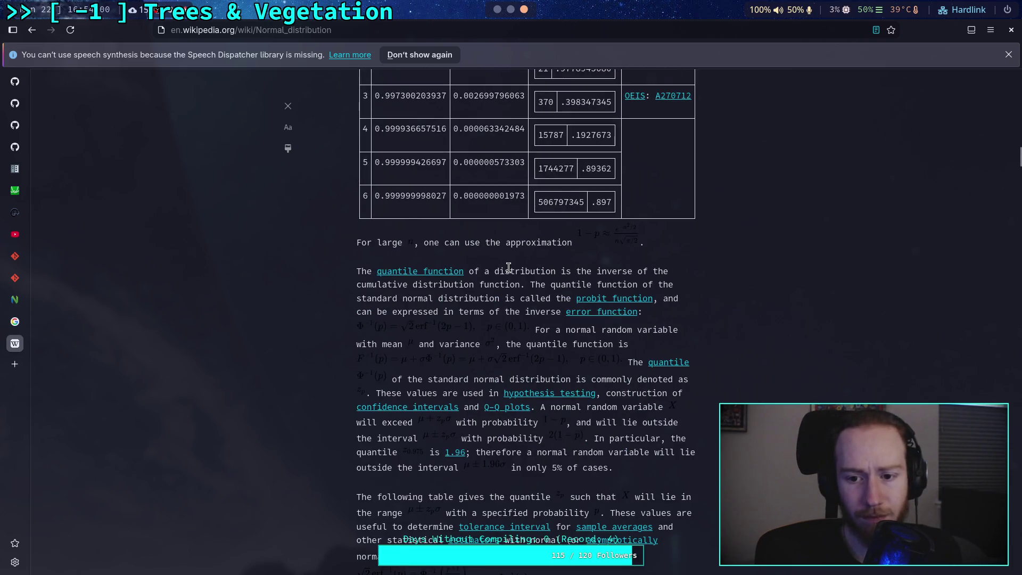
scroll(509, 267, down, 5)
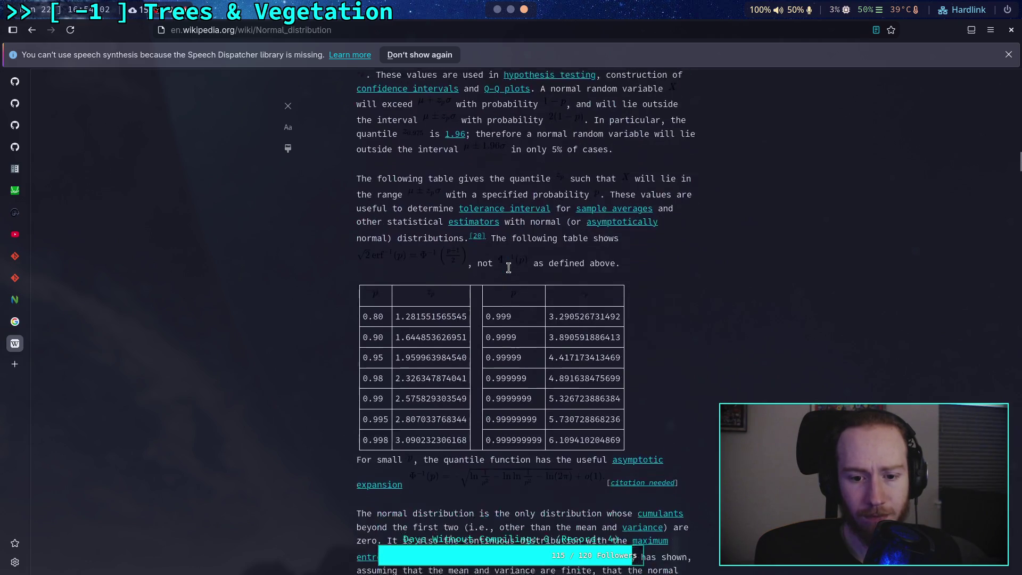
scroll(509, 273, down, 10)
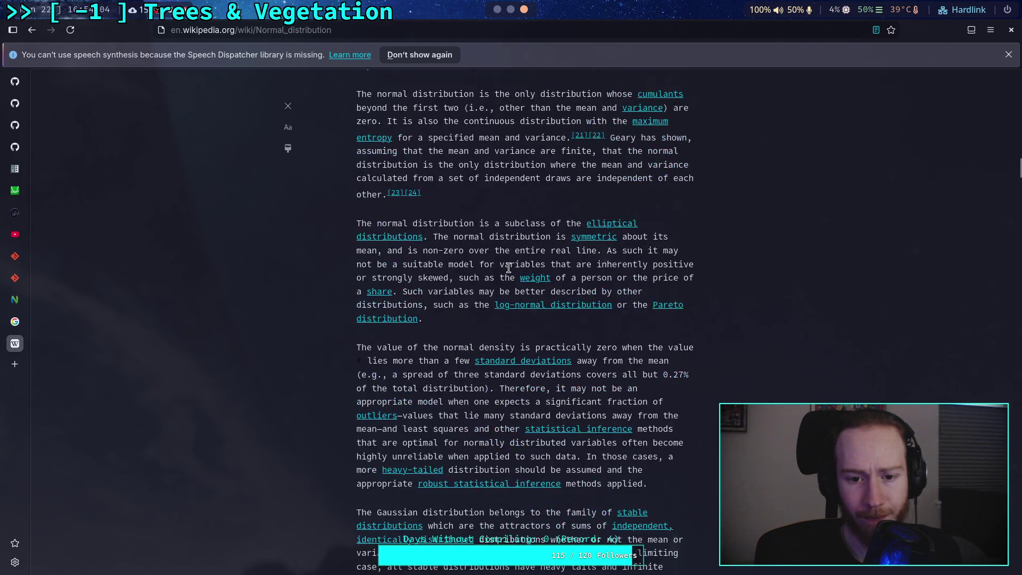
scroll(509, 268, down, 5)
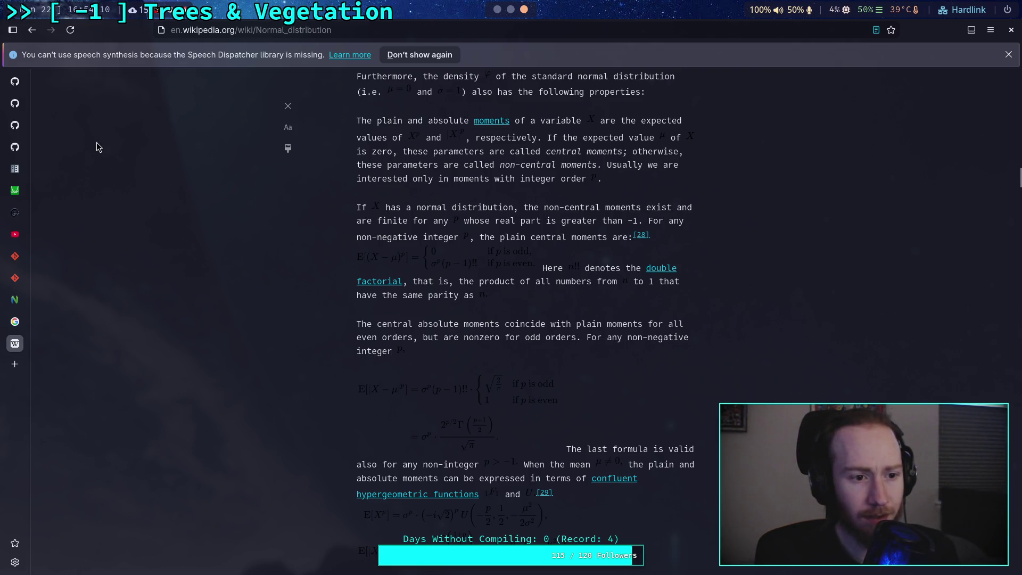
click(16, 168)
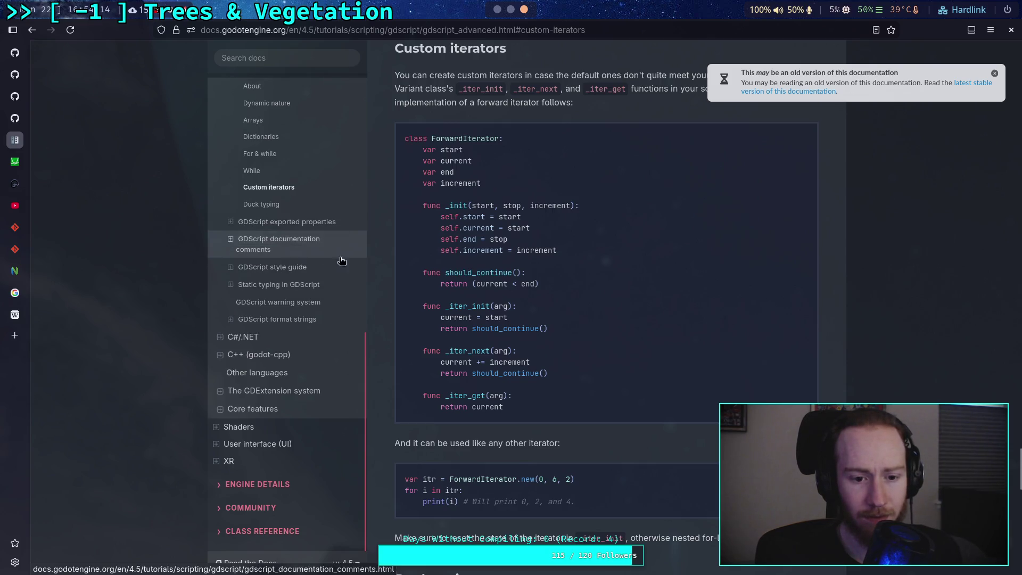
scroll(309, 266, up, 5)
click(319, 301)
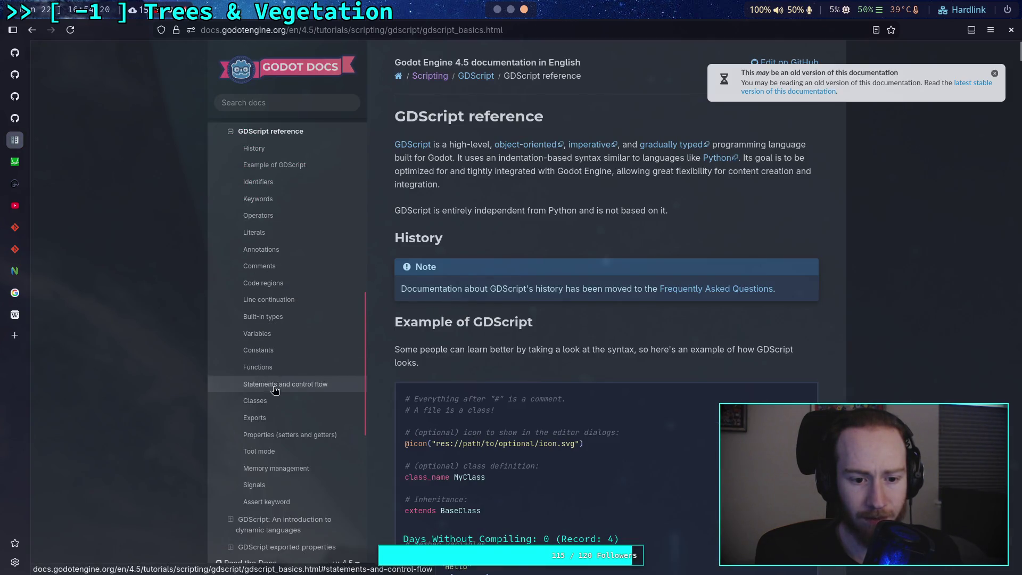
scroll(296, 392, down, 5)
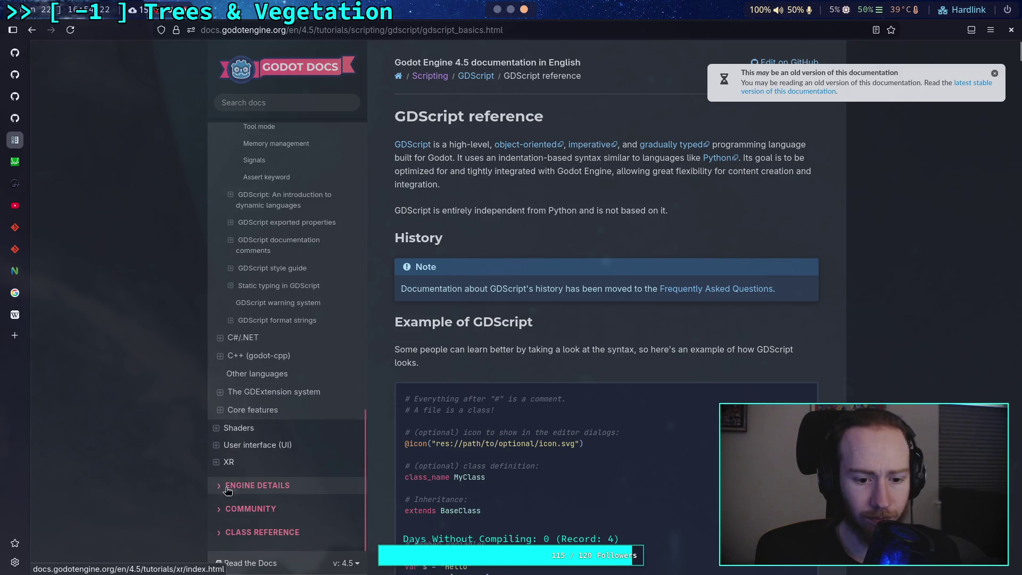
click(218, 531)
scroll(237, 307, down, 4)
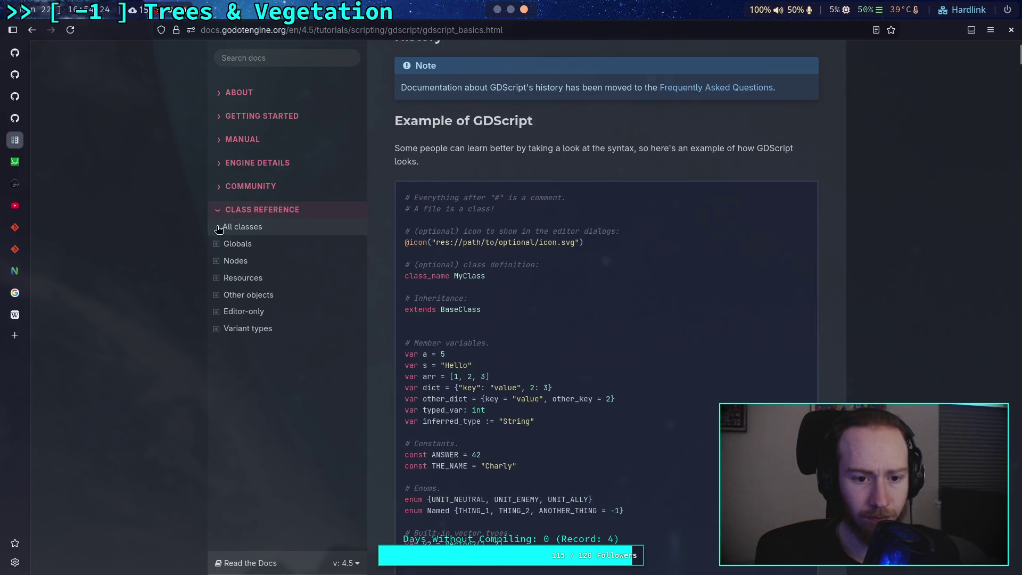
click(216, 244)
click(249, 260)
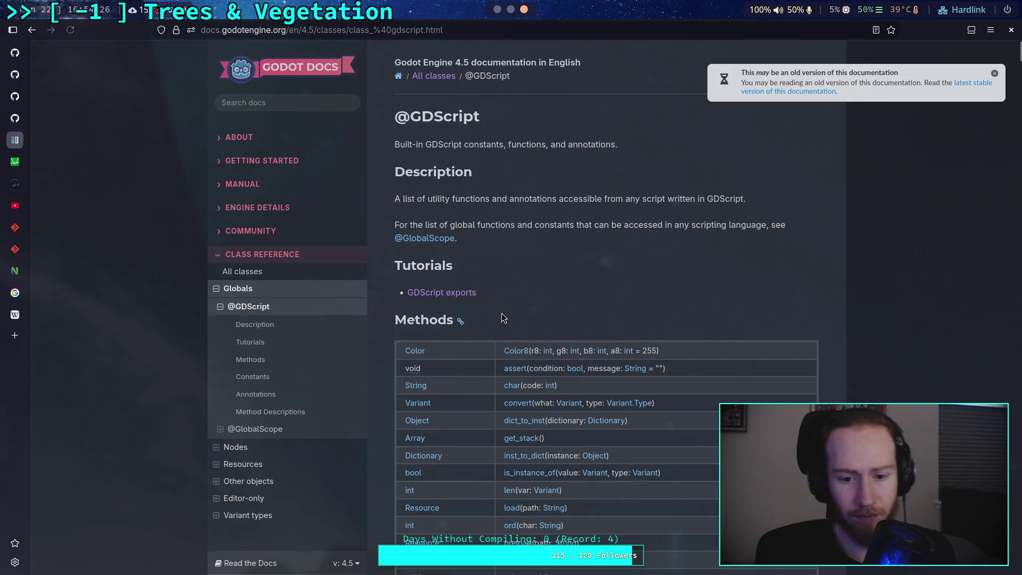
scroll(501, 313, down, 4)
click(254, 384)
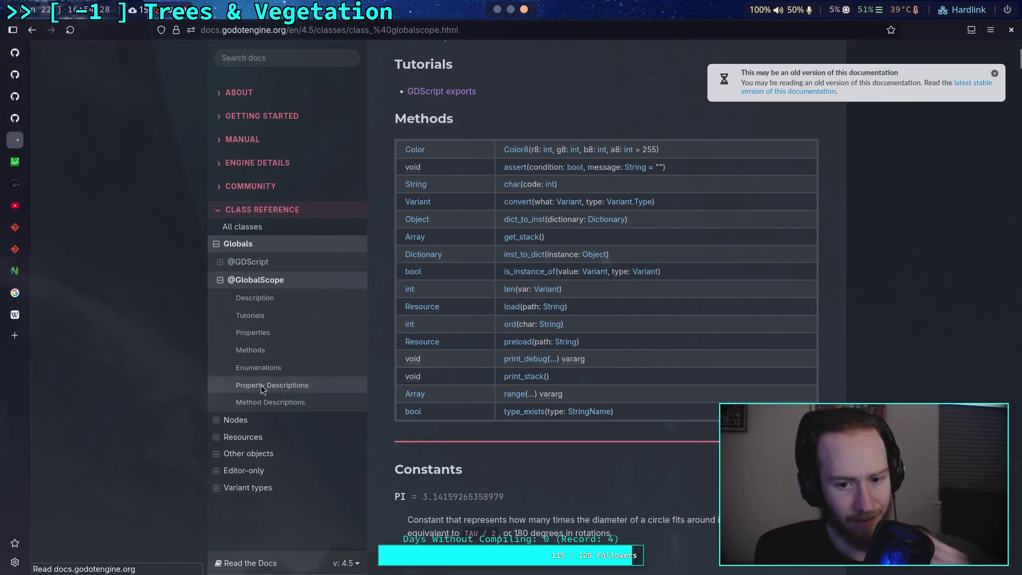
scroll(583, 356, down, 18)
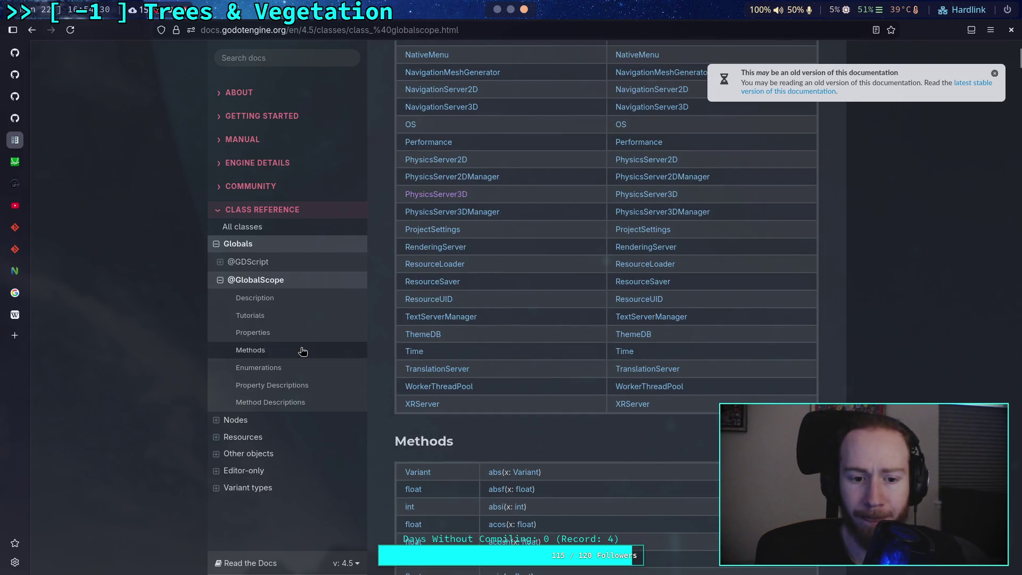
click(299, 349)
Find the randf, randf_range and randfn rows in the Methods table and open randfn's description
scroll(649, 345, down, 5)
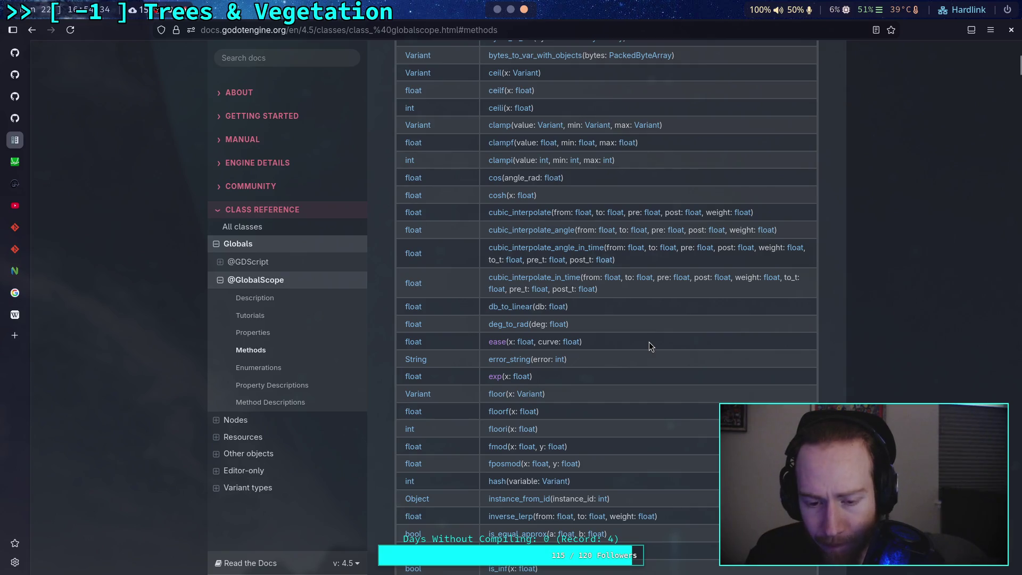
scroll(650, 345, down, 2)
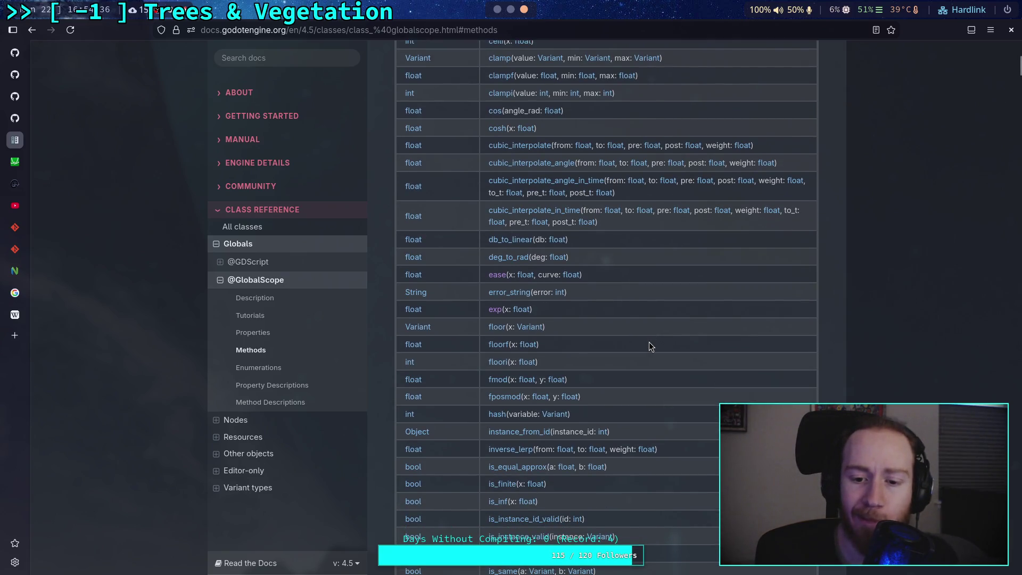
scroll(649, 342, down, 3)
scroll(649, 345, down, 6)
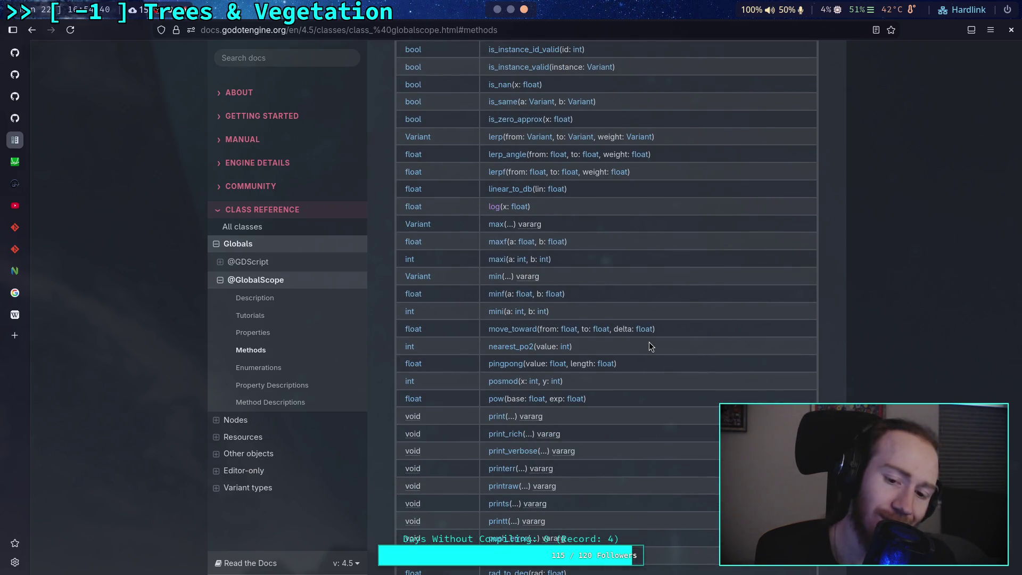
scroll(649, 345, down, 2)
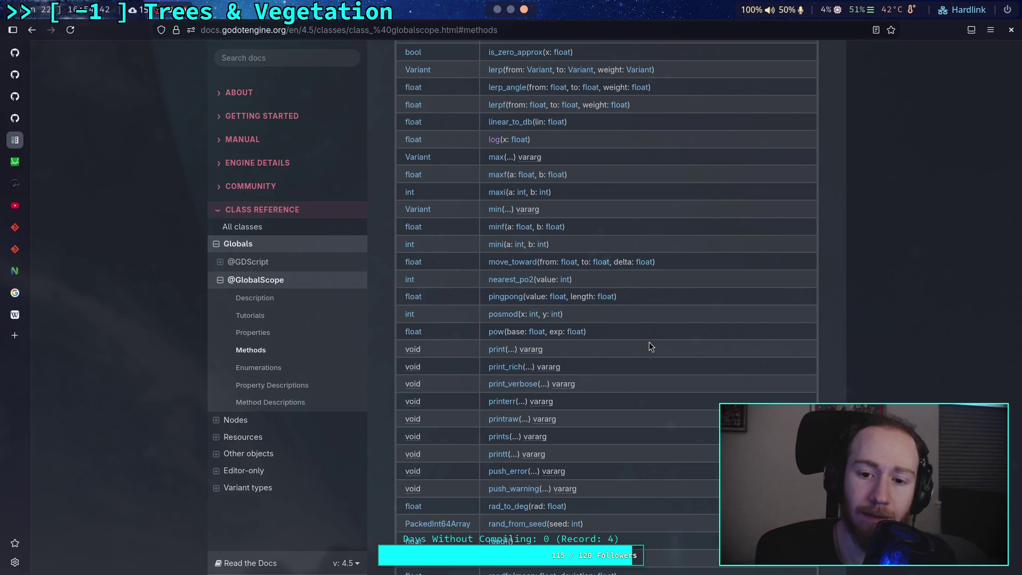
scroll(649, 345, down, 5)
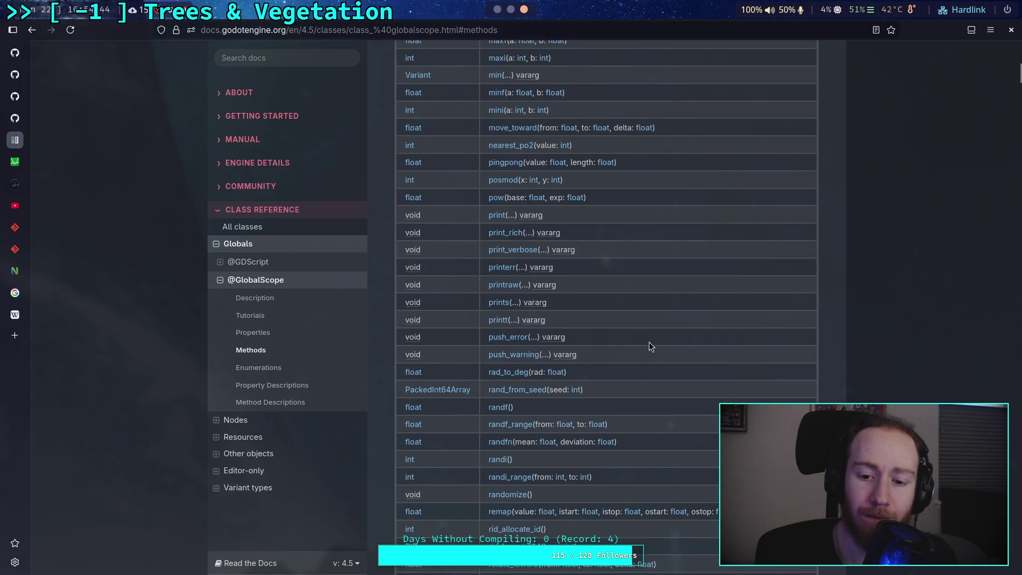
scroll(649, 342, down, 3)
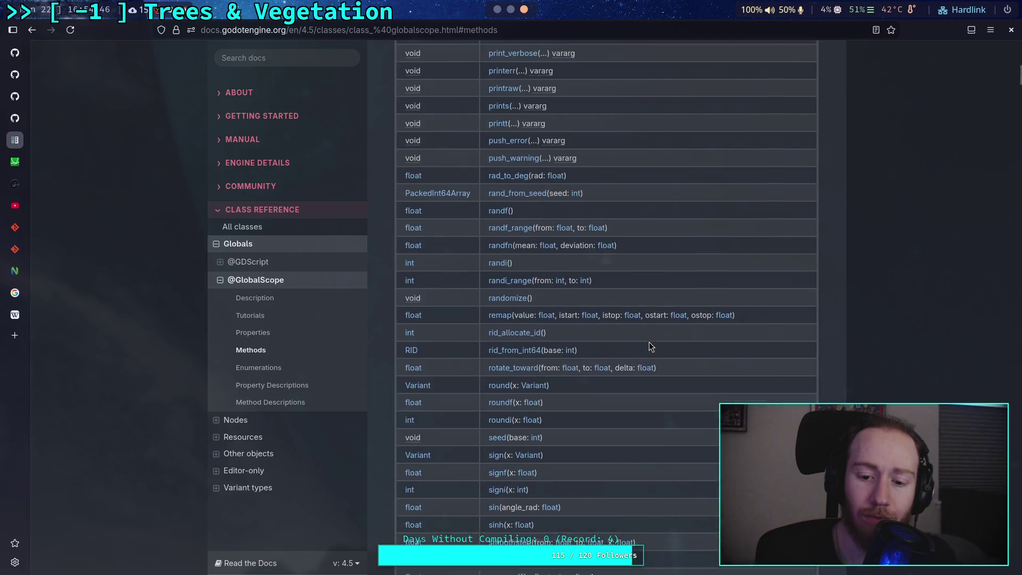
scroll(649, 346, down, 3)
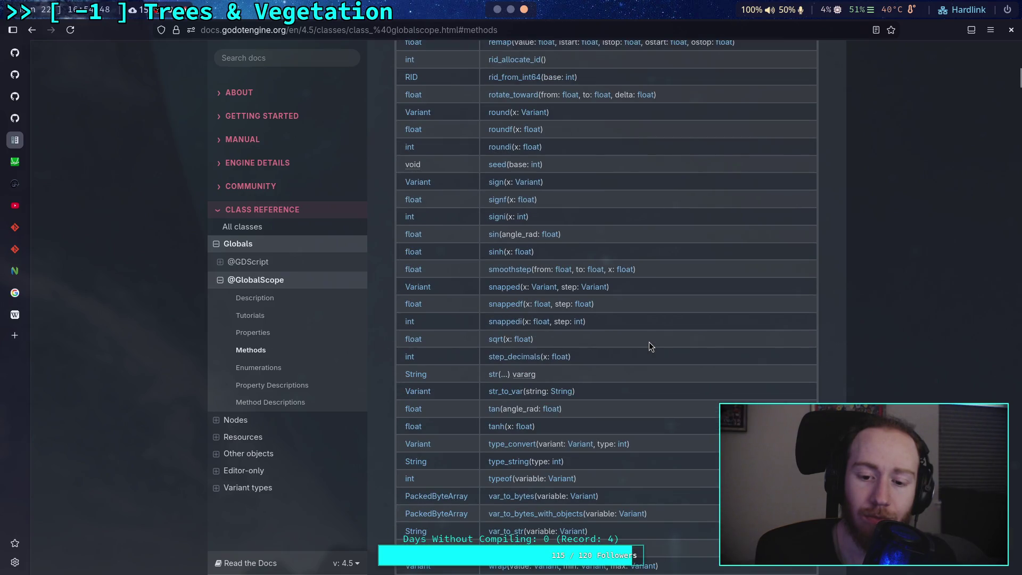
scroll(649, 346, down, 4)
scroll(649, 346, up, 7)
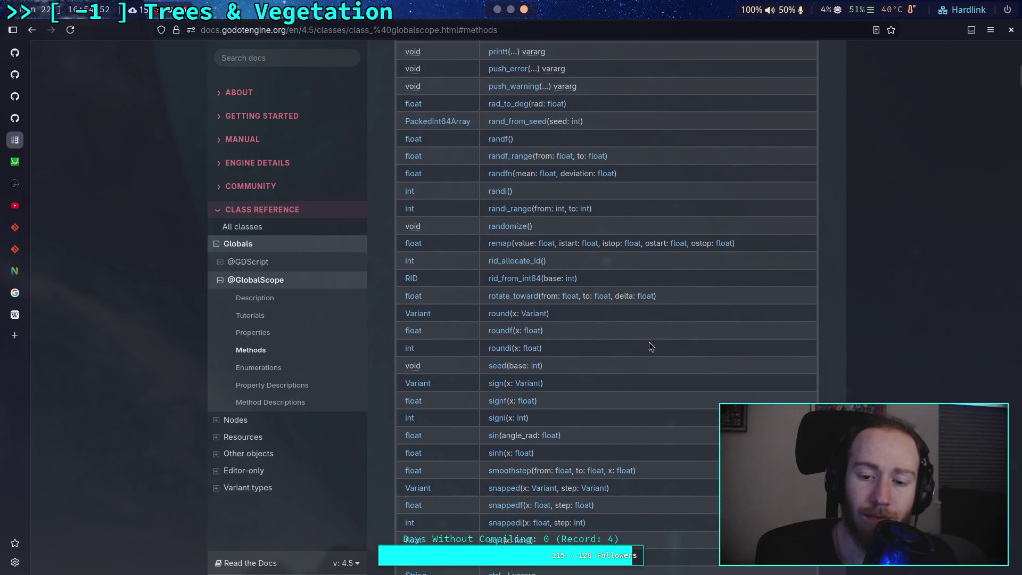
scroll(650, 346, up, 2)
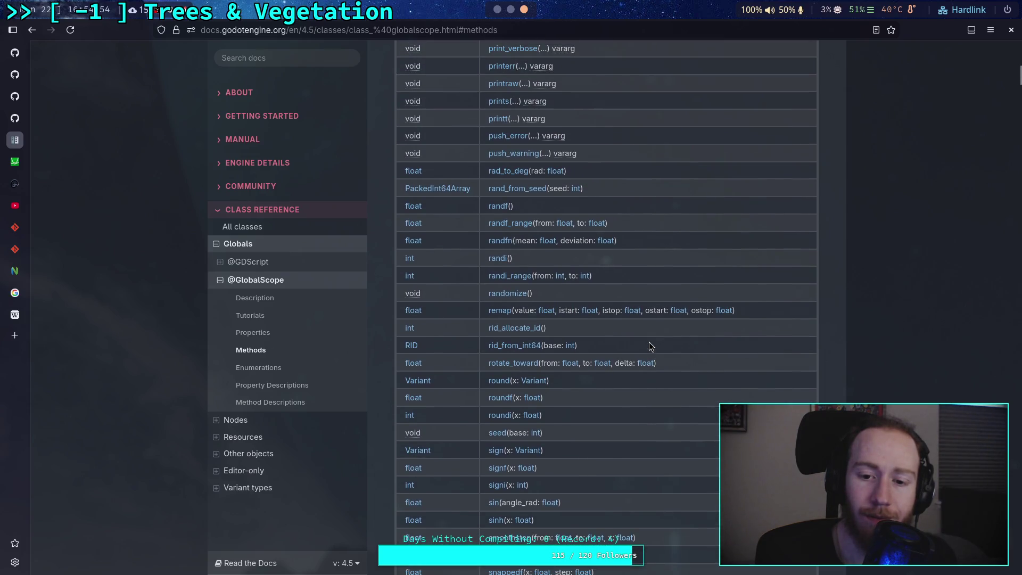
scroll(649, 346, up, 2)
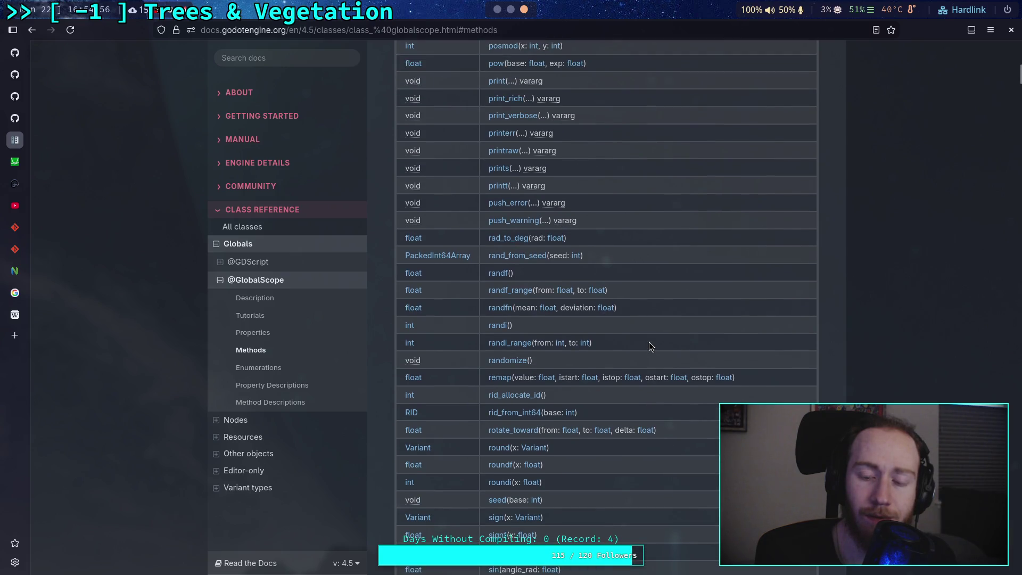
click(498, 313)
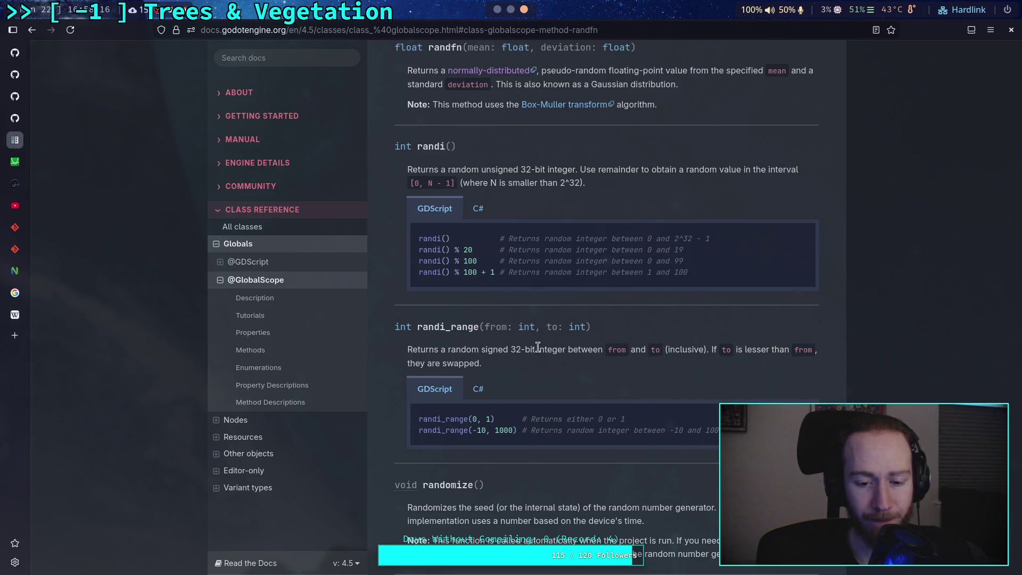
Read the randfn description, then go to Wikipedia's Normal distribution article
scroll(538, 346, up, 3)
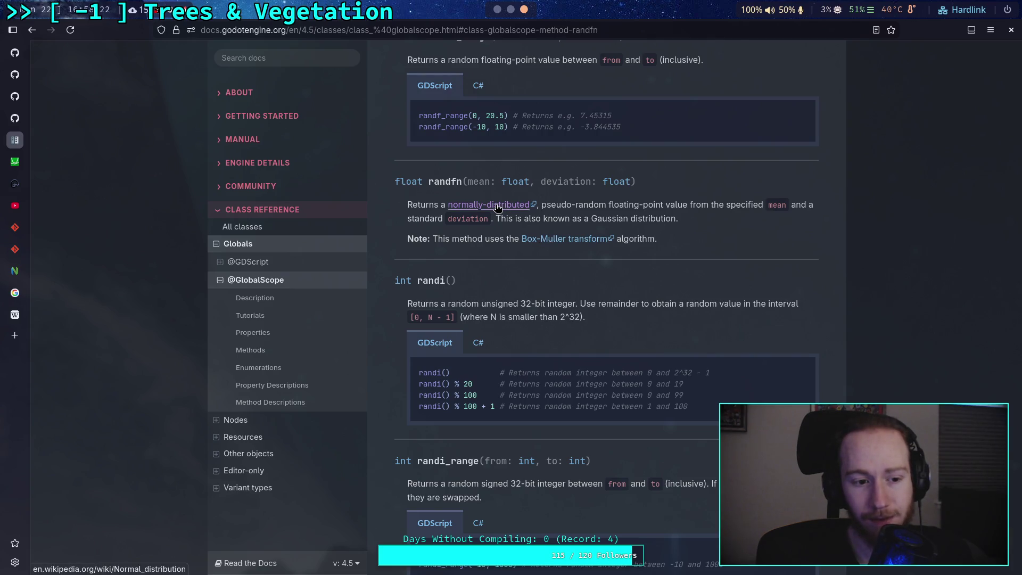
click(16, 316)
Return from the Normal distribution article to the randfn description in Godot Docs
scroll(500, 335, up, 5)
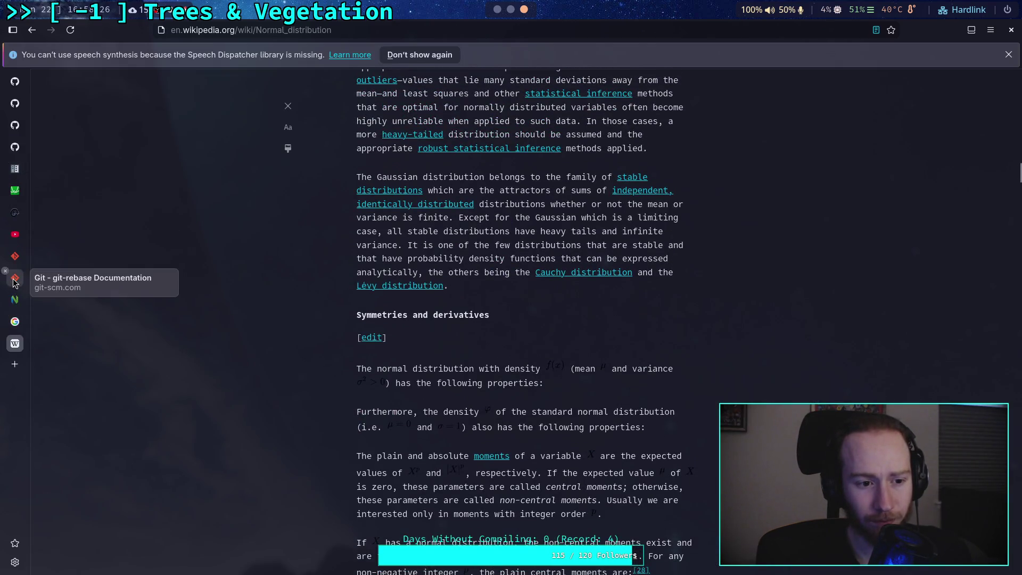
mouse_move(17, 169)
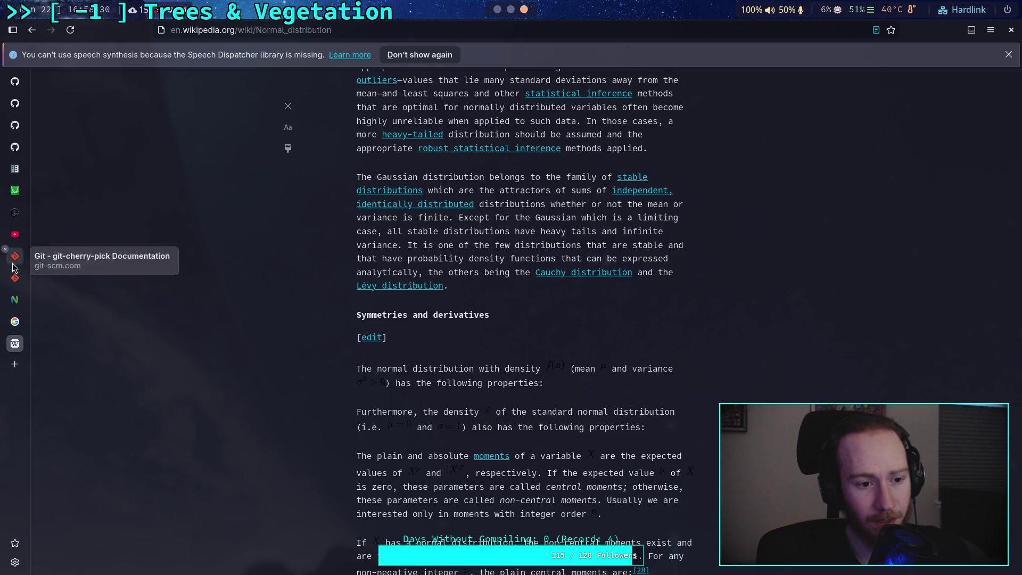
click(15, 169)
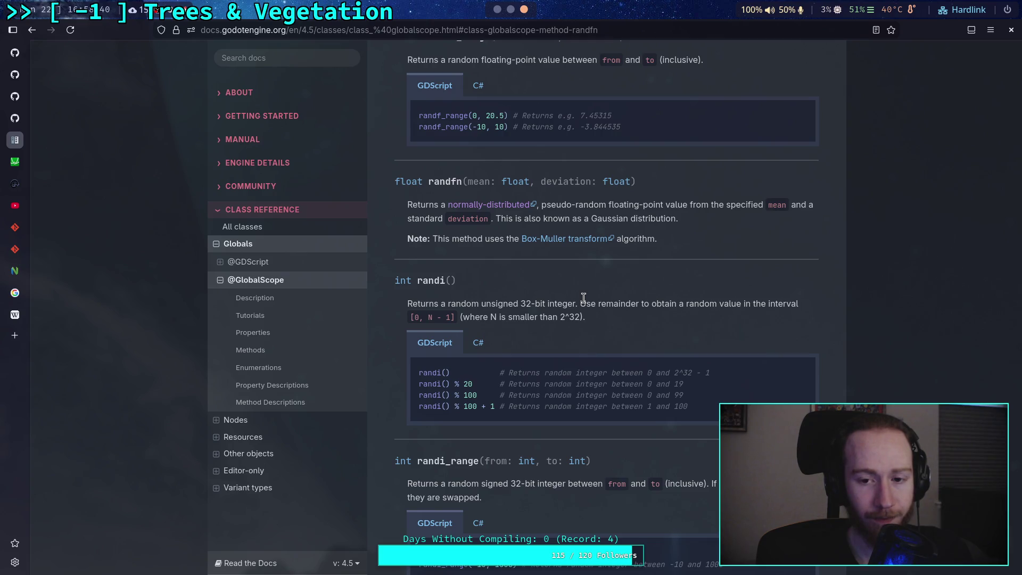
Highlight the randfn signature to review its mean and deviation parameters, then switch to Desmos
scroll(583, 298, up, 2)
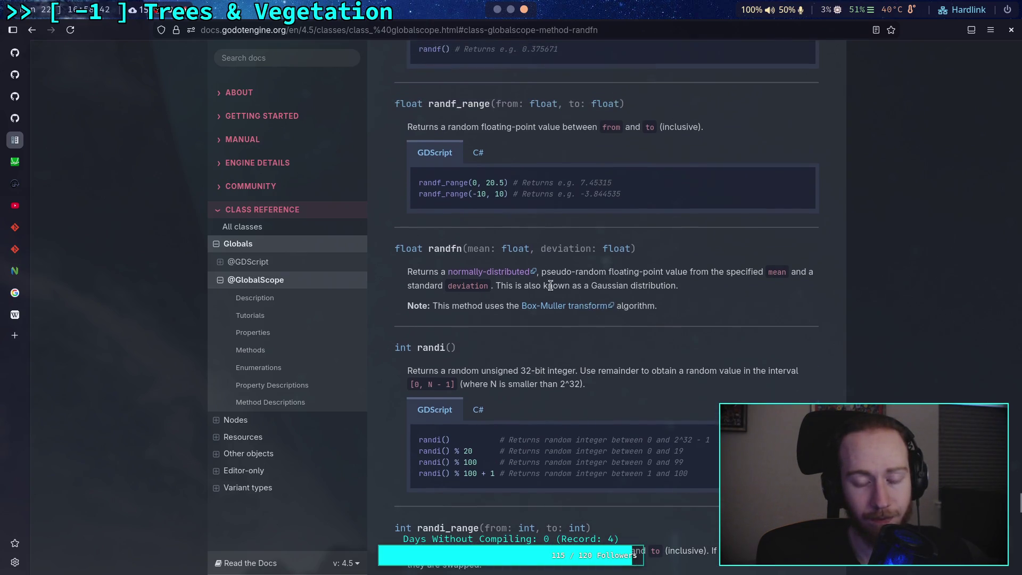
drag(468, 248, 630, 248)
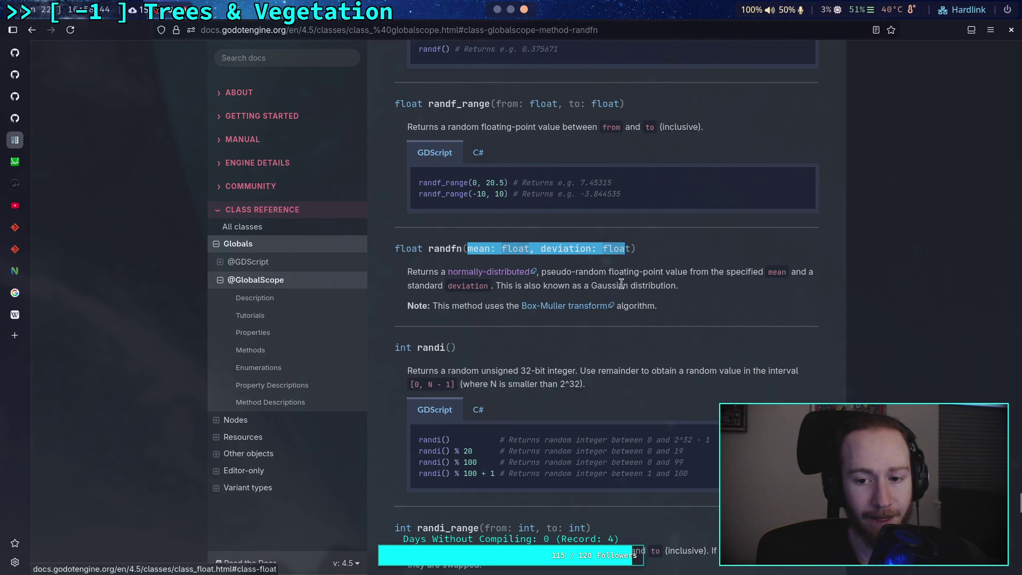
click(596, 278)
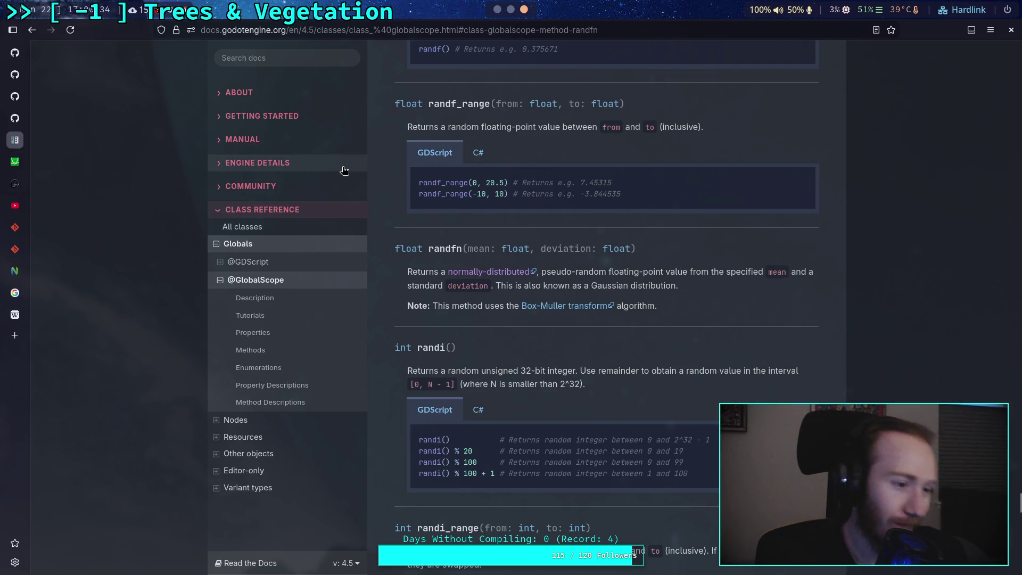
click(25, 167)
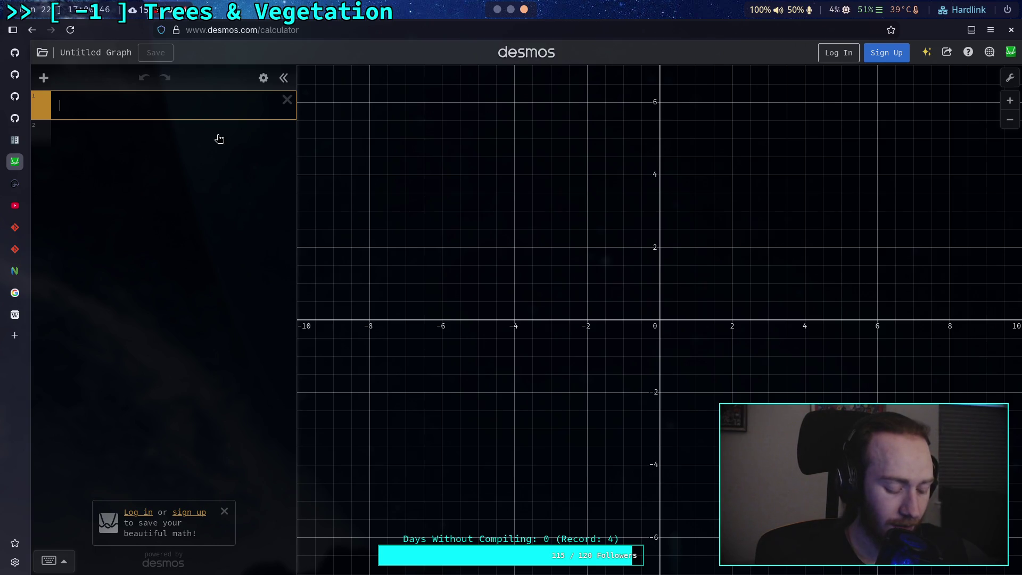
Clear the stray 'q' and 'seq' entries from Desmos expression 1 and begin it with cos^-1
text(q)
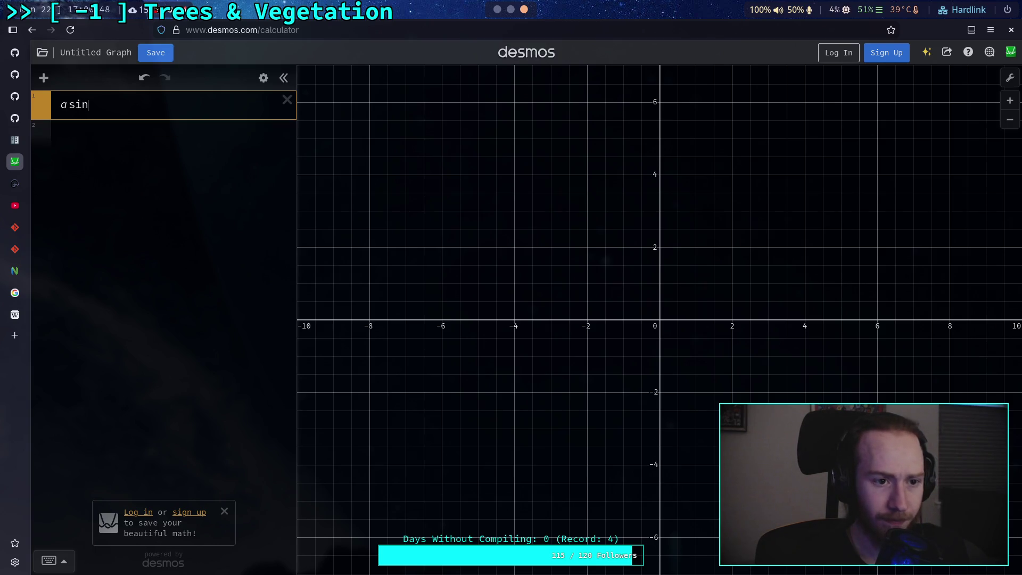
key(BackSpace)
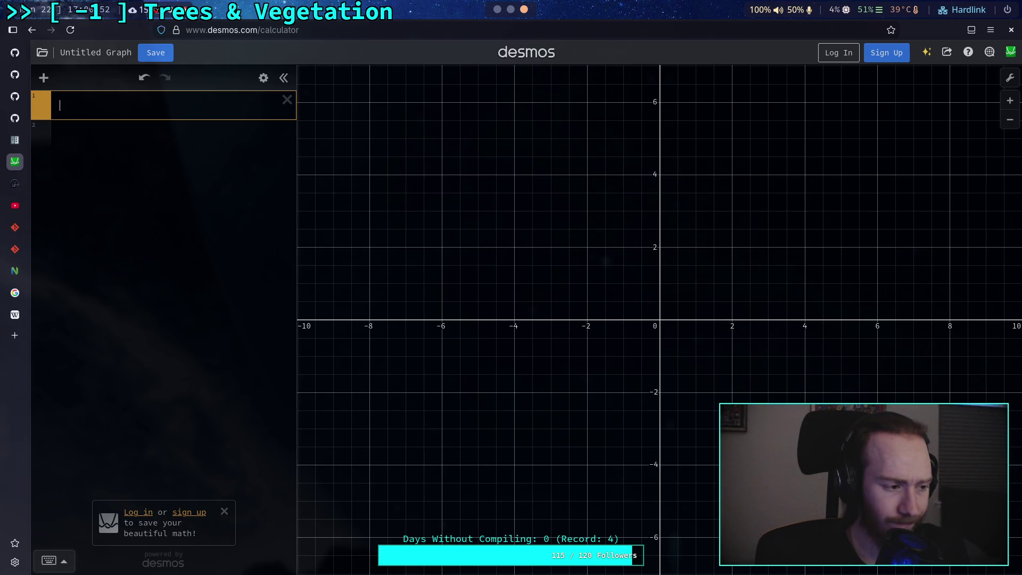
text(seq)
key(BackSpace)
key(BackSpace)
key(BackSpace)
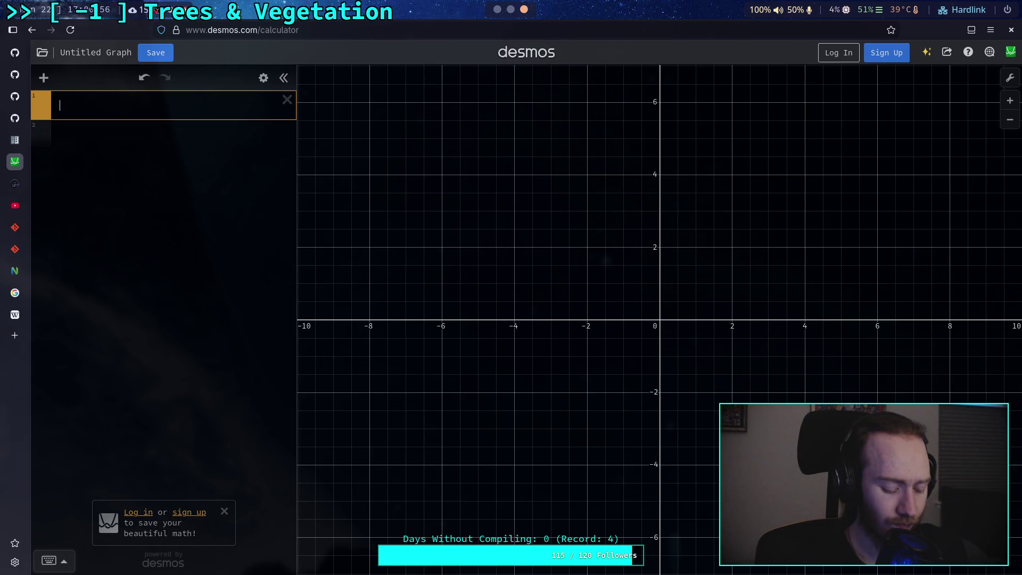
text(cos^-1)
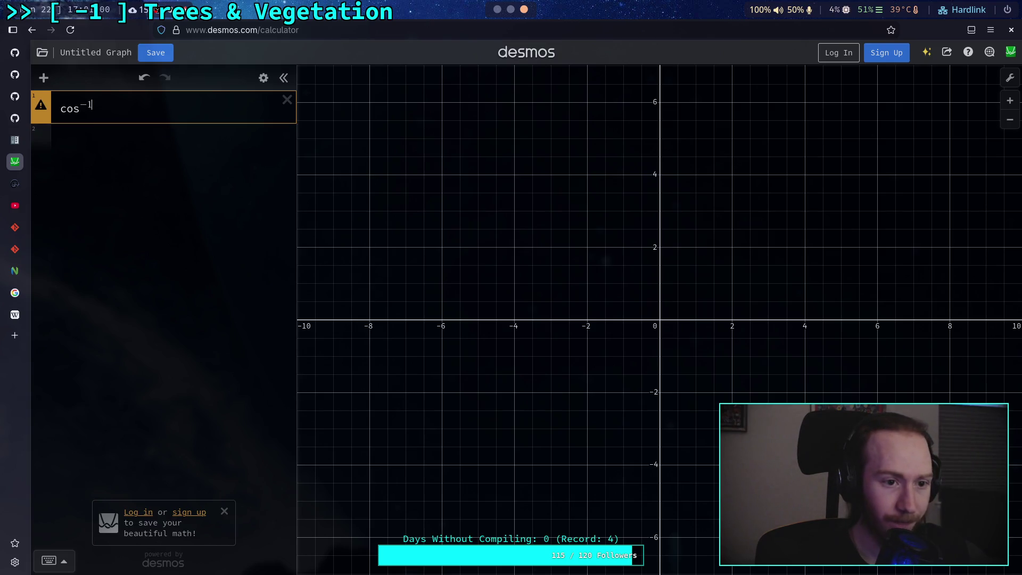